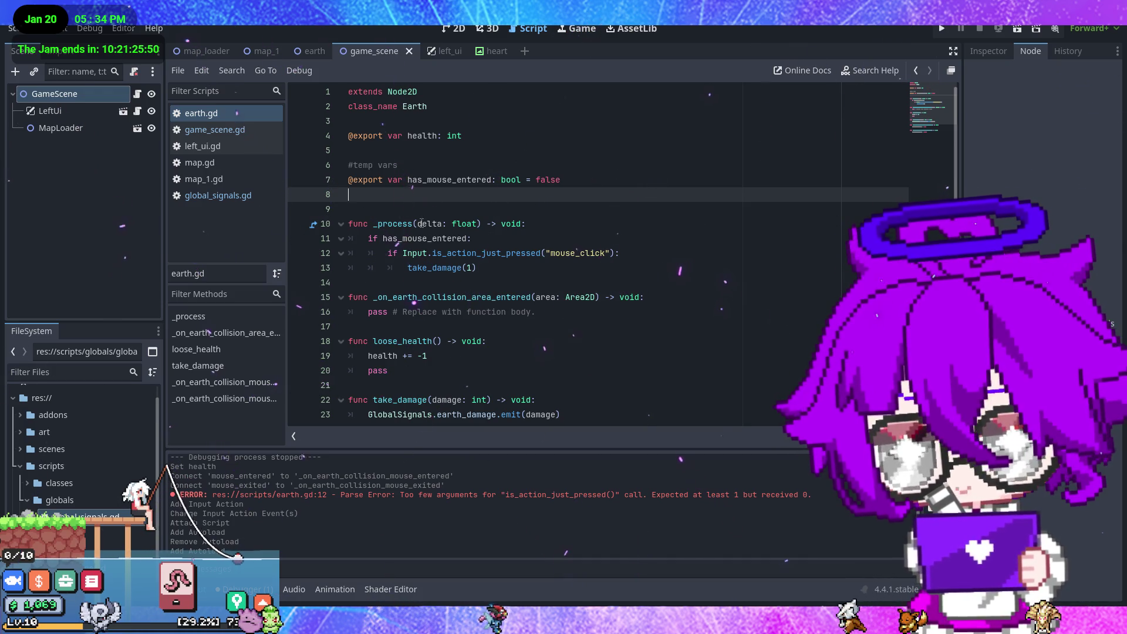
Add a _ready function in earth.gd that connects GlobalSignals.earth_damage to loose_health, then save
{"action": "key", "text": "Return"}
{"action": "type", "text": "func _re"}
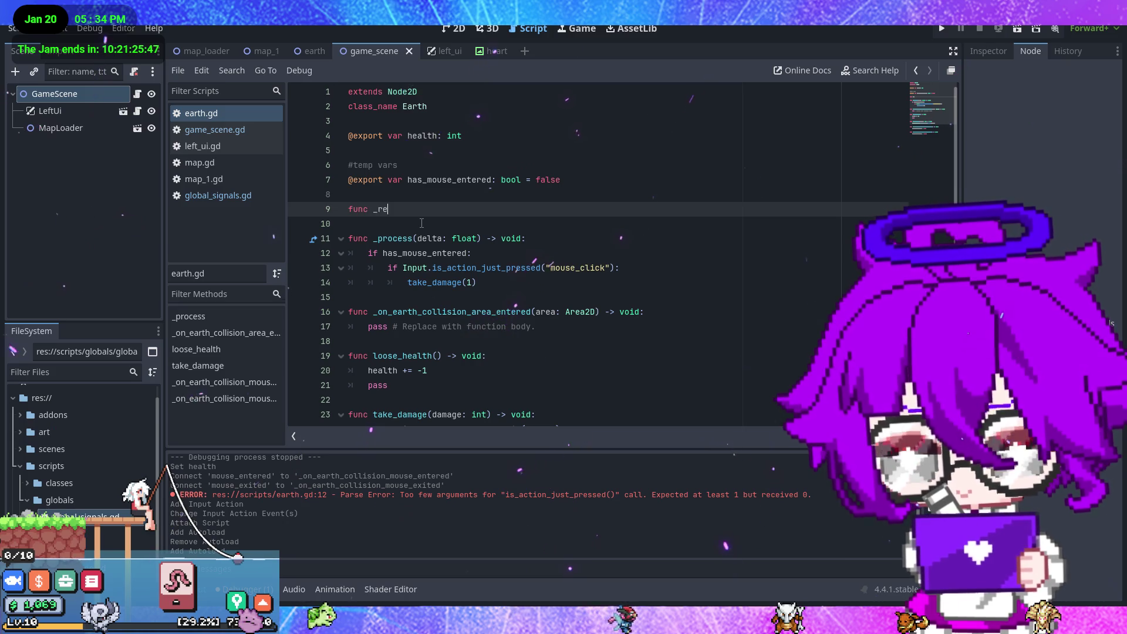
{"action": "key", "text": "Return"}
{"action": "key", "text": "Return"}
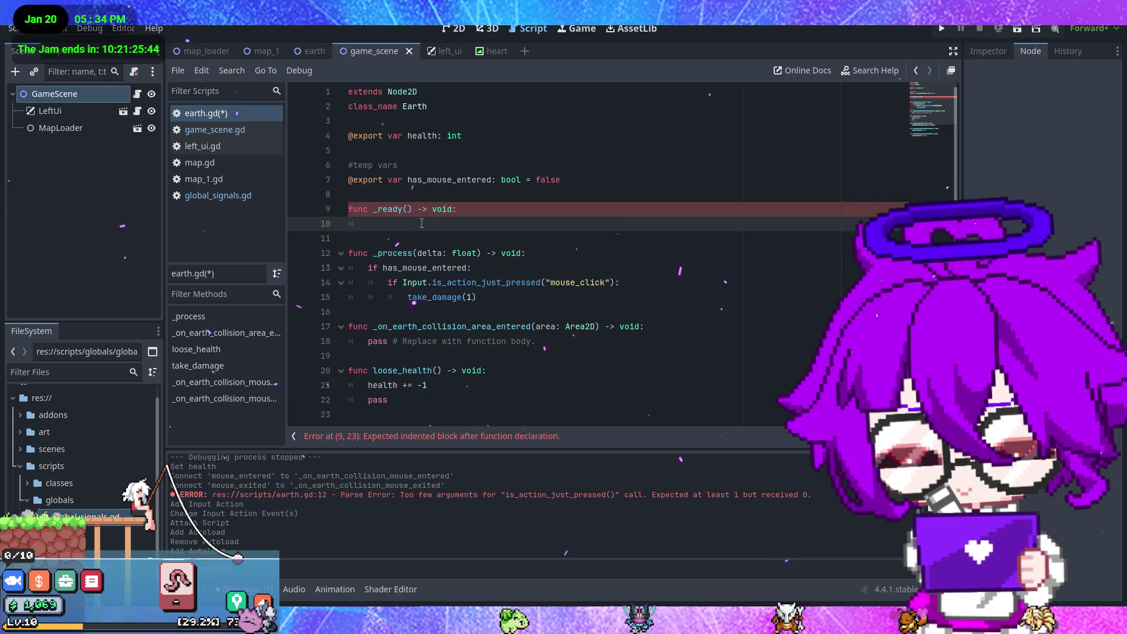
{"action": "key", "text": "Return"}
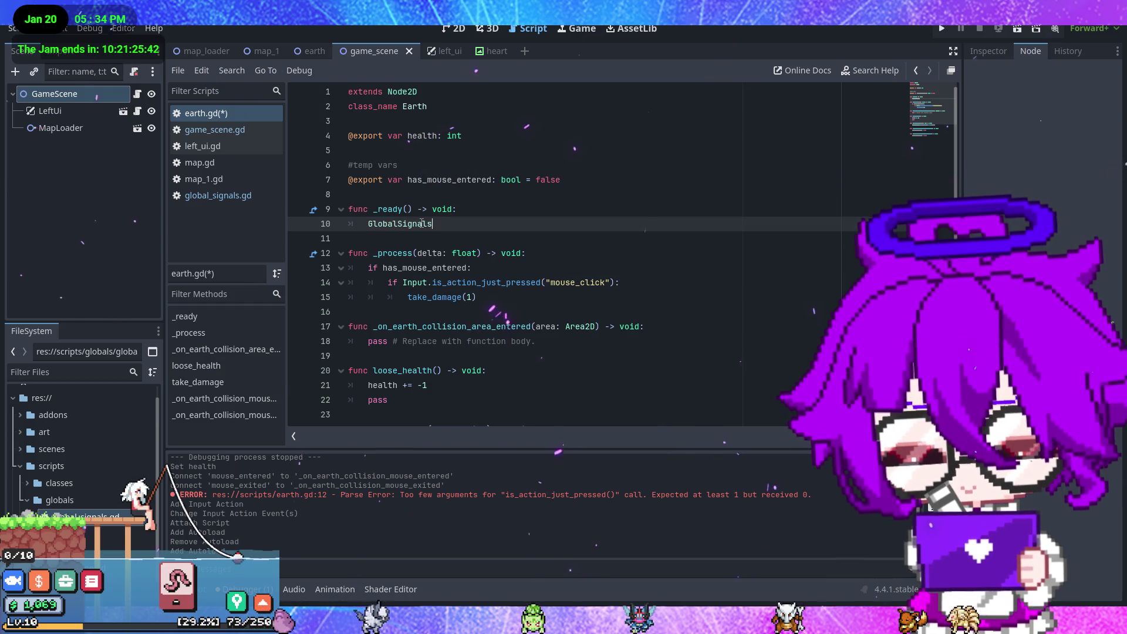
{"action": "type", "text": "."}
{"action": "key", "text": "Return"}
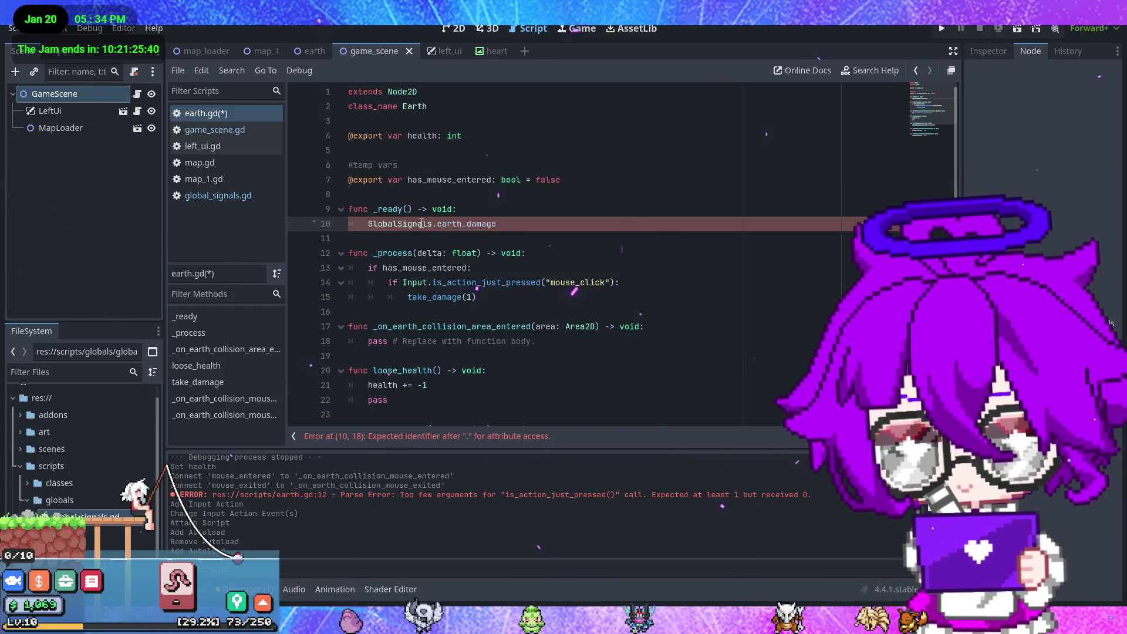
{"action": "type", "text": "."}
{"action": "key", "text": "Return"}
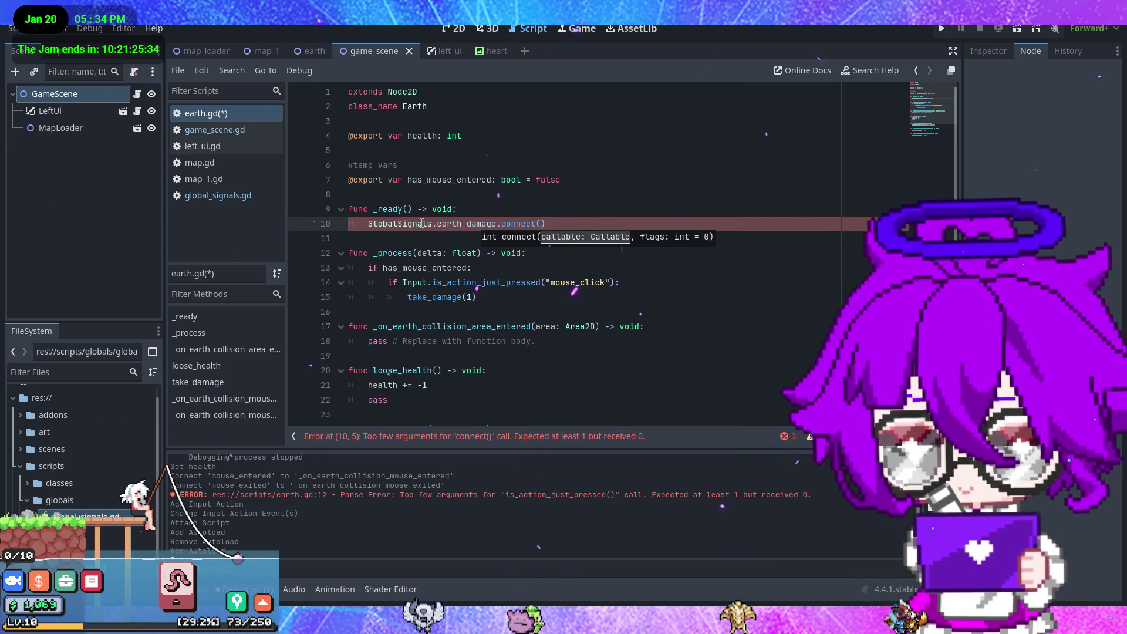
{"action": "type", "text": "oo"}
{"action": "key", "text": "Return"}
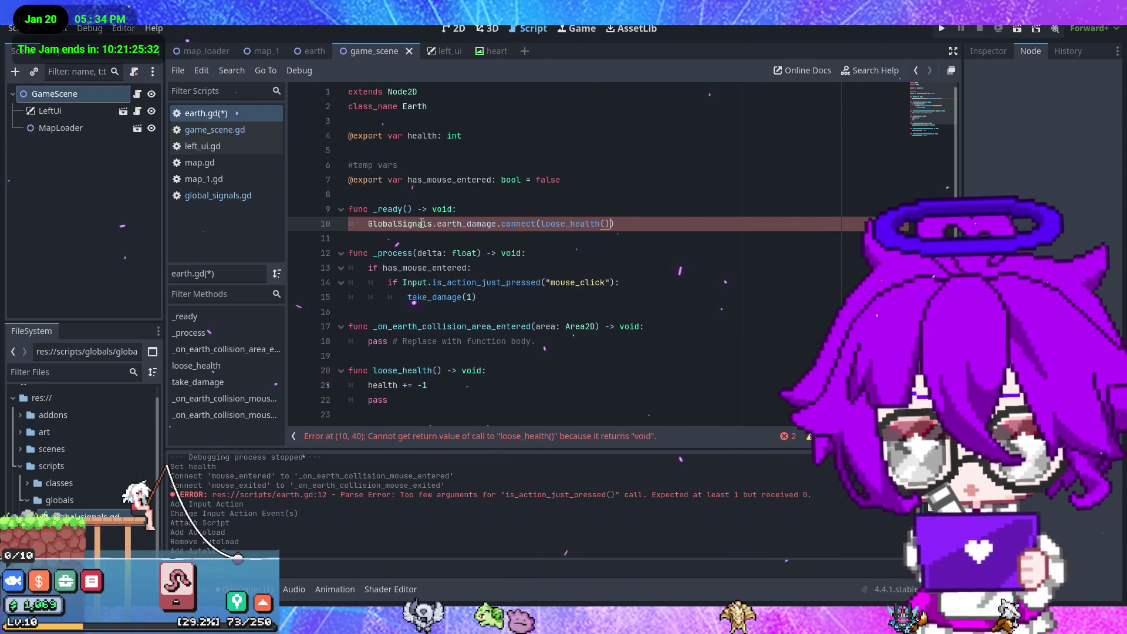
{"action": "key", "text": "BackSpace"}
{"action": "key", "text": "BackSpace"}
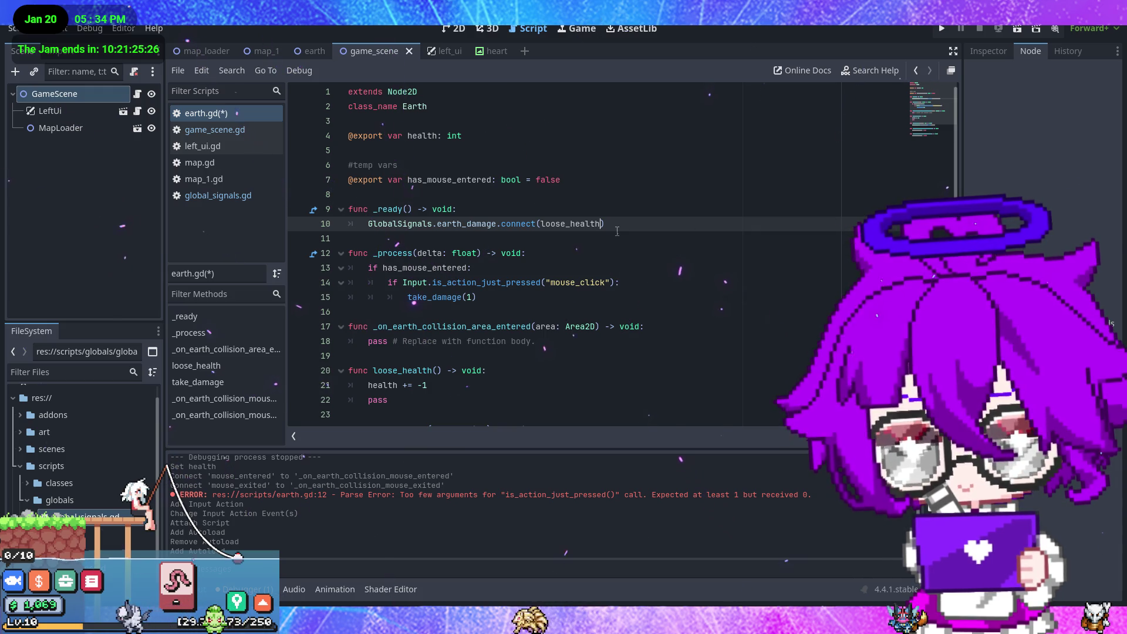
{"action": "key", "text": "ctrl+s"}
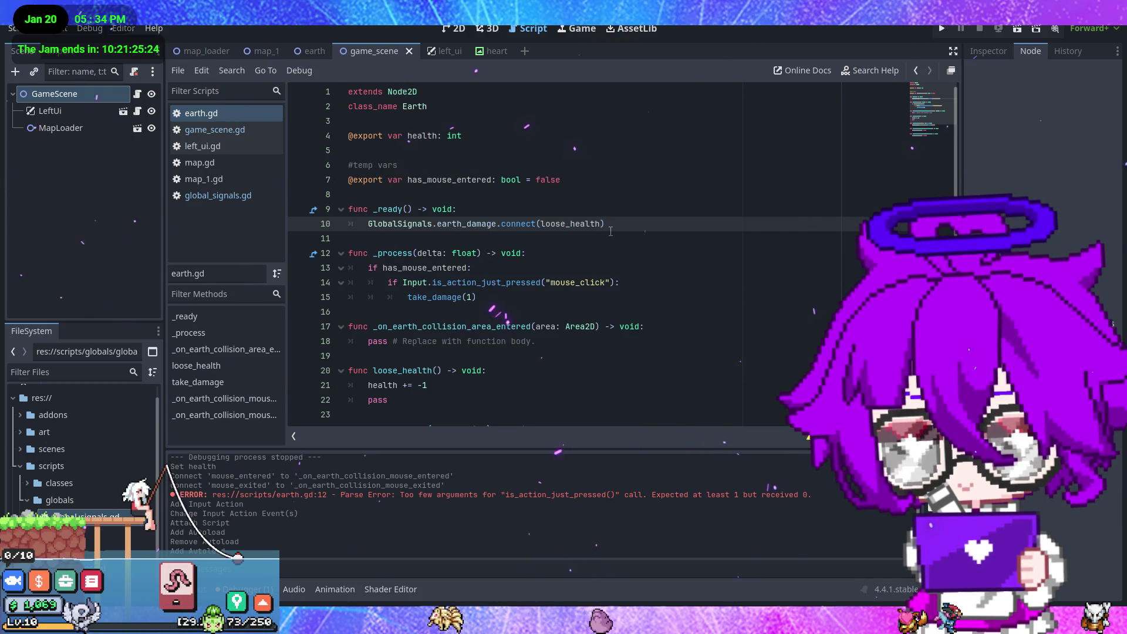
Give loose_health a damage: int parameter and change its body to health -= damage
{"action": "left_click", "coordinate": [446, 371]}
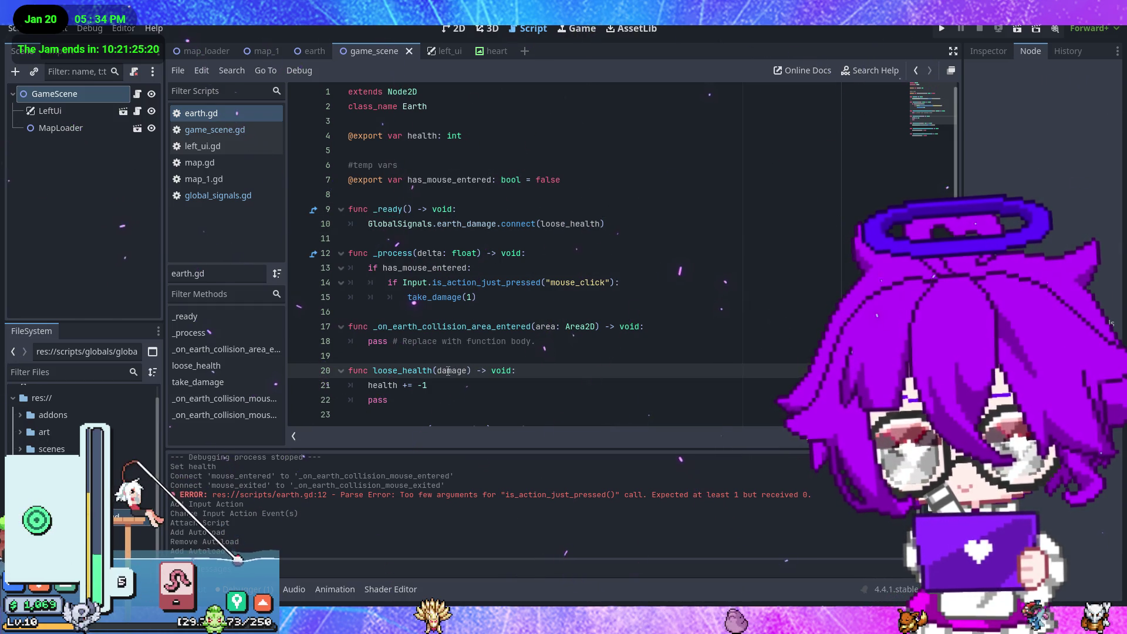
{"action": "left_click", "coordinate": [581, 375]}
{"action": "key", "text": "ctrl+s"}
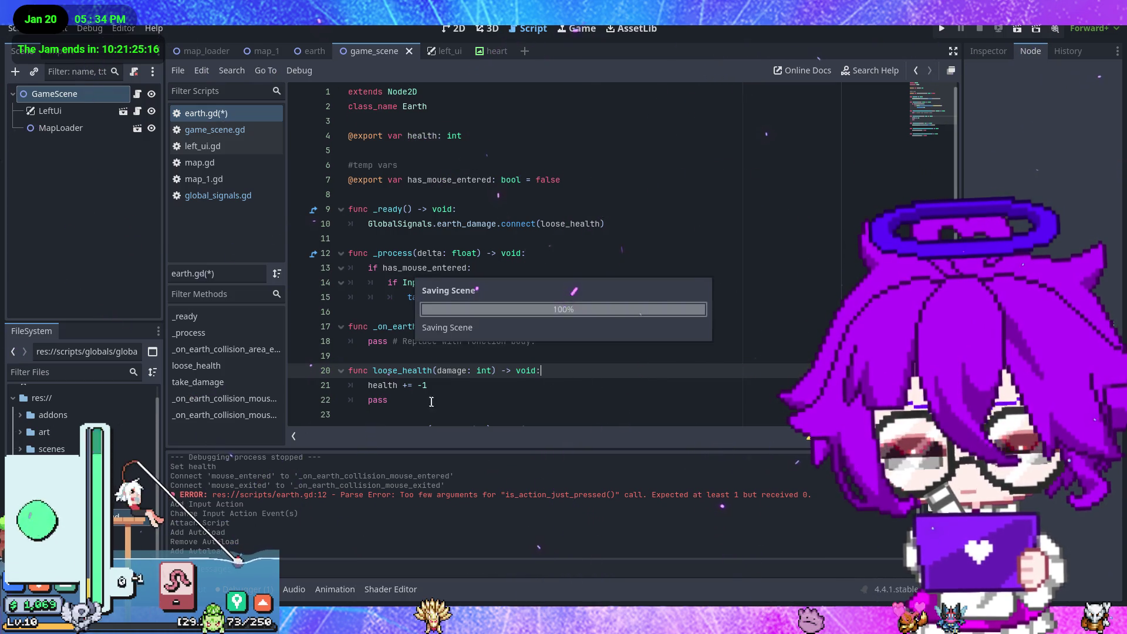
{"action": "left_click", "coordinate": [434, 387]}
{"action": "key", "text": "BackSpace"}
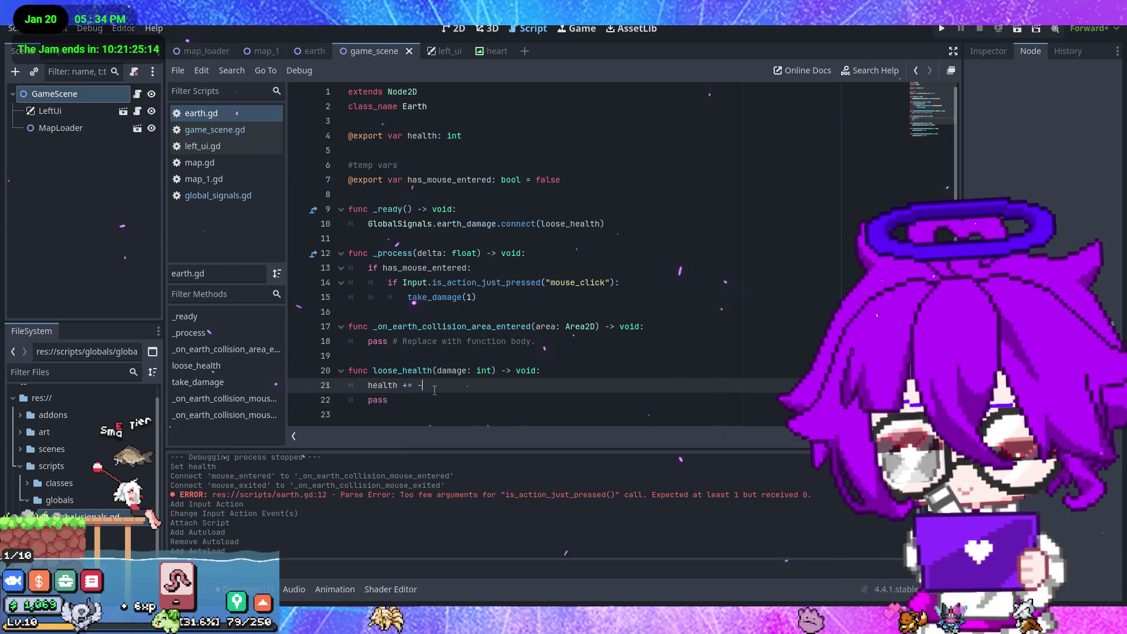
{"action": "key", "text": "BackSpace"}
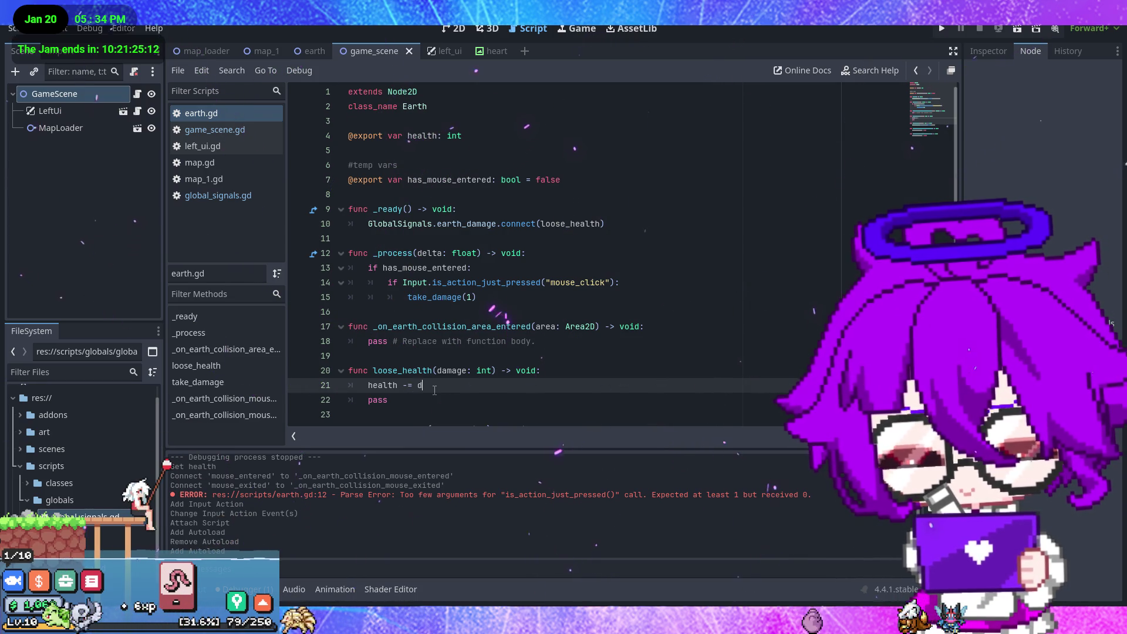
{"action": "type", "text": "damage"}
{"action": "key", "text": "Escape"}
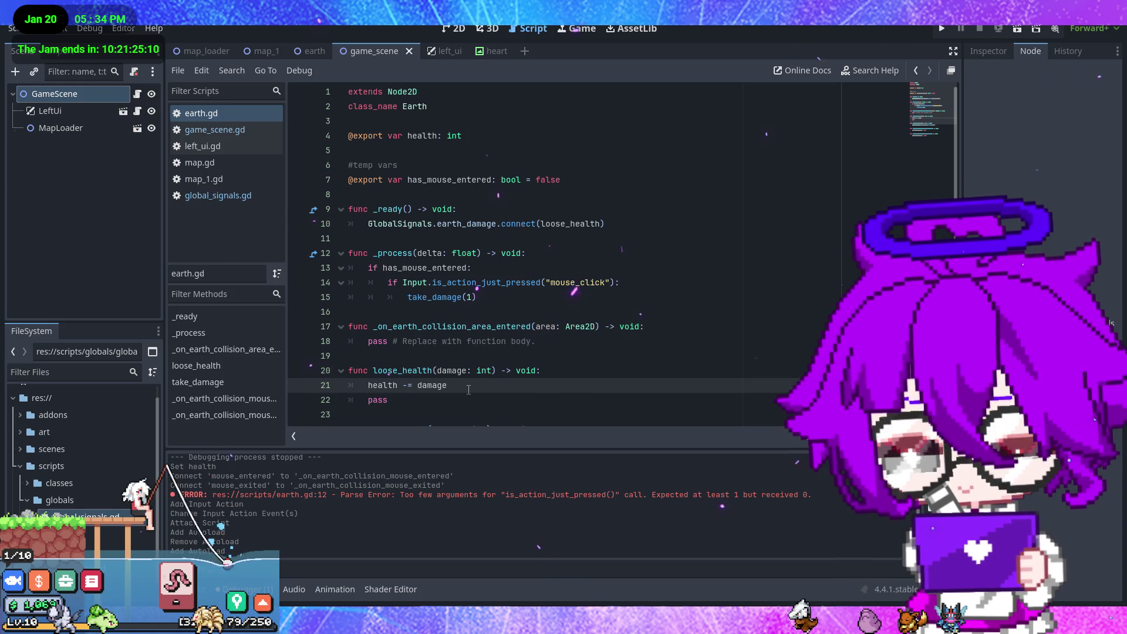
{"action": "left_click", "coordinate": [213, 132]}
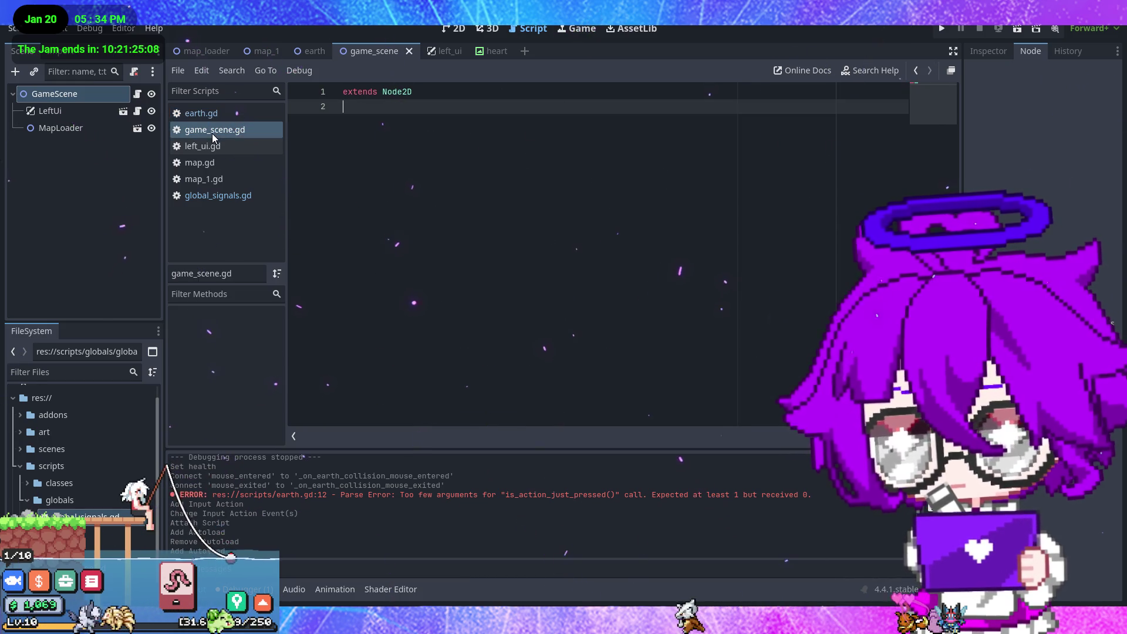
{"action": "left_click", "coordinate": [233, 199]}
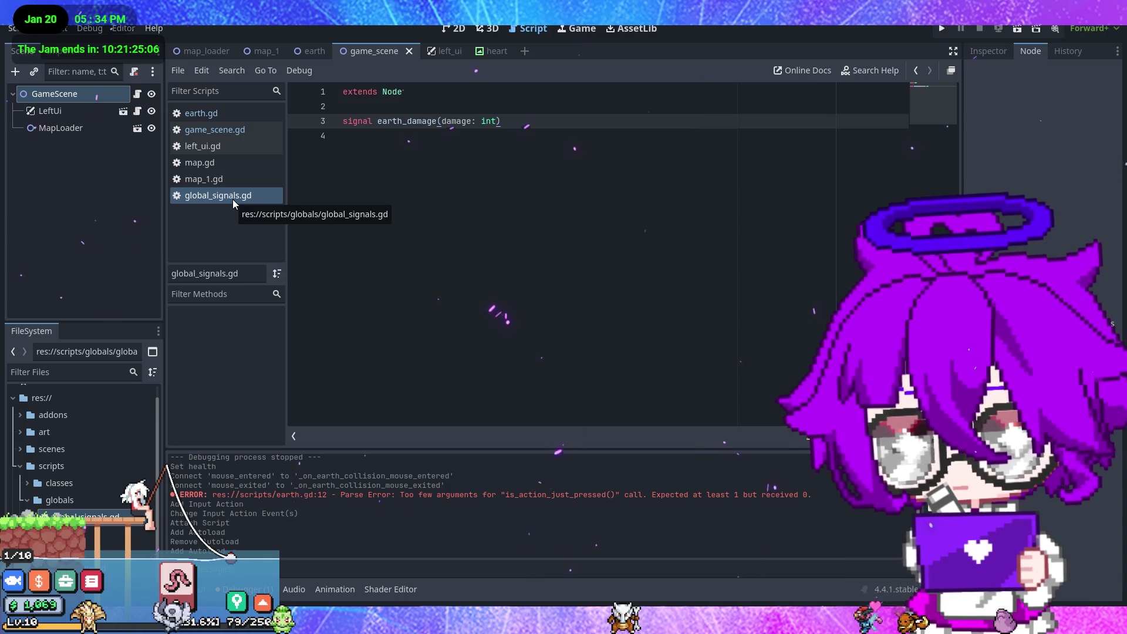
{"action": "left_click", "coordinate": [199, 113]}
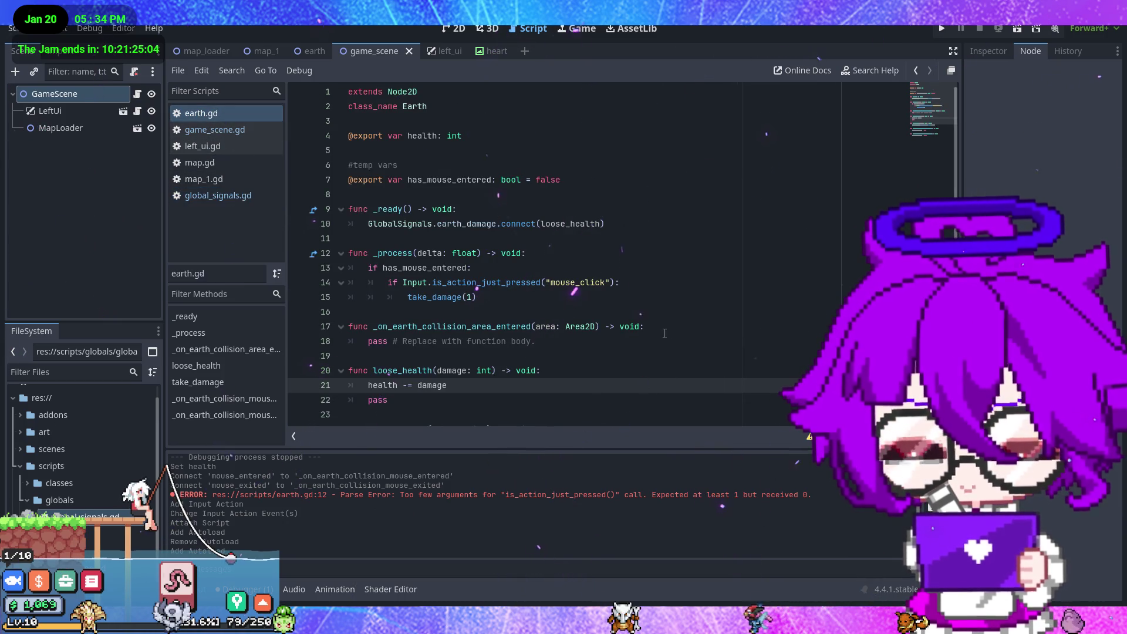
{"action": "left_click_drag", "start_coordinate": [600, 226], "coordinate": [540, 225]}
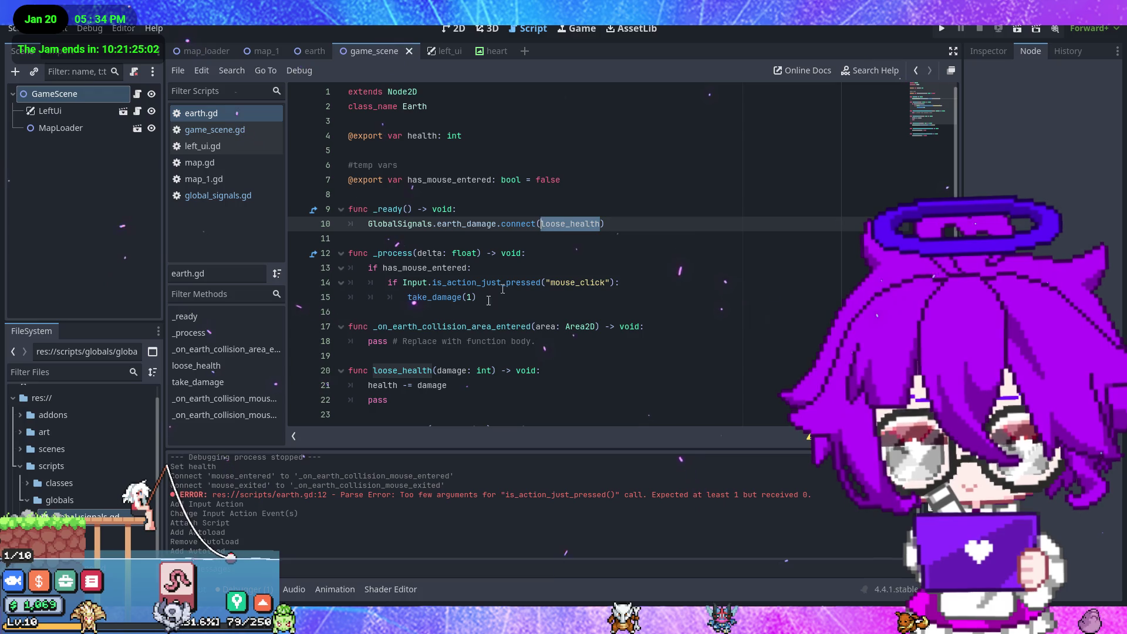
{"action": "left_click", "coordinate": [486, 371]}
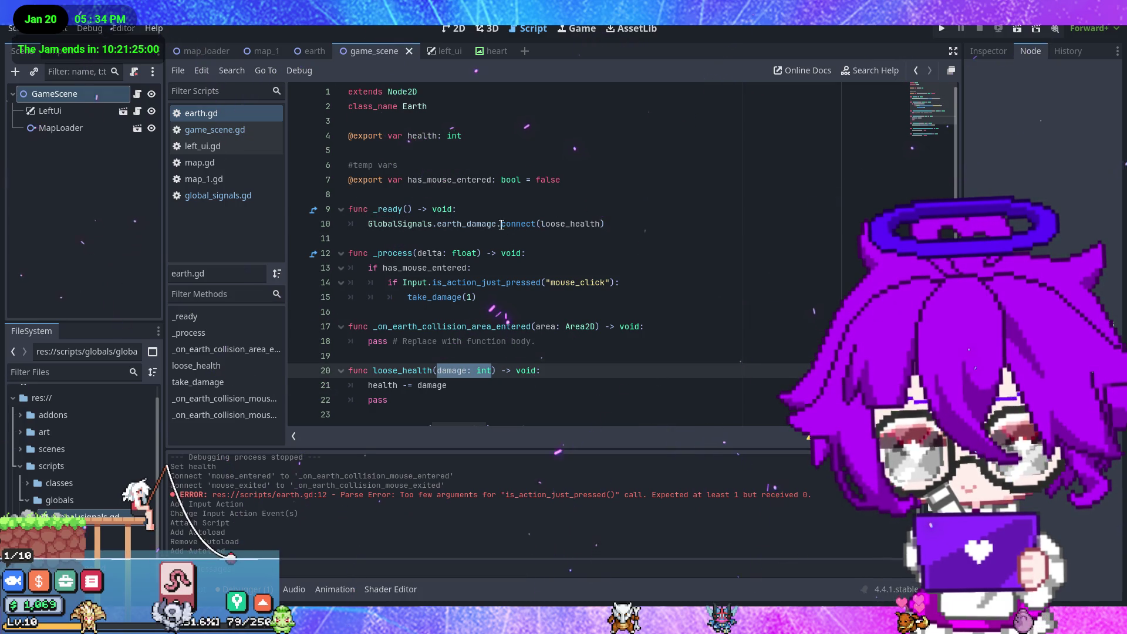
{"action": "left_click", "coordinate": [578, 373]}
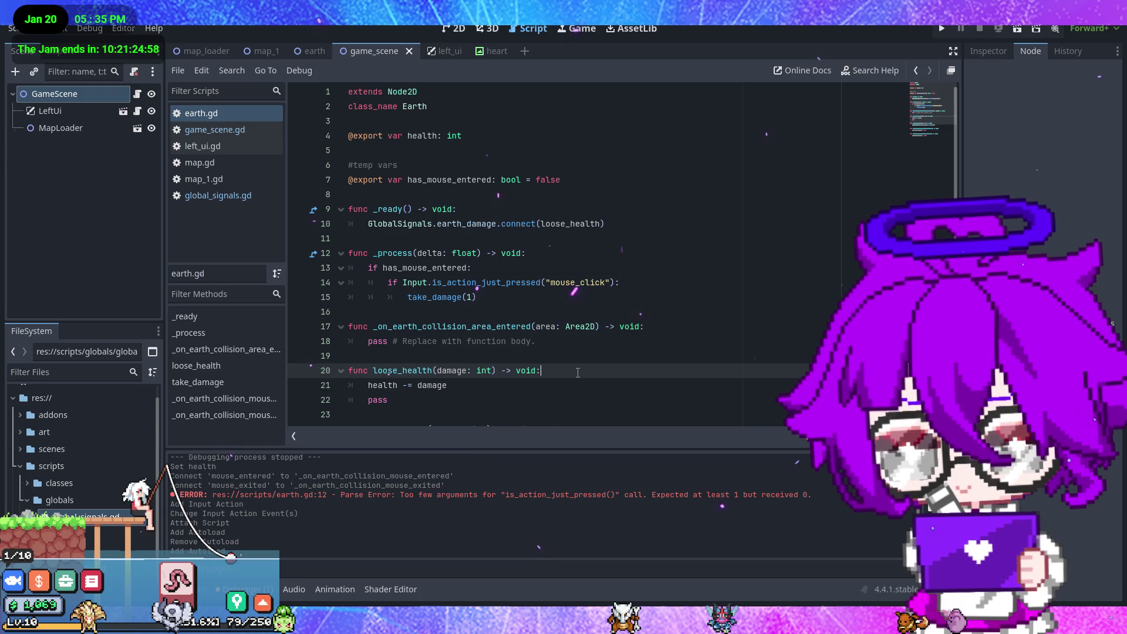
{"action": "left_click", "coordinate": [603, 223]}
{"action": "type", "text": "(damag"}
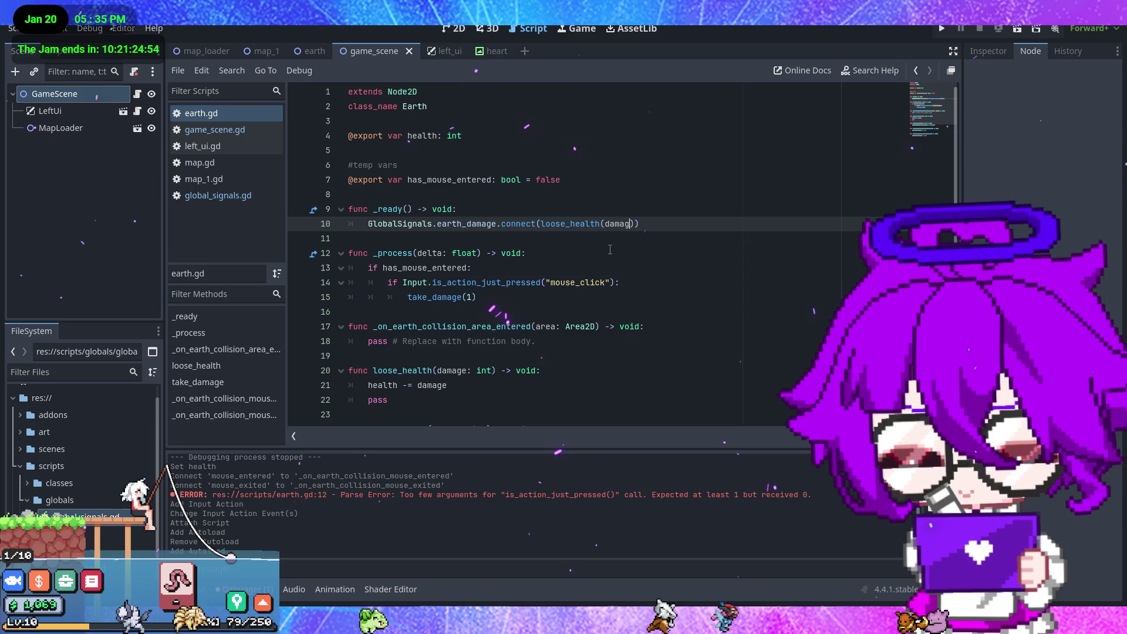
{"action": "type", "text": "e"}
{"action": "key", "text": "End"}
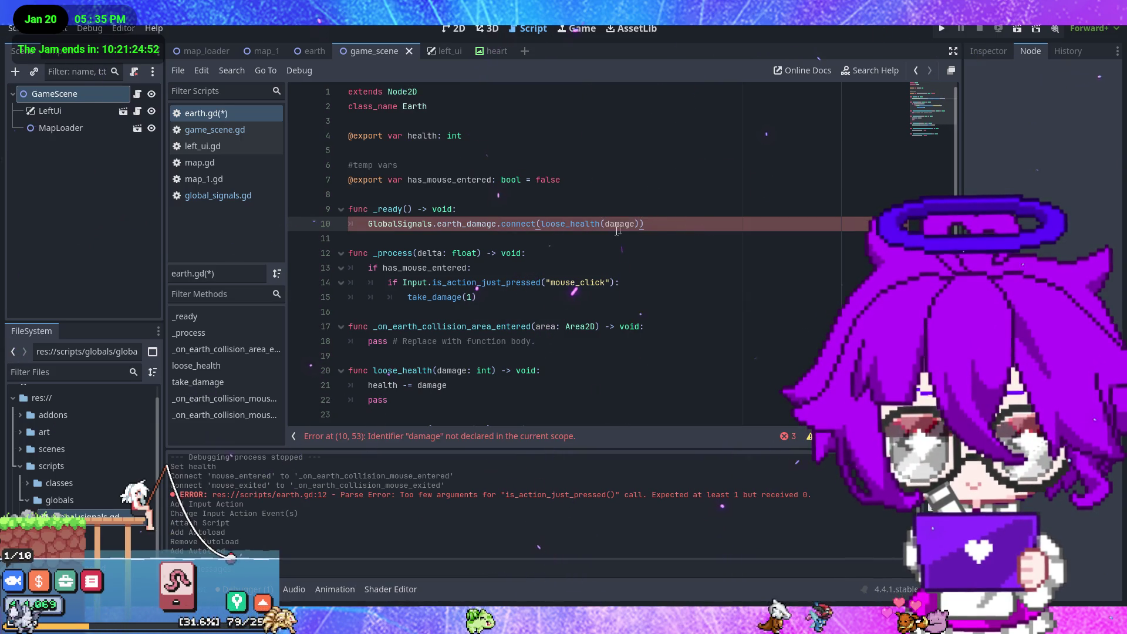
{"action": "key", "text": "BackSpace"}
{"action": "key", "text": "BackSpace"}
{"action": "key", "text": "BackSpace"}
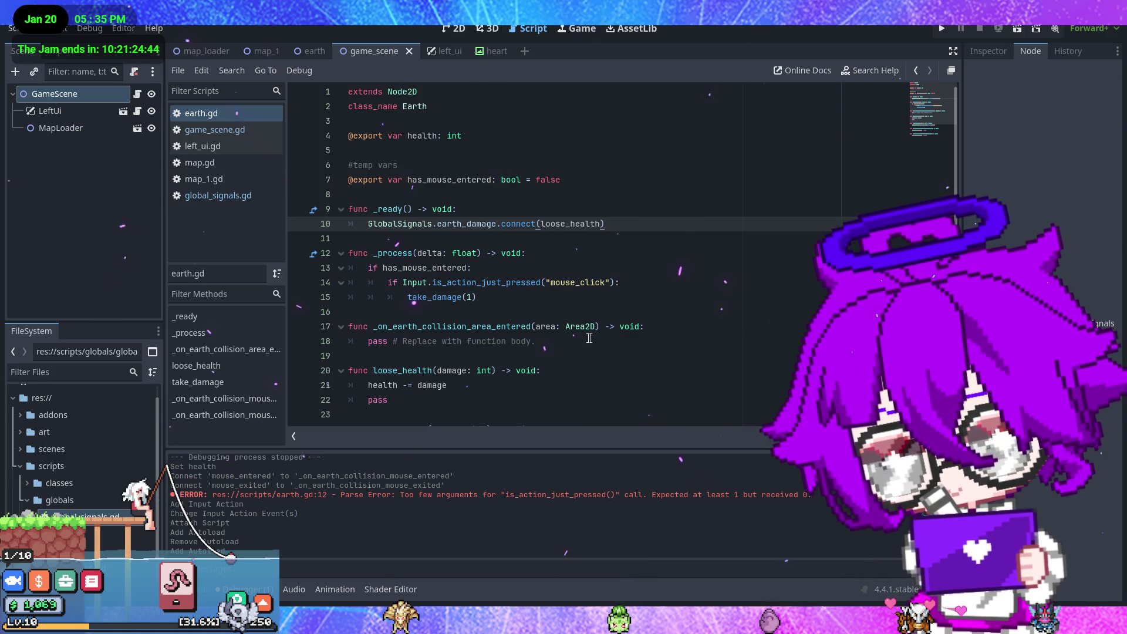
{"action": "scroll", "coordinate": [510, 360], "scroll_direction": "down", "scroll_amount": 1}
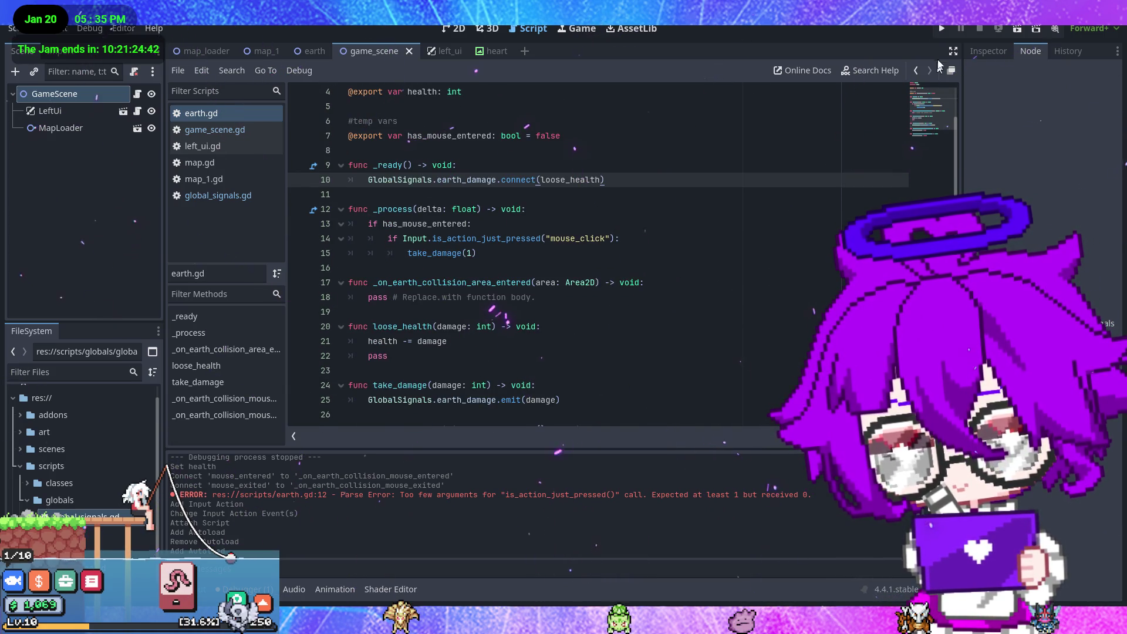
{"action": "left_click", "coordinate": [941, 28]}
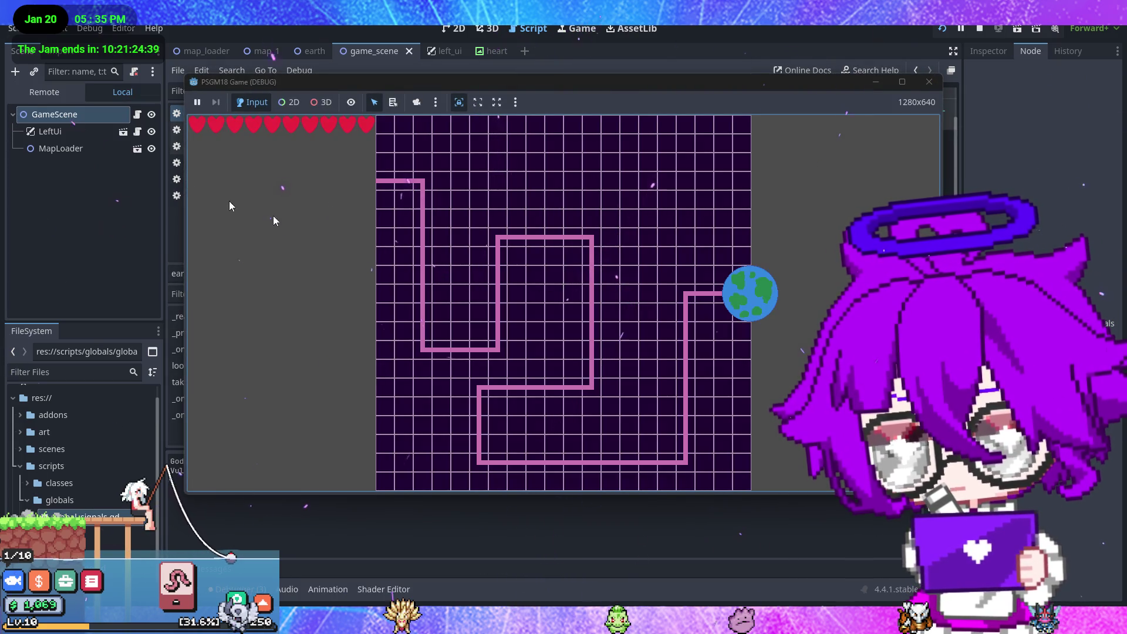
{"action": "left_click", "coordinate": [58, 93]}
{"action": "left_click", "coordinate": [20, 148]}
{"action": "left_click", "coordinate": [32, 184]}
{"action": "left_click", "coordinate": [28, 183]}
{"action": "left_click", "coordinate": [34, 200]}
{"action": "left_click", "coordinate": [78, 248]}
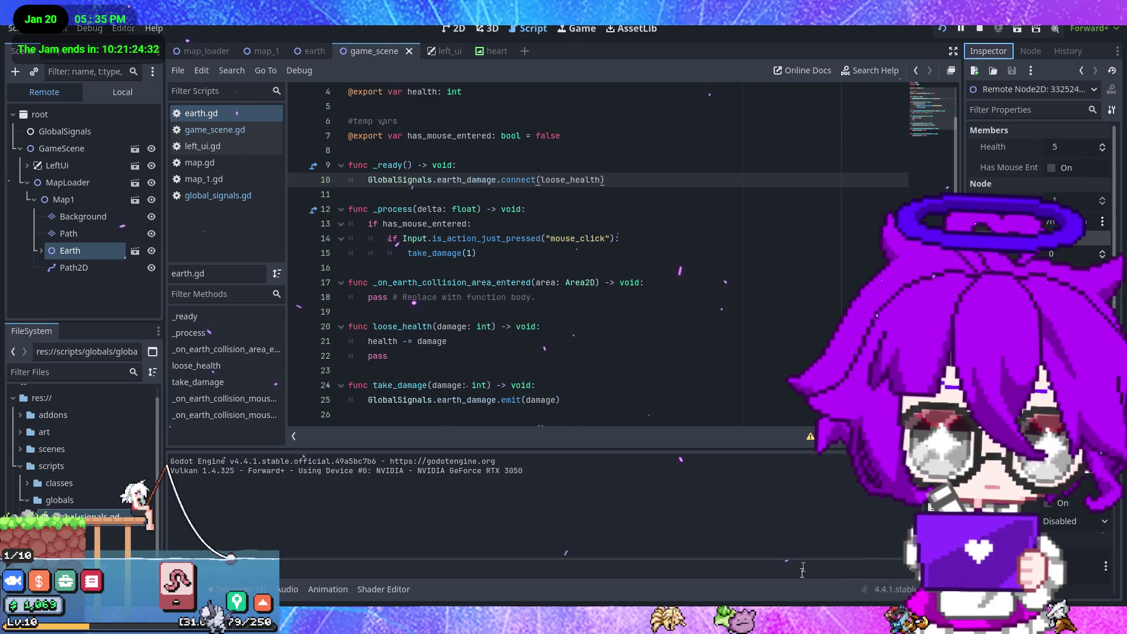
{"action": "key", "text": "alt+Tab"}
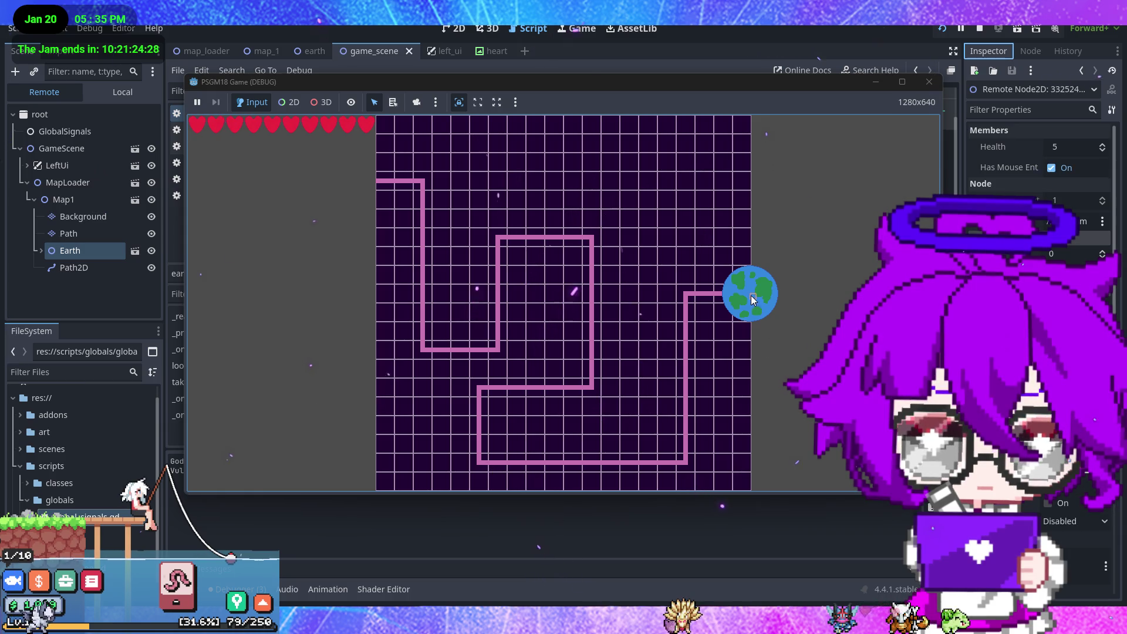
{"action": "left_click", "coordinate": [756, 301]}
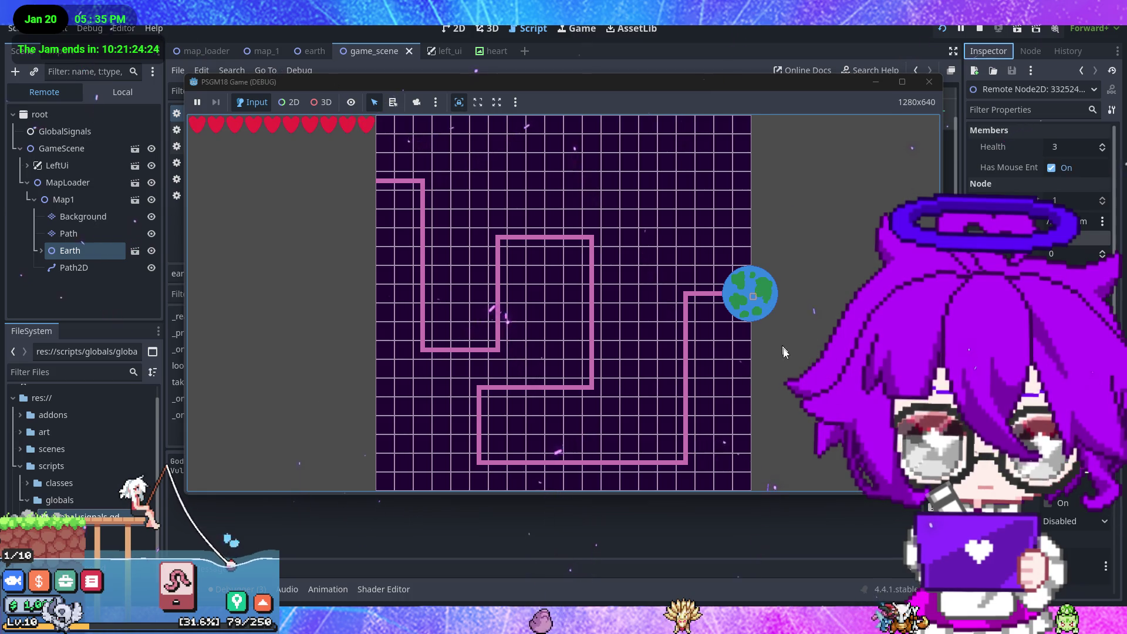
{"action": "left_click", "coordinate": [759, 291]}
{"action": "double_click", "coordinate": [758, 288]}
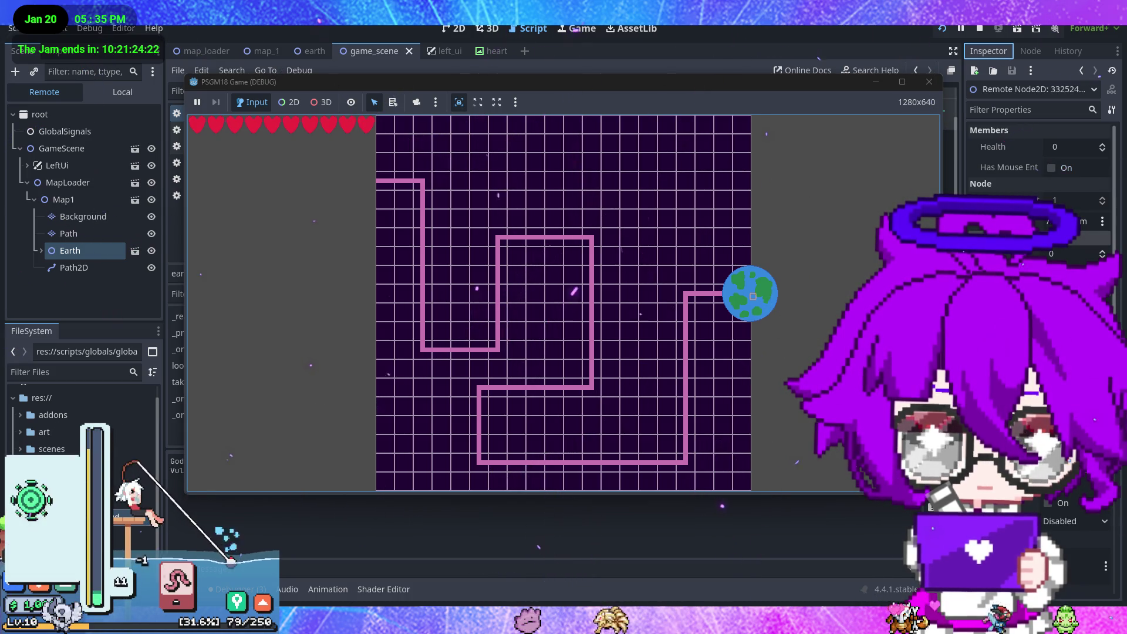
{"action": "left_click", "coordinate": [928, 82]}
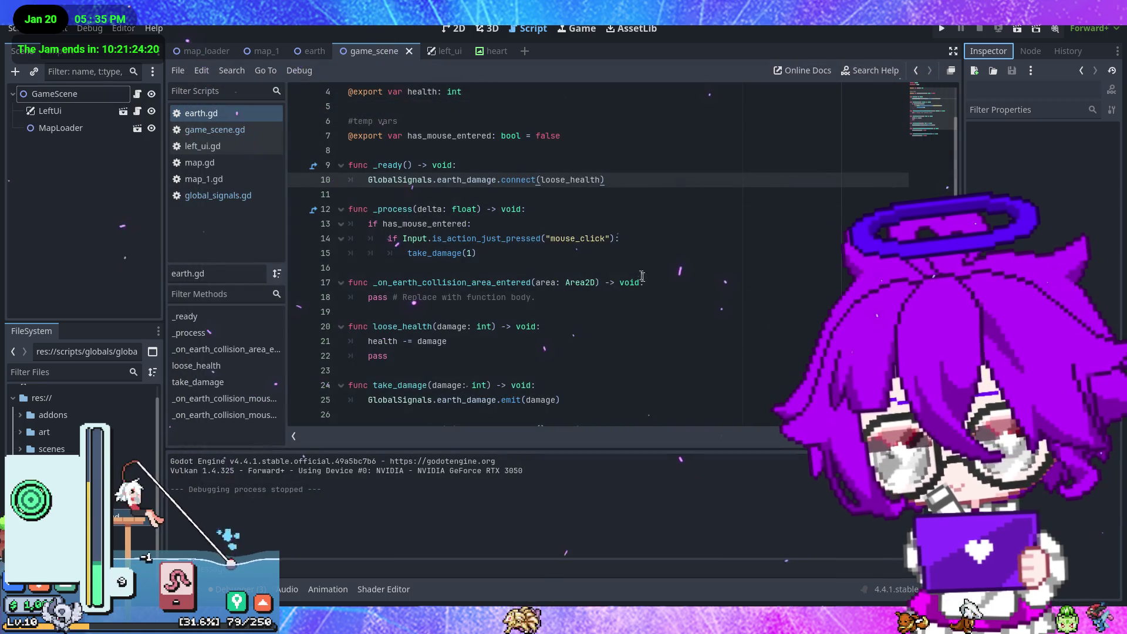
Switch to the Map1 scene and open left_ui.gd in the script editor
{"action": "left_click", "coordinate": [455, 28]}
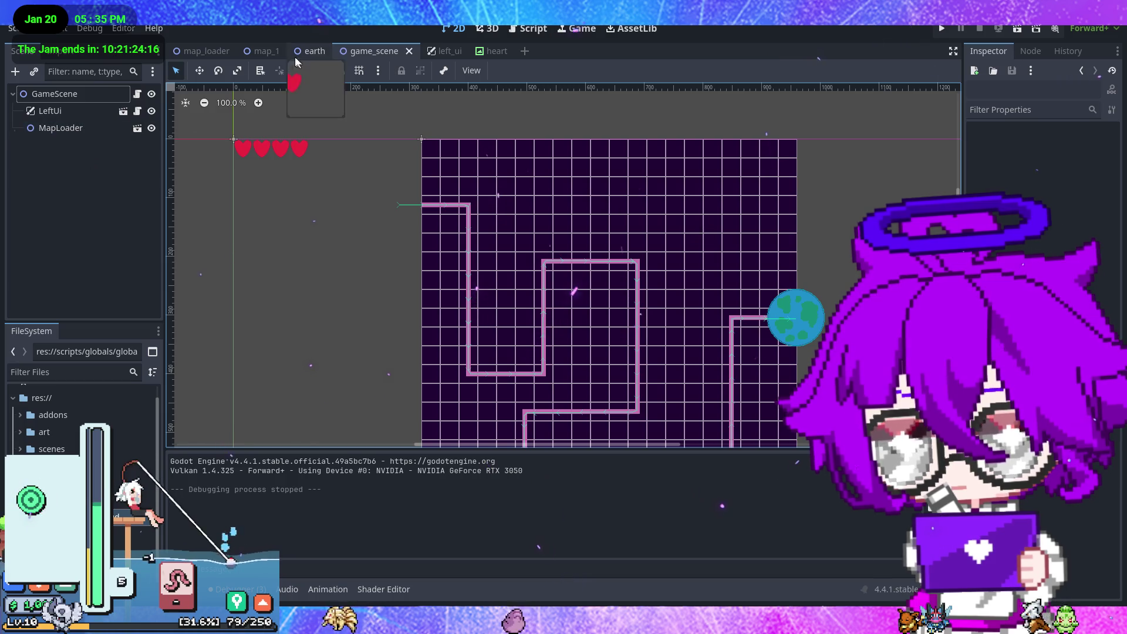
{"action": "left_click", "coordinate": [258, 51]}
{"action": "left_click", "coordinate": [90, 195]}
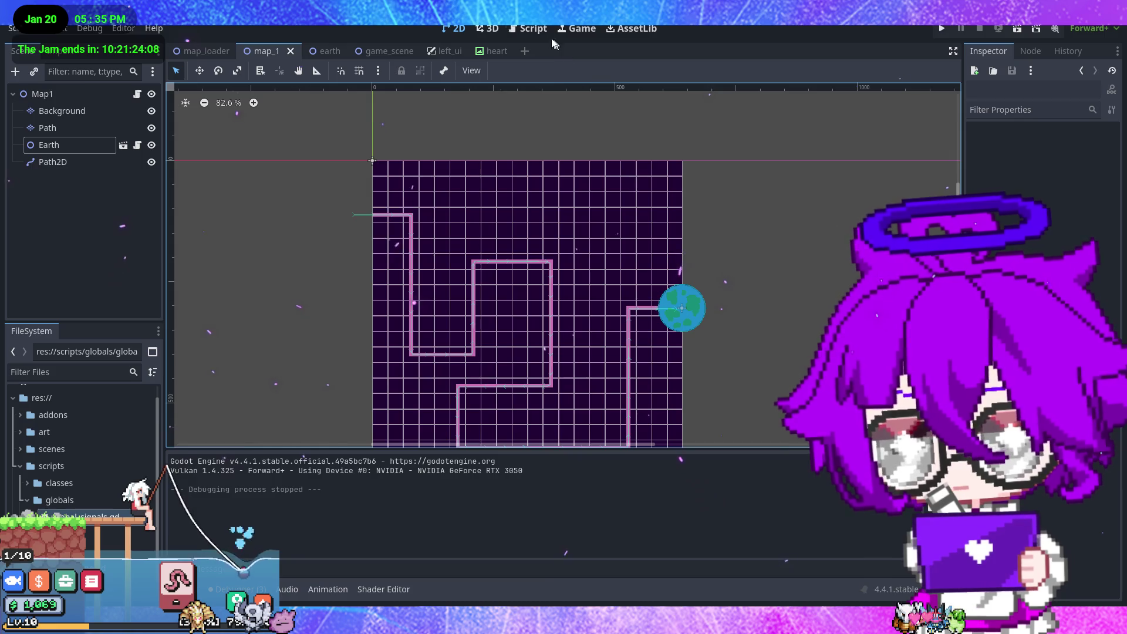
{"action": "left_click", "coordinate": [528, 29]}
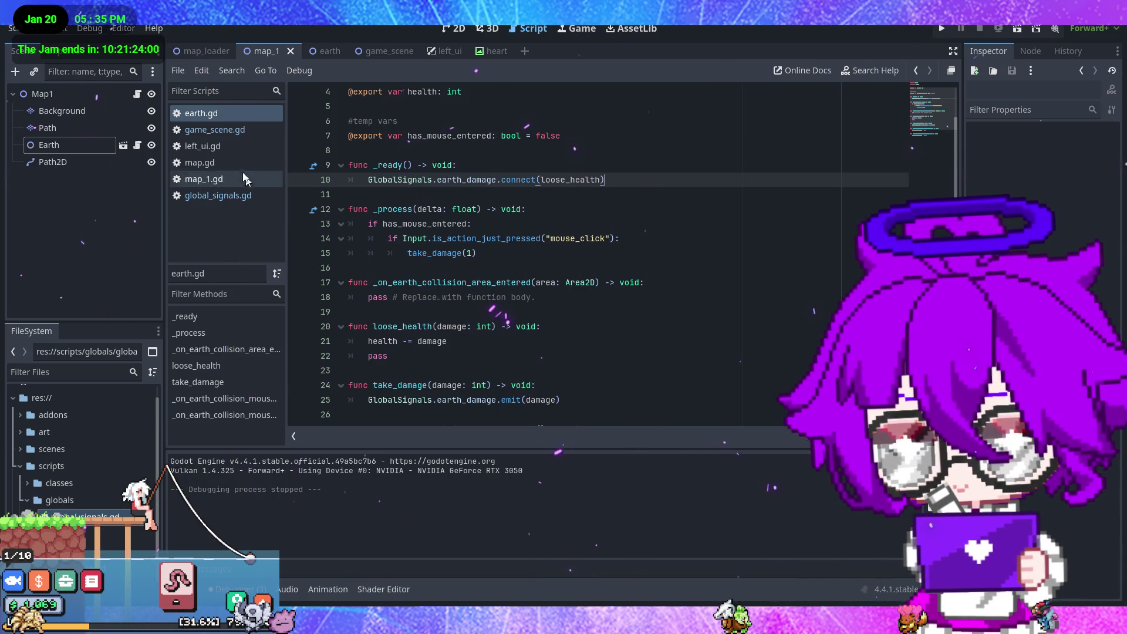
{"action": "left_click", "coordinate": [203, 178]}
{"action": "left_click", "coordinate": [202, 145]}
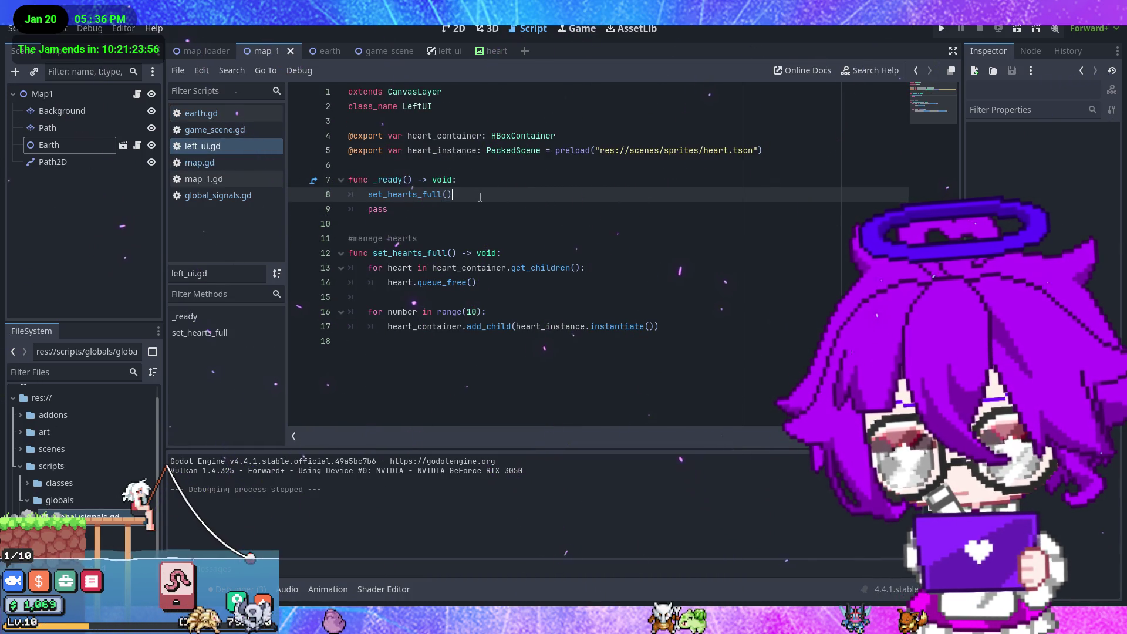
Add a GlobalSignals.earth_damage.connect() call at the top of _ready
{"action": "key", "text": "Up"}
{"action": "key", "text": "Return"}
{"action": "key", "text": "ctrl+z"}
{"action": "key", "text": "Return"}
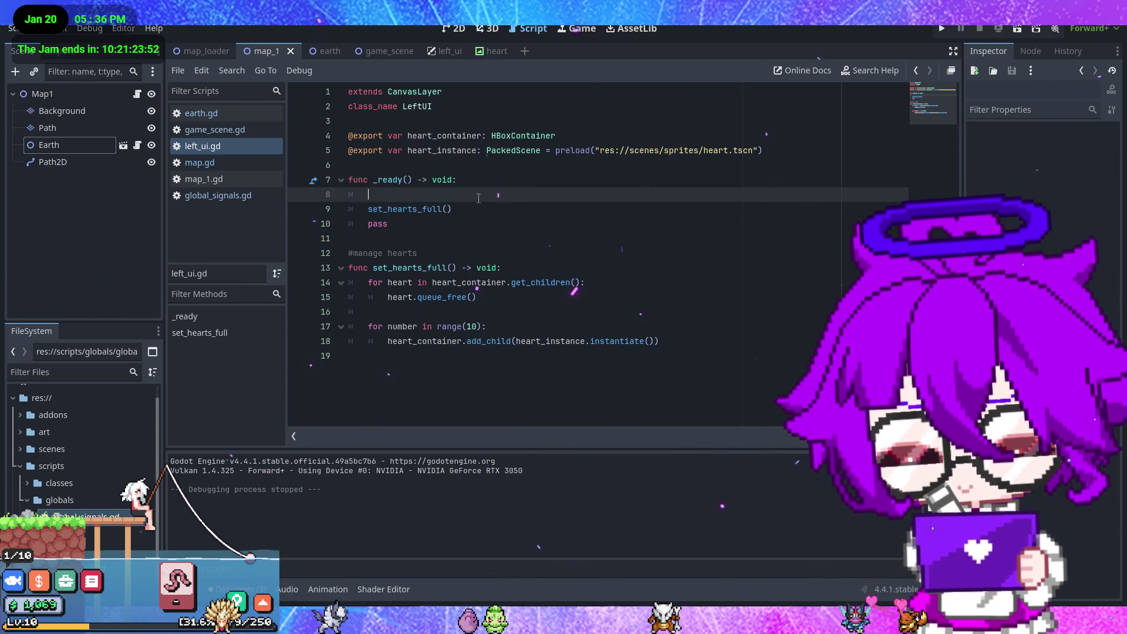
{"action": "type", "text": "Glo"}
{"action": "key", "text": "Return"}
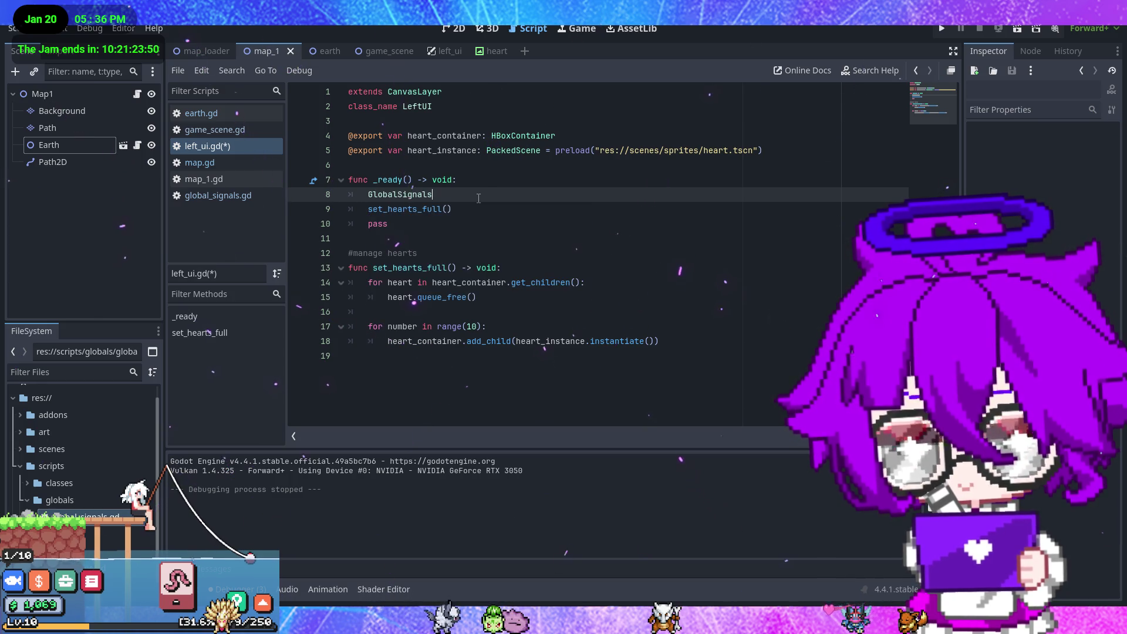
{"action": "key", "text": "Return"}
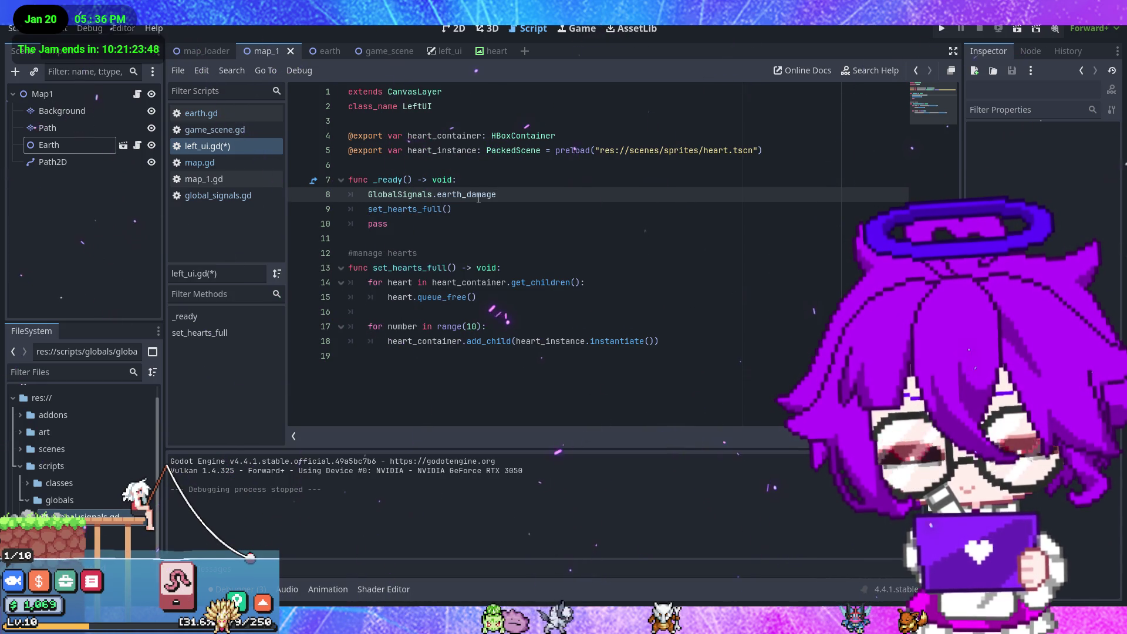
{"action": "type", "text": ".con"}
{"action": "key", "text": "Return"}
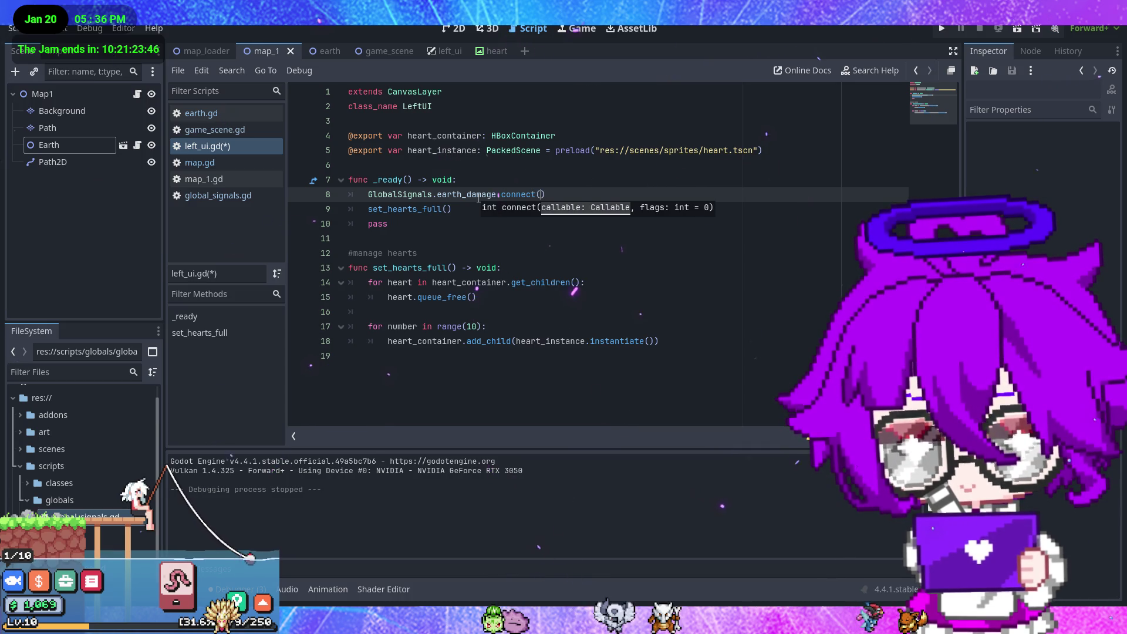
Define func loose_heart(damage: int) -> void with a pass body at the end of the script
{"action": "left_click", "coordinate": [396, 359]}
{"action": "key", "text": "Return"}
{"action": "type", "text": "func "}
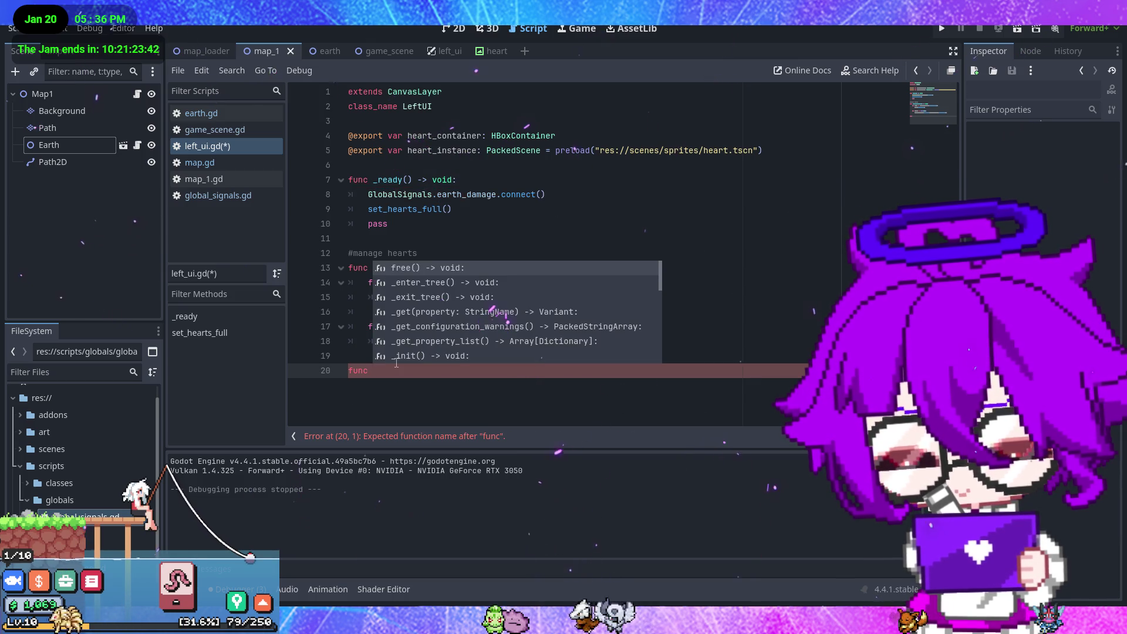
{"action": "type", "text": "loose_"}
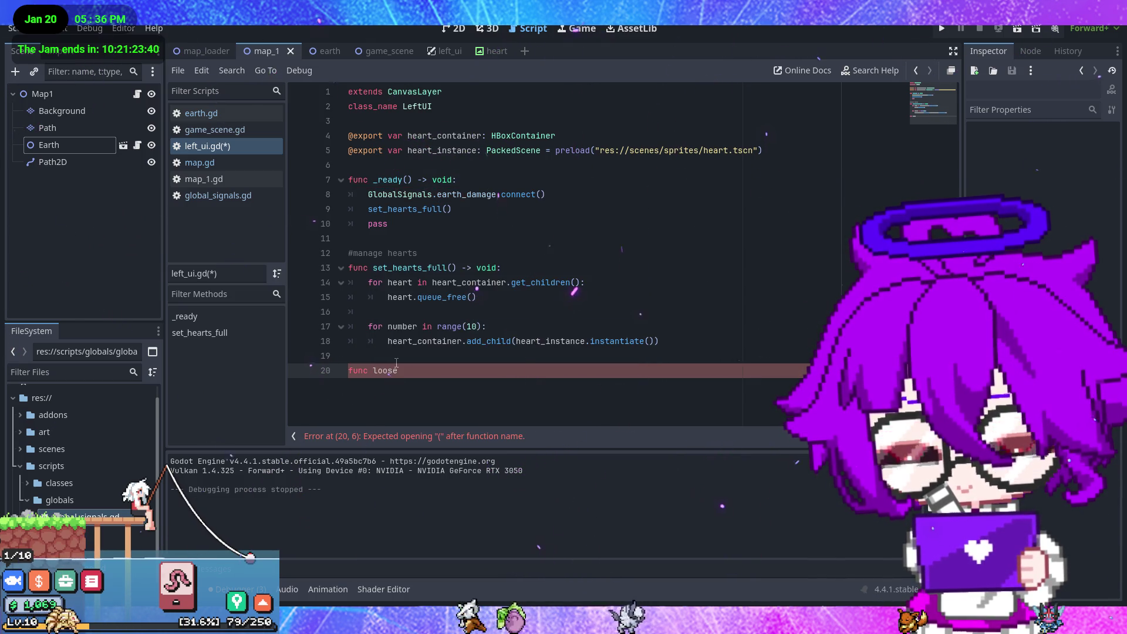
{"action": "type", "text": "hear"}
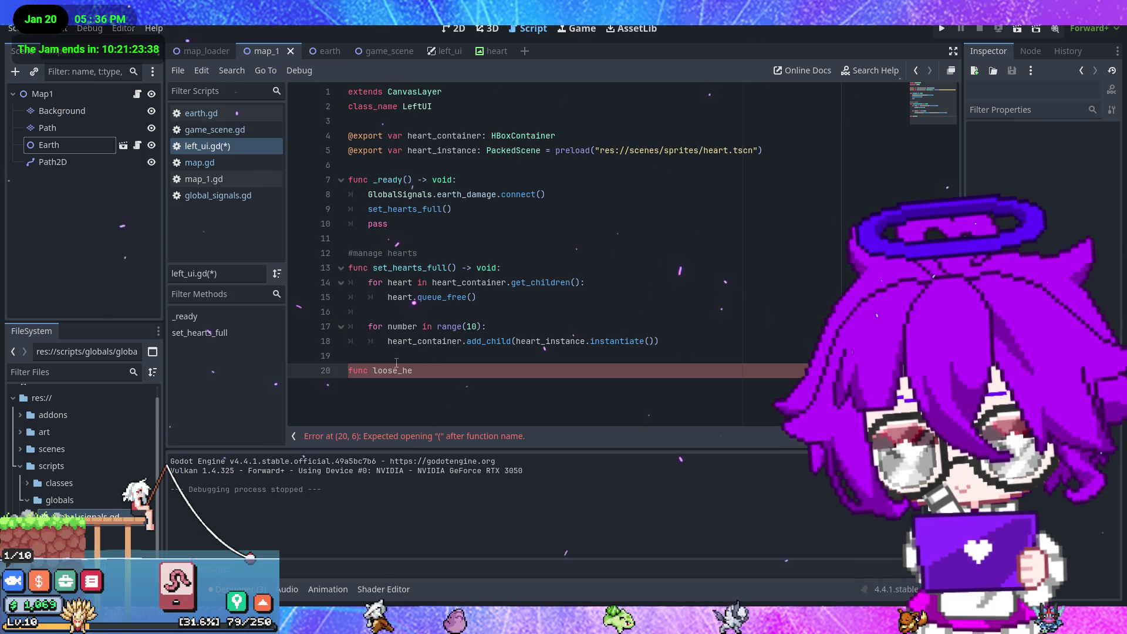
{"action": "type", "text": "th"}
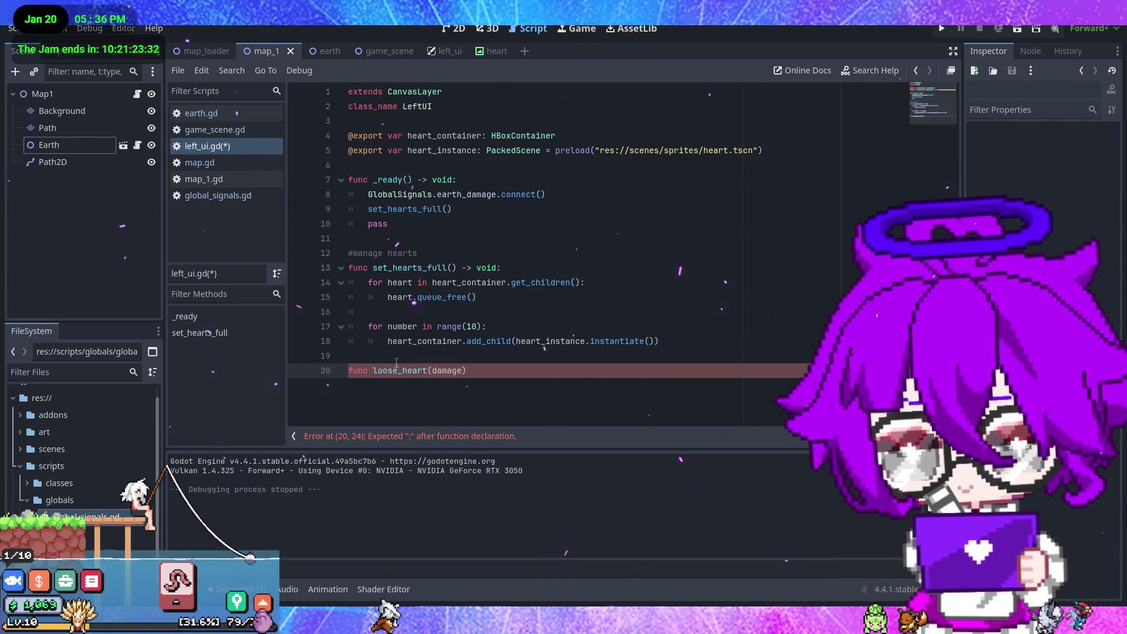
{"action": "type", "text": ": int):"}
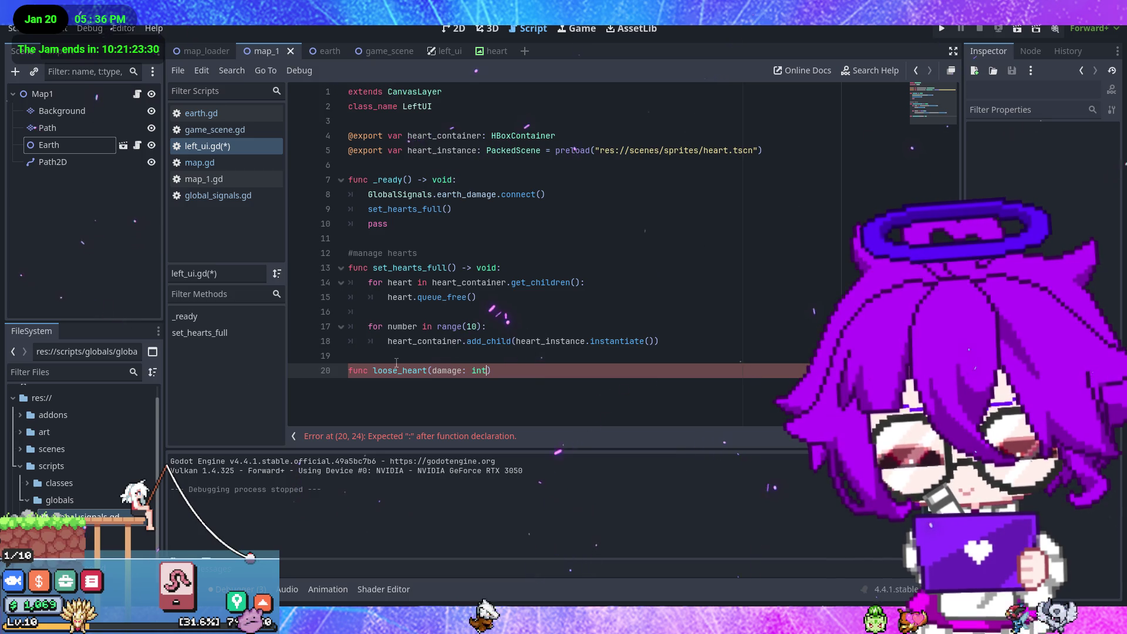
{"action": "key", "text": "Return"}
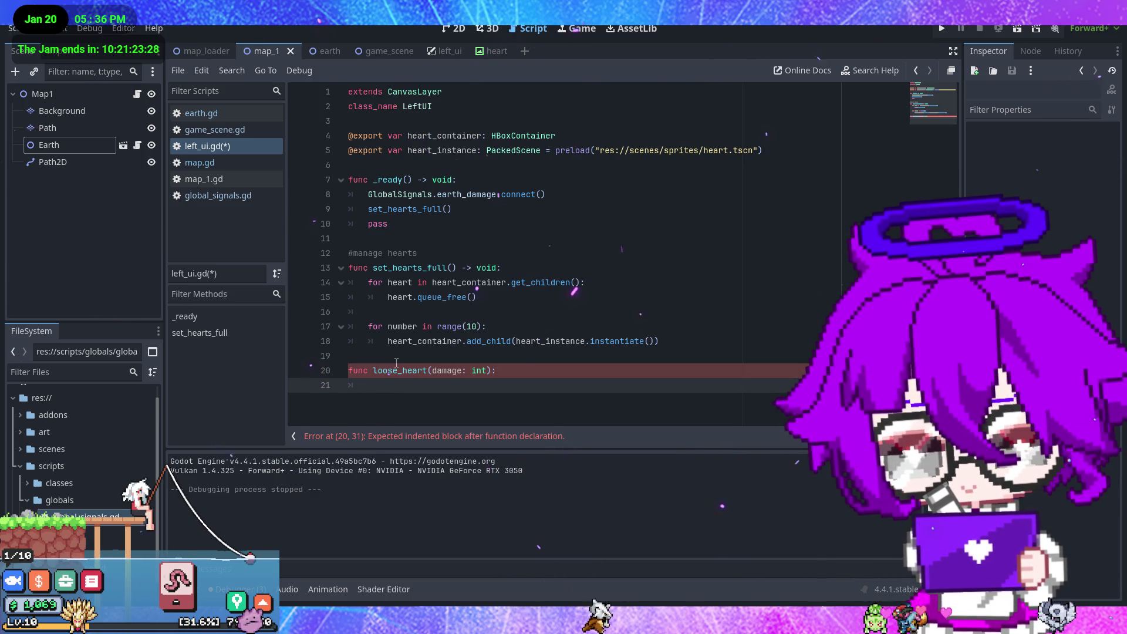
{"action": "key", "text": "Up"}
{"action": "key", "text": "End"}
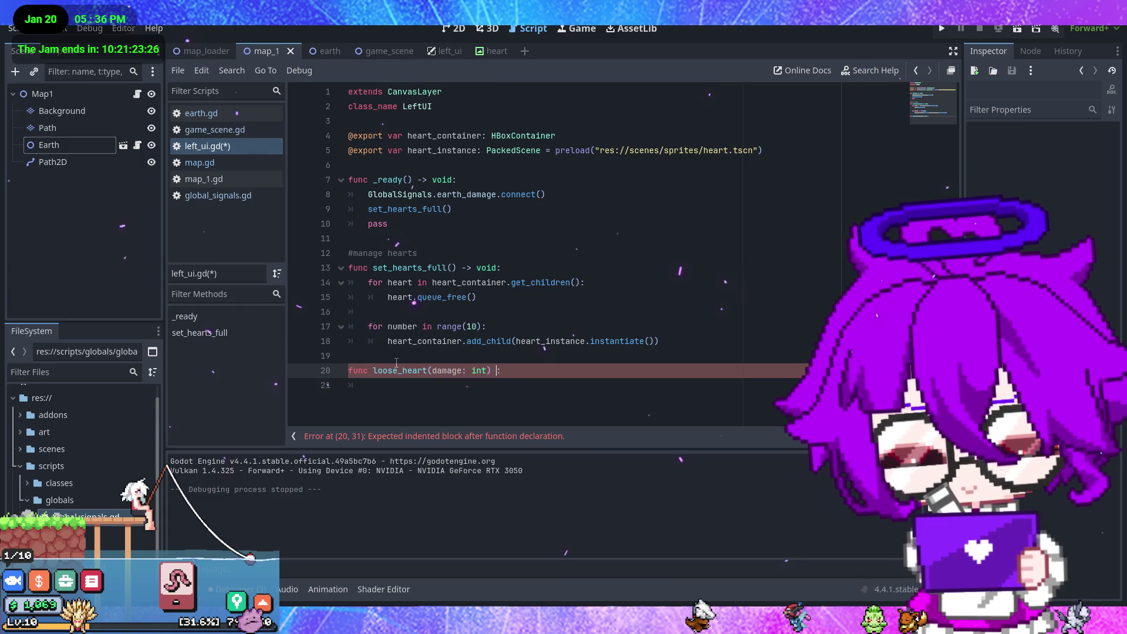
{"action": "type", "text": "void"}
{"action": "key", "text": "Down"}
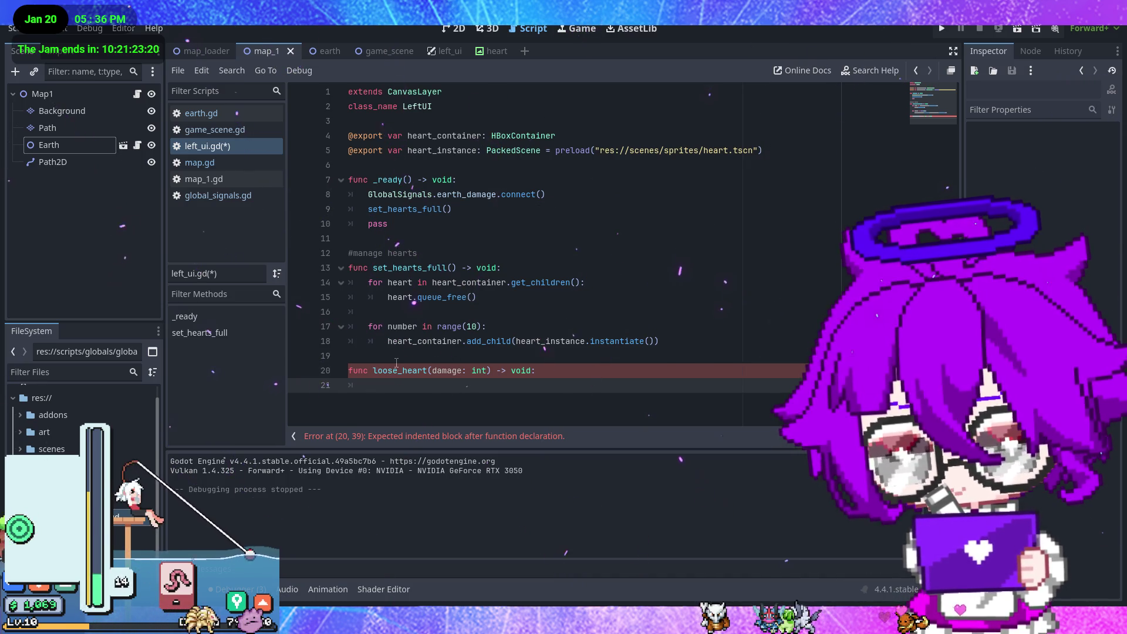
{"action": "type", "text": "pass"}
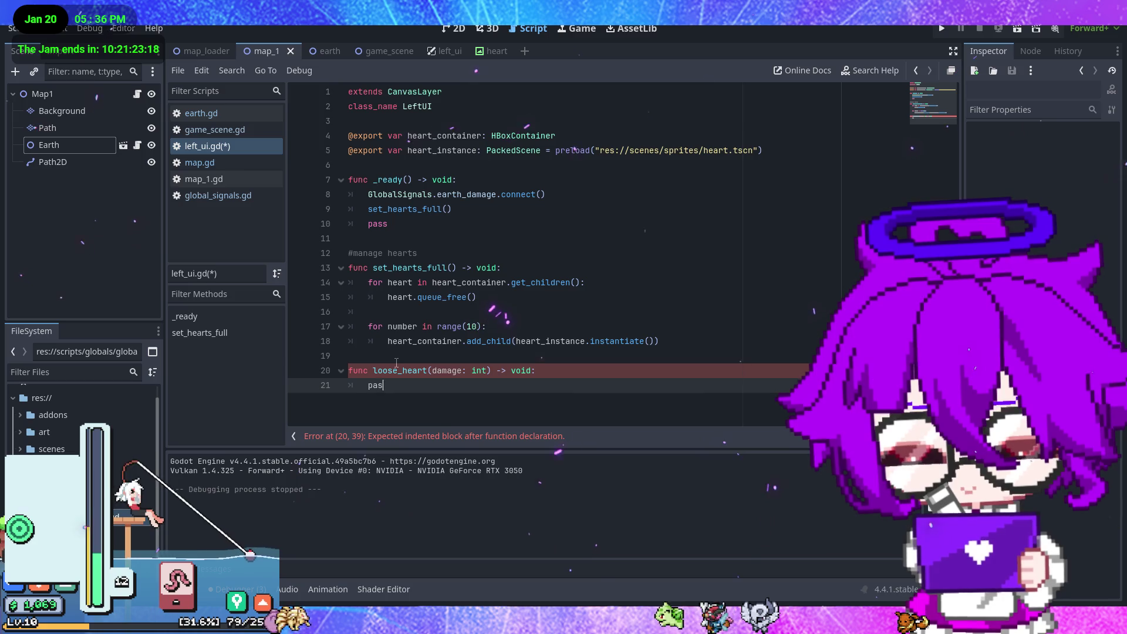
Pass loose_heart to the connect() call and start replacing pass with a for loop
{"action": "left_click", "coordinate": [541, 194]}
{"action": "type", "text": "lo"}
{"action": "key", "text": "Return"}
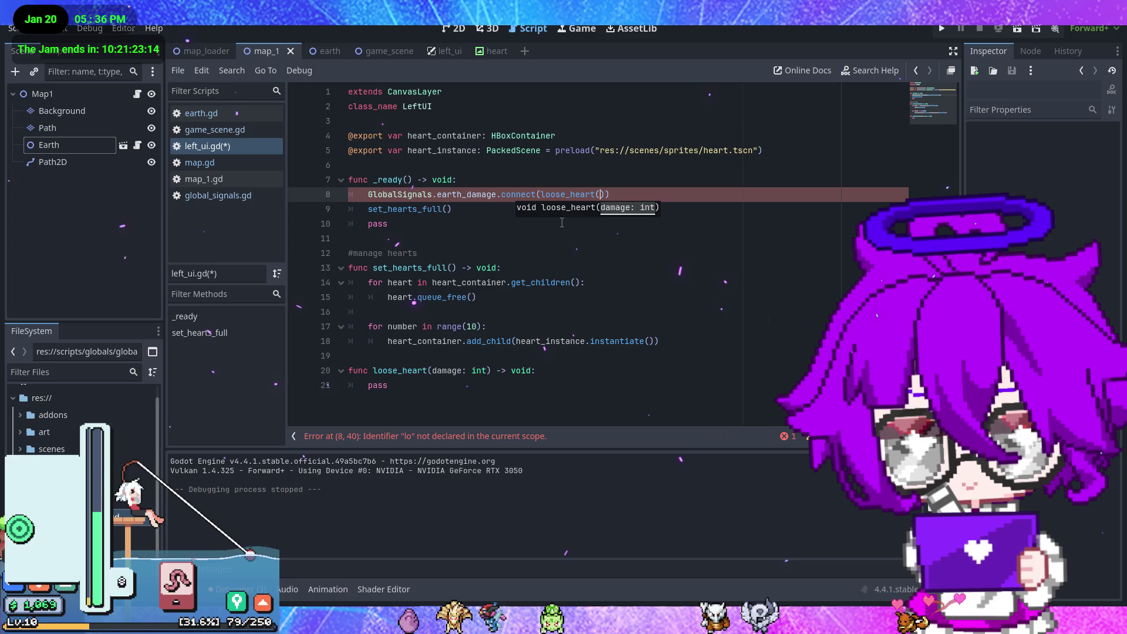
{"action": "key", "text": "BackSpace"}
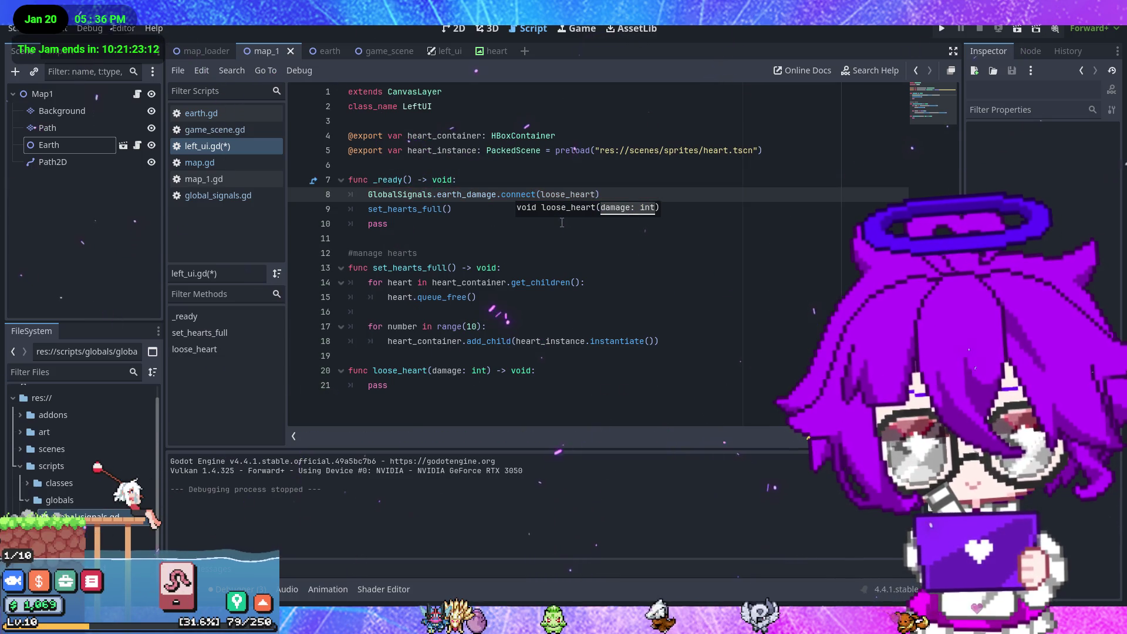
{"action": "left_click", "coordinate": [408, 391]}
{"action": "left_click_drag", "start_coordinate": [409, 392], "coordinate": [369, 386]}
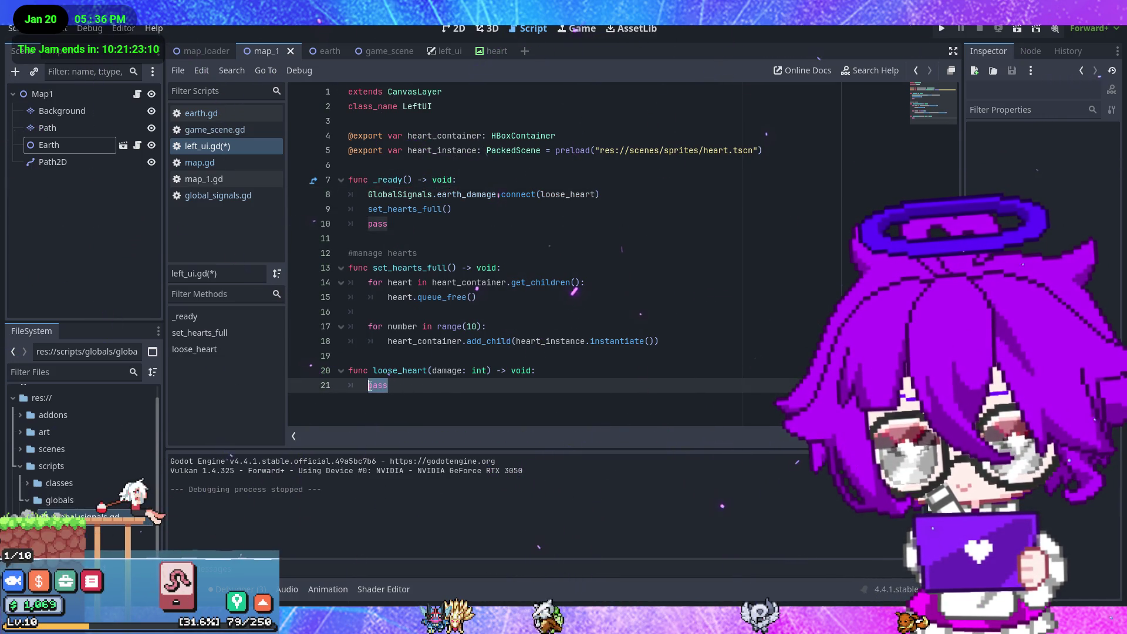
{"action": "type", "text": "for number in damage:"}
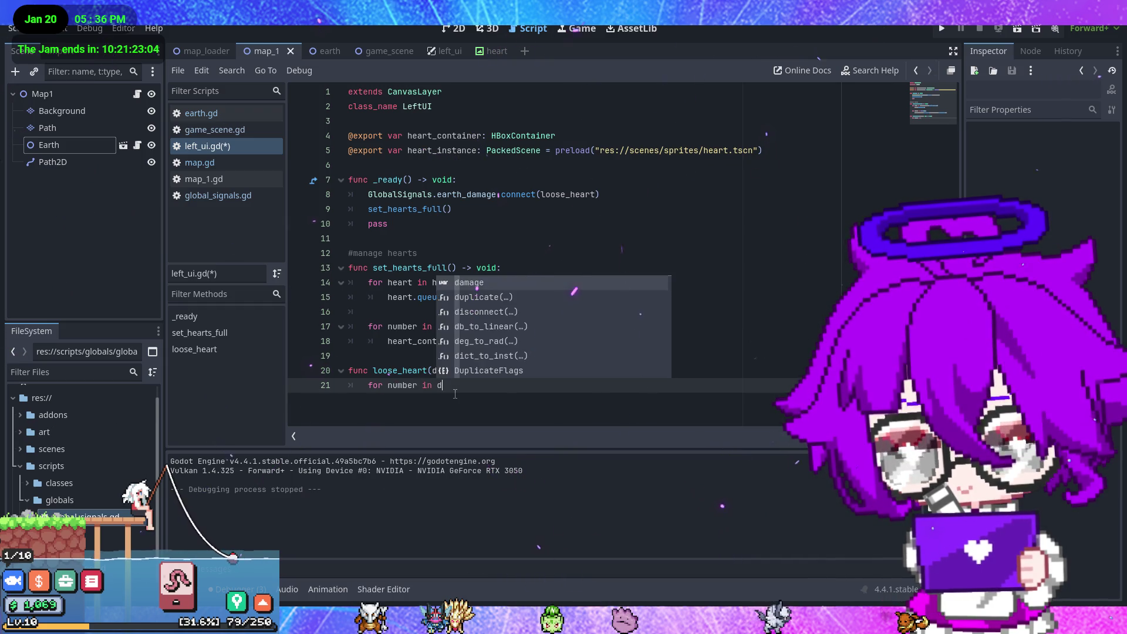
Finish the for loop over damage and call heart_container.get_child() in its body
{"action": "key", "text": "Return"}
{"action": "type", "text": ":"}
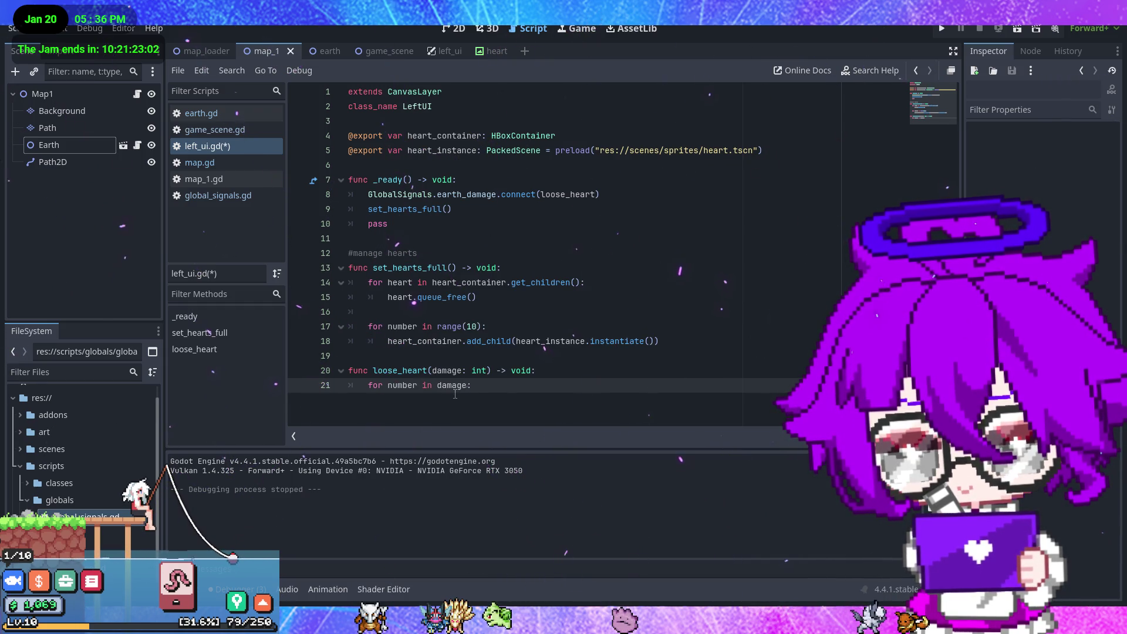
{"action": "key", "text": "Return"}
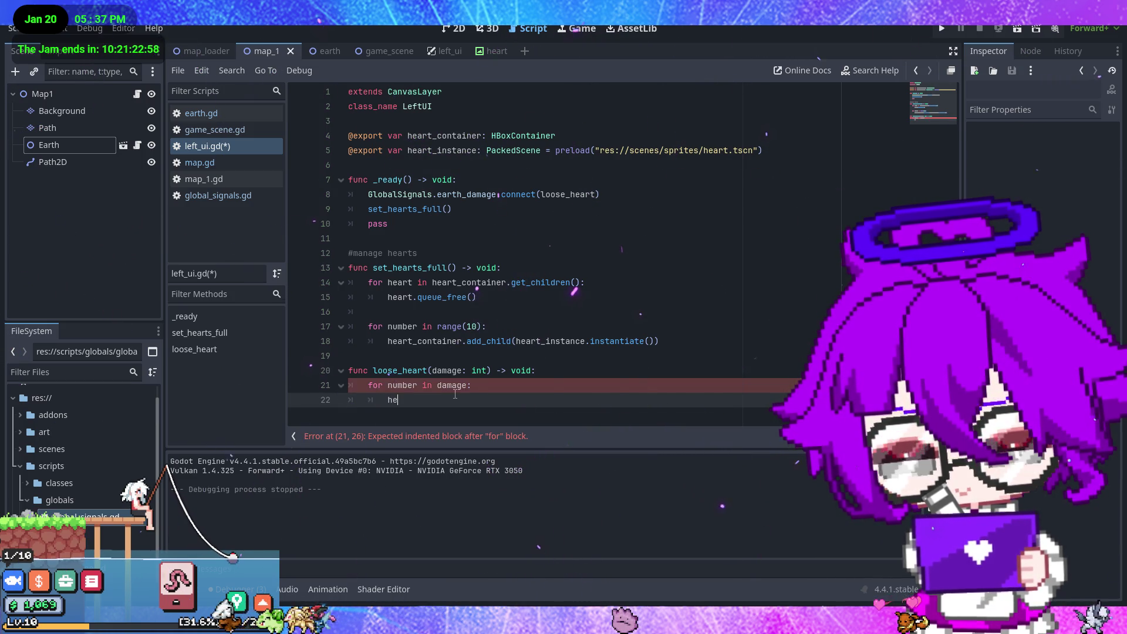
{"action": "type", "text": "heart"}
{"action": "key", "text": "Return"}
{"action": "type", "text": "."}
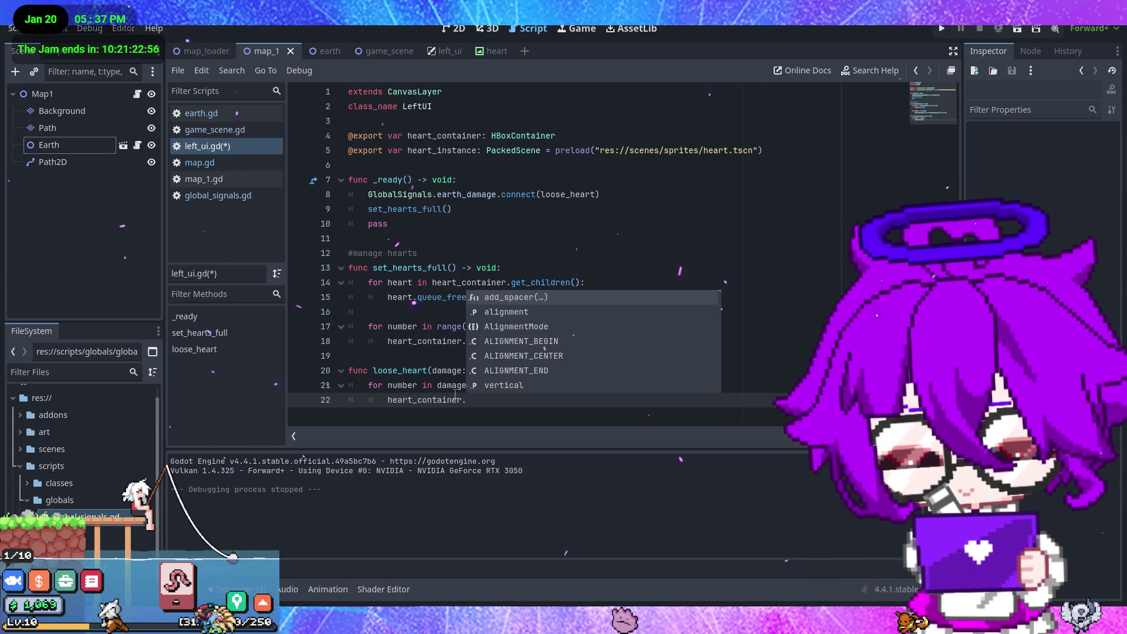
{"action": "type", "text": "las"}
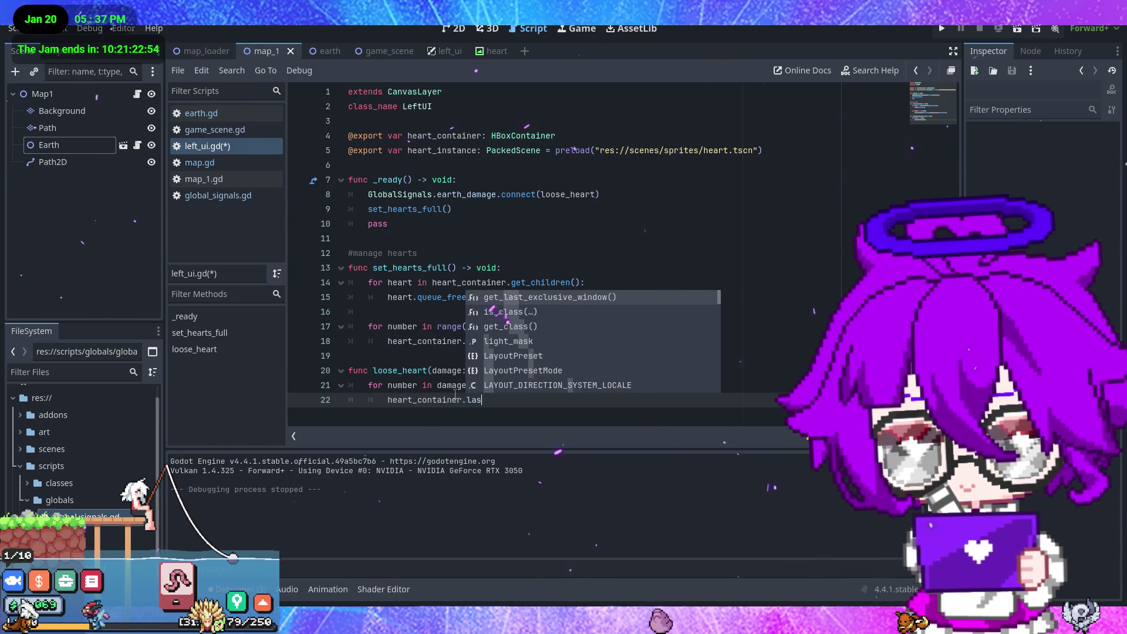
{"action": "type", "text": "t"}
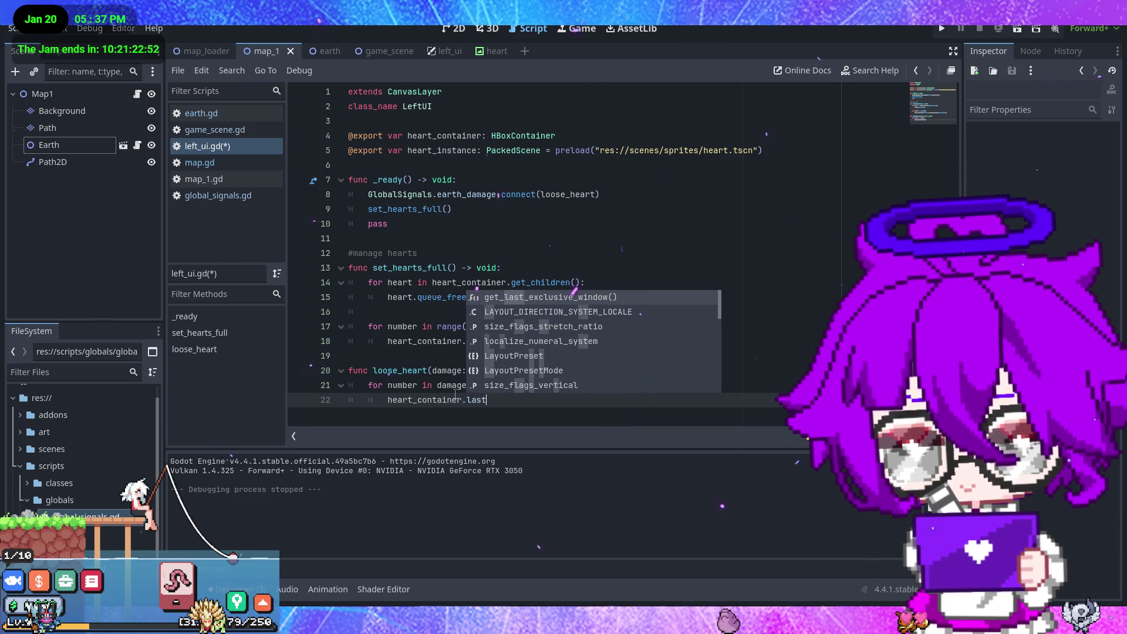
{"action": "key", "text": "BackSpace"}
{"action": "key", "text": "BackSpace"}
{"action": "key", "text": "BackSpace"}
{"action": "type", "text": "get"}
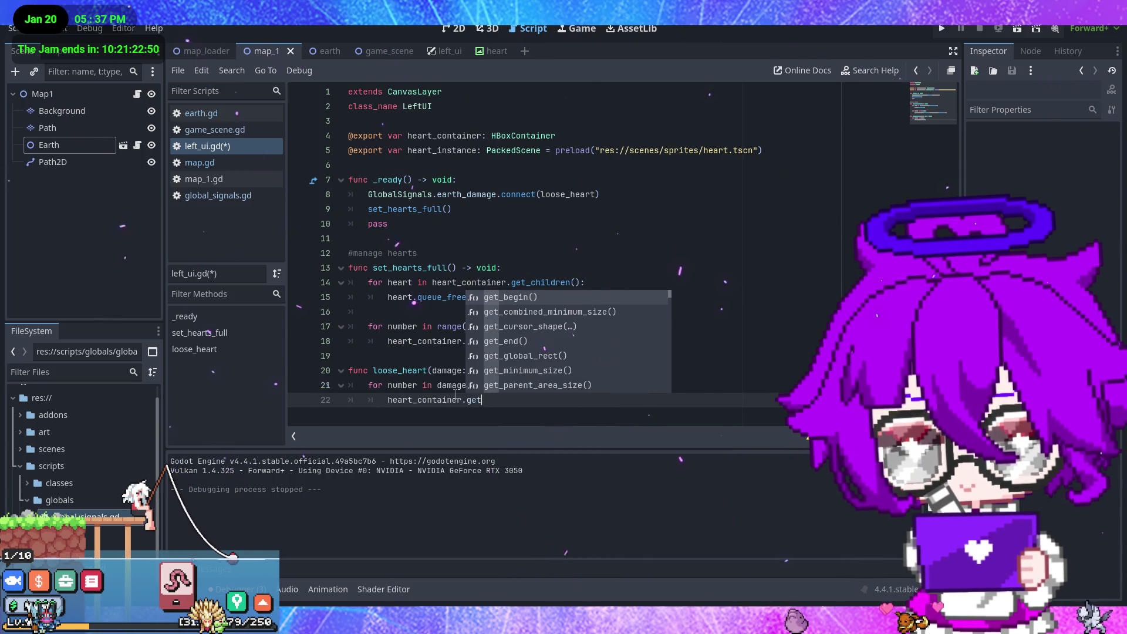
{"action": "type", "text": "_chi"}
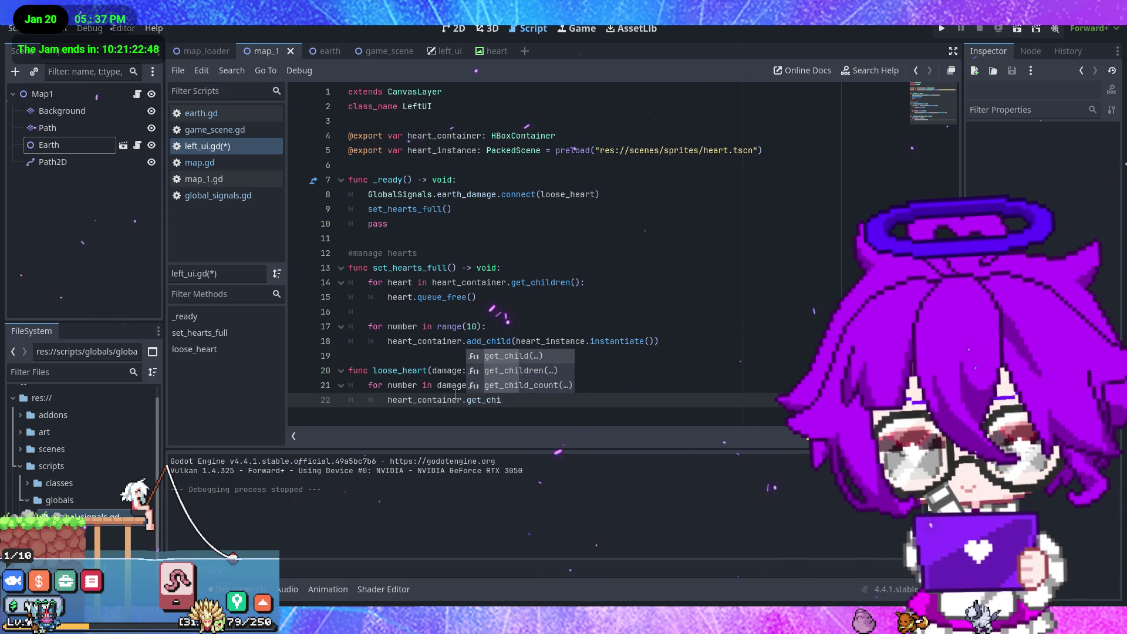
{"action": "key", "text": "Return"}
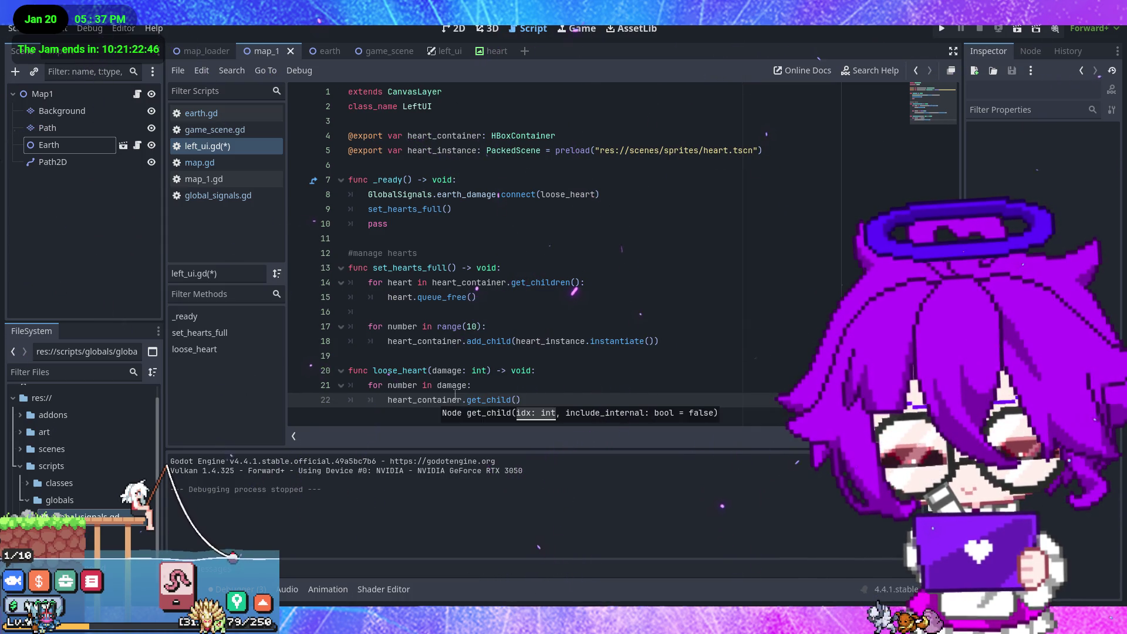
{"action": "type", "text": ")"}
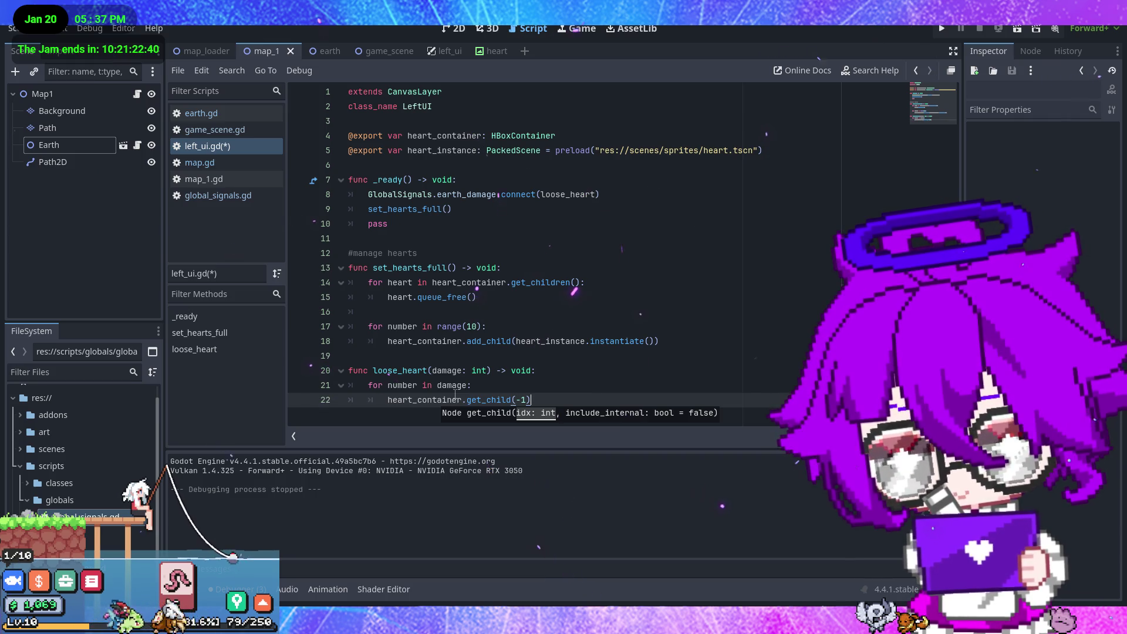
Guard it with if heart_container.get_child_count() > 0 and append .queue_free() to the get_child call
{"action": "left_click", "coordinate": [495, 385]}
{"action": "key", "text": "Return"}
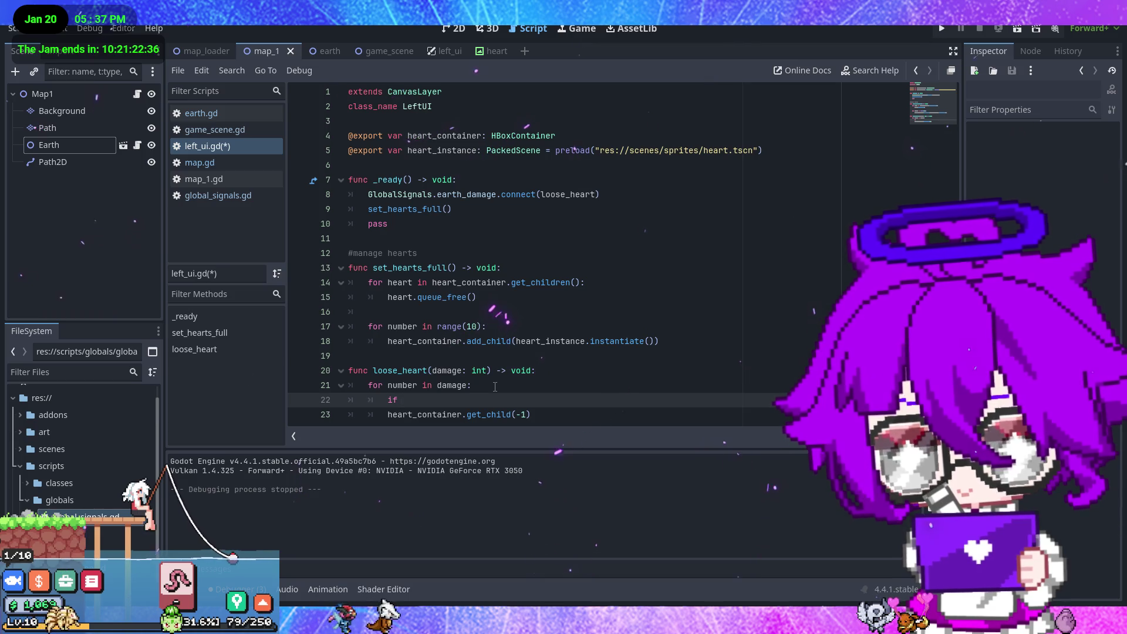
{"action": "type", "text": "he"}
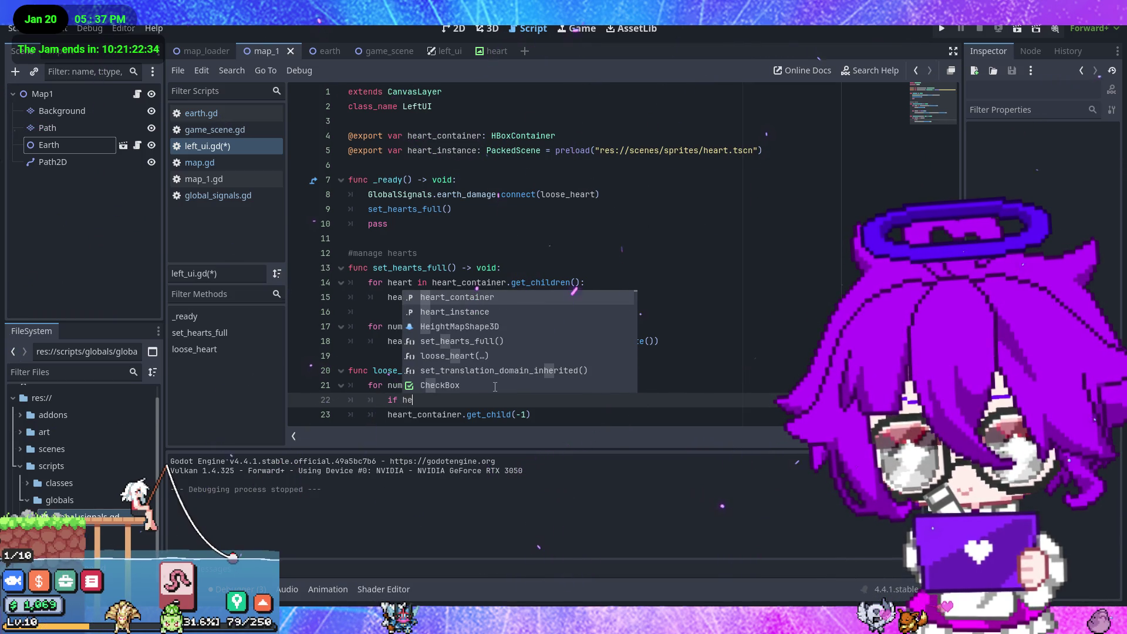
{"action": "key", "text": "Return"}
{"action": "type", "text": "."}
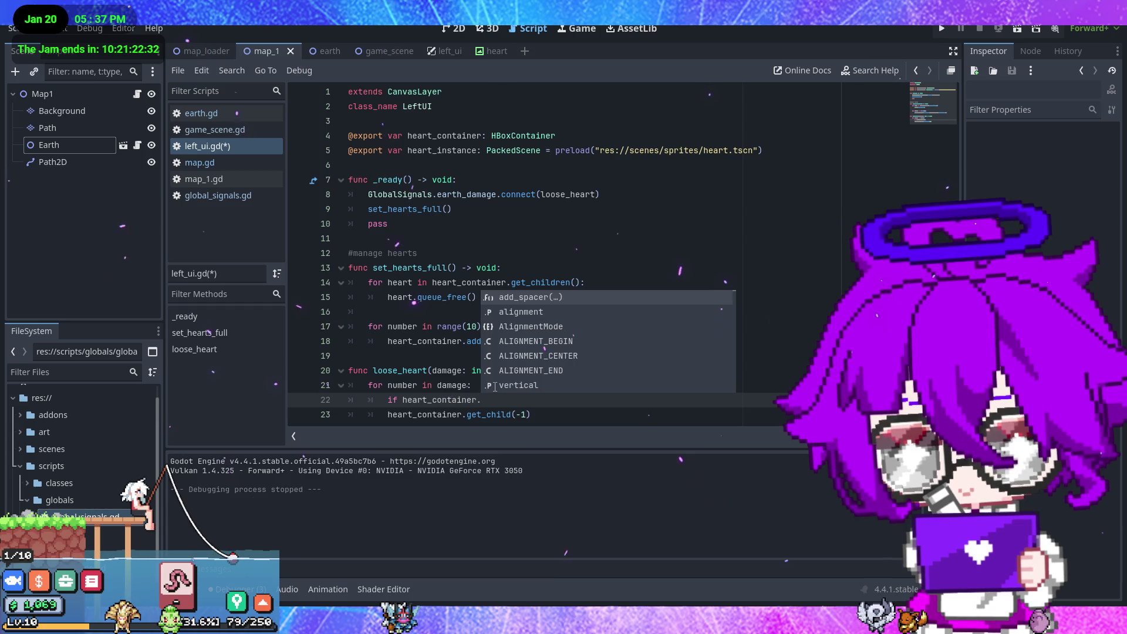
{"action": "type", "text": "get_"}
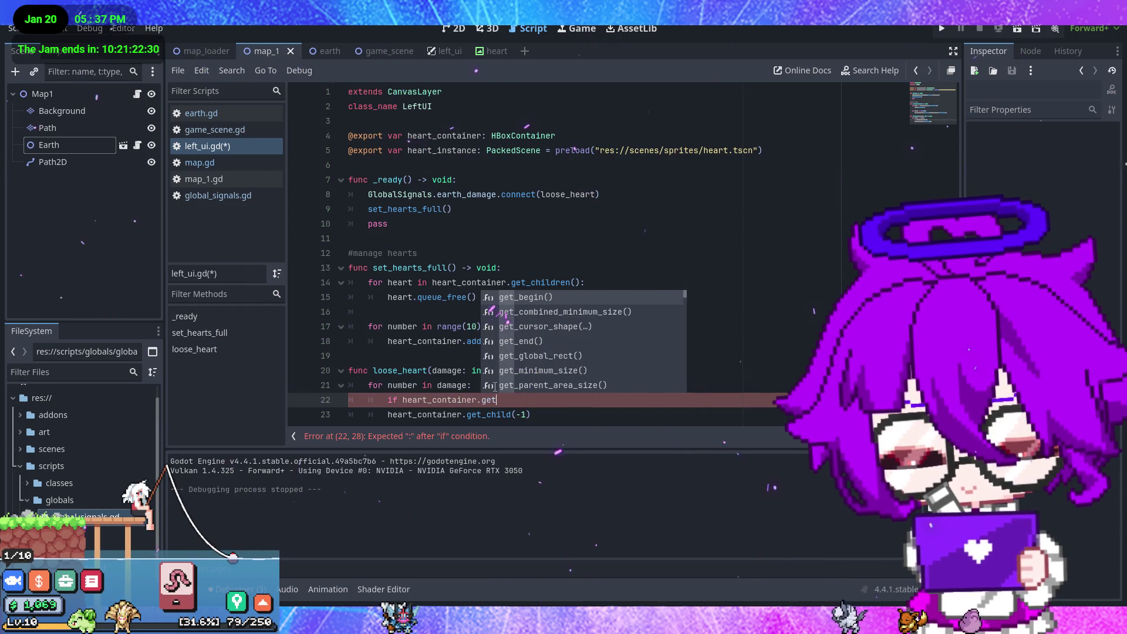
{"action": "type", "text": "ch"}
{"action": "key", "text": "Down"}
{"action": "key", "text": "Down"}
{"action": "key", "text": "Return"}
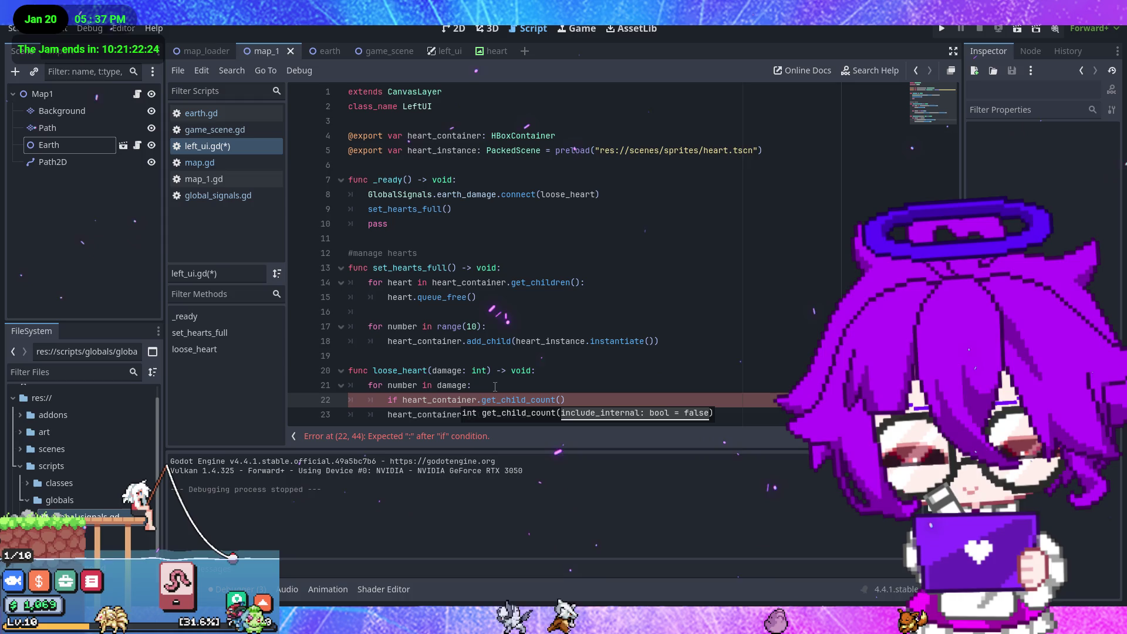
{"action": "type", "text": ">"}
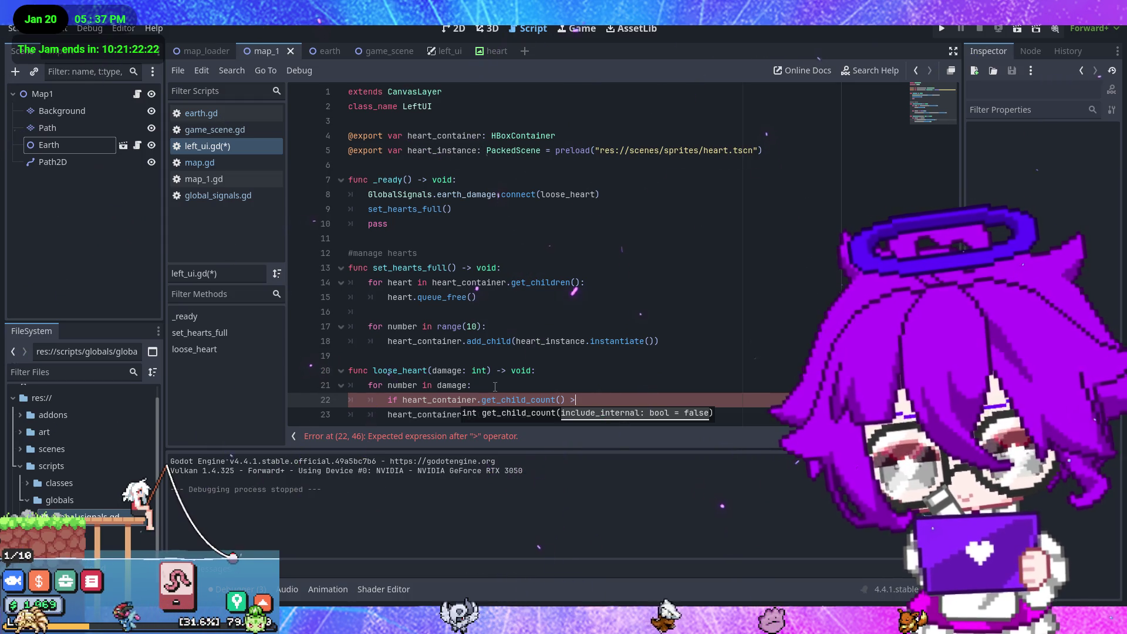
{"action": "type", "text": " 0:"}
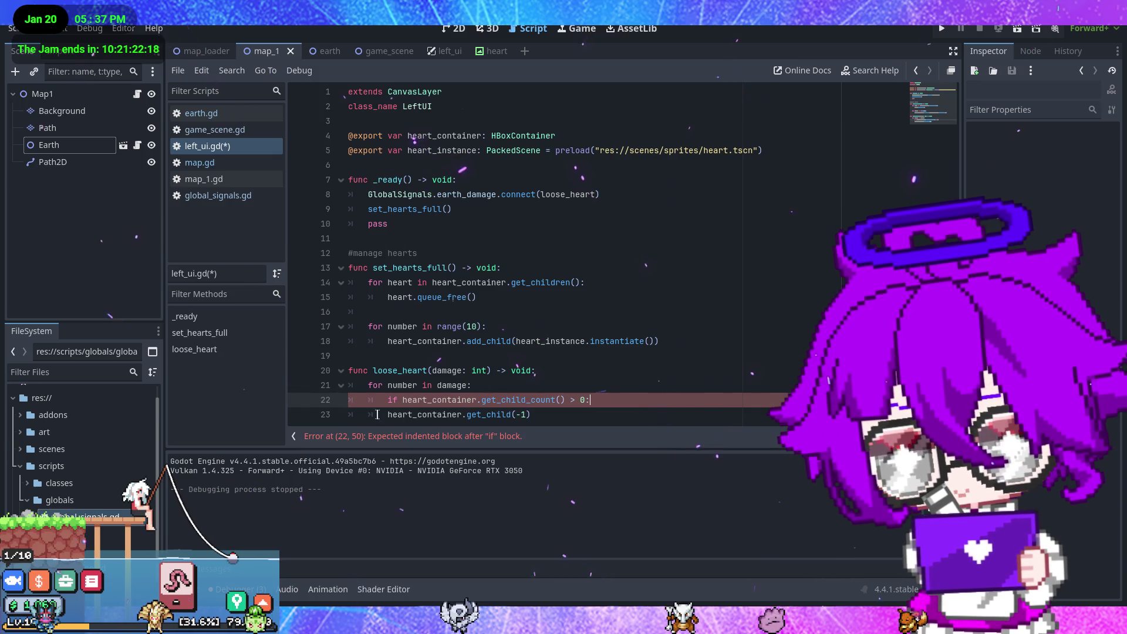
{"action": "left_click", "coordinate": [387, 414]}
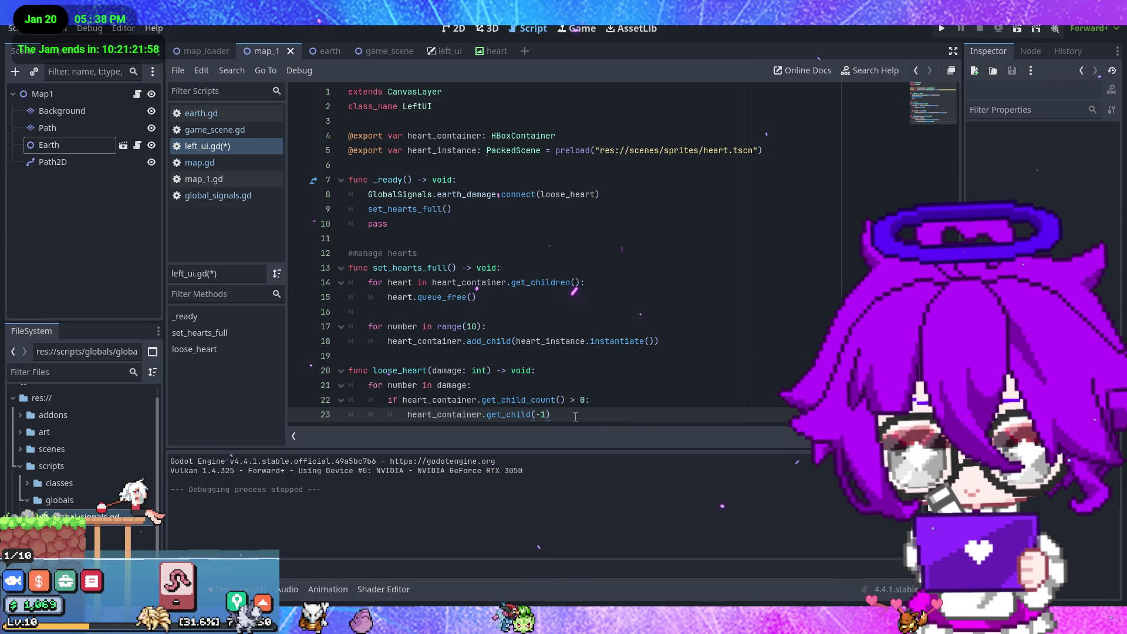
{"action": "type", "text": ".qu"}
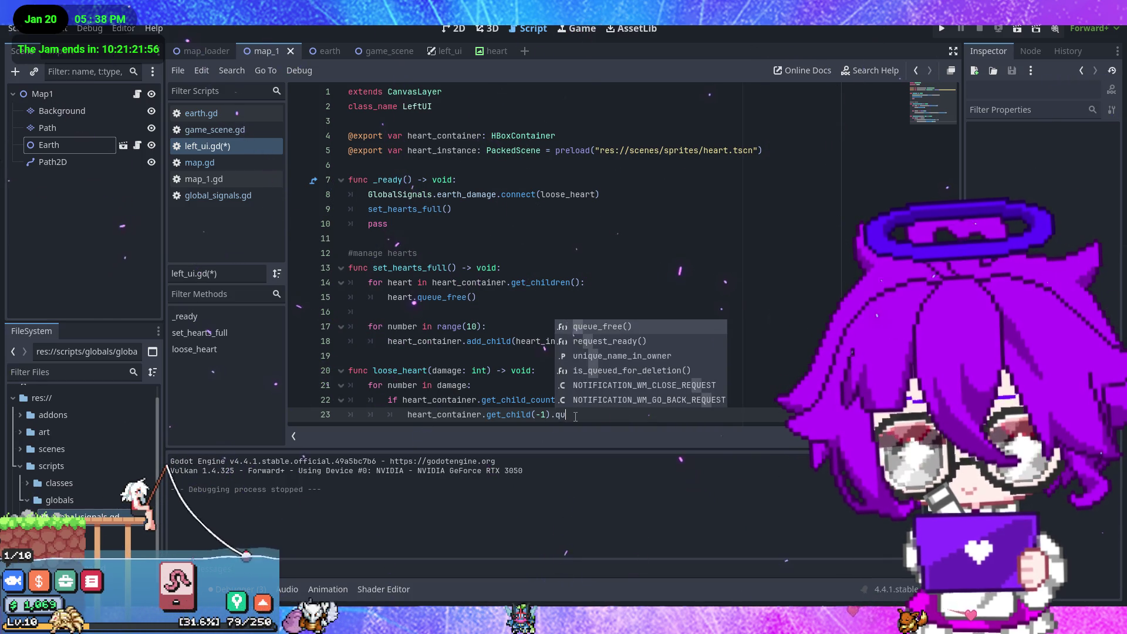
{"action": "key", "text": "Return"}
{"action": "key", "text": "Return"}
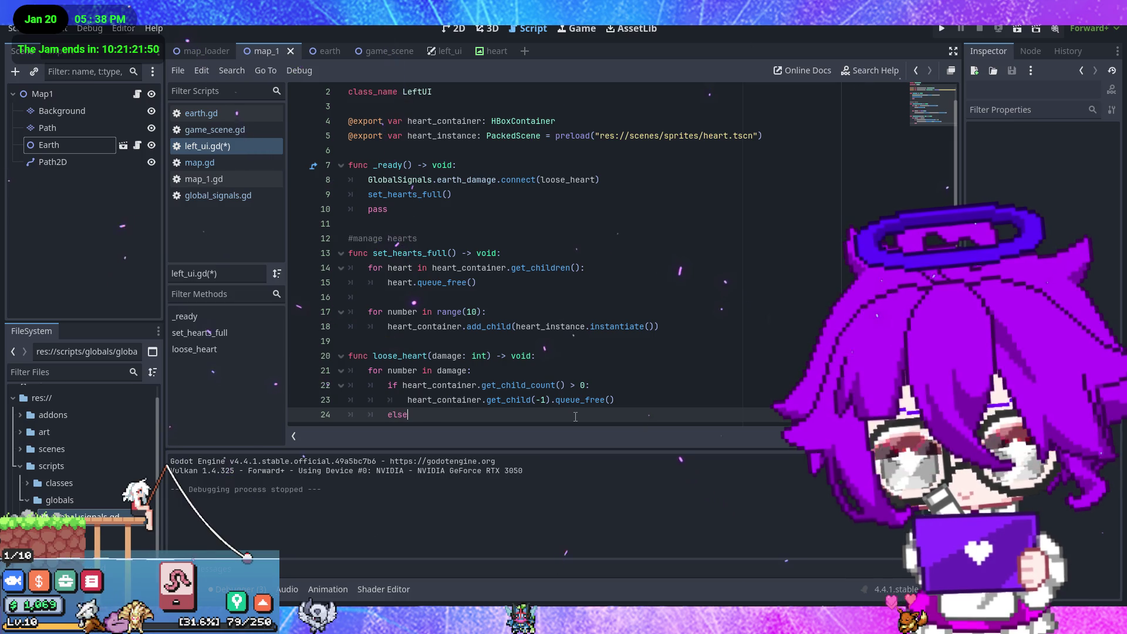
Turn else into an else: header with an indented line below, then switch to global_signals.gd
{"action": "key", "text": "Return"}
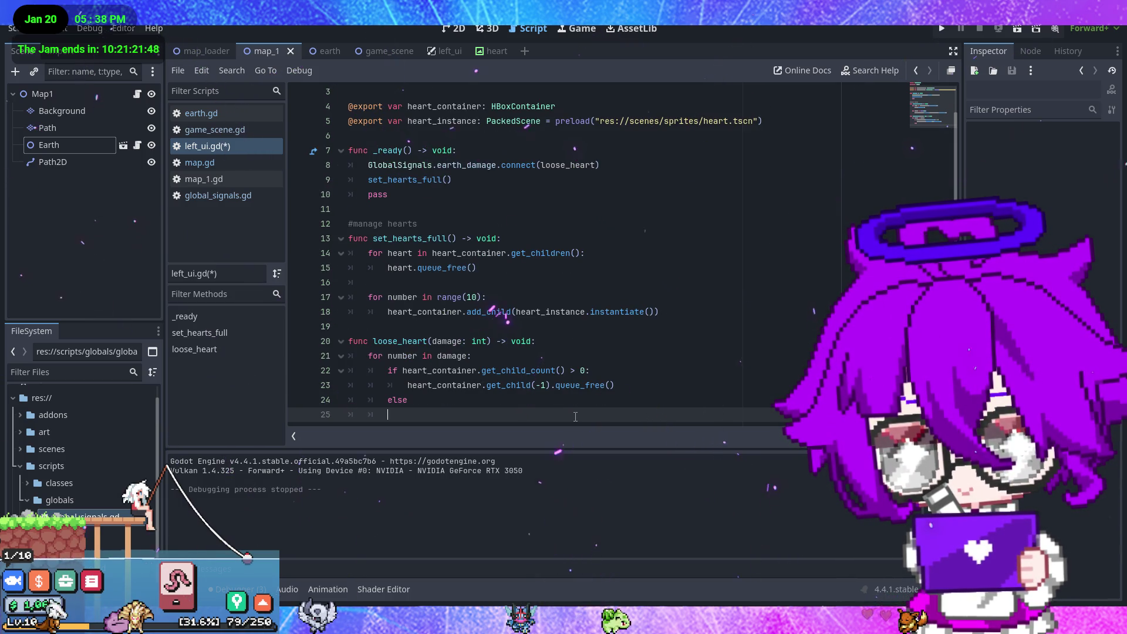
{"action": "key", "text": "Tab"}
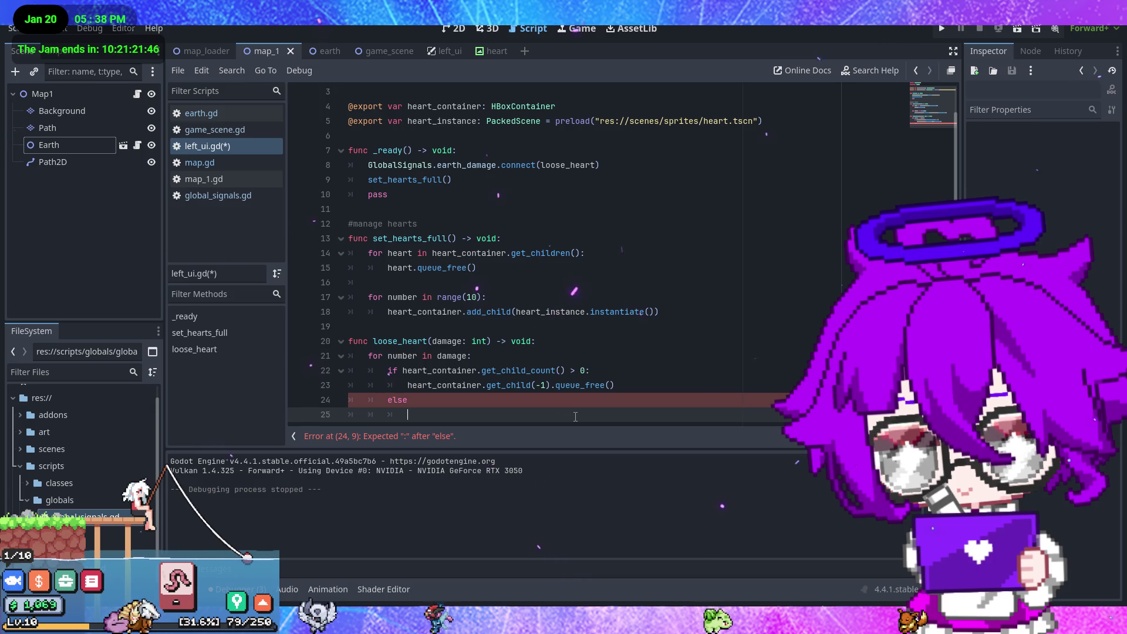
{"action": "key", "text": "Up"}
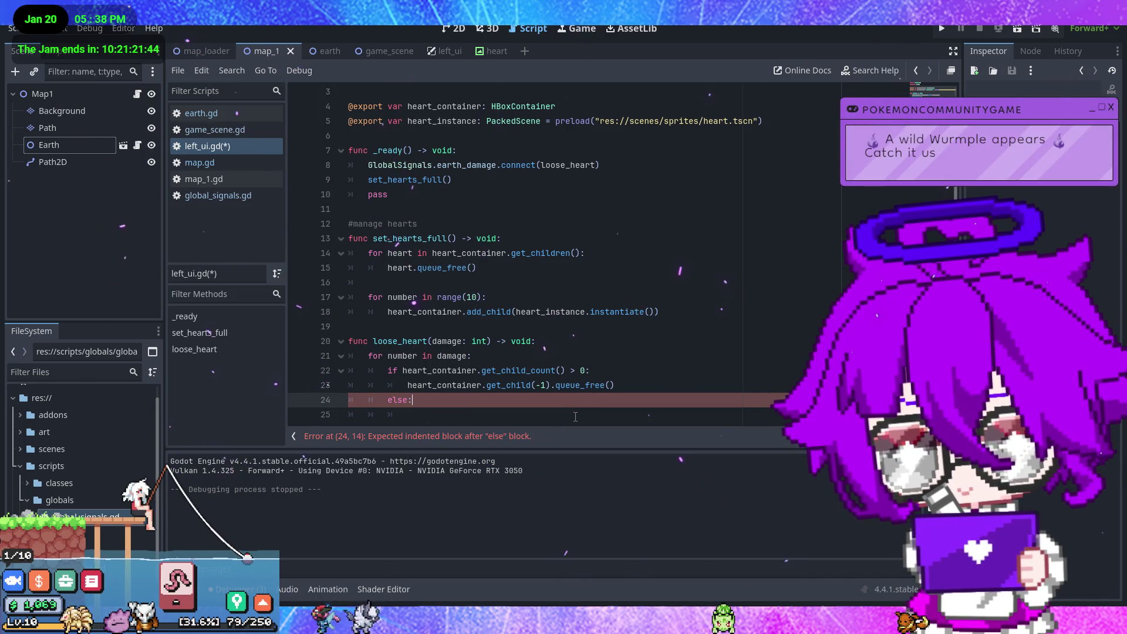
{"action": "key", "text": "Down"}
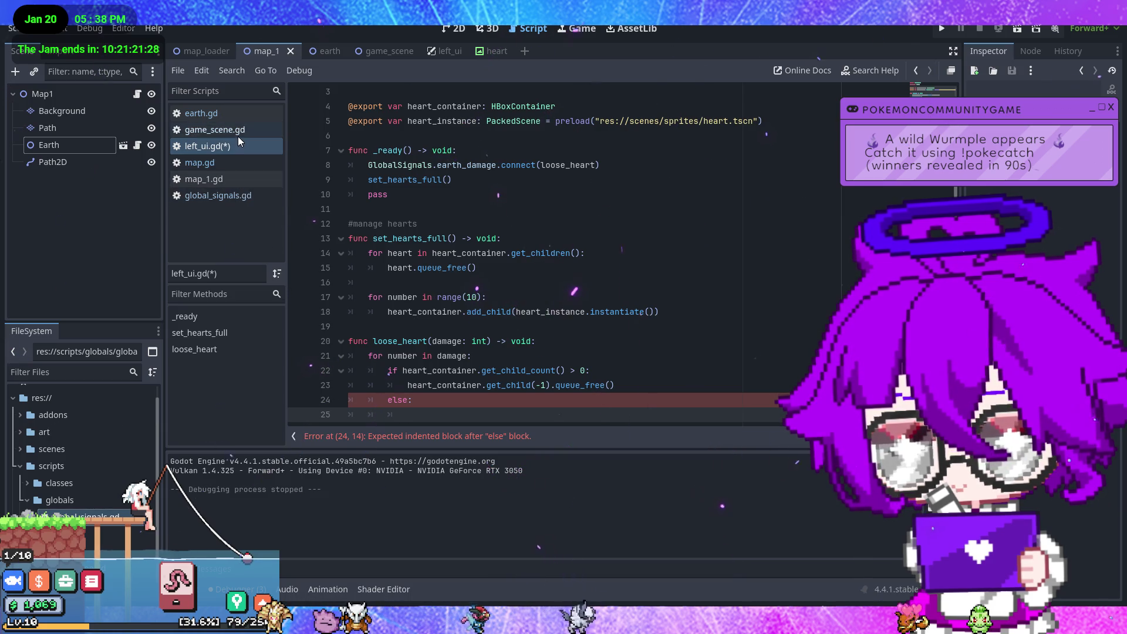
{"action": "key", "text": "alt+Left"}
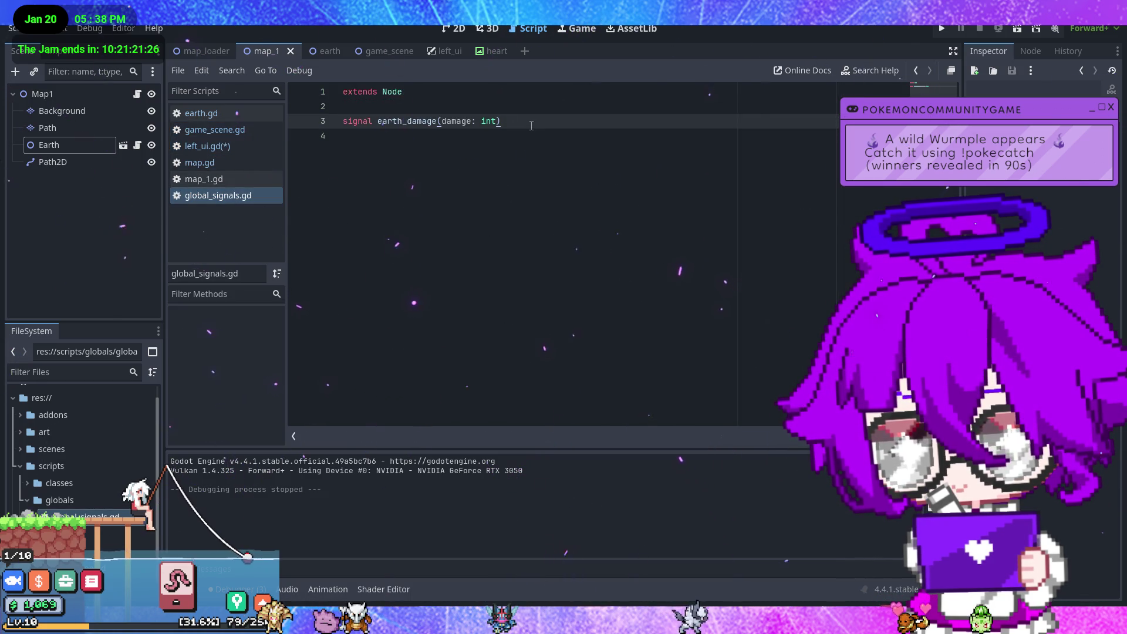
Declare signal game_over on line 4 of global_signals.gd, save, and return to left_ui.gd
{"action": "left_click", "coordinate": [493, 146]}
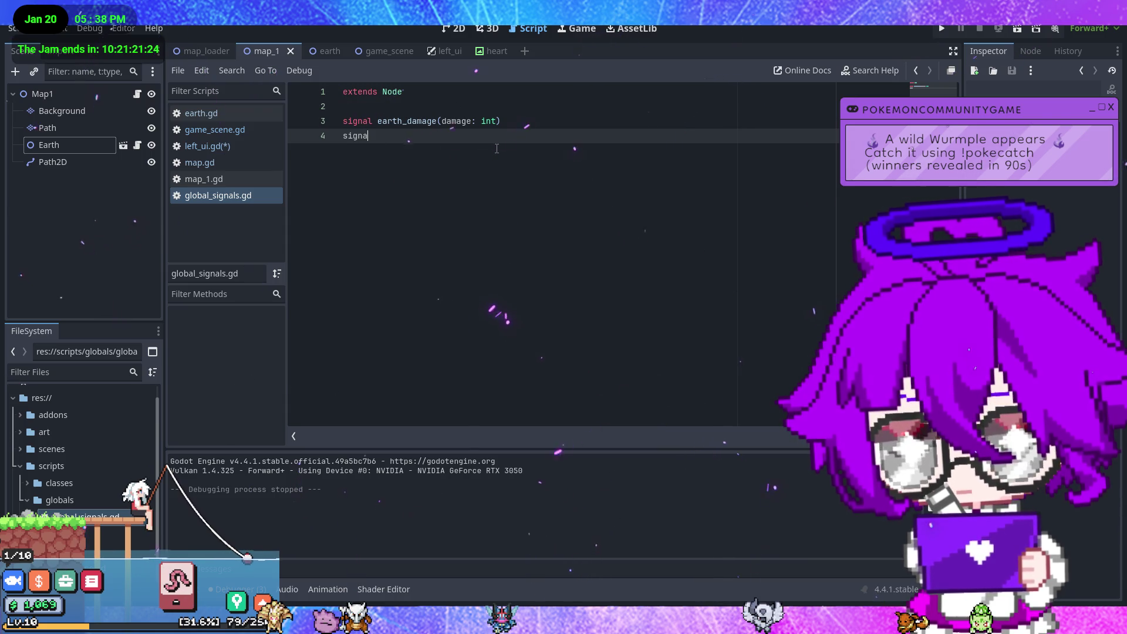
{"action": "type", "text": "l game"}
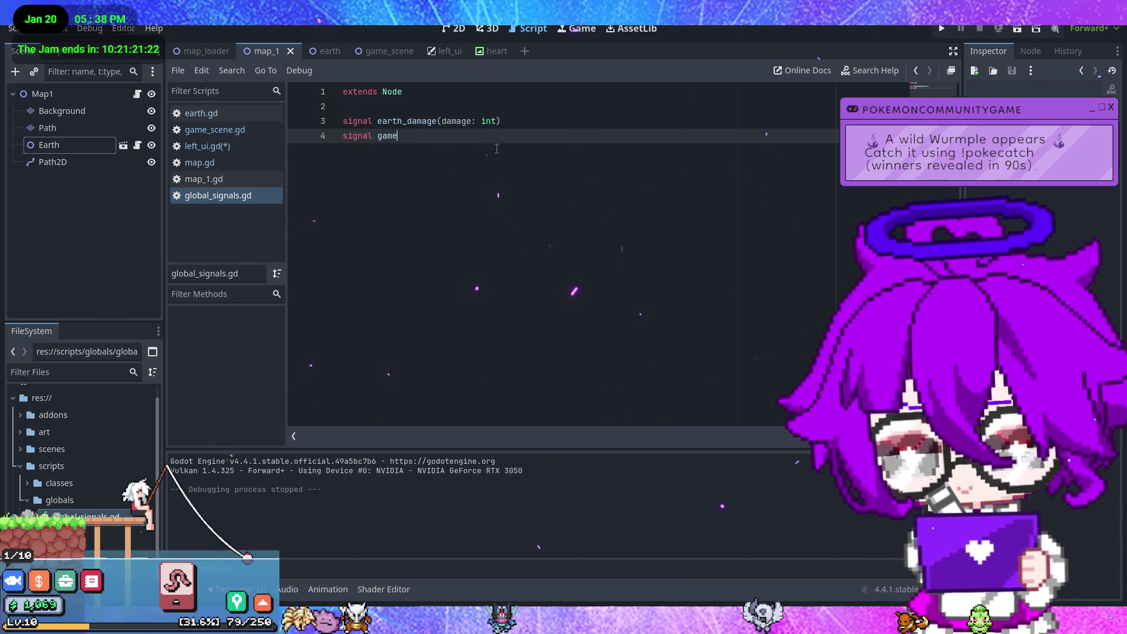
{"action": "type", "text": "_over"}
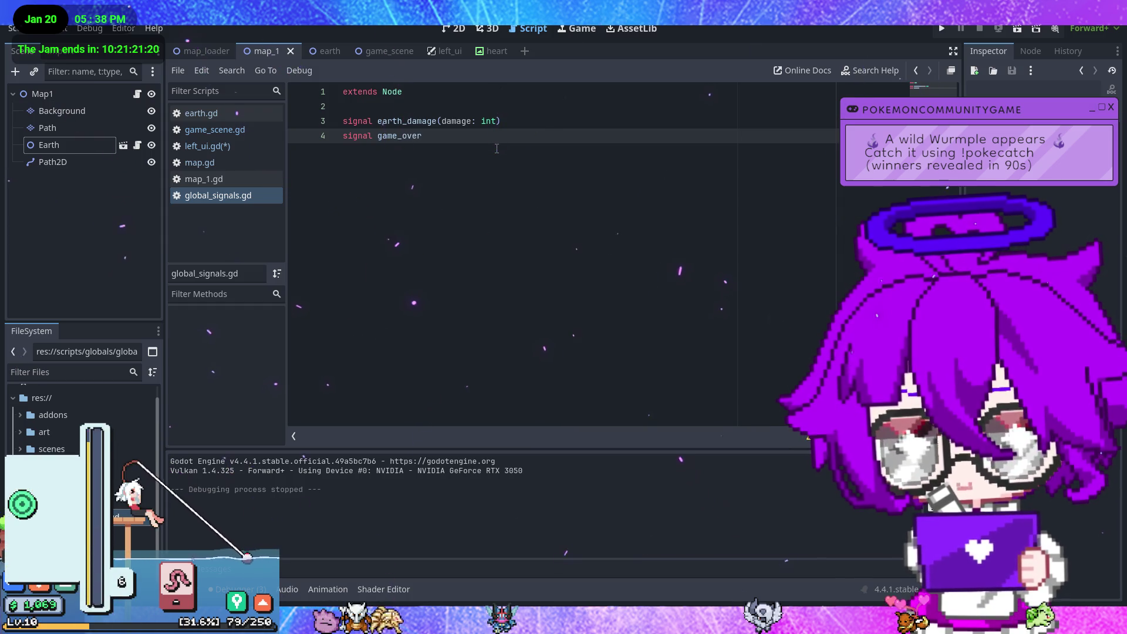
{"action": "key", "text": "ctrl+s"}
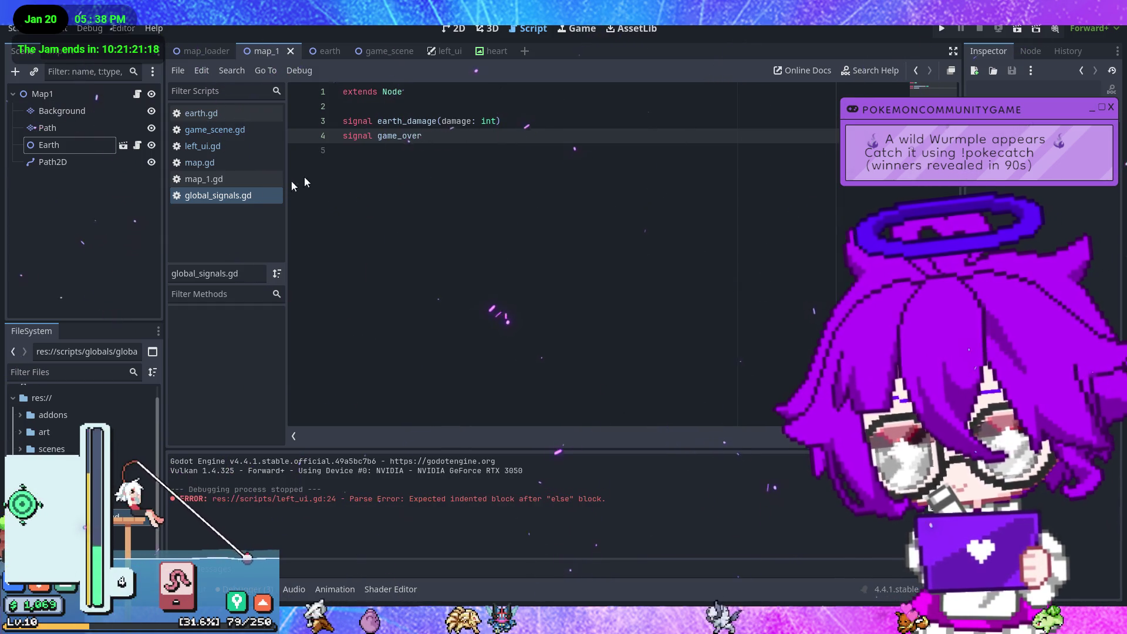
{"action": "left_click", "coordinate": [225, 129]}
{"action": "left_click", "coordinate": [225, 146]}
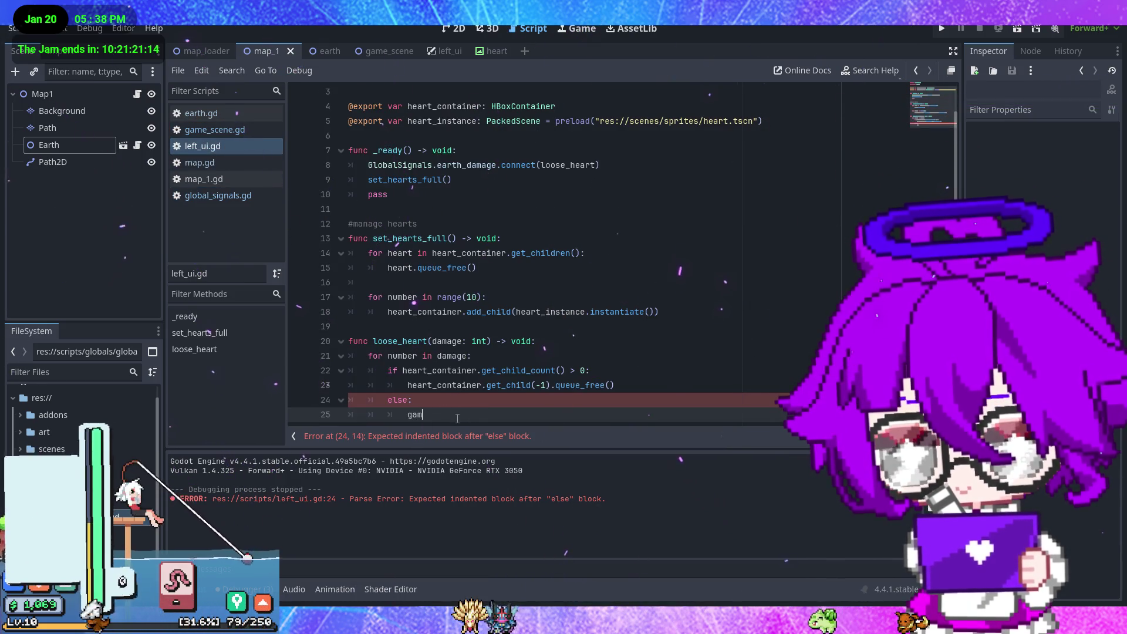
Under else:, add GlobalSignals.game_over.emit() followed by break, then save left_ui.gd
{"action": "type", "text": "glo"}
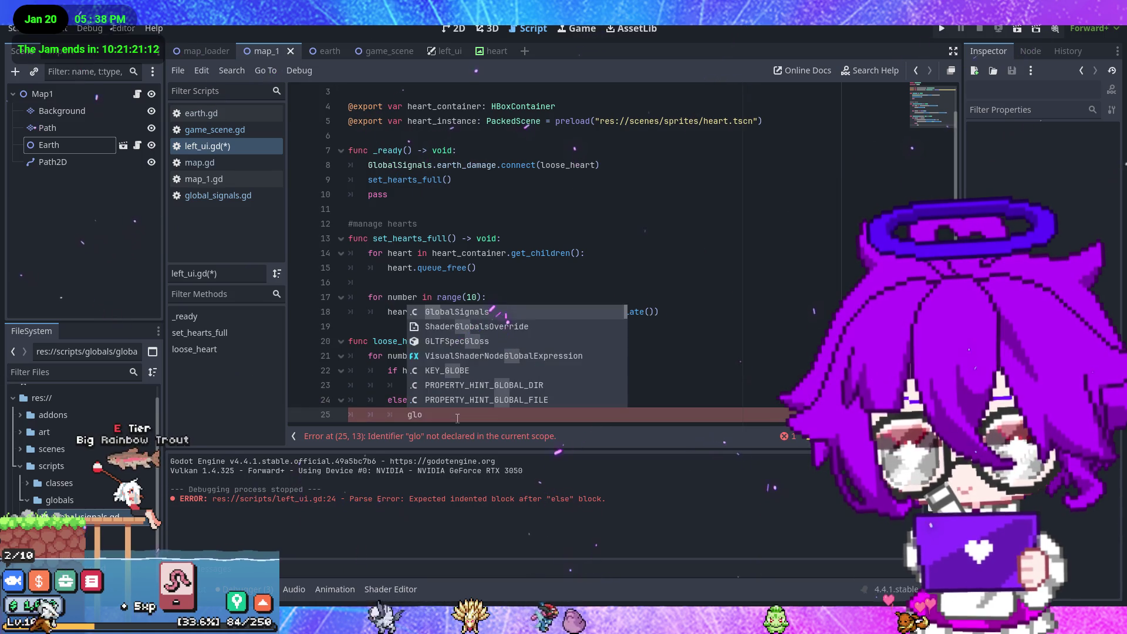
{"action": "key", "text": "Return"}
{"action": "type", "text": ".game"}
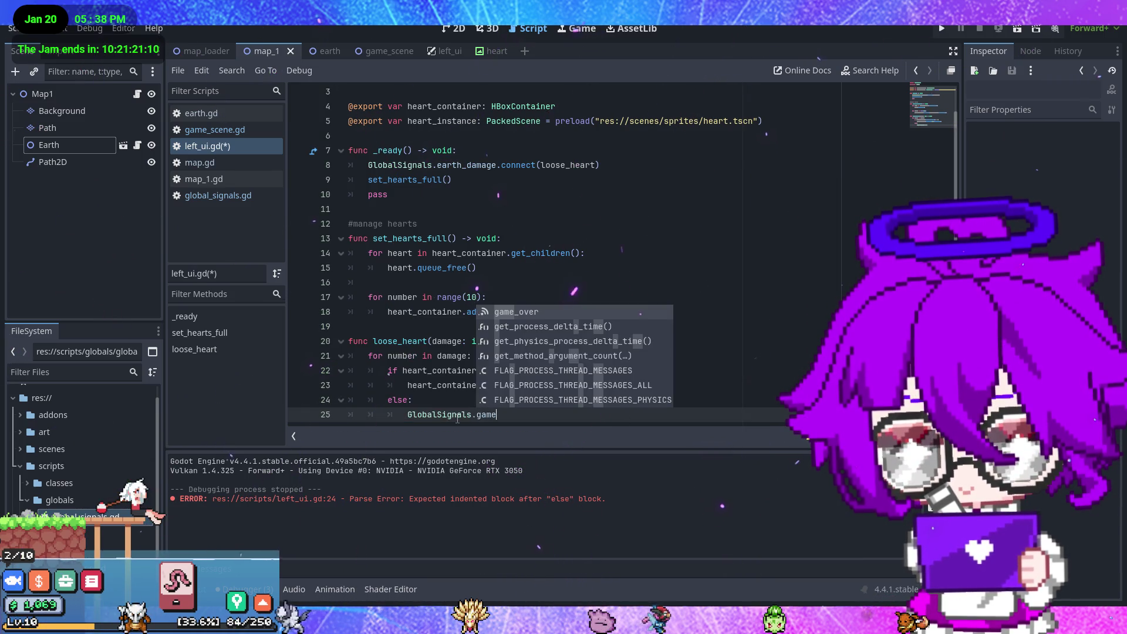
{"action": "key", "text": "Return"}
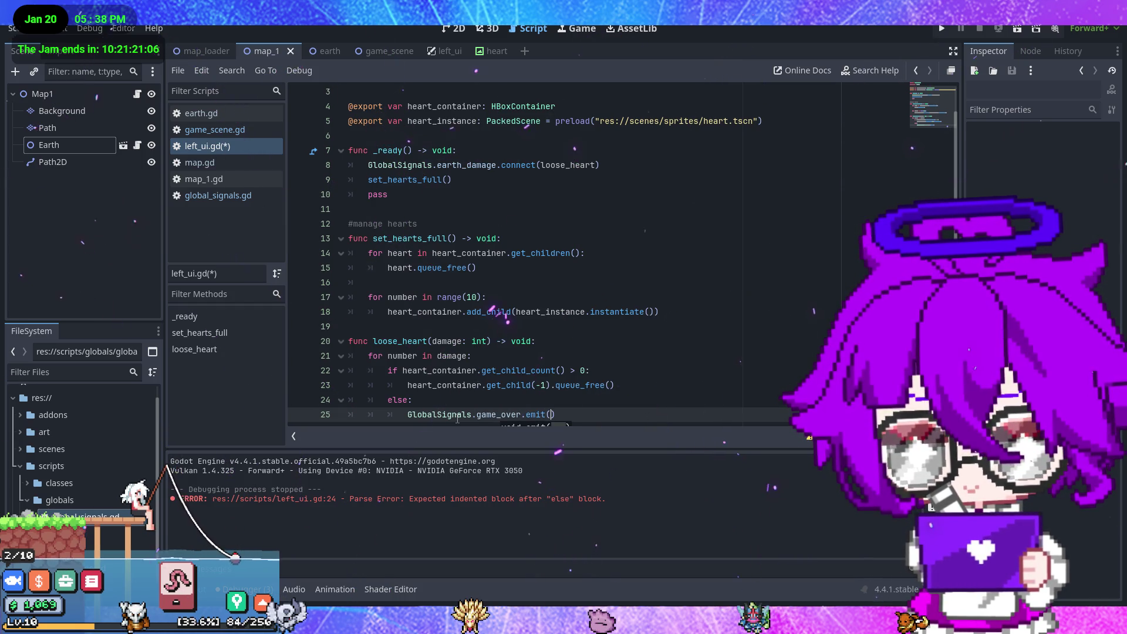
{"action": "key", "text": "Return"}
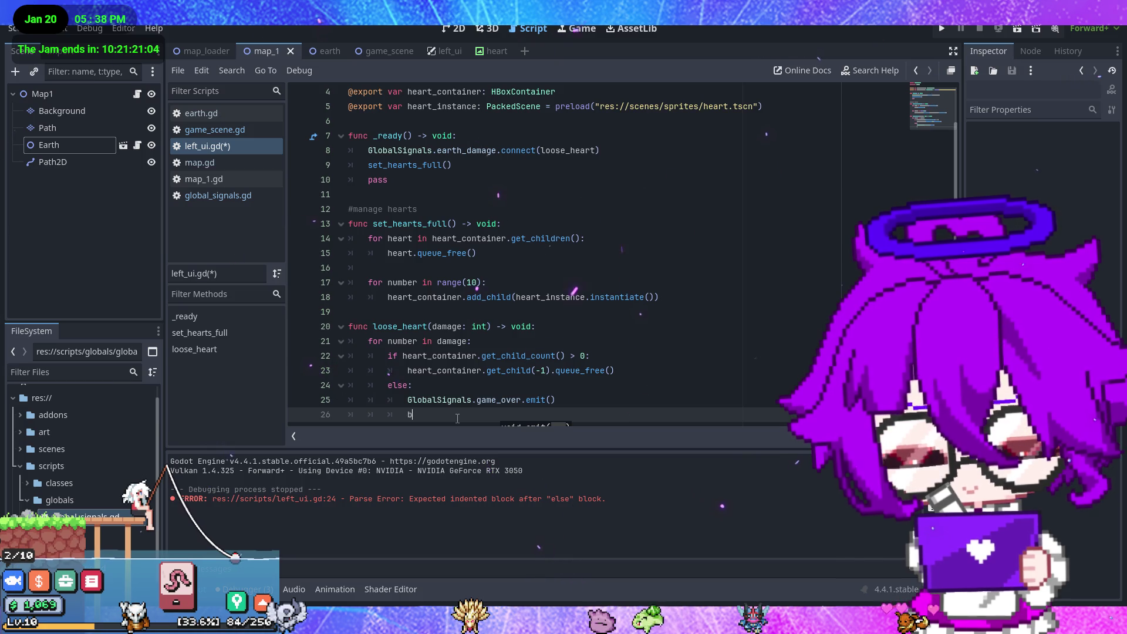
{"action": "type", "text": "ak"}
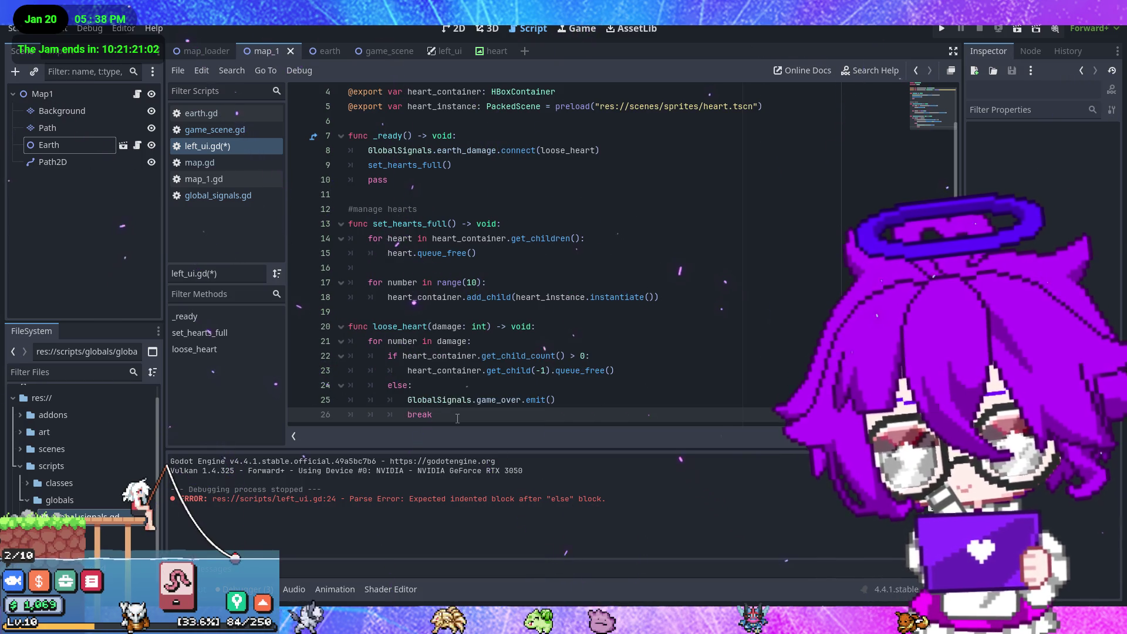
{"action": "scroll", "coordinate": [462, 406], "scroll_direction": "down", "scroll_amount": 1}
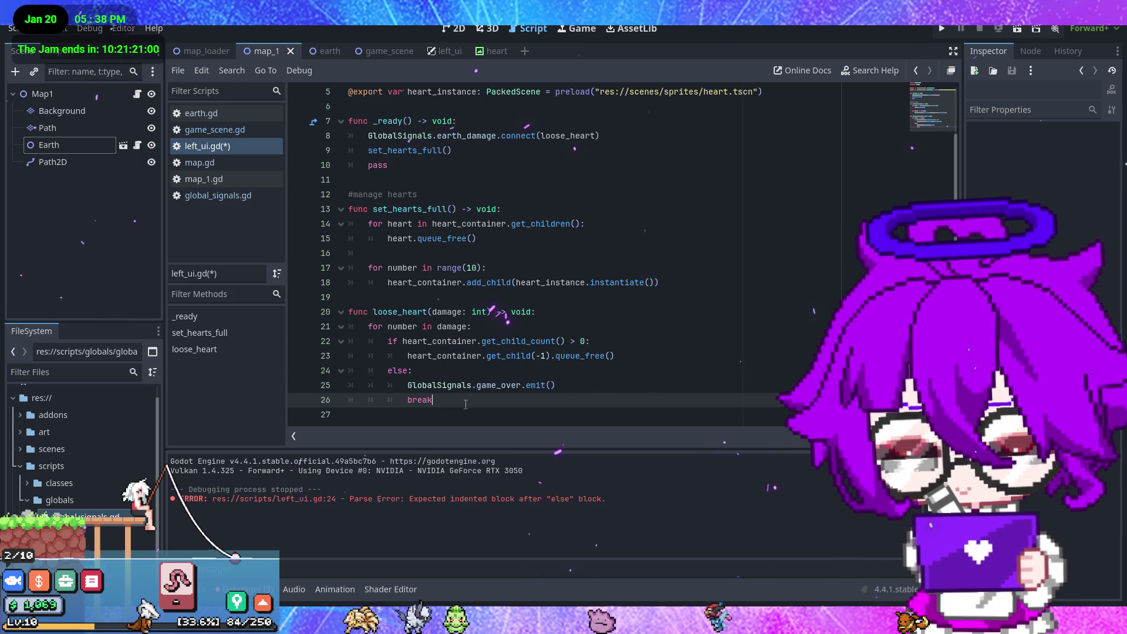
{"action": "key", "text": "ctrl+s"}
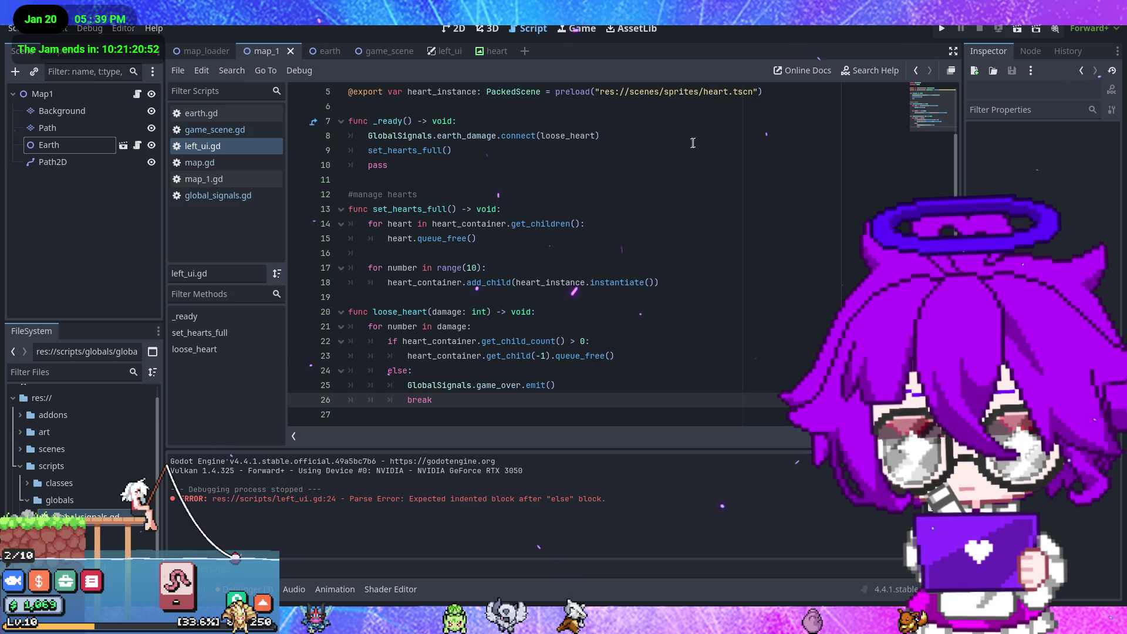
Run the project to test the heart row in the game window
{"action": "left_click", "coordinate": [946, 30]}
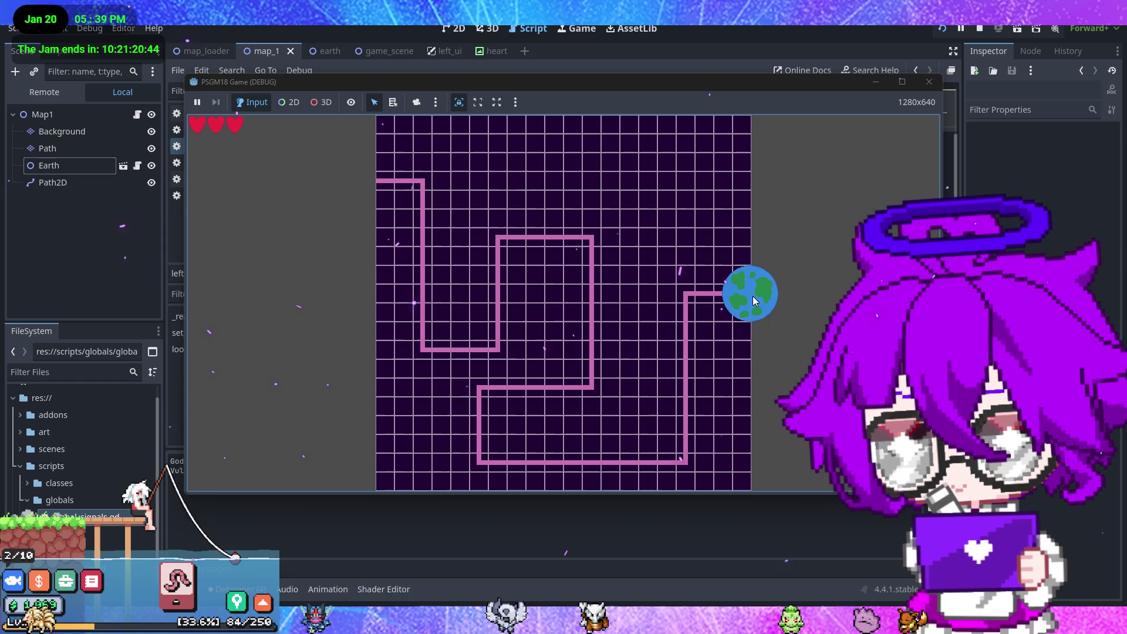
Stop the test run, switch to the map_loader scene and select the MapLoader root node
{"action": "left_click", "coordinate": [929, 81]}
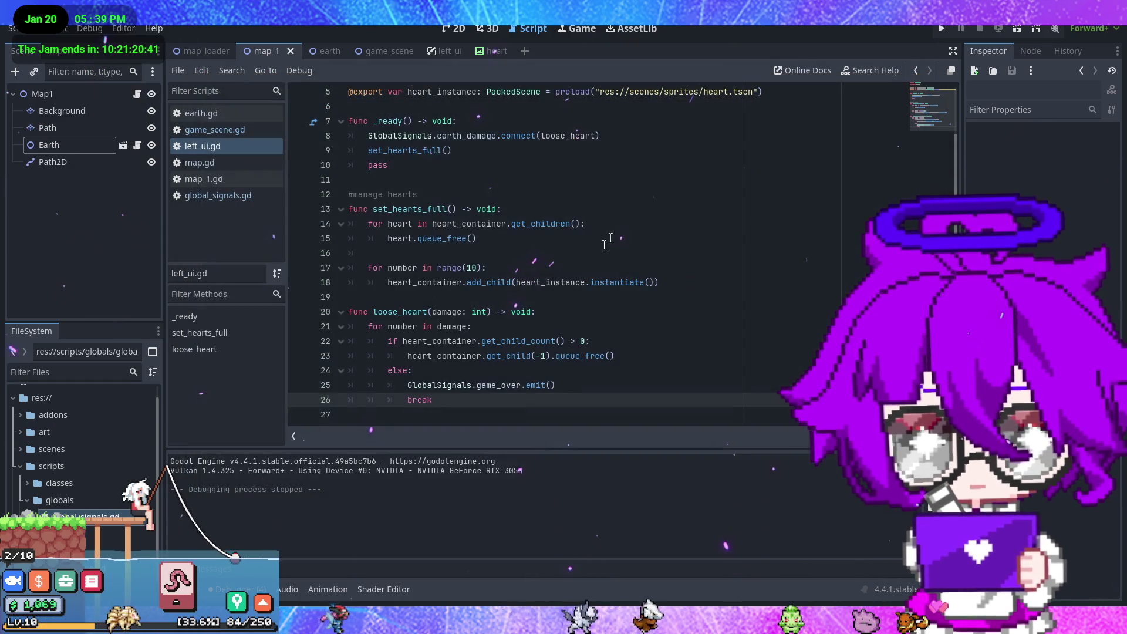
{"action": "left_click", "coordinate": [234, 134]}
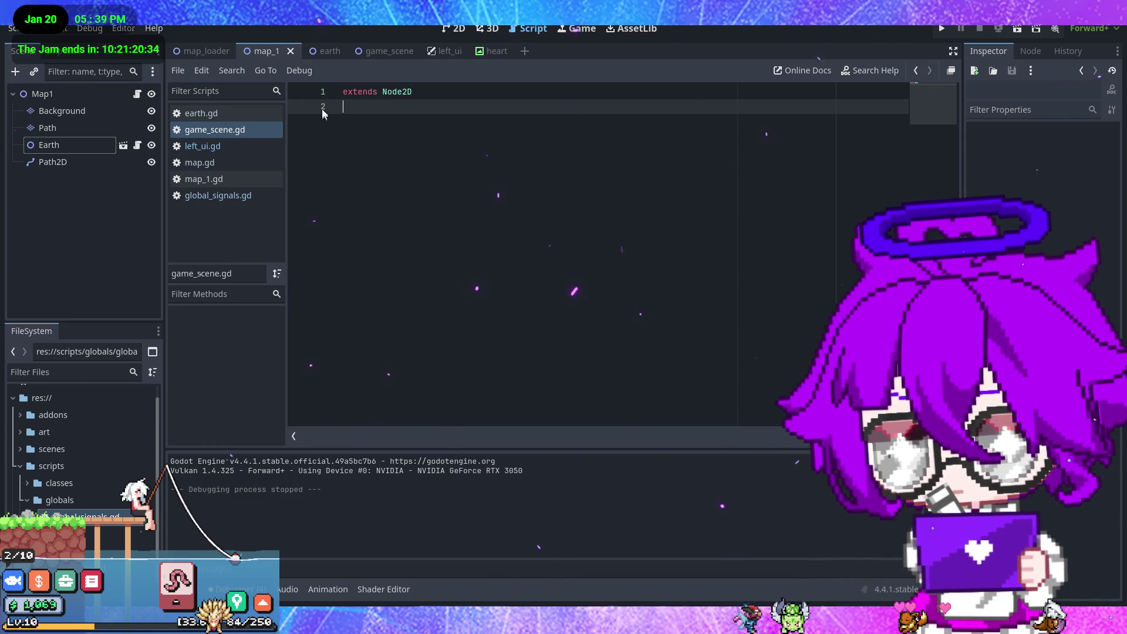
{"action": "left_click", "coordinate": [192, 52]}
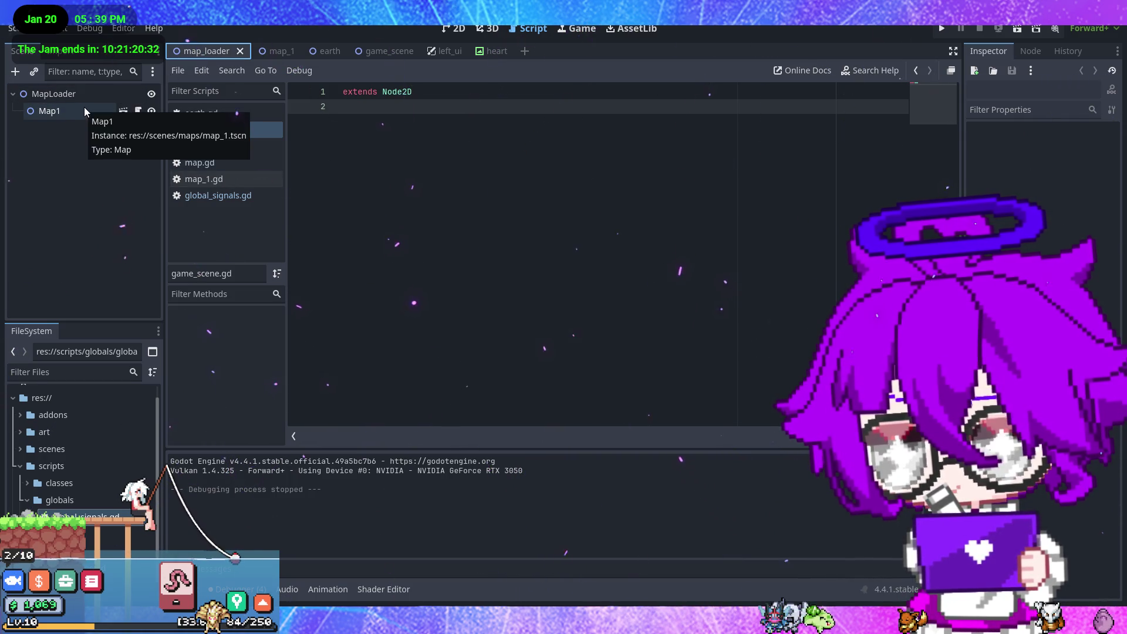
{"action": "left_click", "coordinate": [107, 98]}
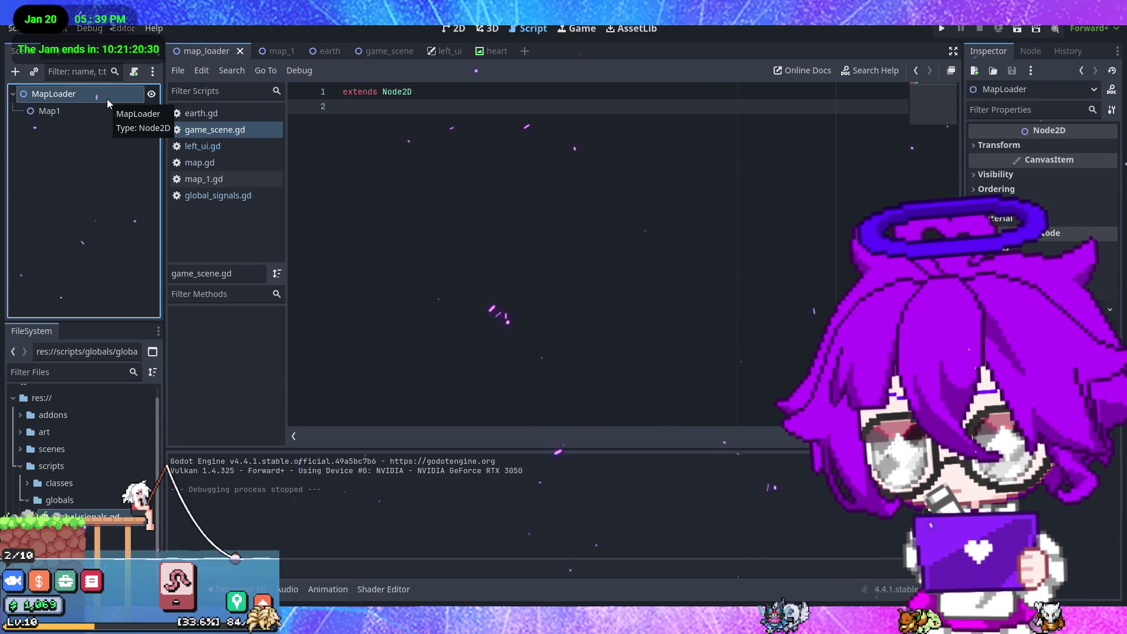
{"action": "left_click", "coordinate": [114, 97]}
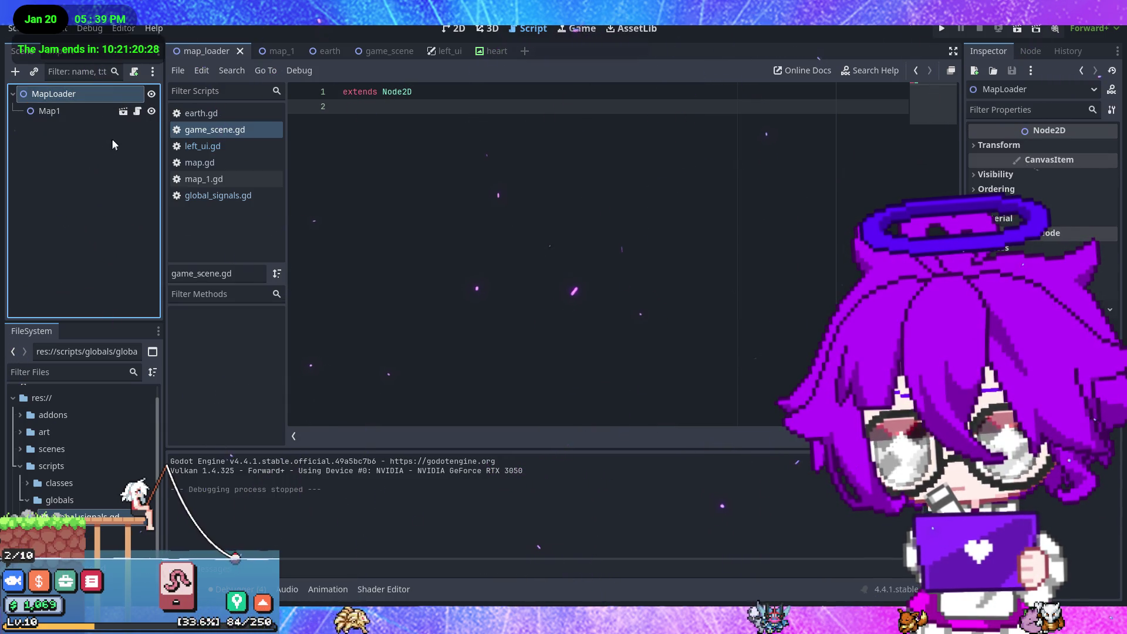
{"action": "right_click", "coordinate": [115, 94]}
Attach a new Node2D script saved as res://scripts/map_loader.gd to MapLoader
{"action": "left_click", "coordinate": [134, 77]}
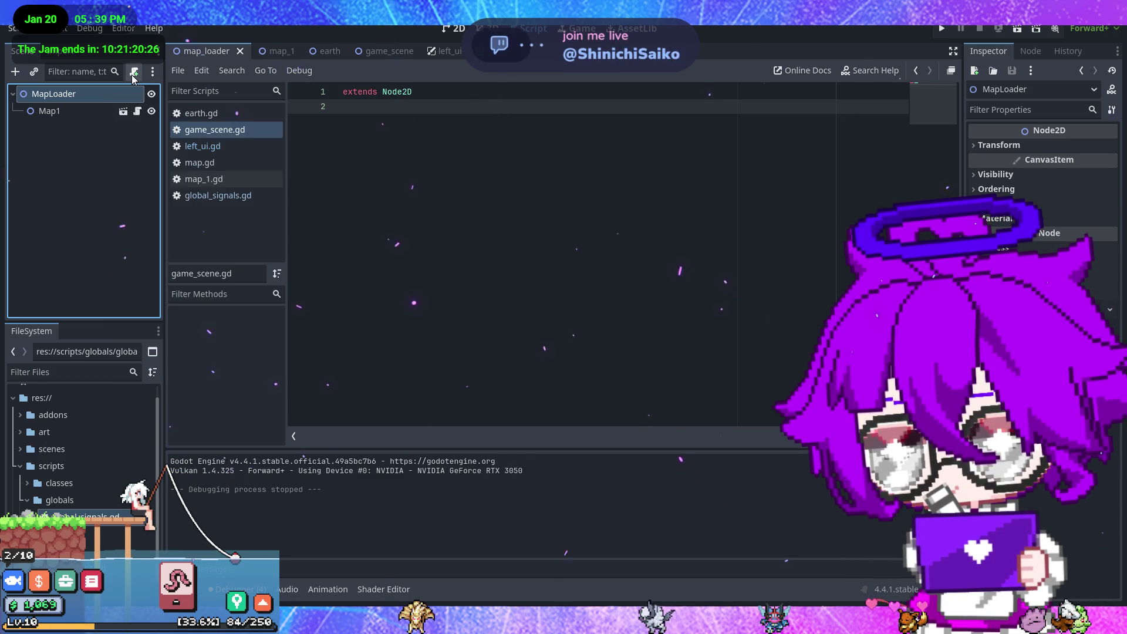
{"action": "left_click", "coordinate": [135, 77]}
{"action": "left_click", "coordinate": [687, 298]}
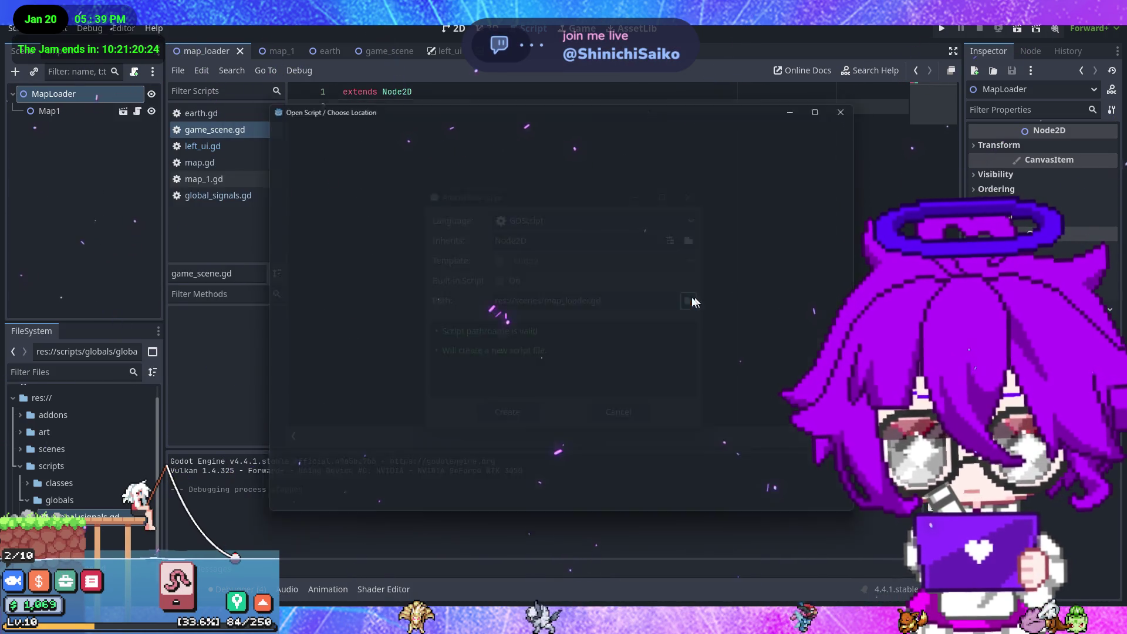
{"action": "left_click", "coordinate": [296, 126]}
{"action": "double_click", "coordinate": [563, 187]}
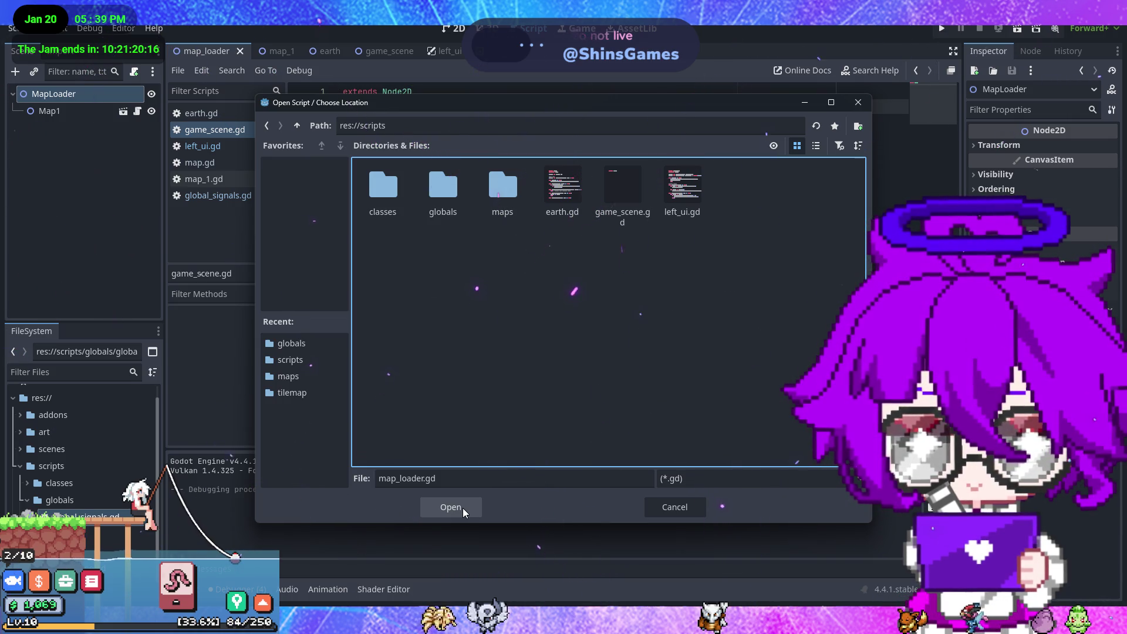
{"action": "left_click", "coordinate": [462, 508]}
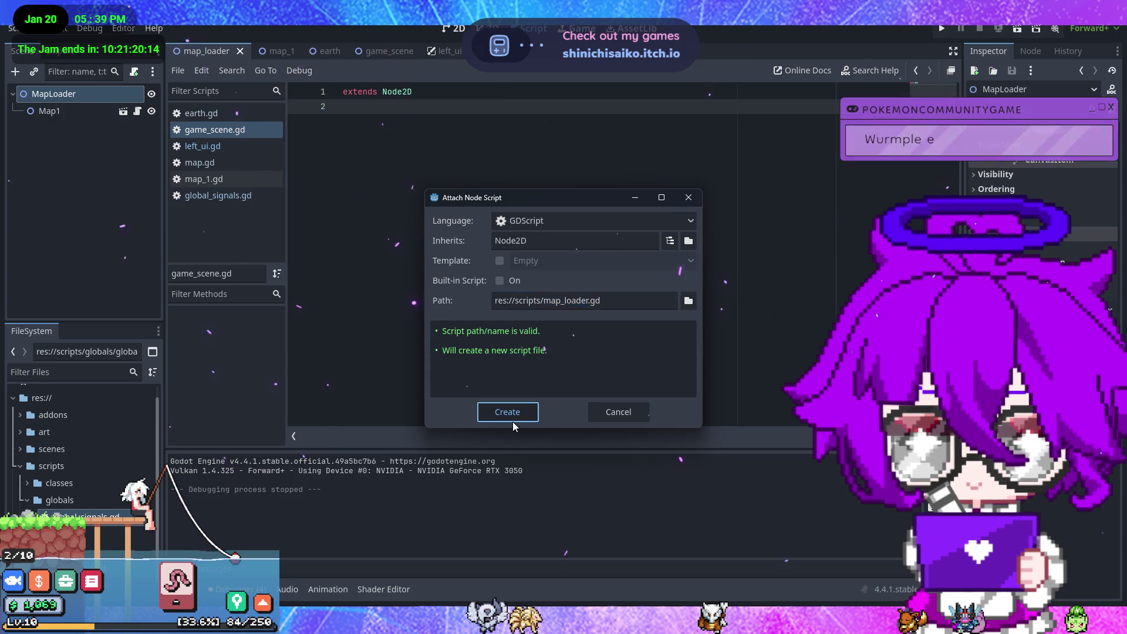
{"action": "left_click", "coordinate": [514, 412]}
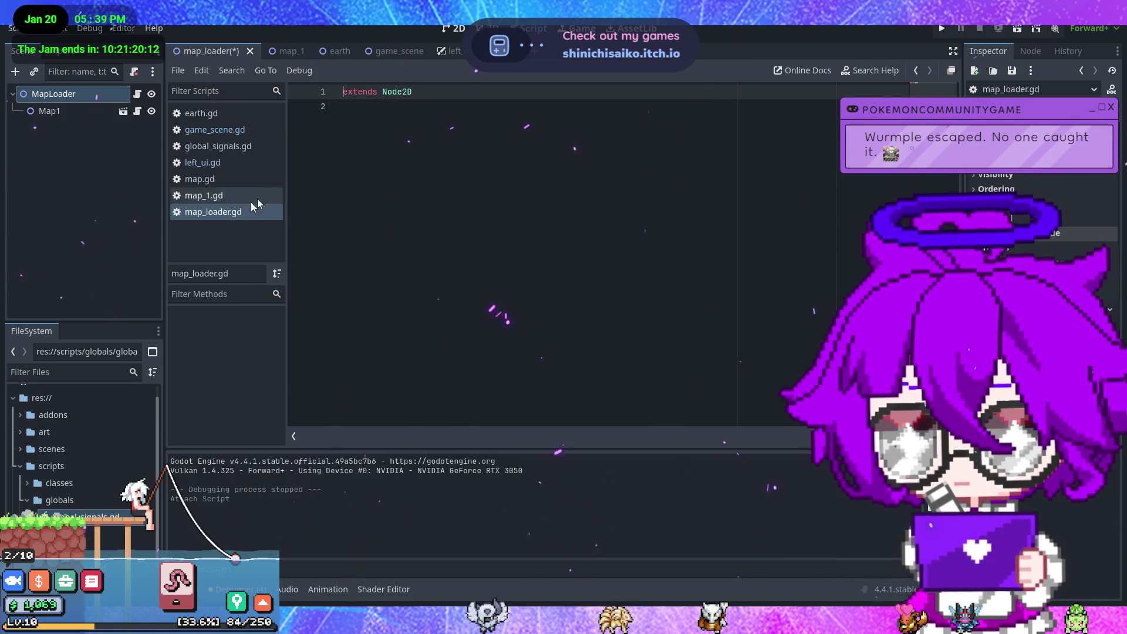
Add a _ready function and a trigger_game_over function that prints "game over"
{"action": "left_click", "coordinate": [355, 110]}
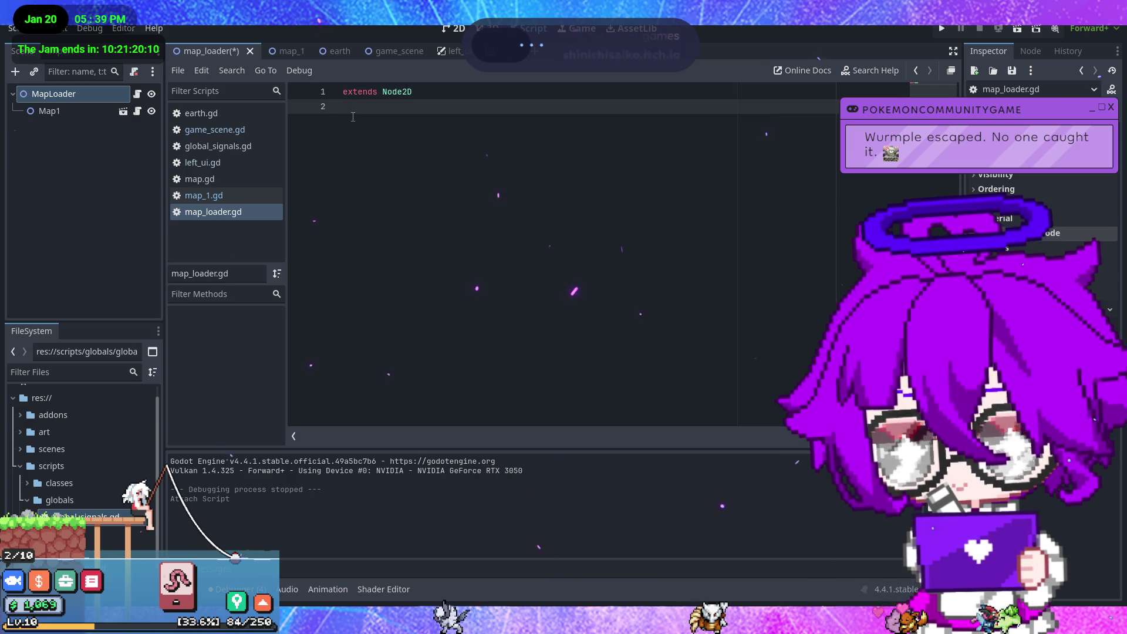
{"action": "key", "text": "Return"}
{"action": "type", "text": "func"}
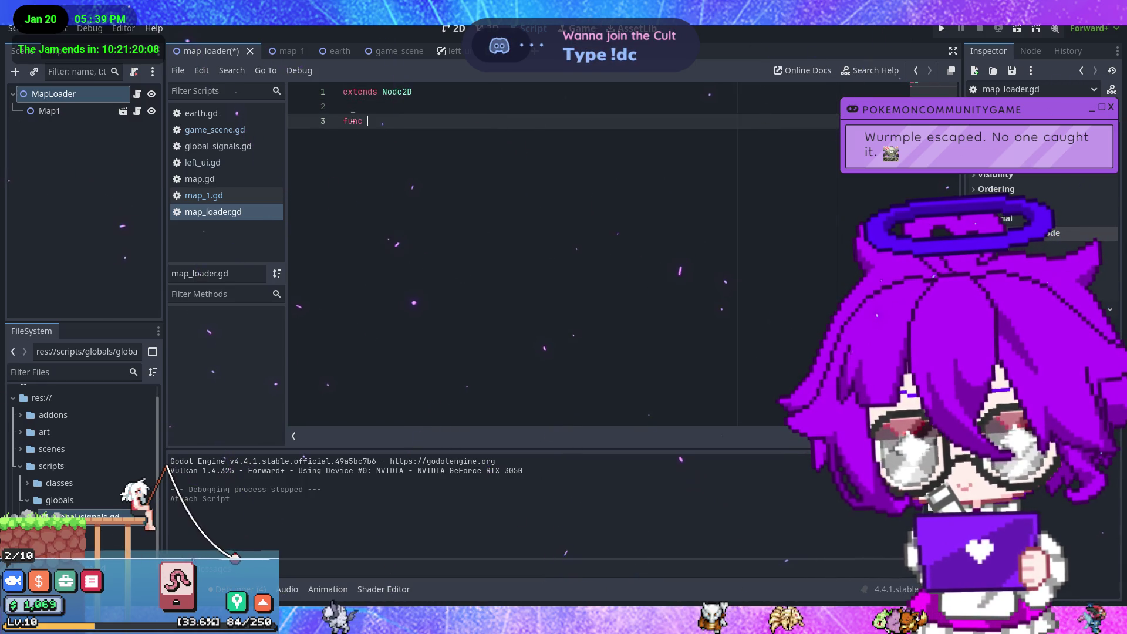
{"action": "type", "text": " _r"}
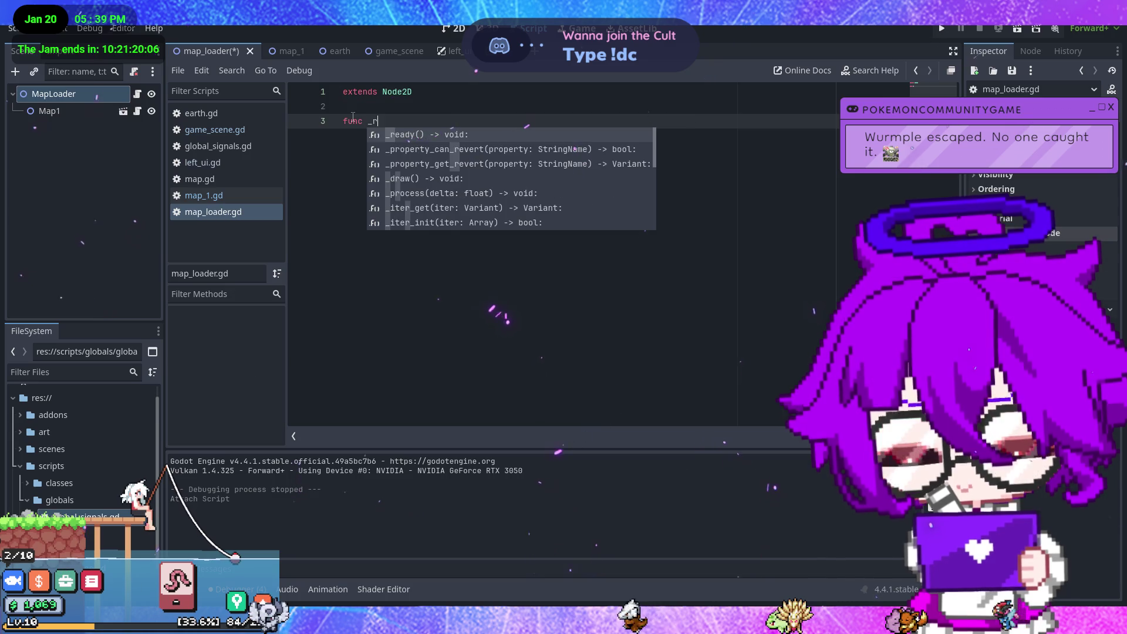
{"action": "key", "text": "Return"}
{"action": "key", "text": "Return"}
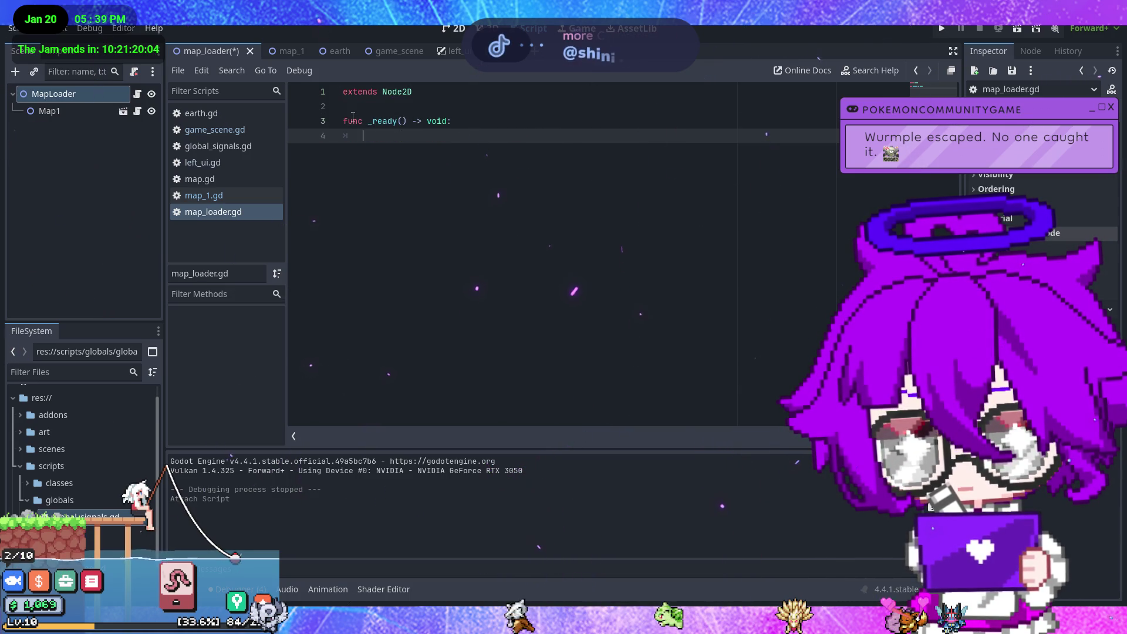
{"action": "type", "text": "pass"}
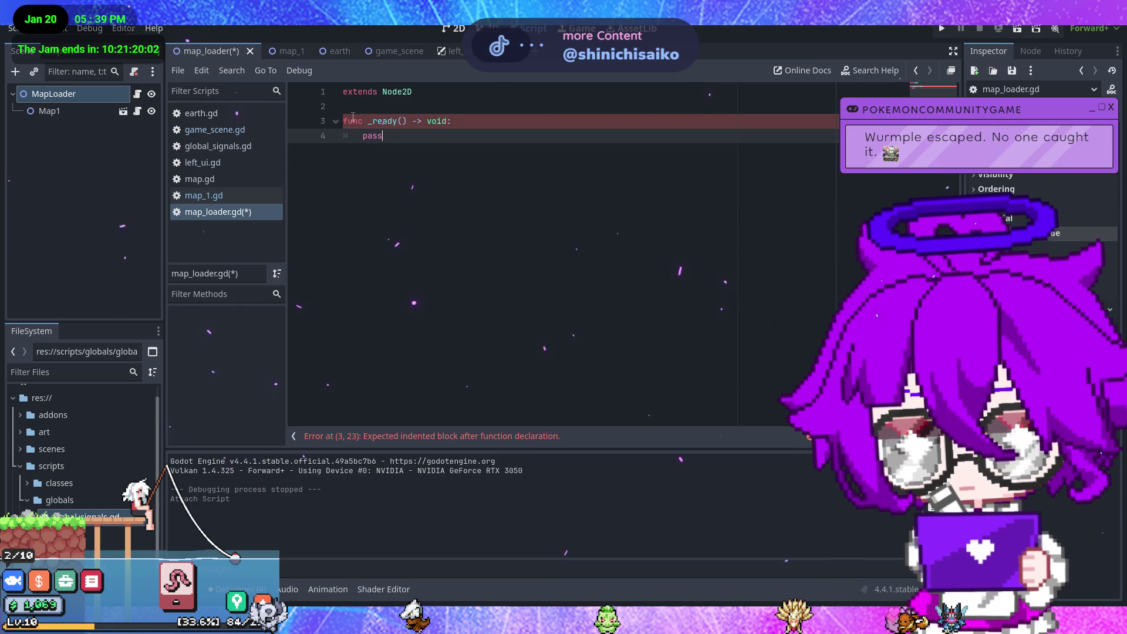
{"action": "key", "text": "Return"}
{"action": "key", "text": "Return"}
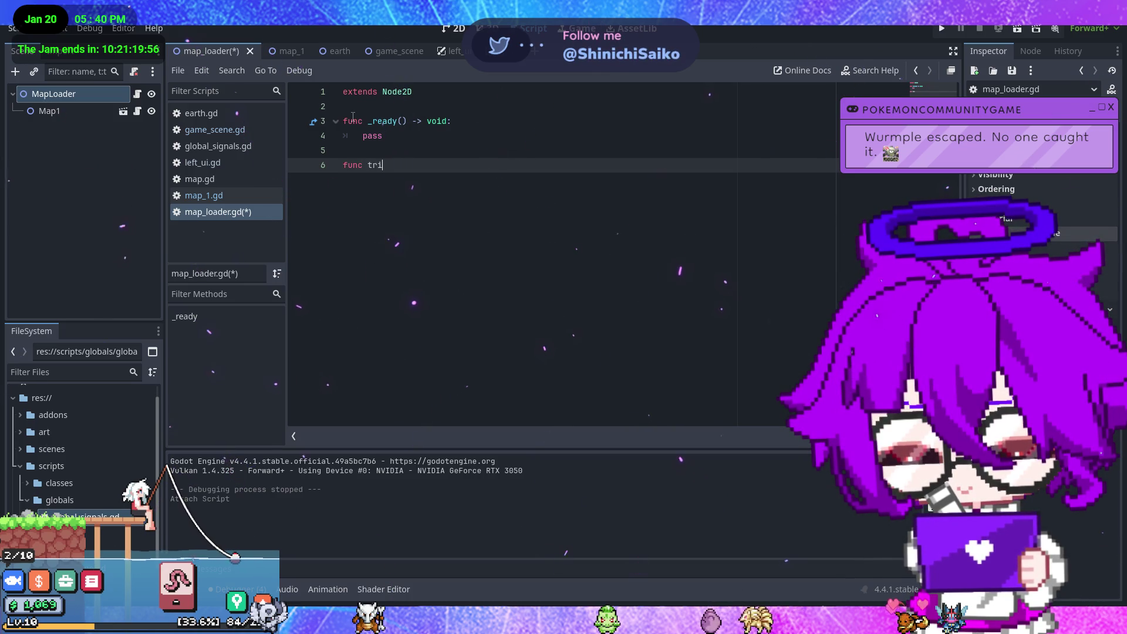
{"action": "type", "text": "_game"}
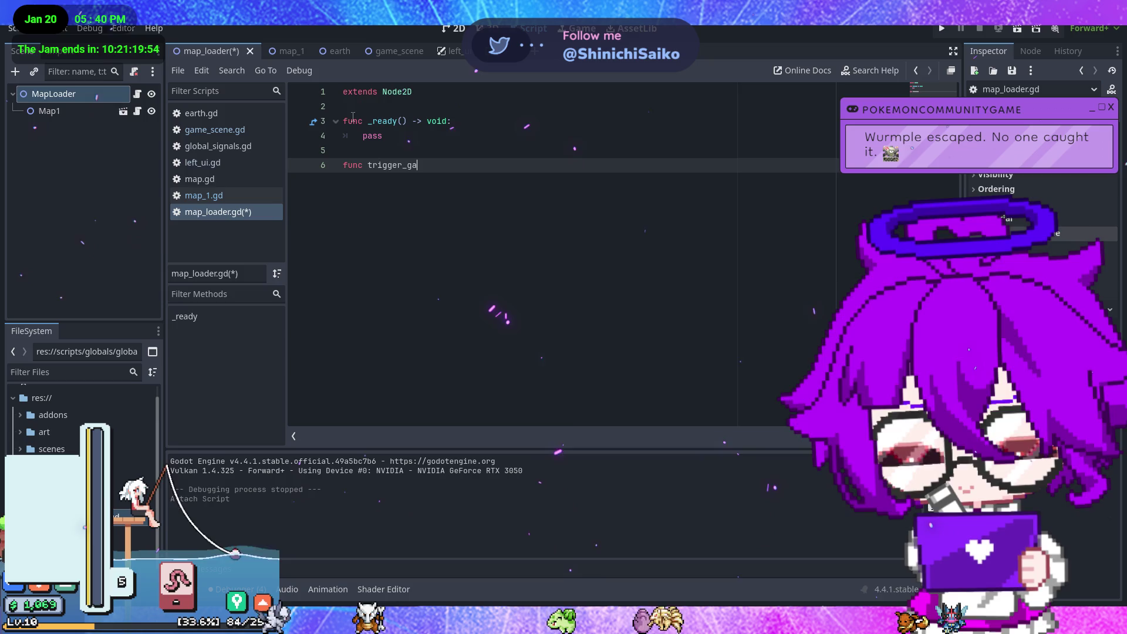
{"action": "type", "text": "_over()"}
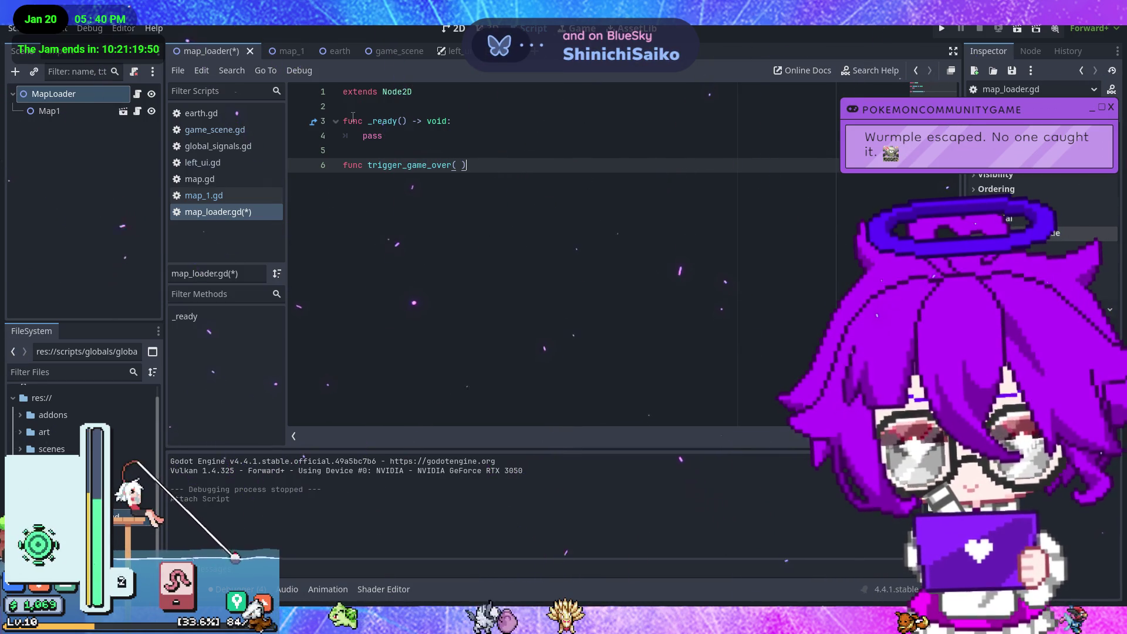
{"action": "type", "text": " -> void"}
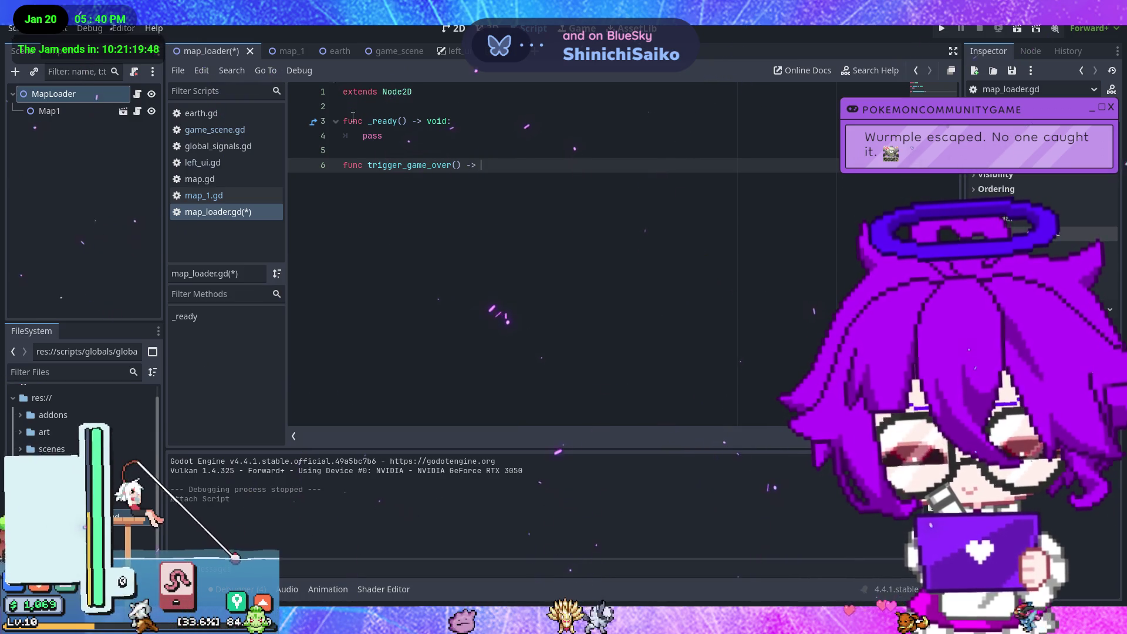
{"action": "type", "text": ":"}
{"action": "key", "text": "Return"}
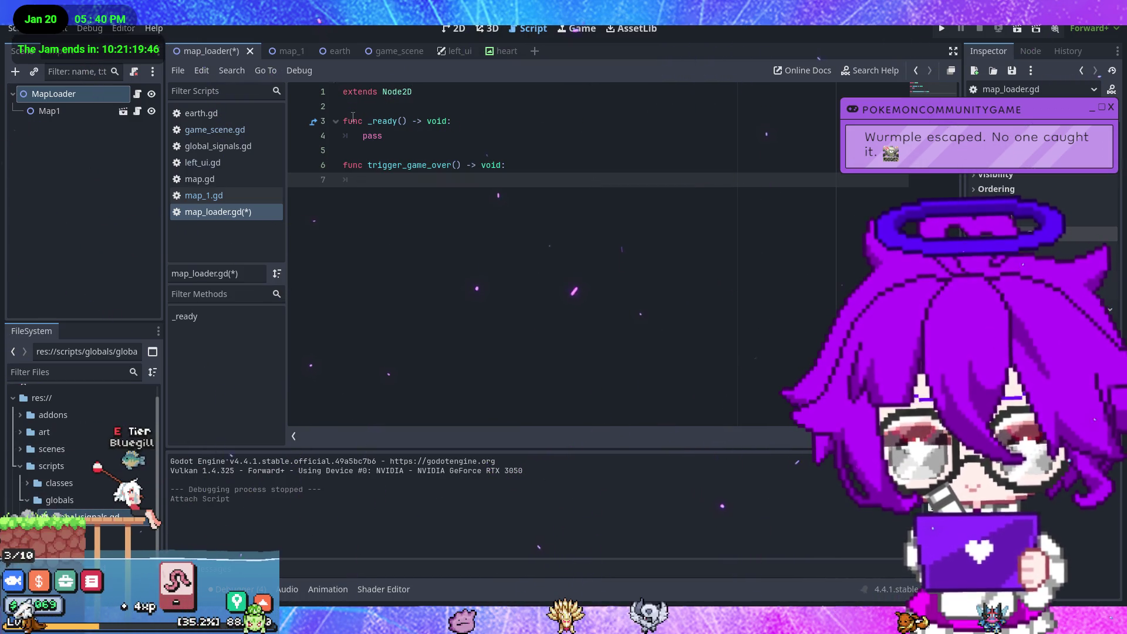
{"action": "type", "text": "prin"}
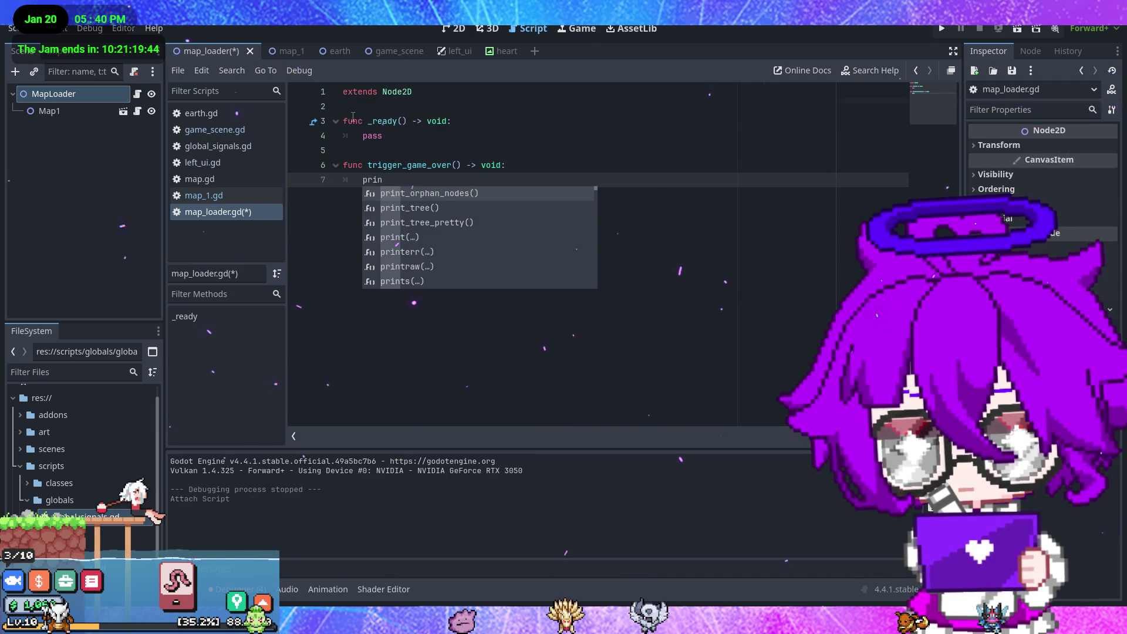
{"action": "type", "text": "t."}
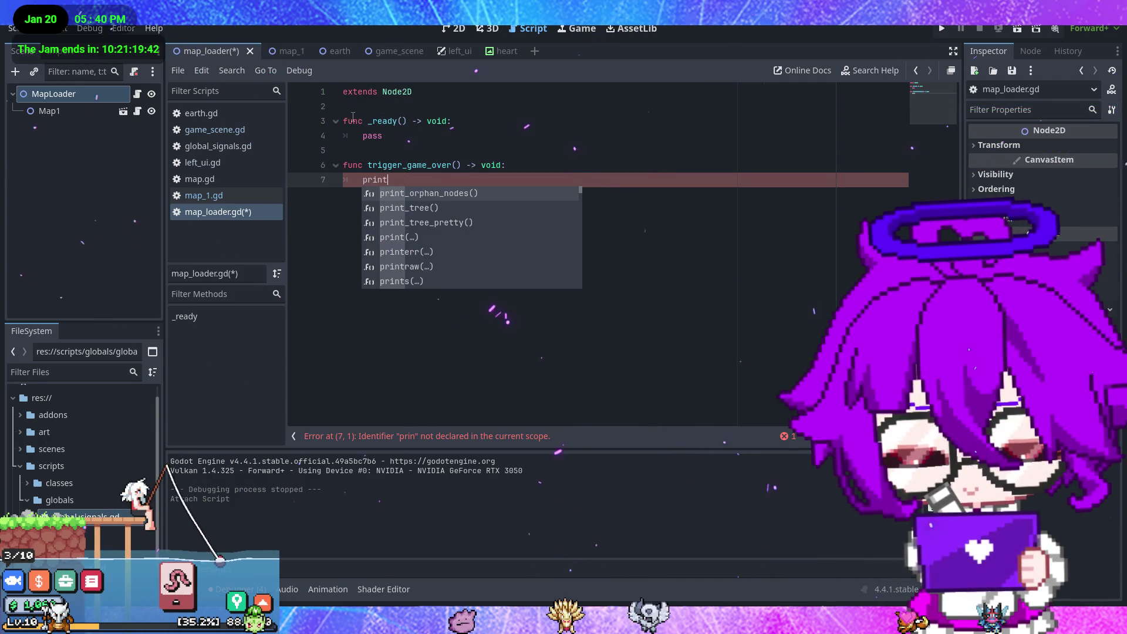
{"action": "key", "text": "BackSpace"}
{"action": "type", "text": "(\"game over"}
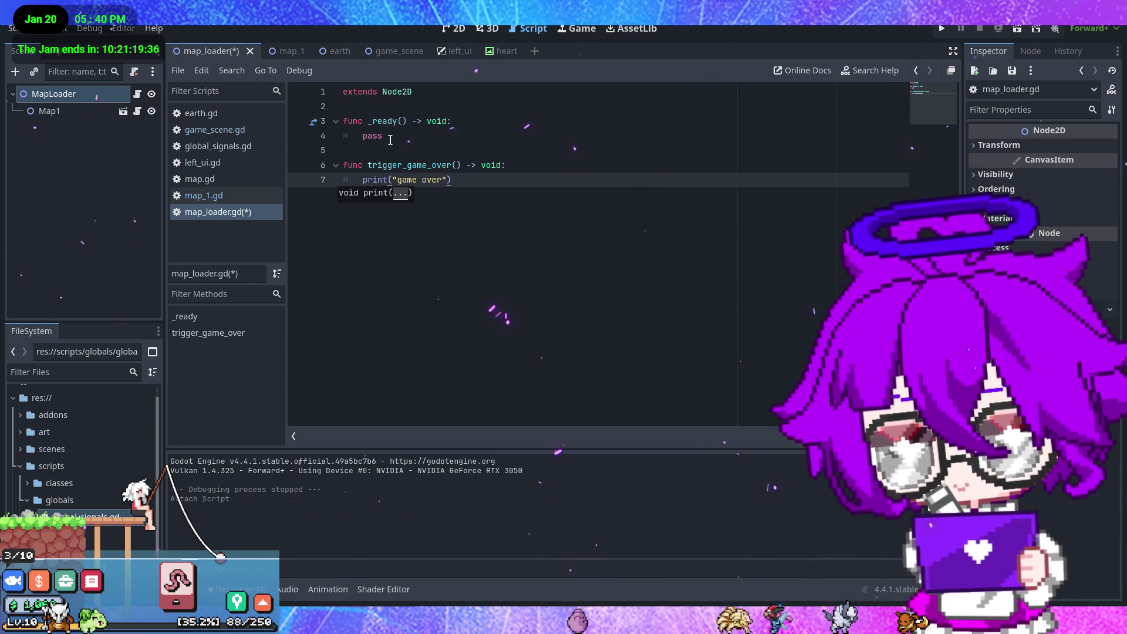
Make _ready call GlobalSignals.game_over.connect(trigger_game_over), then save the script
{"action": "double_click", "coordinate": [370, 137]}
{"action": "type", "text": "Glo"}
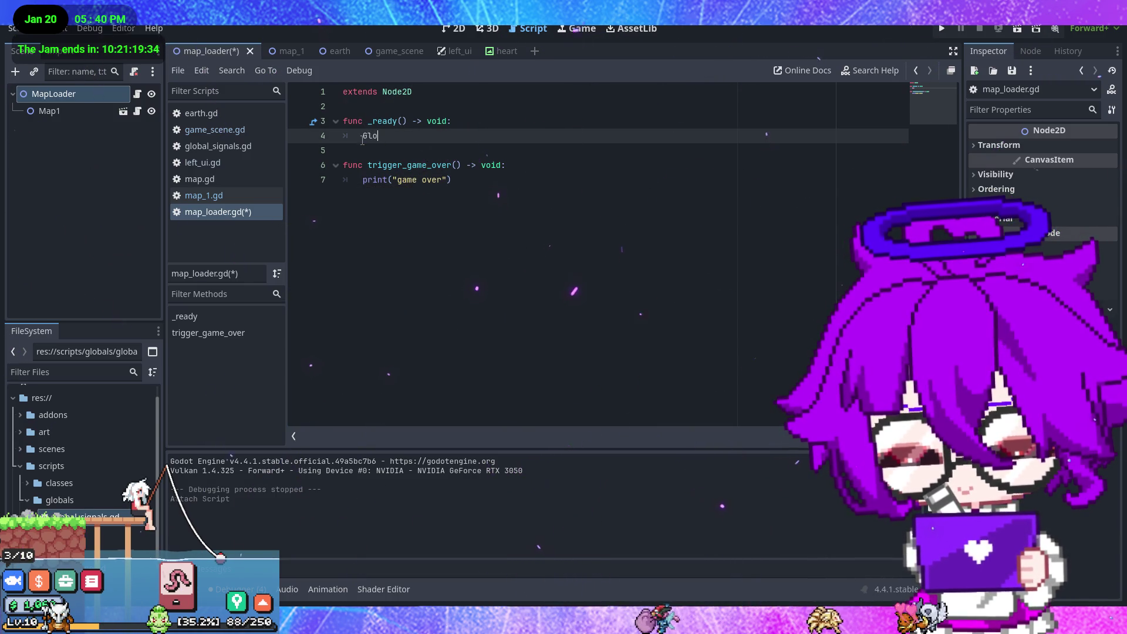
{"action": "key", "text": "Return"}
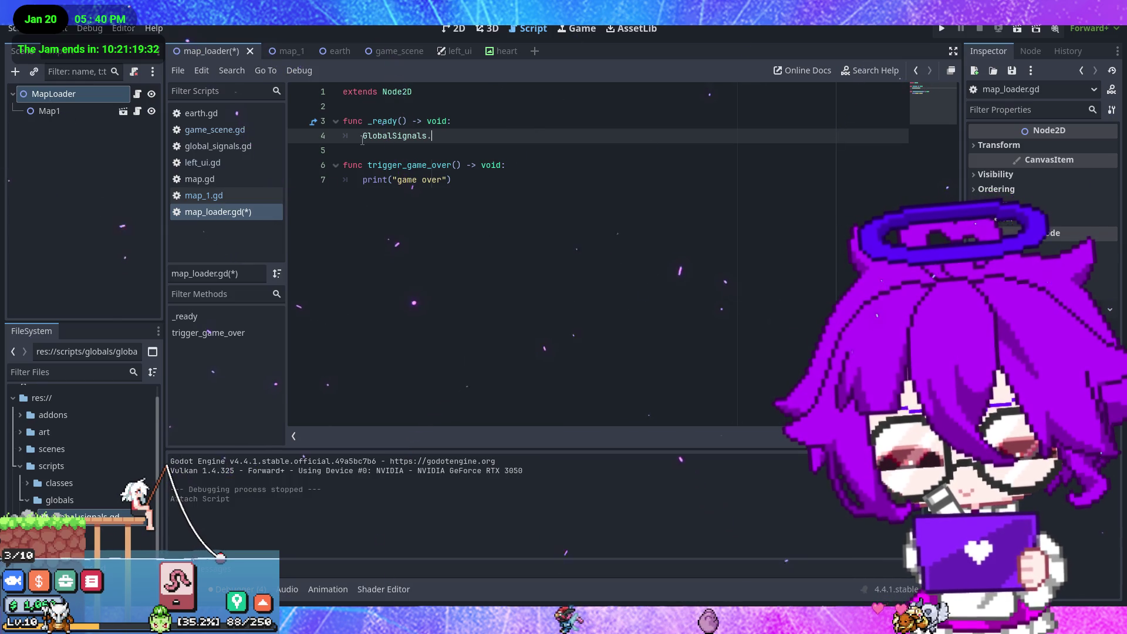
{"action": "type", "text": "con"}
{"action": "key", "text": "Return"}
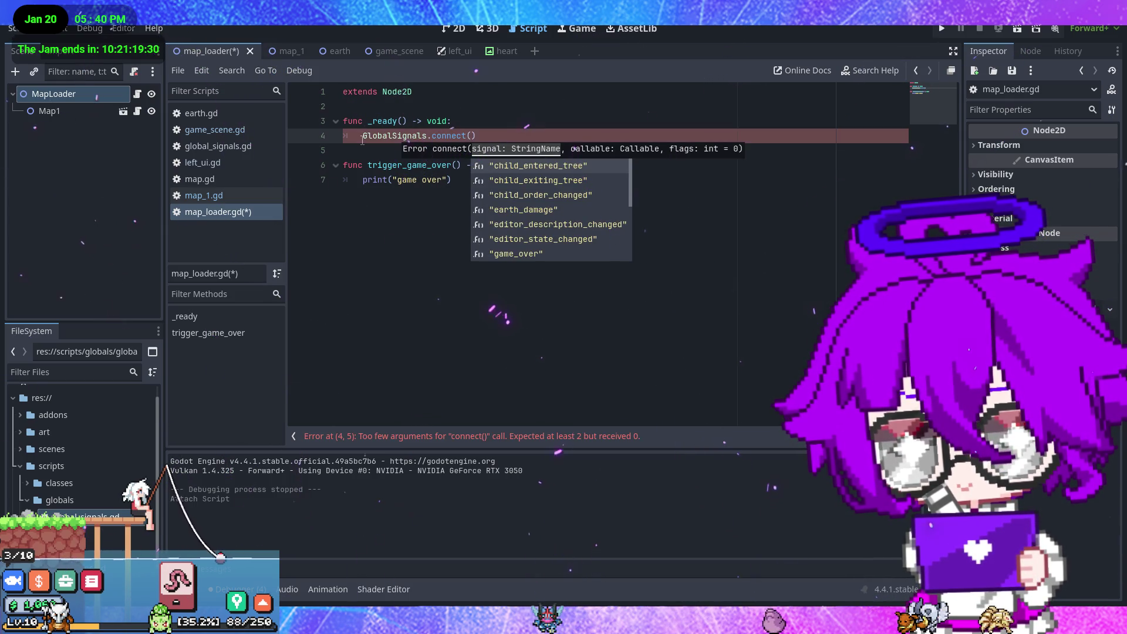
{"action": "key", "text": "BackSpace"}
{"action": "key", "text": "BackSpace"}
{"action": "key", "text": "BackSpace"}
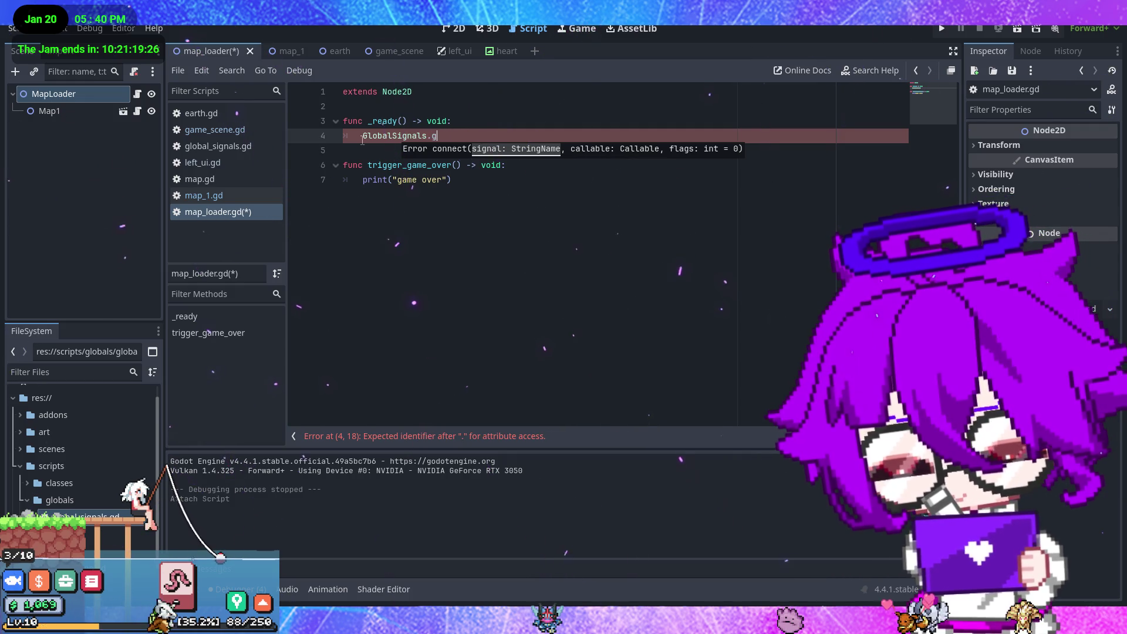
{"action": "type", "text": "ame_over.co"}
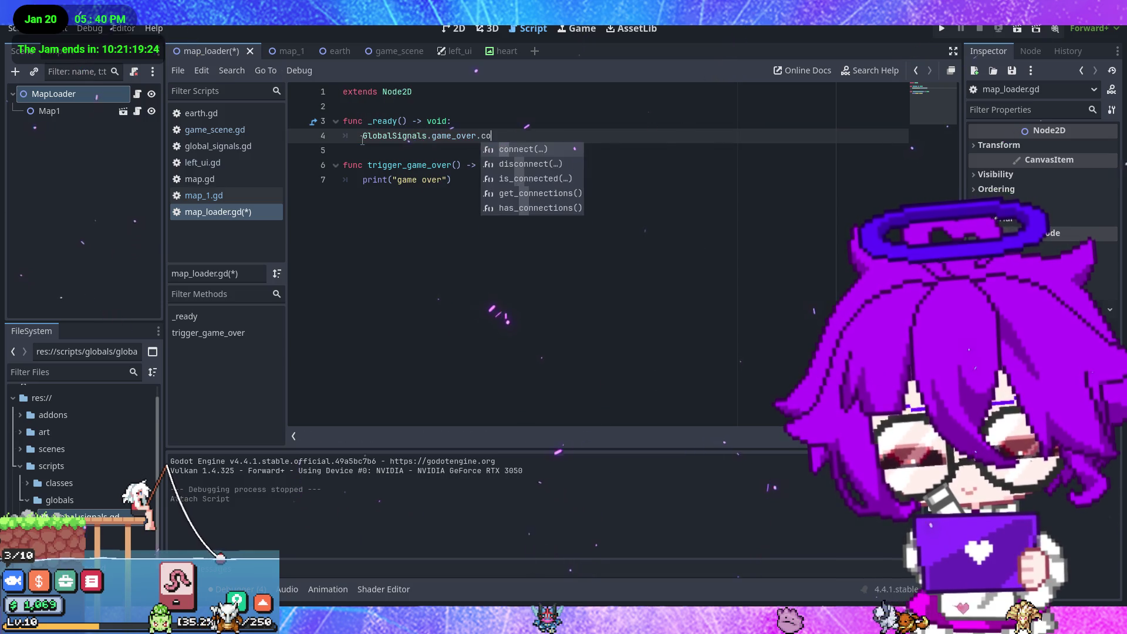
{"action": "key", "text": "Return"}
{"action": "type", "text": "tr"}
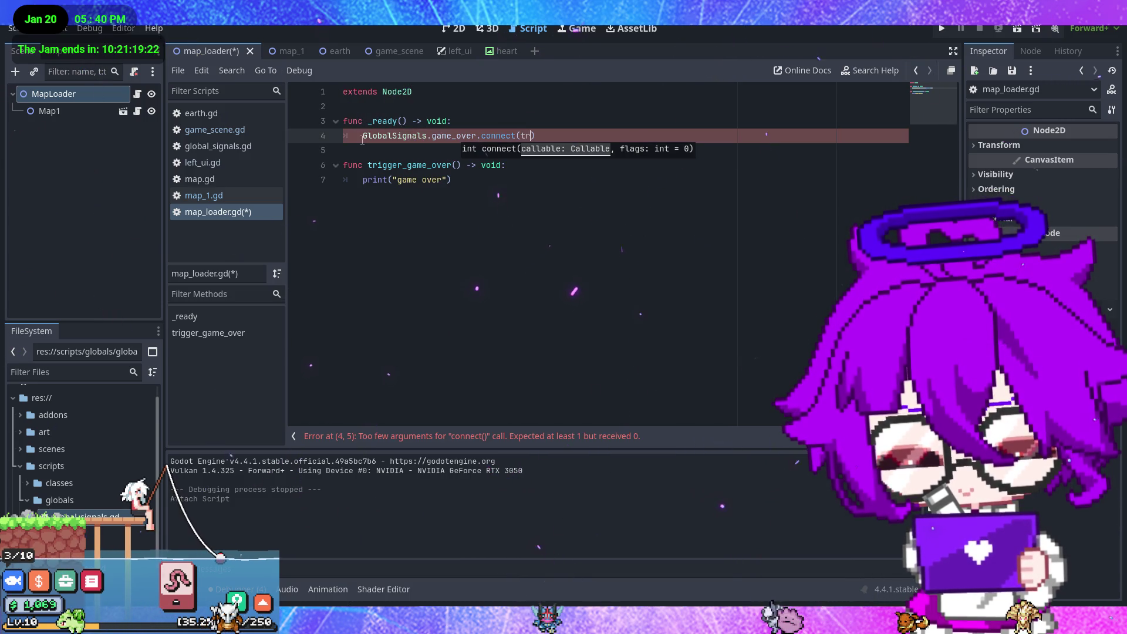
{"action": "key", "text": "Return"}
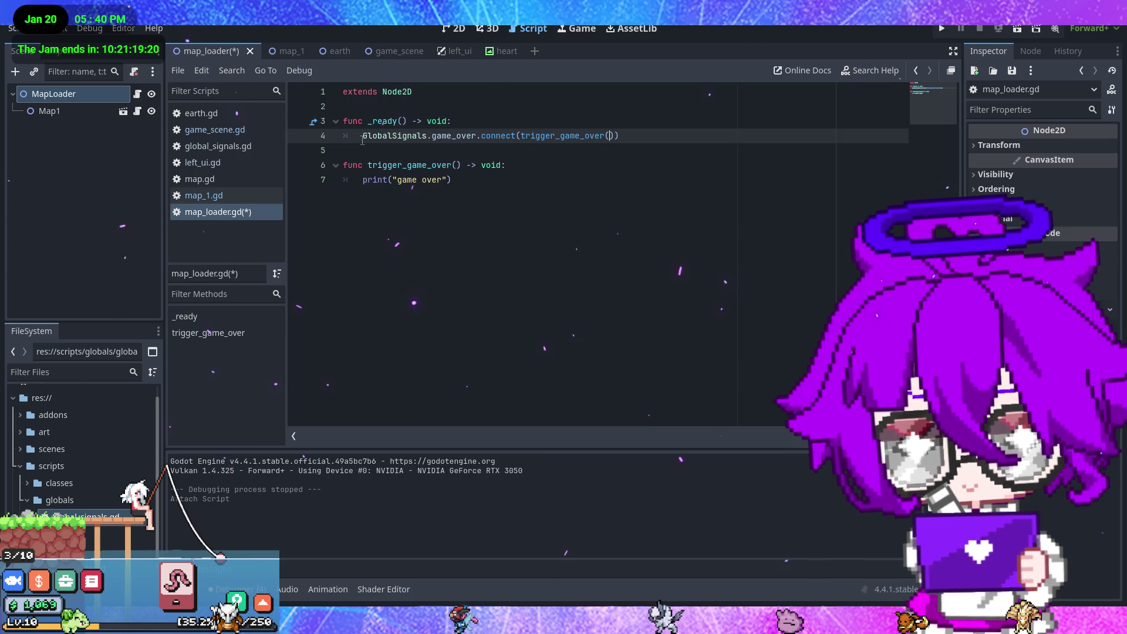
{"action": "key", "text": "BackSpace"}
{"action": "key", "text": "BackSpace"}
{"action": "key", "text": "ctrl+s"}
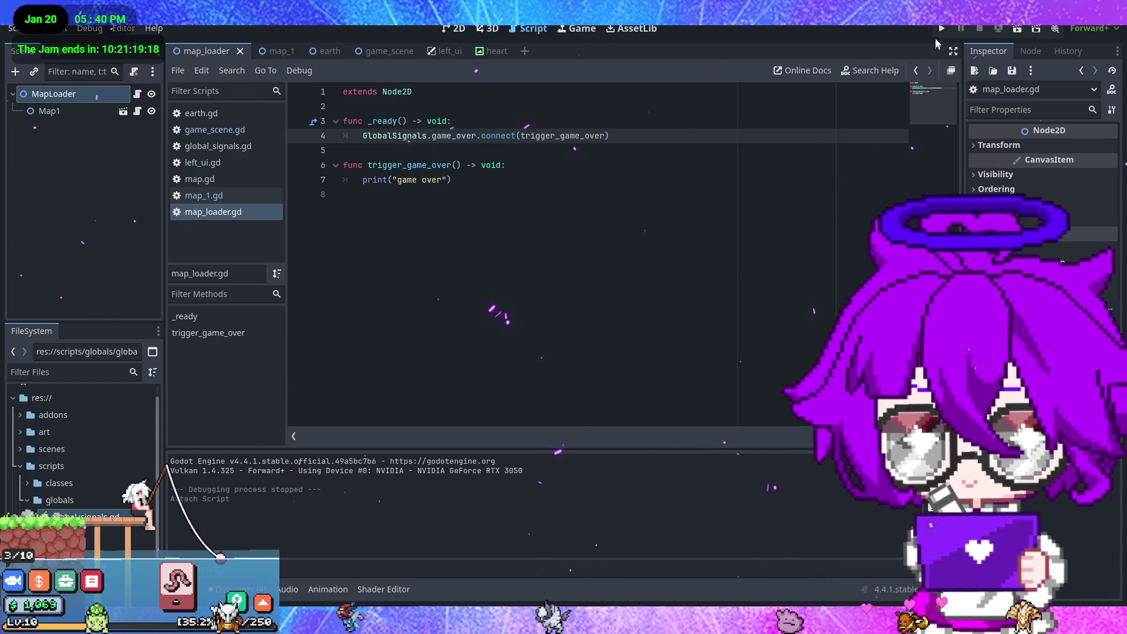
Test-run the game until the game-over signal fires, then stop it
{"action": "left_click", "coordinate": [942, 28]}
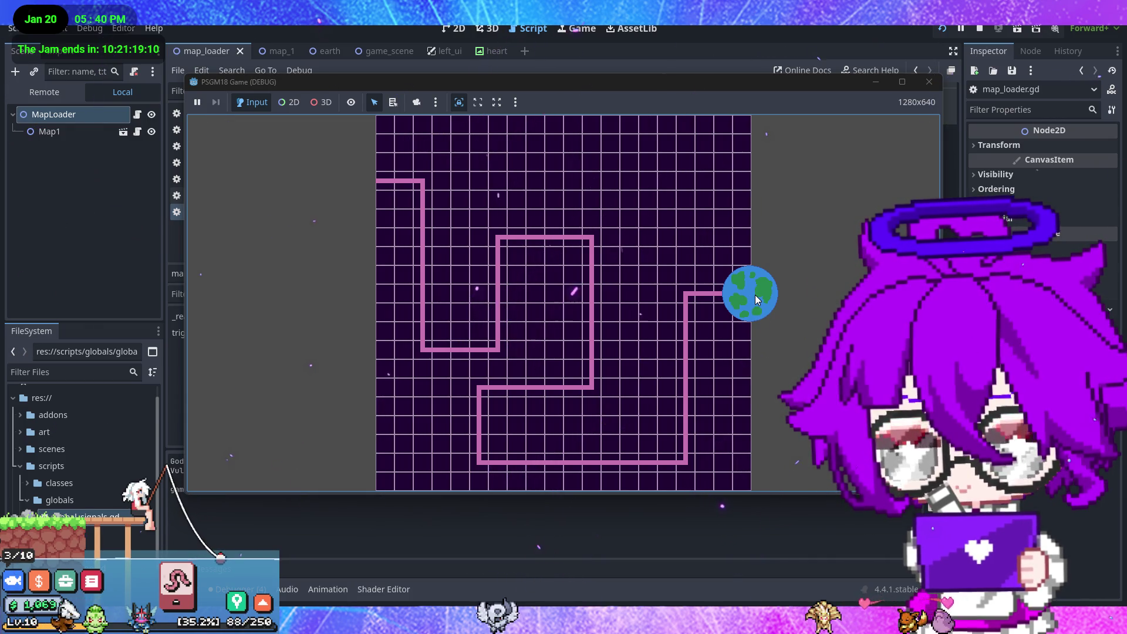
{"action": "left_click", "coordinate": [929, 81]}
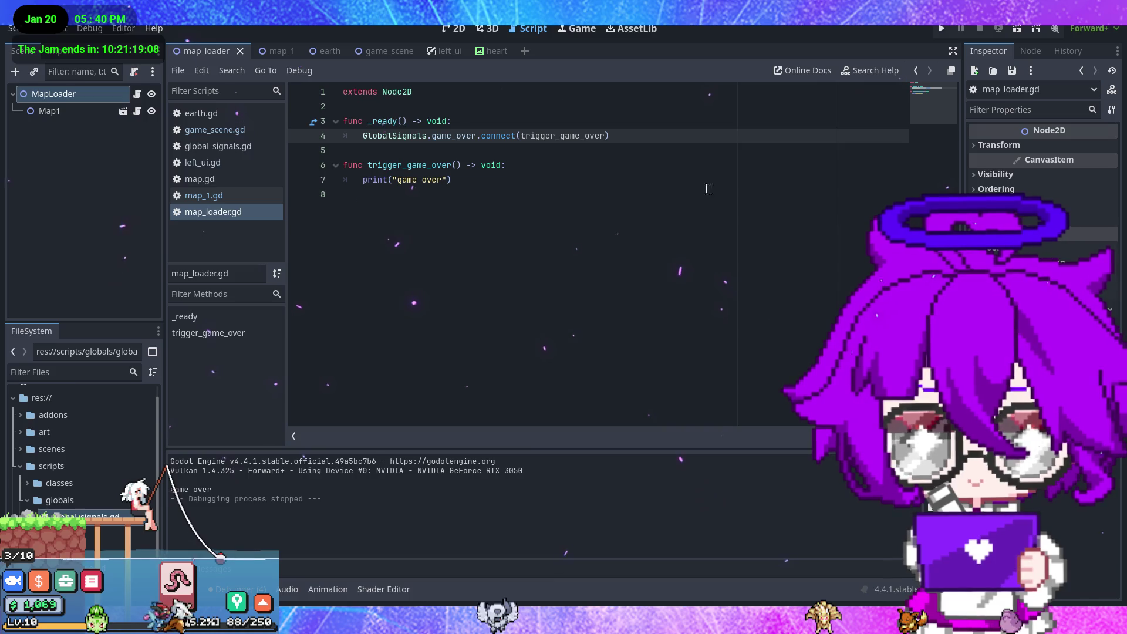
Flip through game_scene.gd, map_loader.gd, map.gd and left_ui.gd in the script list
{"action": "left_click", "coordinate": [228, 129]}
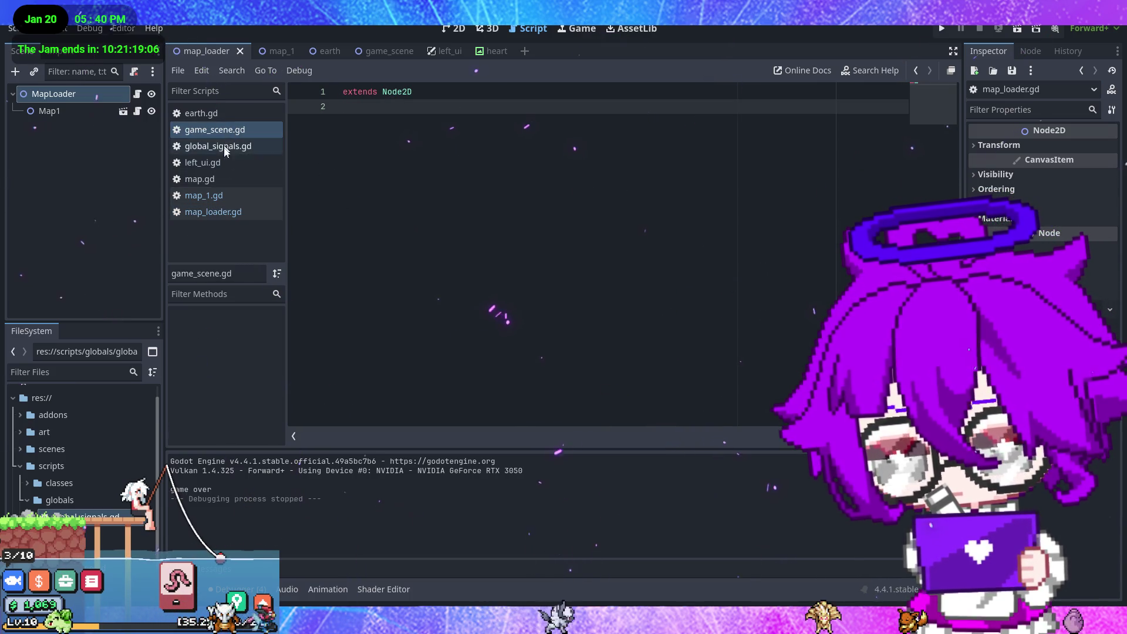
{"action": "left_click", "coordinate": [230, 212]}
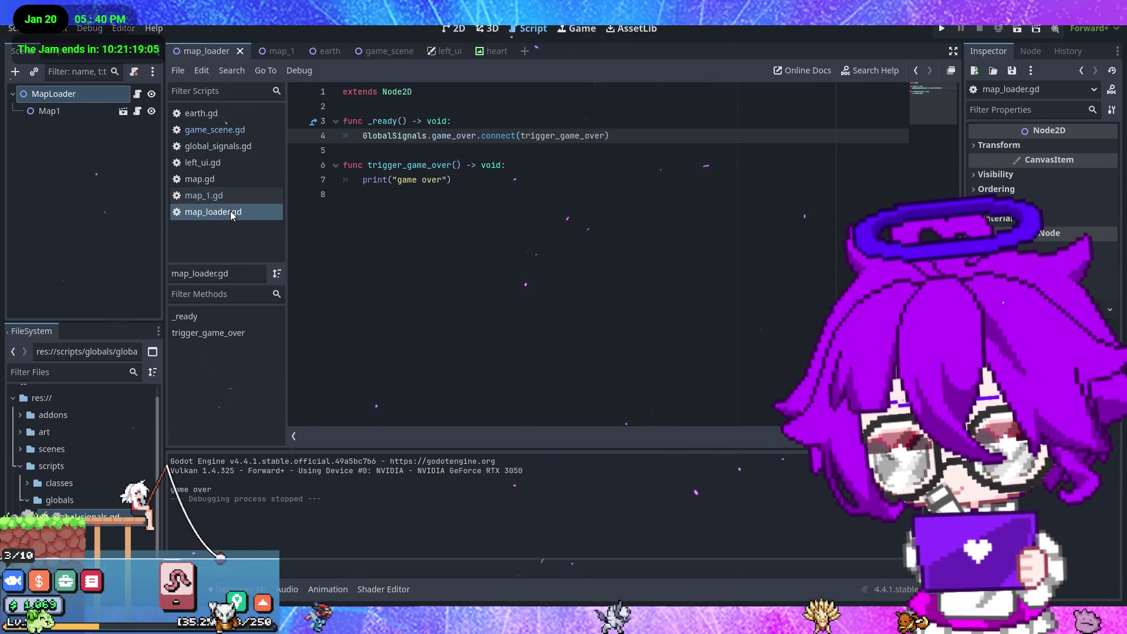
{"action": "left_click", "coordinate": [224, 177]}
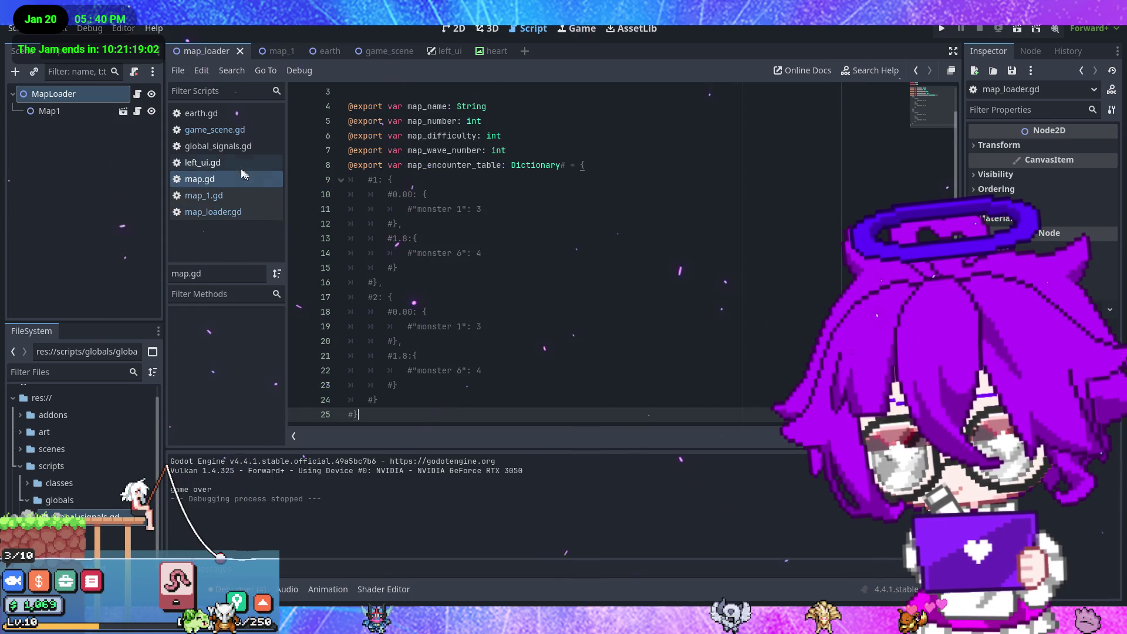
{"action": "left_click", "coordinate": [233, 164]}
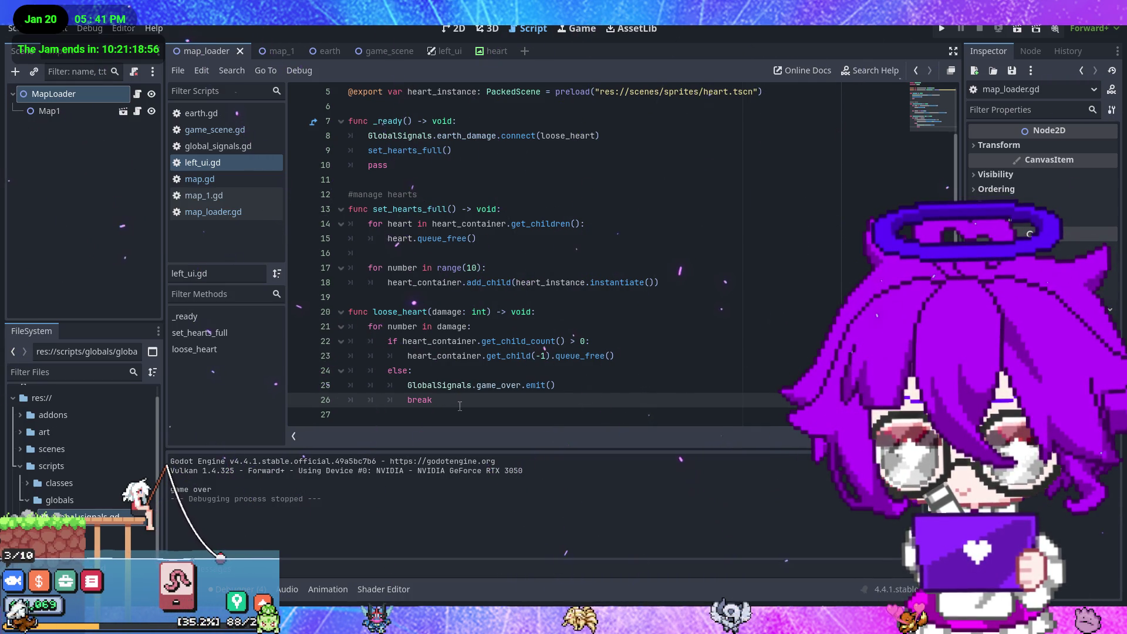
Add an 'if heart_container.get_child_count() <= 0:' check after the break in loose_heart
{"action": "key", "text": "Return"}
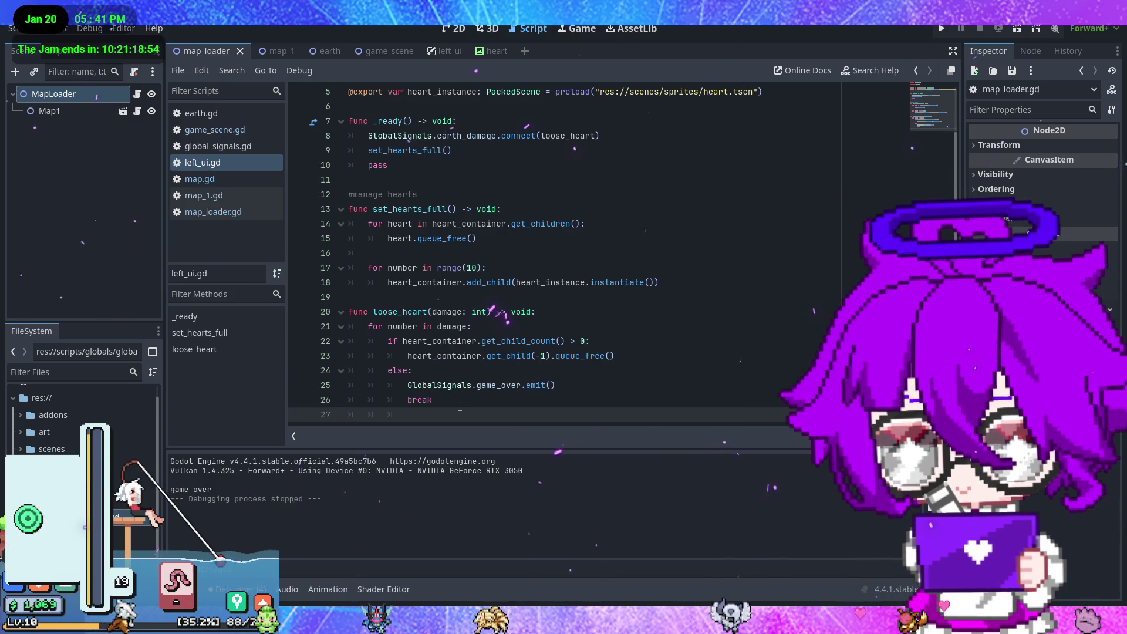
{"action": "type", "text": "if"}
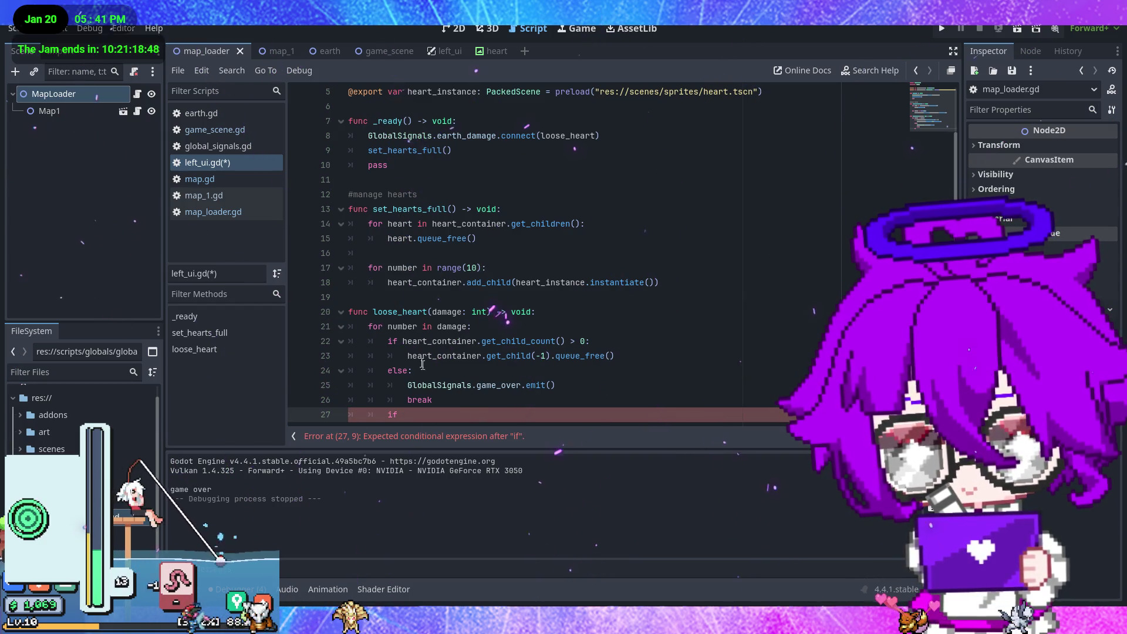
{"action": "left_click_drag", "start_coordinate": [405, 342], "coordinate": [567, 344]}
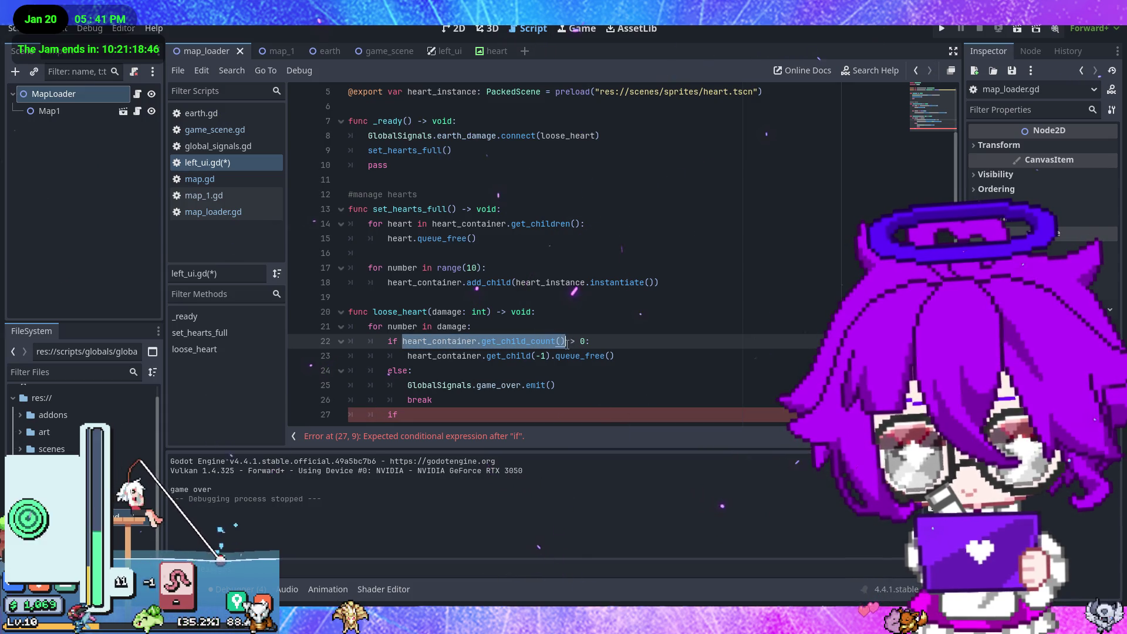
{"action": "key", "text": "ctrl+c"}
{"action": "left_click", "coordinate": [480, 420]}
{"action": "key", "text": "ctrl+v"}
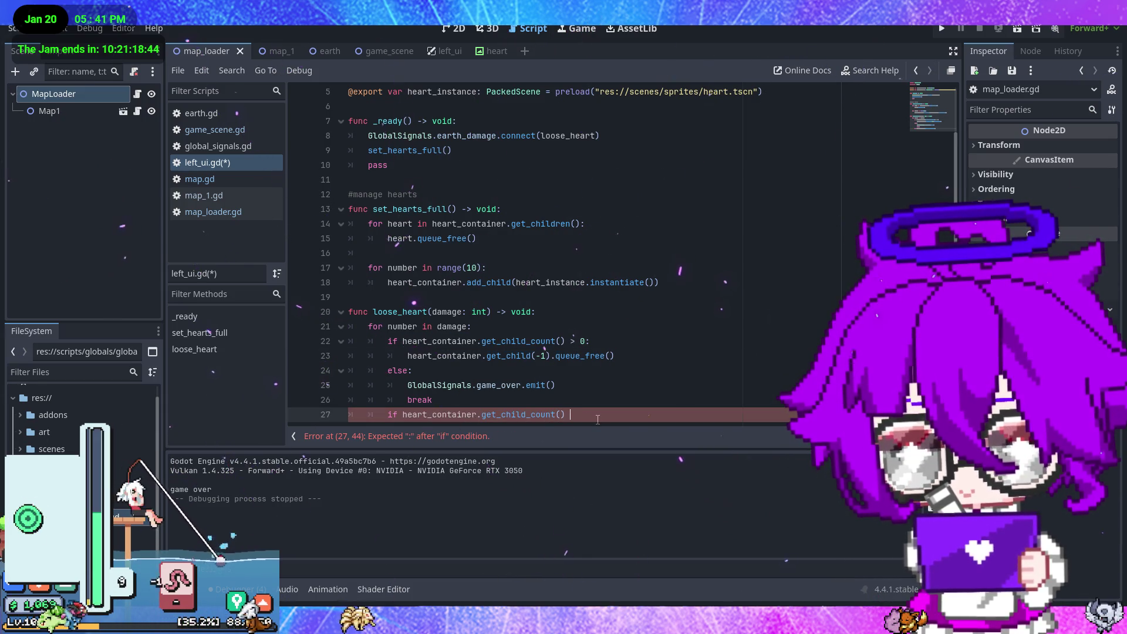
{"action": "type", "text": "="}
{"action": "key", "text": "BackSpace"}
{"action": "key", "text": "BackSpace"}
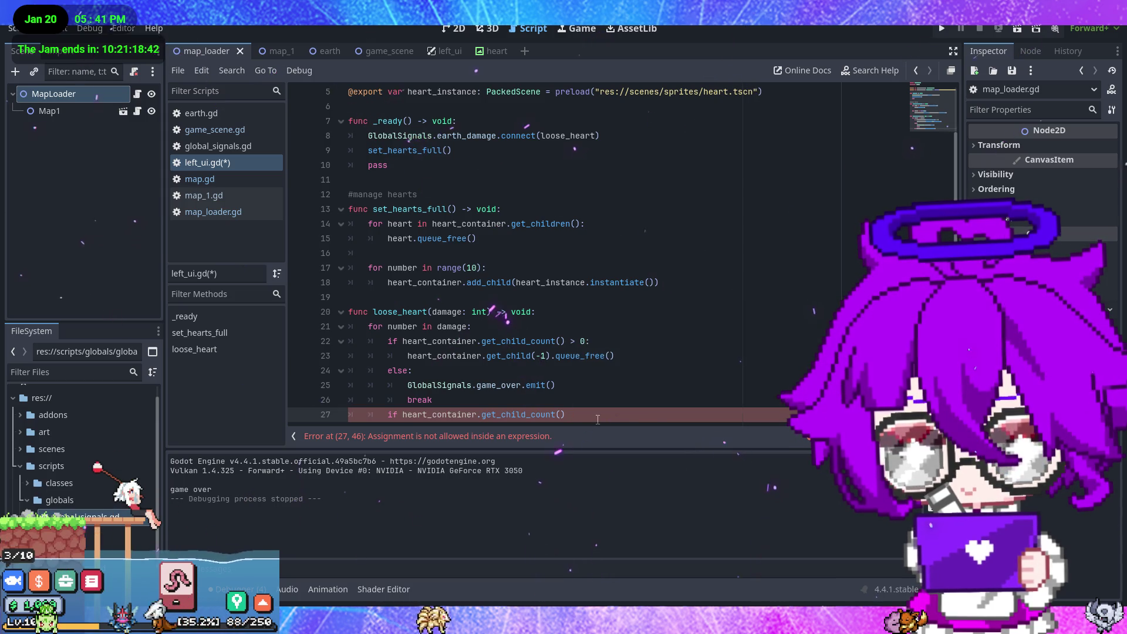
{"action": "type", "text": "0:"}
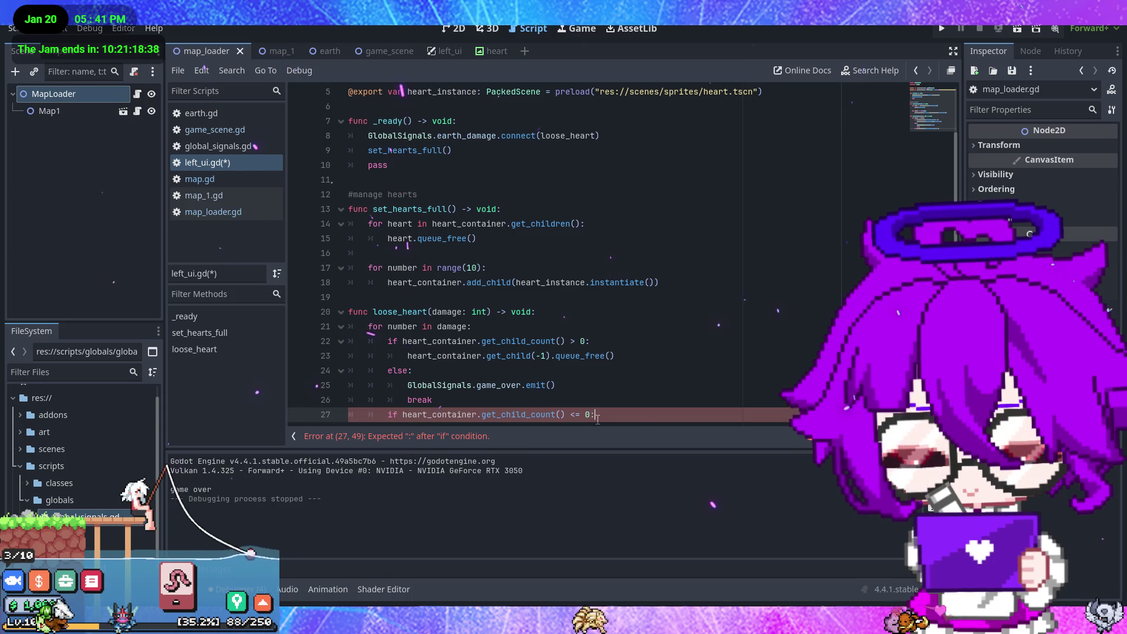
{"action": "key", "text": "Return"}
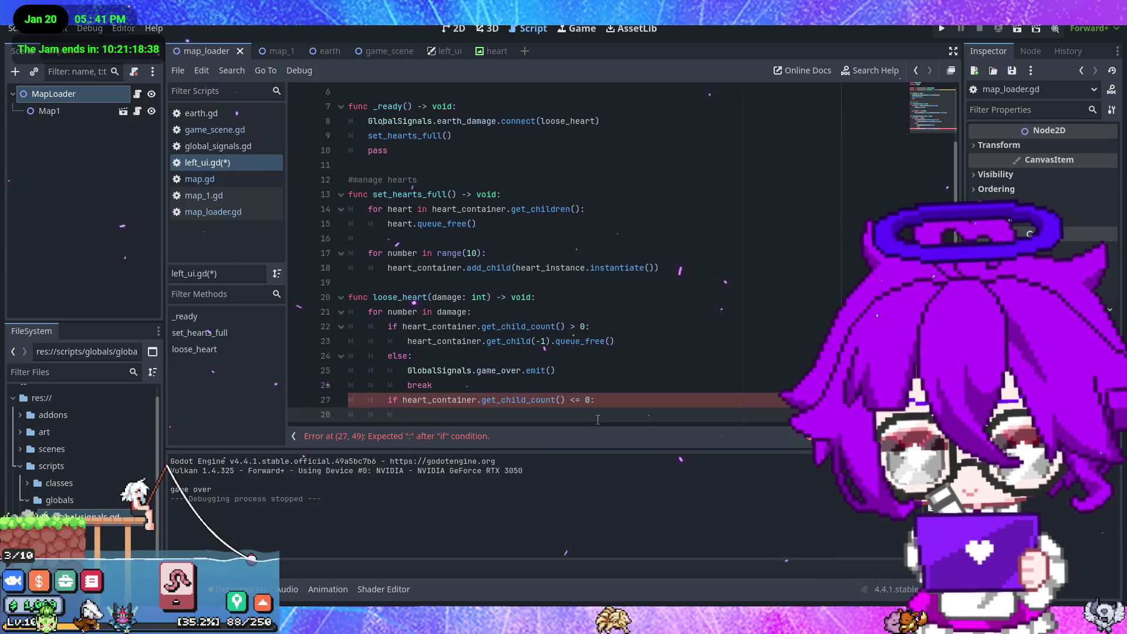
Put game_over.emit() and break inside the new if, save left_ui.gd, and test-run the project
{"action": "left_click_drag", "start_coordinate": [557, 370], "coordinate": [409, 370]}
{"action": "left_click", "coordinate": [435, 415]}
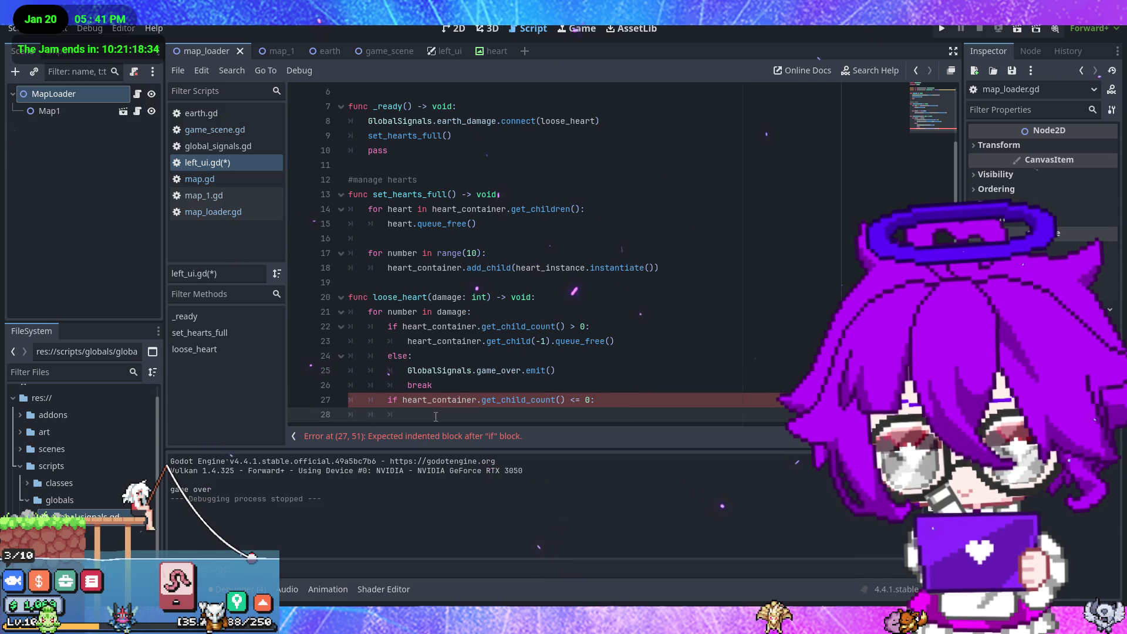
{"action": "key", "text": "Return"}
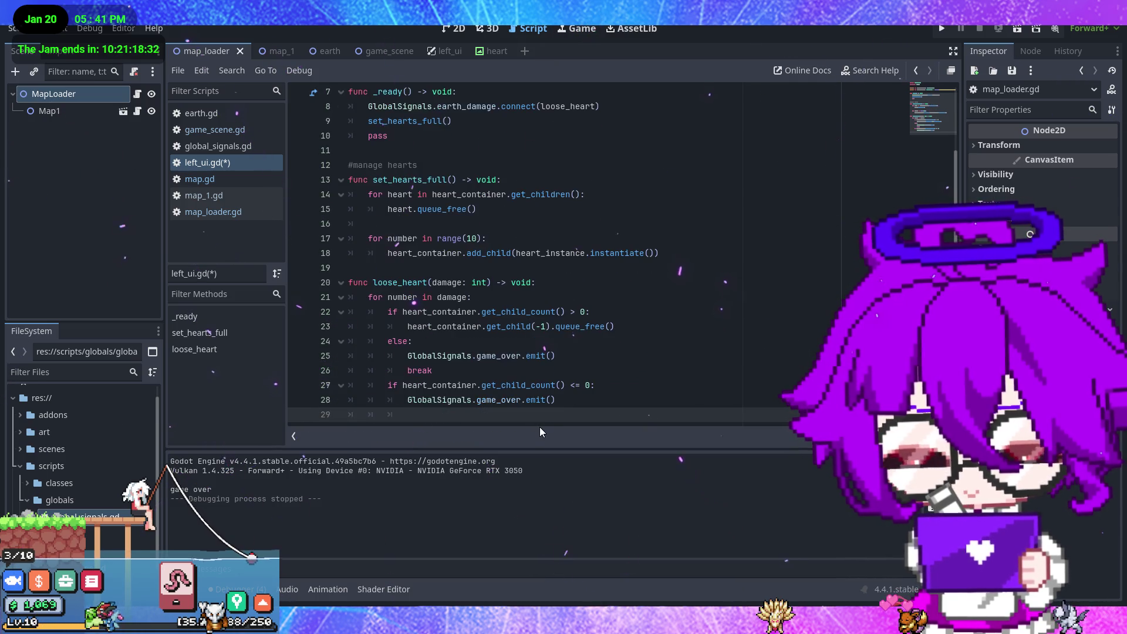
{"action": "type", "text": "brea"}
{"action": "key", "text": "Return"}
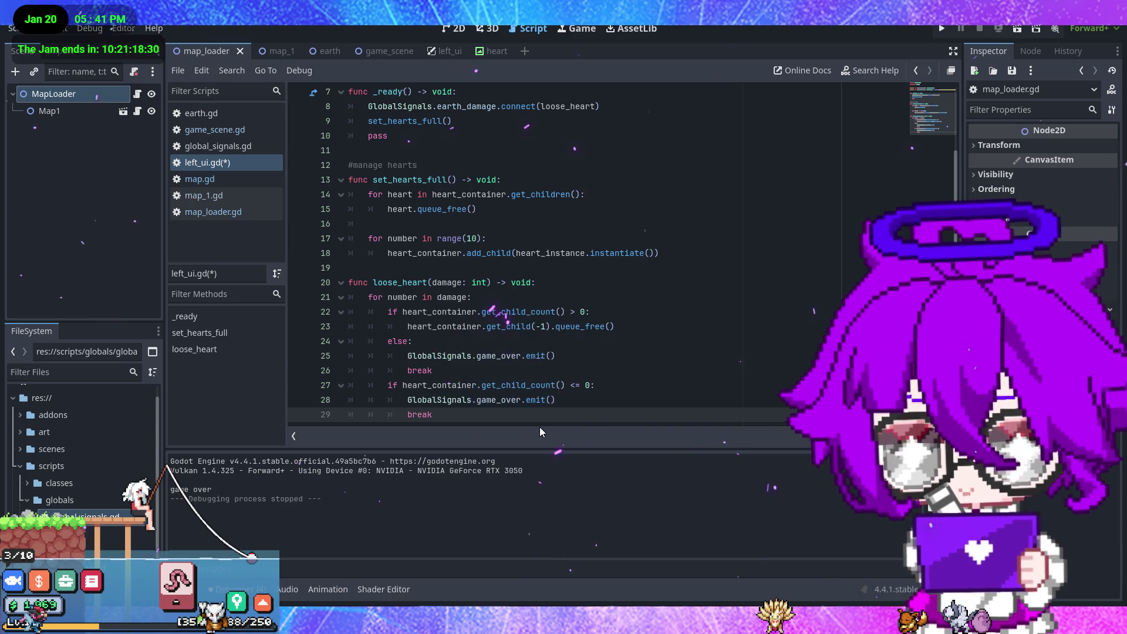
{"action": "key", "text": "ctrl+s"}
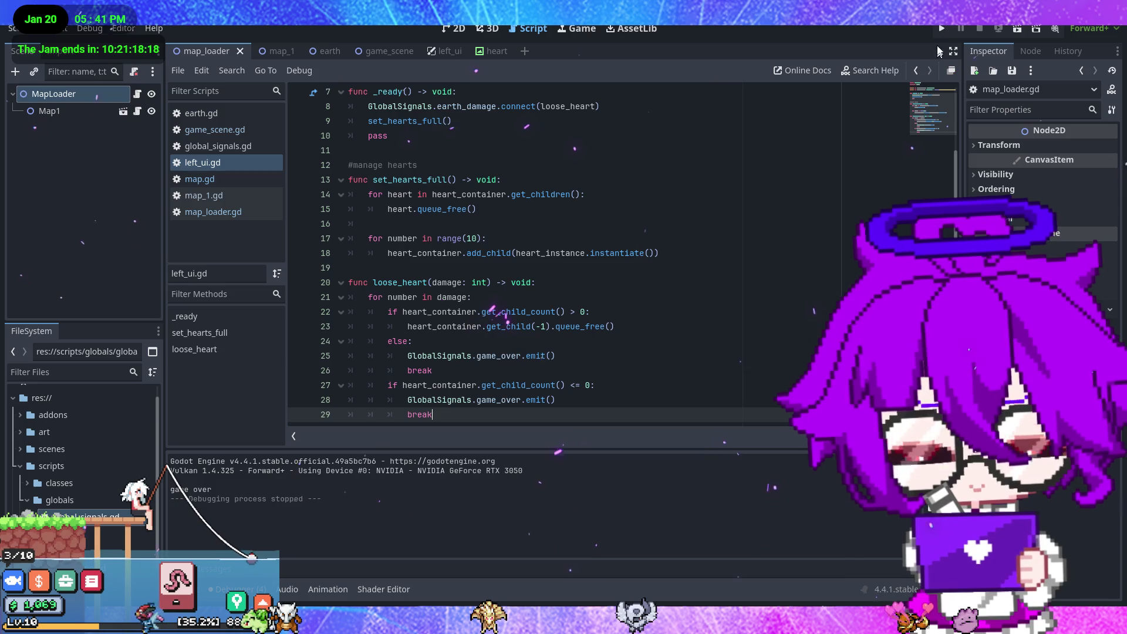
{"action": "left_click", "coordinate": [942, 29]}
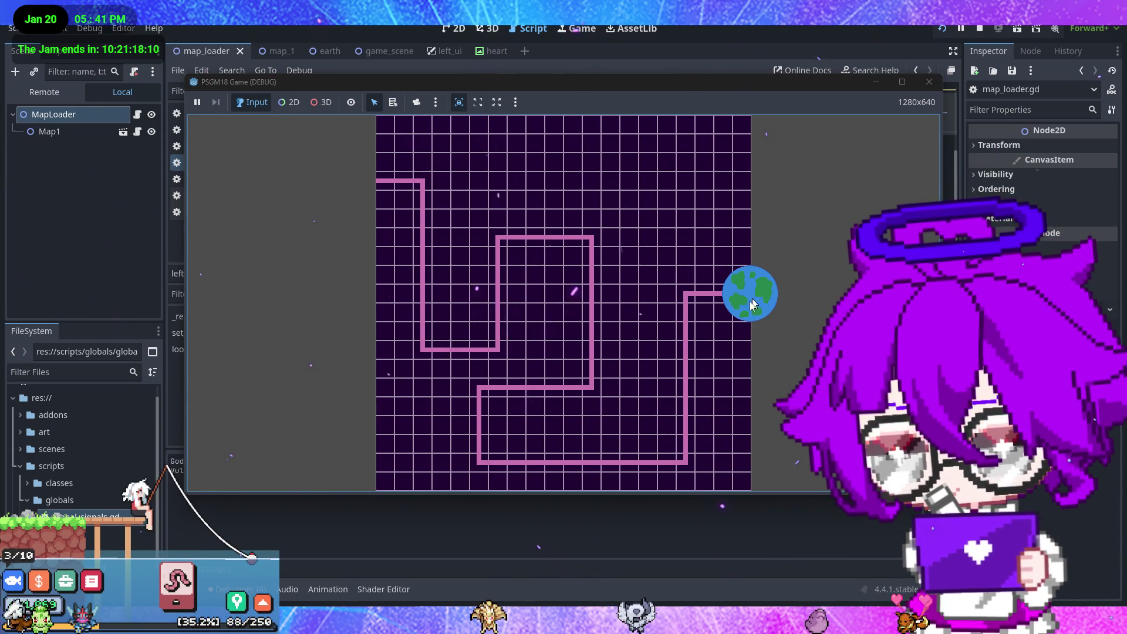
Stop the game and insert print(heart_container.get_child_count()) after the break on line 26
{"action": "left_click", "coordinate": [925, 86]}
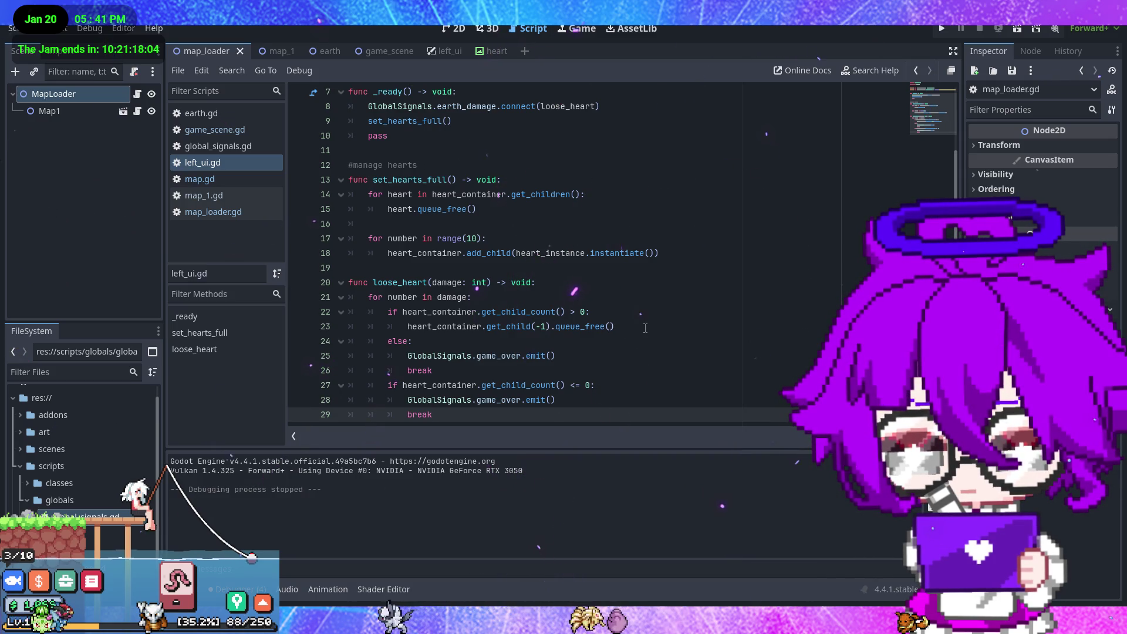
{"action": "key", "text": "Return"}
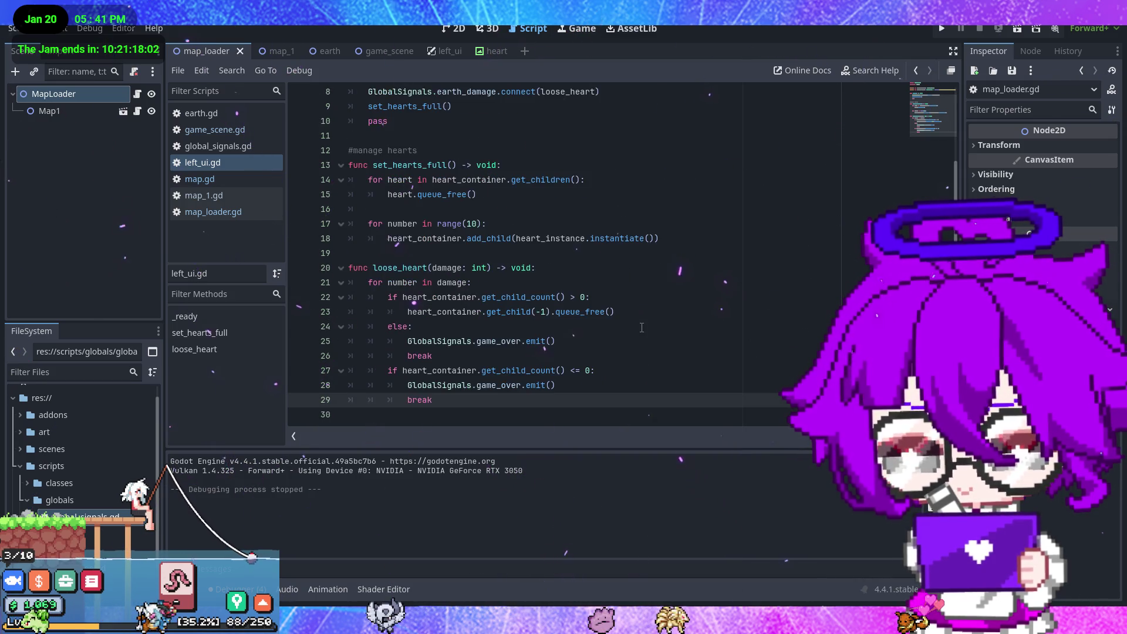
{"action": "left_click", "coordinate": [487, 355]}
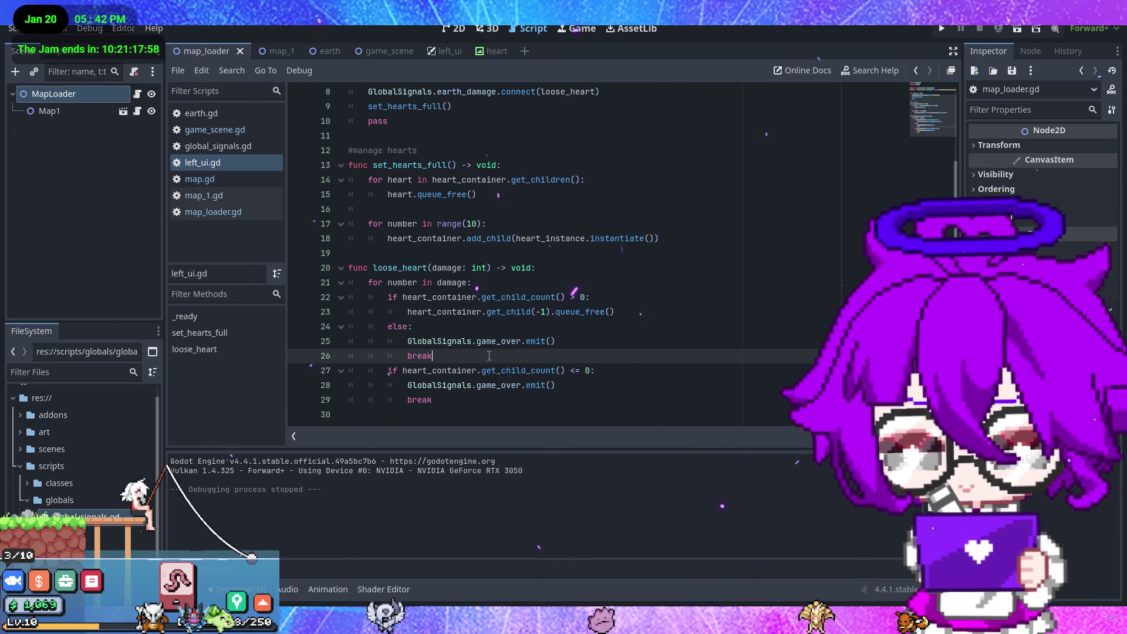
{"action": "key", "text": "Return"}
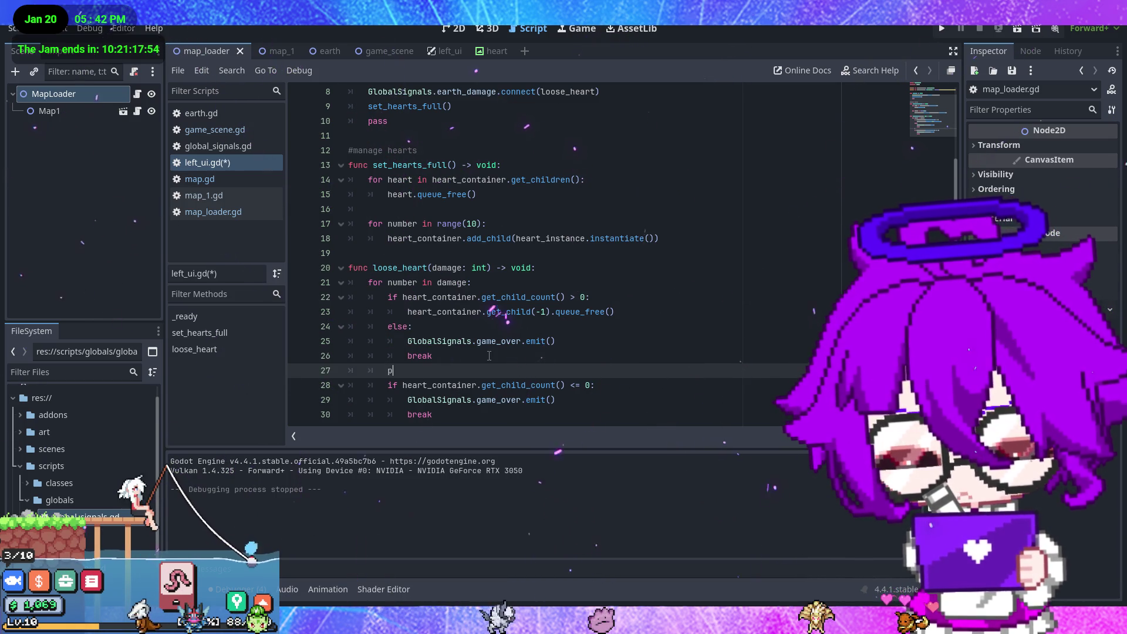
{"action": "type", "text": "print("}
{"action": "left_click_drag", "start_coordinate": [564, 385], "coordinate": [403, 386]}
{"action": "key", "text": "ctrl+c"}
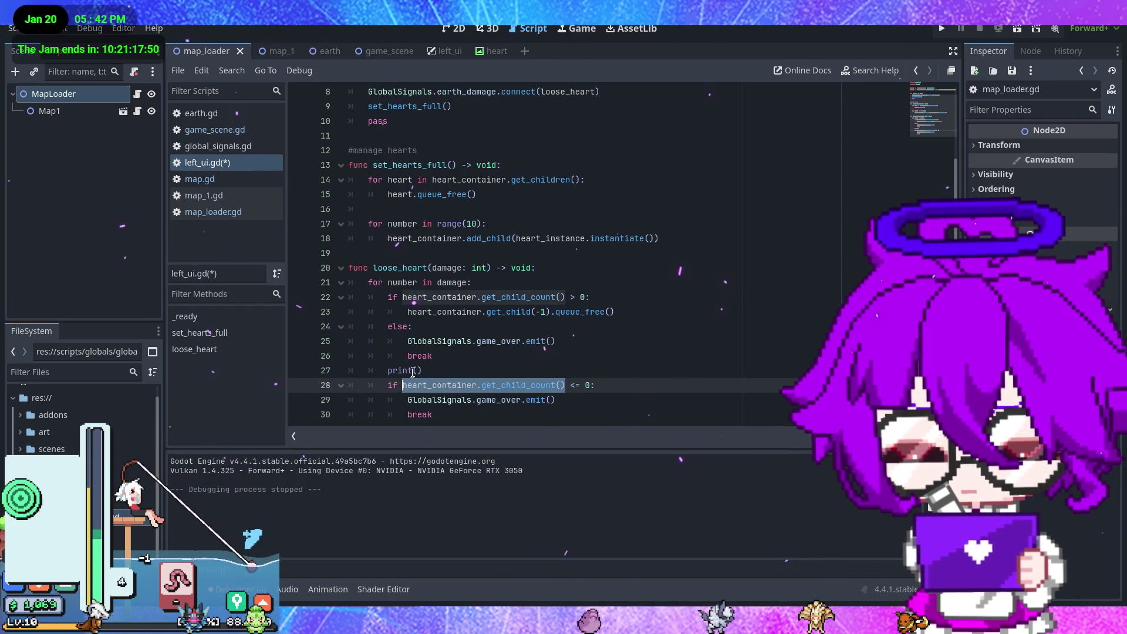
{"action": "left_click", "coordinate": [417, 370]}
{"action": "key", "text": "ctrl+v"}
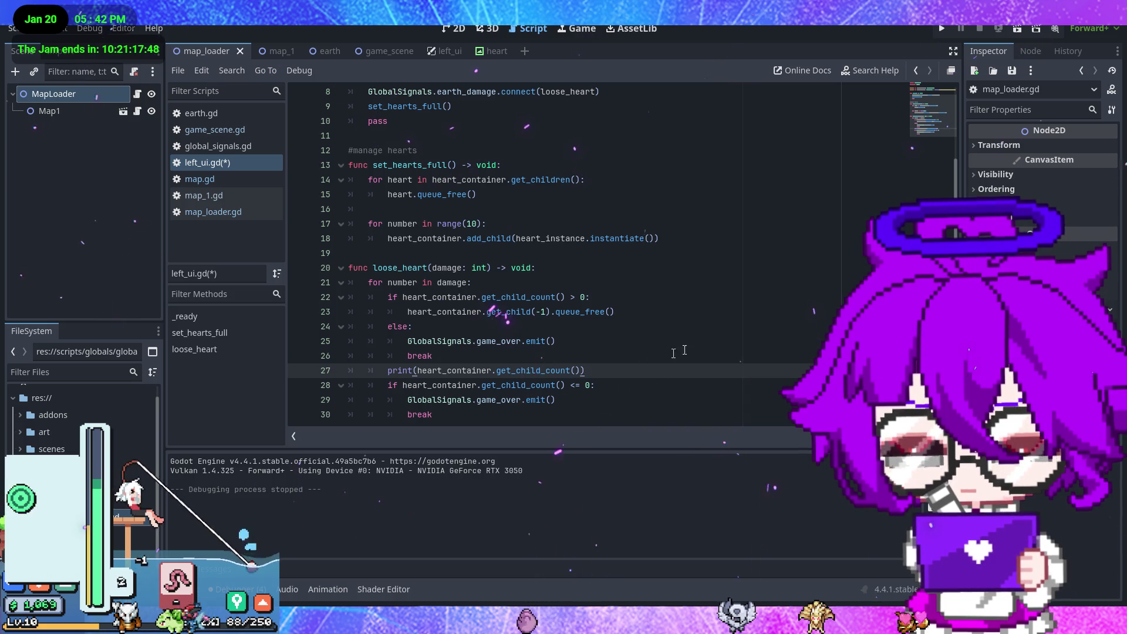
Run the game, hit the earth repeatedly until all ten hearts are gone, then stop it
{"action": "key", "text": "F5"}
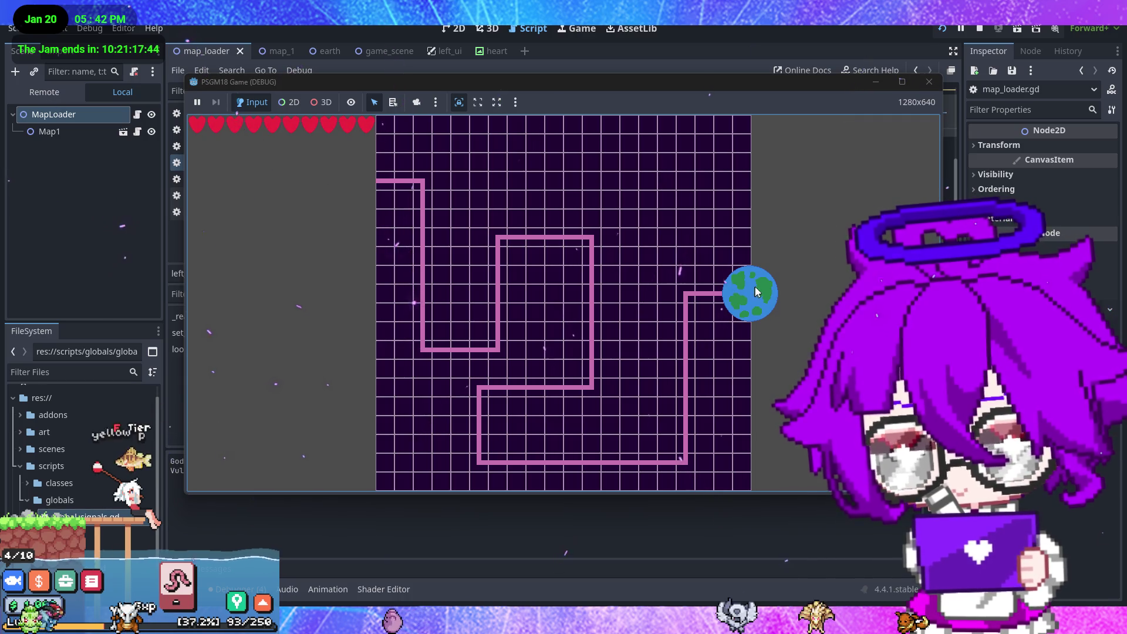
{"action": "left_click", "coordinate": [755, 287]}
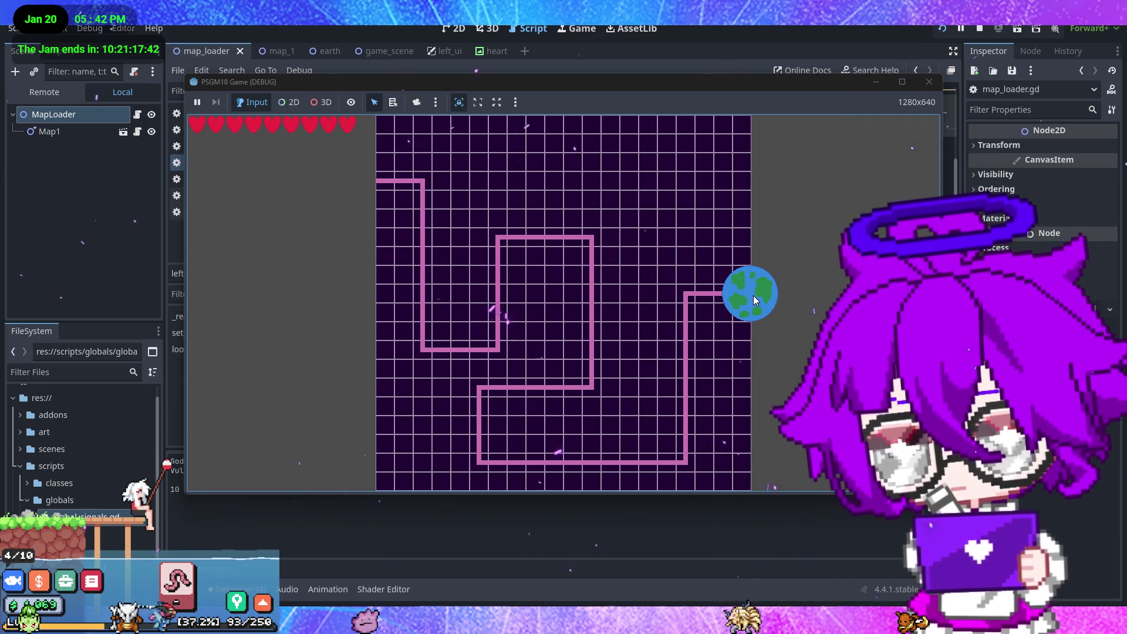
{"action": "left_click", "coordinate": [755, 295]}
{"action": "left_click", "coordinate": [757, 296]}
{"action": "left_click", "coordinate": [756, 294]}
{"action": "left_click", "coordinate": [756, 294]}
{"action": "left_click", "coordinate": [755, 294]}
{"action": "left_click", "coordinate": [756, 294]}
{"action": "left_click", "coordinate": [756, 294]}
{"action": "left_click", "coordinate": [756, 294]}
{"action": "left_click", "coordinate": [756, 294]}
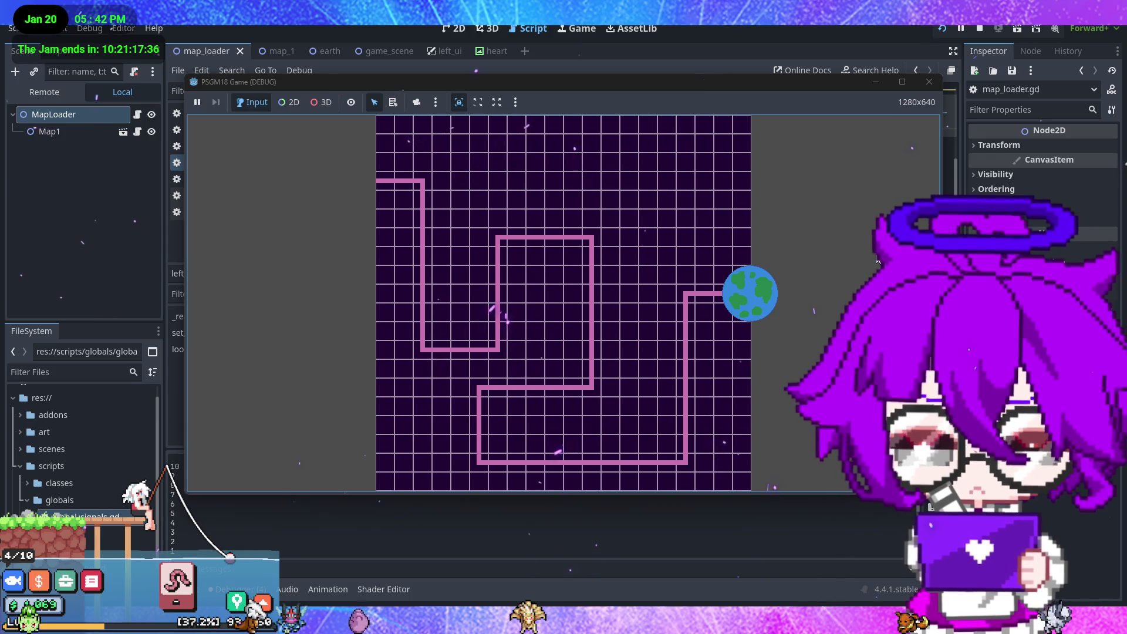
{"action": "left_click", "coordinate": [929, 82]}
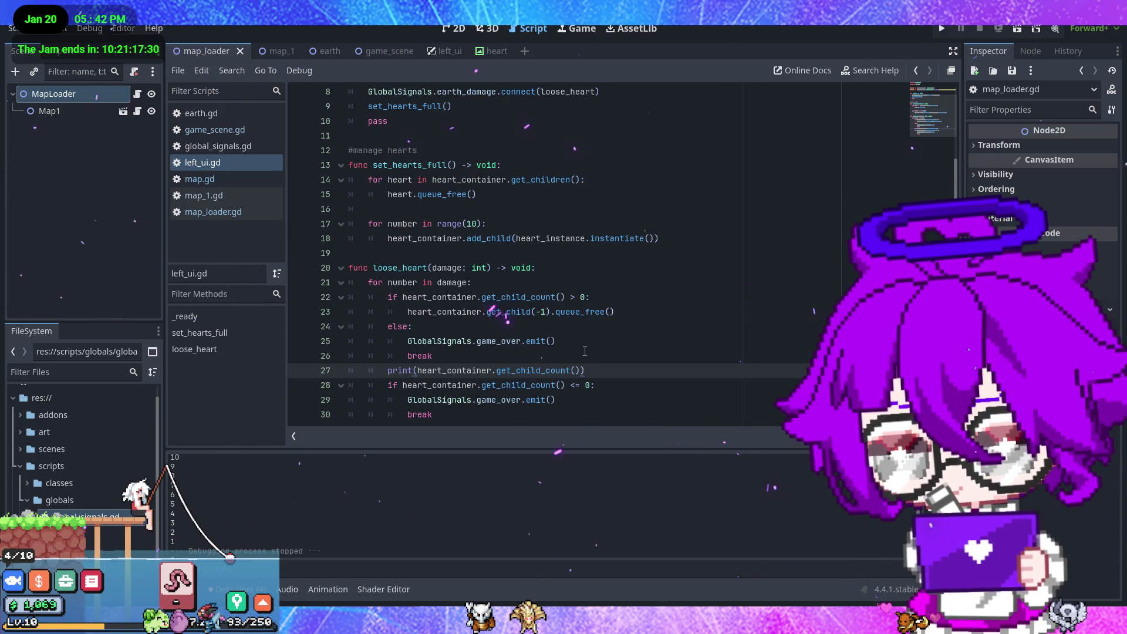
Move the heart-count print line from line 27 to just after the final break
{"action": "scroll", "coordinate": [585, 353], "scroll_direction": "up", "scroll_amount": 3}
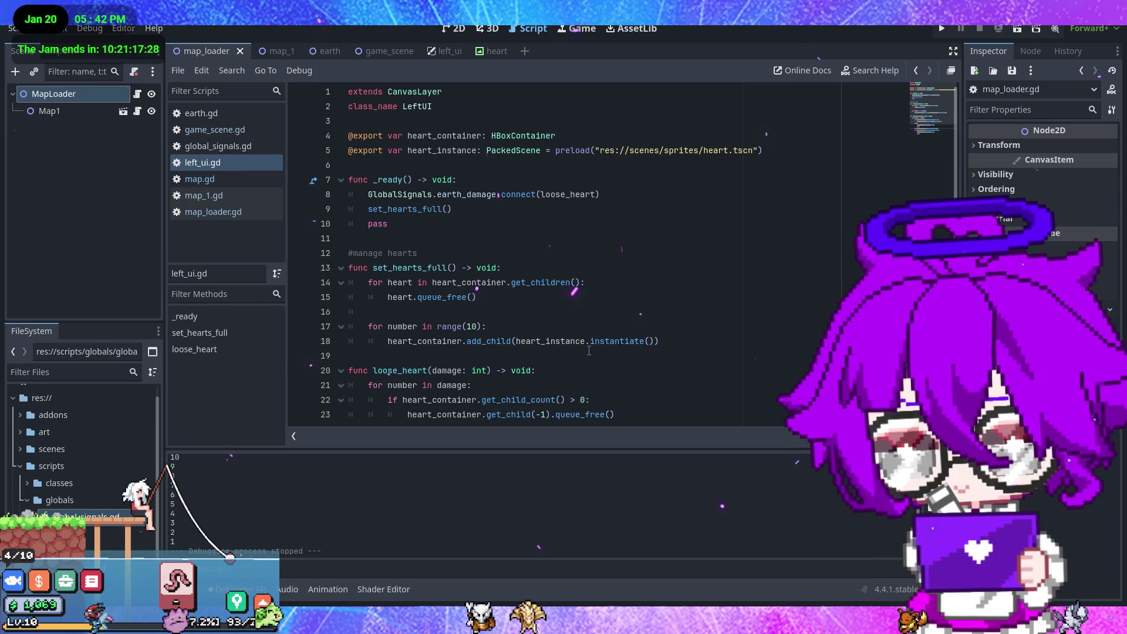
{"action": "scroll", "coordinate": [588, 351], "scroll_direction": "down", "scroll_amount": 3}
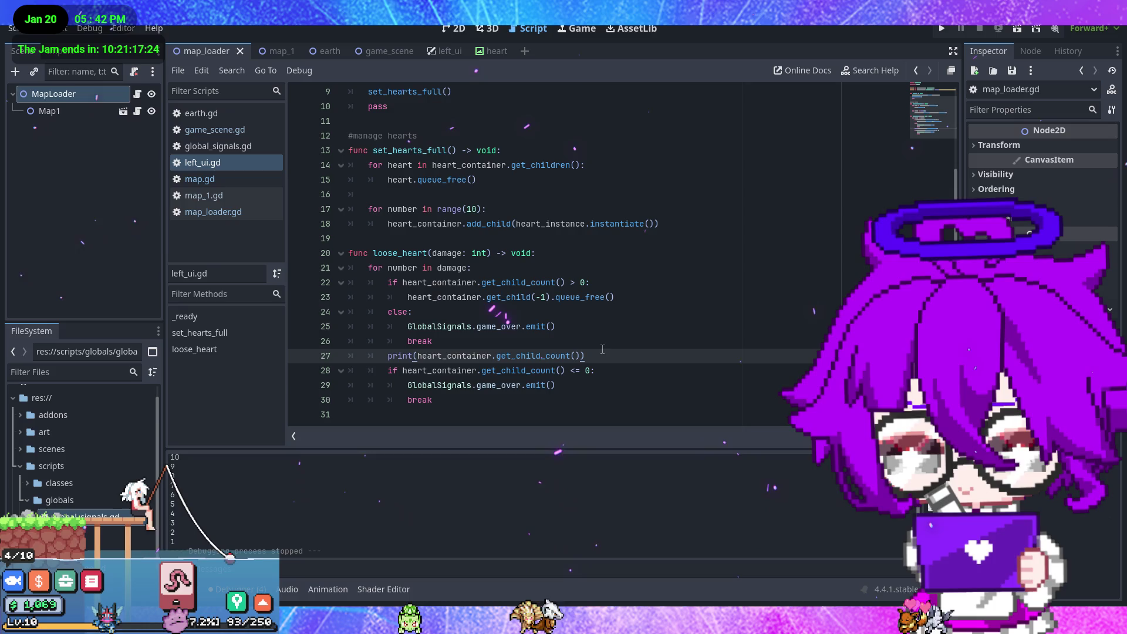
{"action": "left_click", "coordinate": [629, 298]}
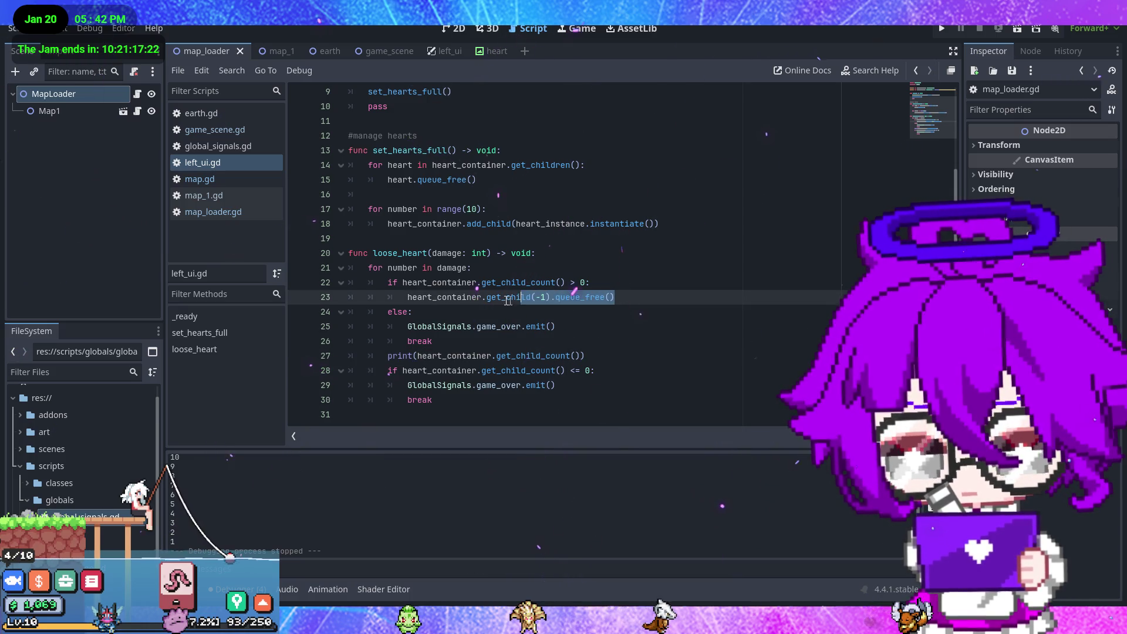
{"action": "left_click_drag", "start_coordinate": [511, 301], "coordinate": [409, 299]}
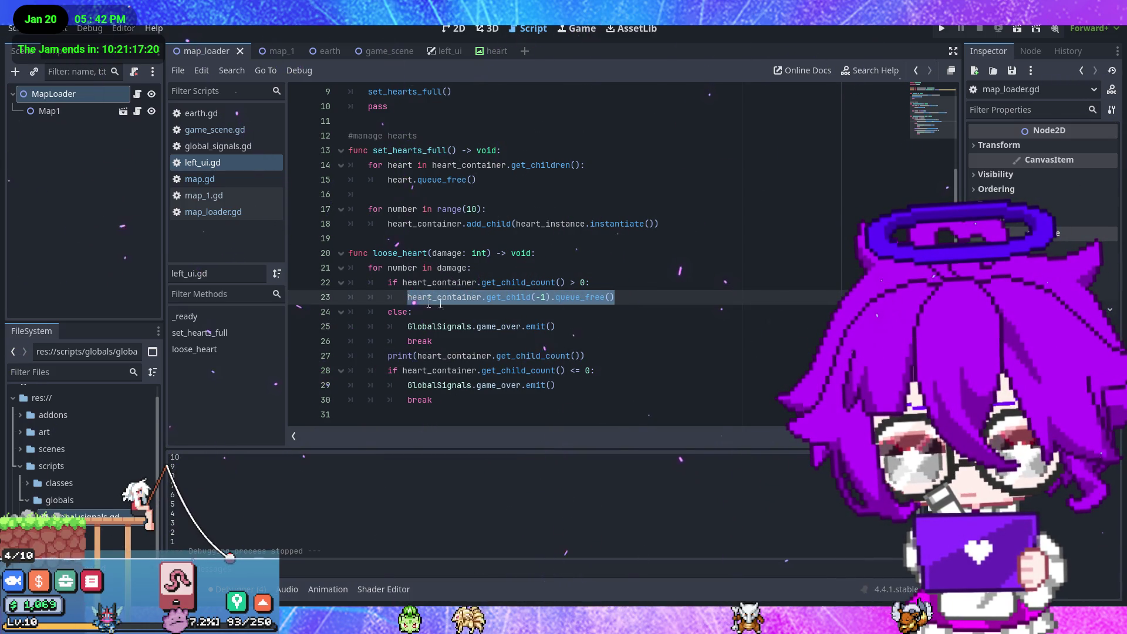
{"action": "left_click", "coordinate": [642, 301]}
{"action": "left_click", "coordinate": [604, 355]}
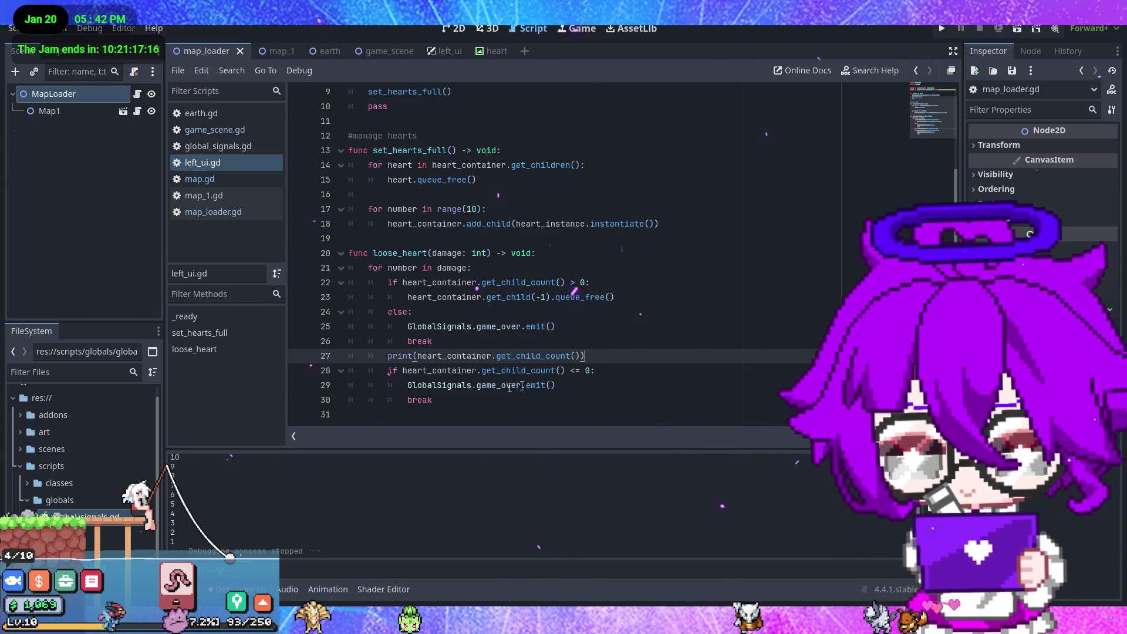
{"action": "left_click", "coordinate": [472, 399]}
{"action": "left_click_drag", "start_coordinate": [585, 355], "coordinate": [387, 357]}
{"action": "key", "text": "BackSpace"}
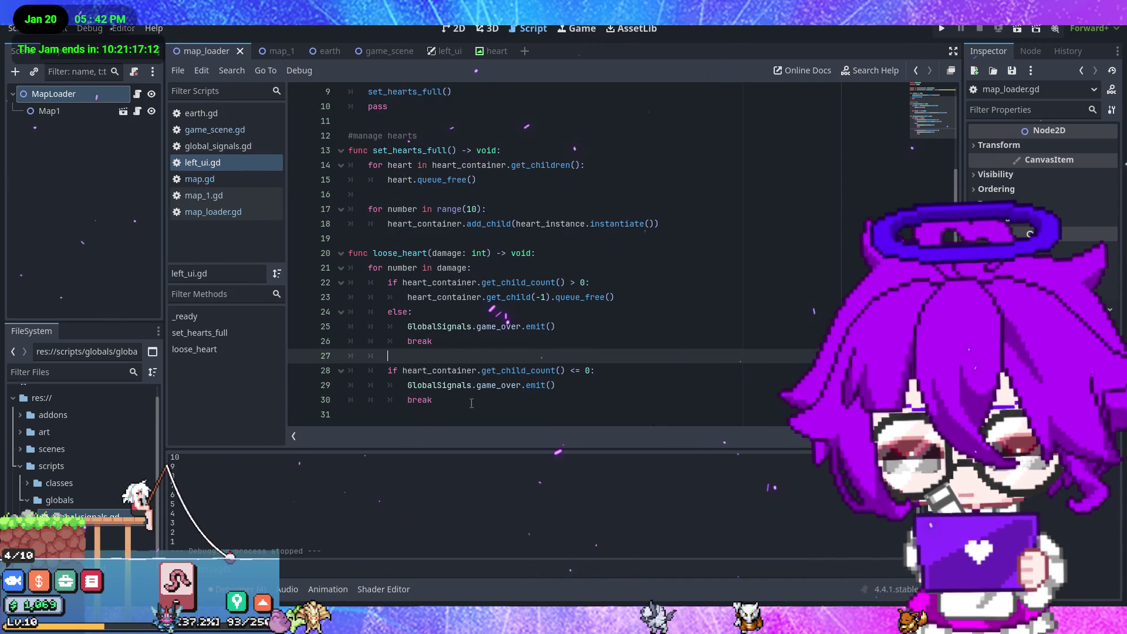
{"action": "left_click", "coordinate": [468, 405]}
{"action": "key", "text": "Return"}
{"action": "key", "text": "ctrl+v"}
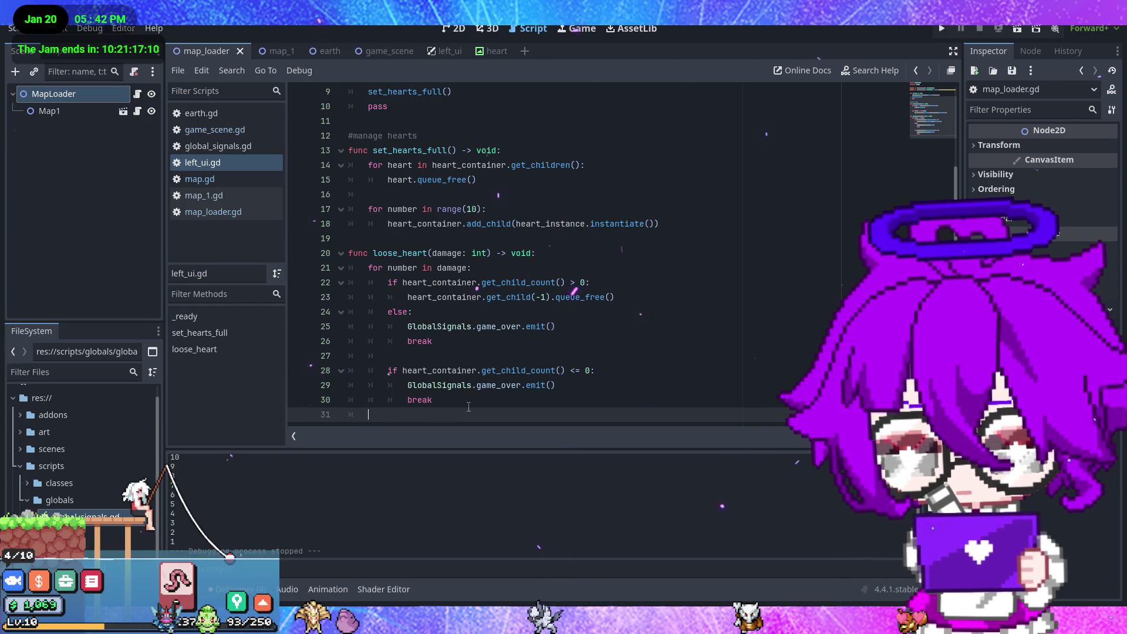
Run the game, hit the Earth to lose one heart, then relaunch it
{"action": "key", "text": "F5"}
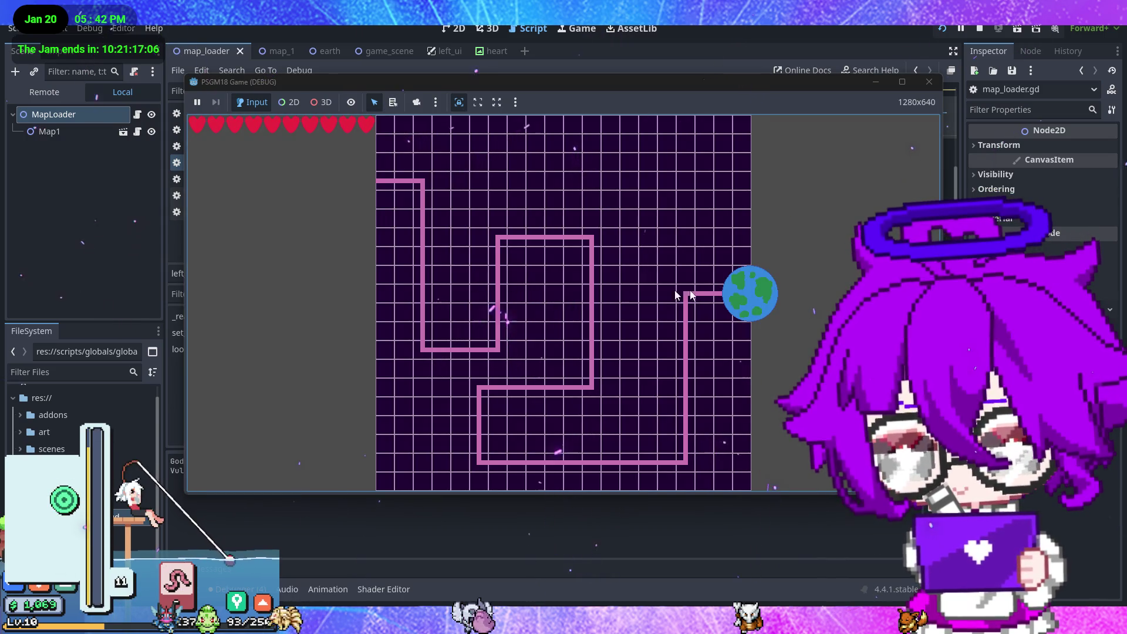
{"action": "left_click", "coordinate": [746, 293]}
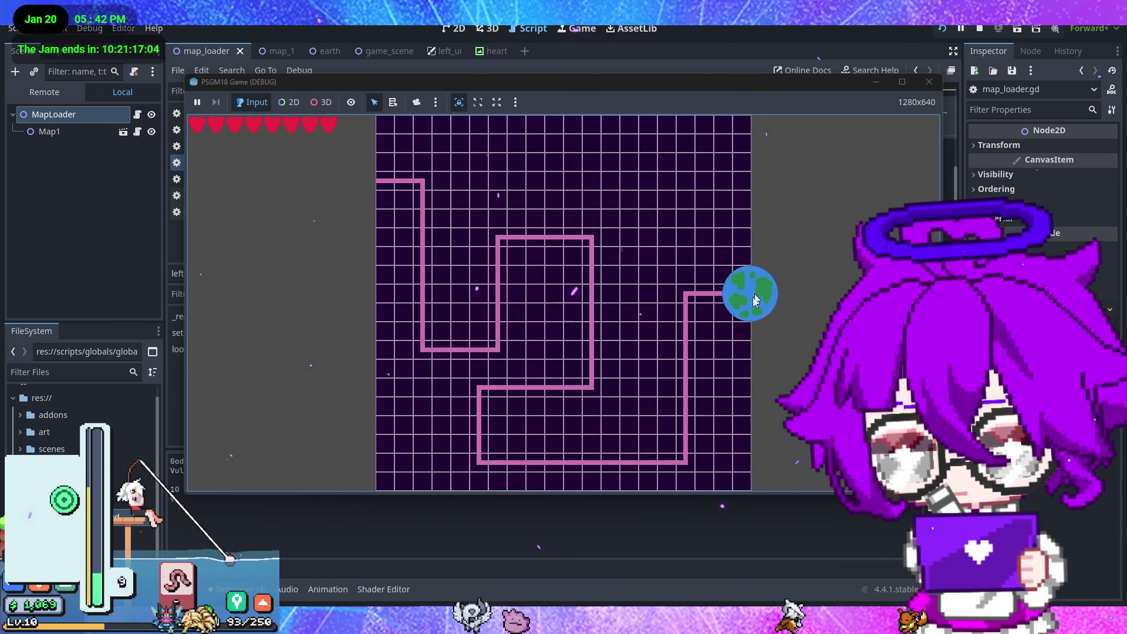
{"action": "left_click", "coordinate": [929, 82]}
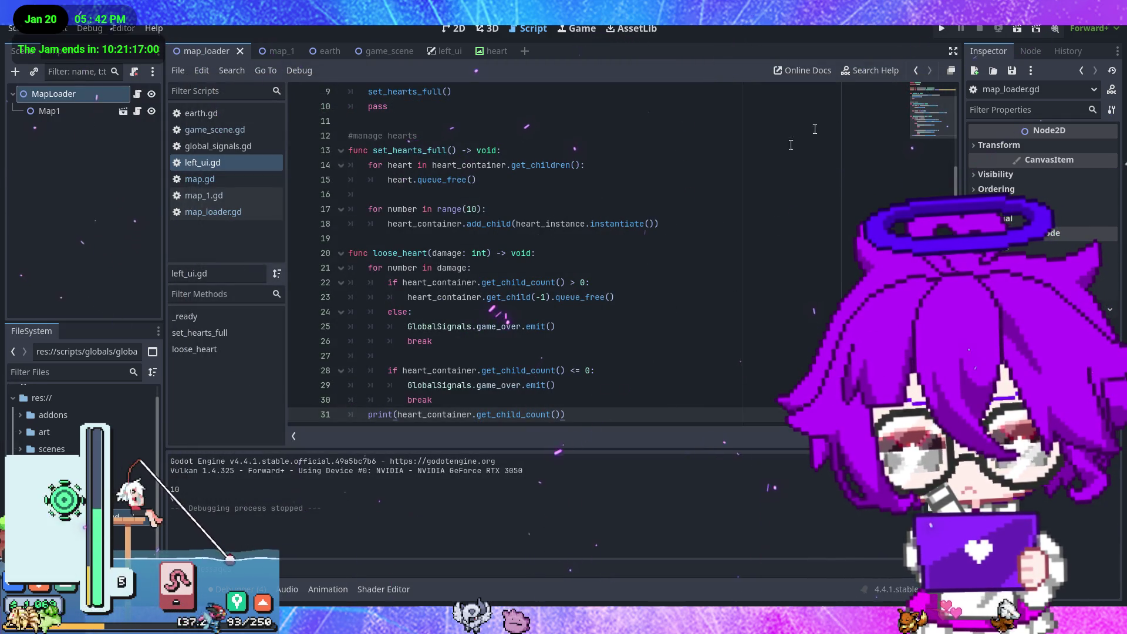
{"action": "key", "text": "F5"}
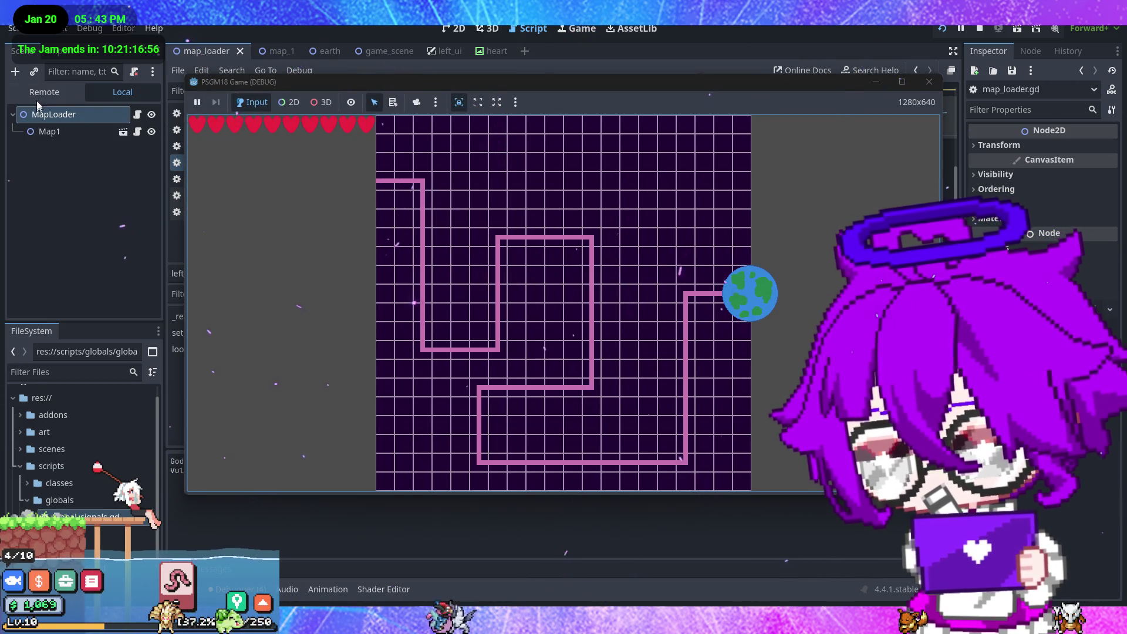
Inspect the heart TextureRects under GameScene > LeftUi > Control > HeartContainer in the Remote tree
{"action": "left_click", "coordinate": [53, 92]}
{"action": "left_click", "coordinate": [25, 151]}
{"action": "left_click", "coordinate": [21, 149]}
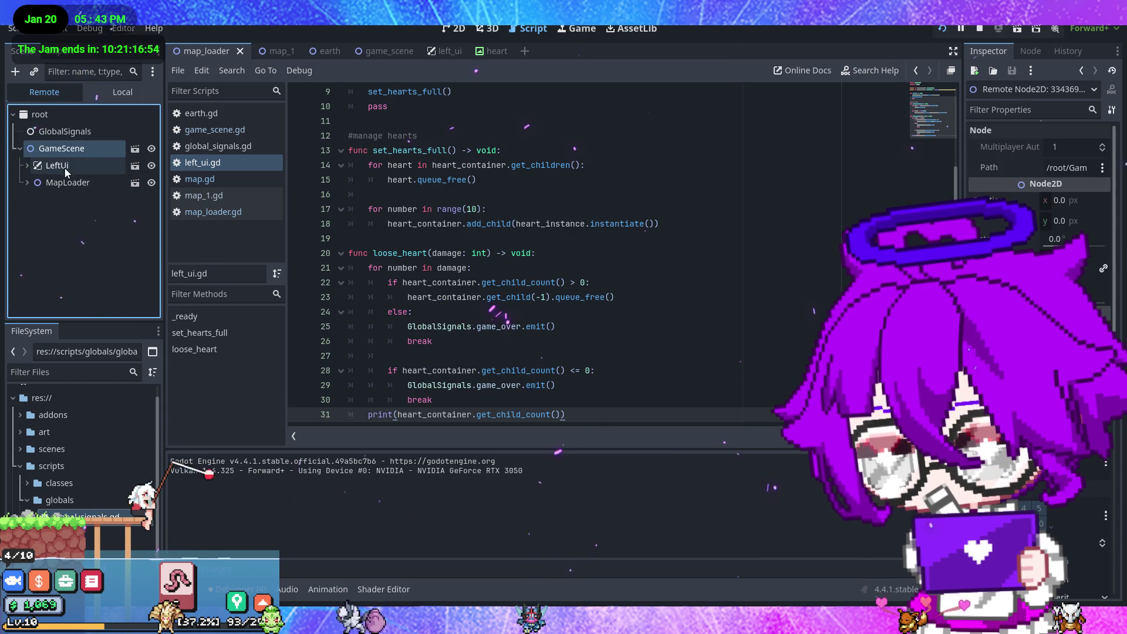
{"action": "left_click", "coordinate": [27, 166]}
{"action": "left_click", "coordinate": [34, 182]}
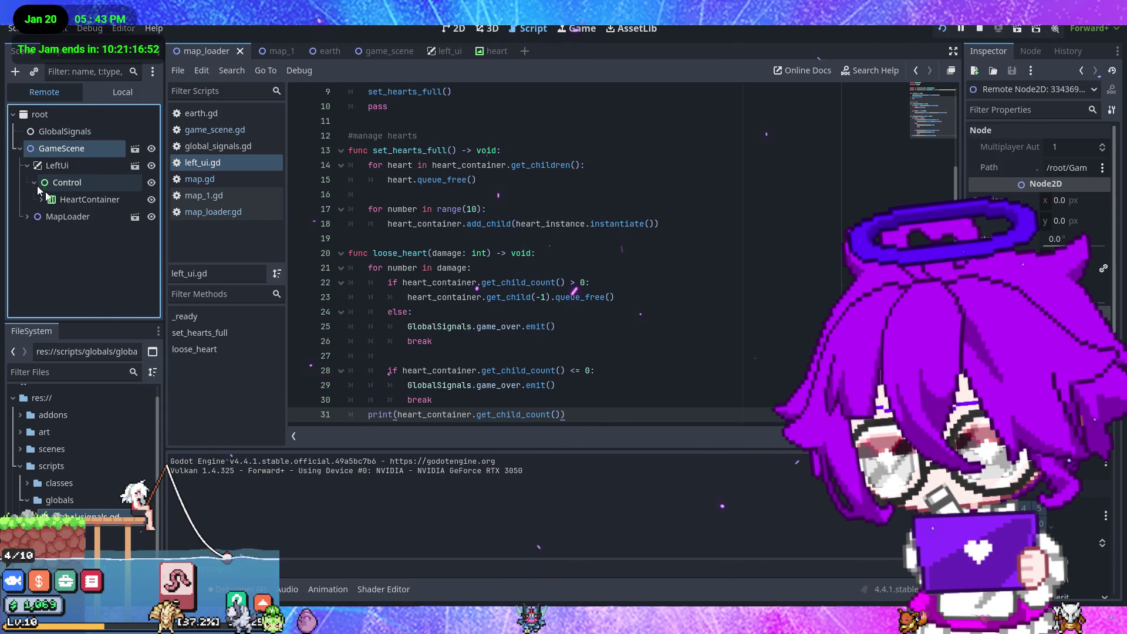
{"action": "left_click", "coordinate": [48, 199]}
{"action": "left_click", "coordinate": [45, 201]}
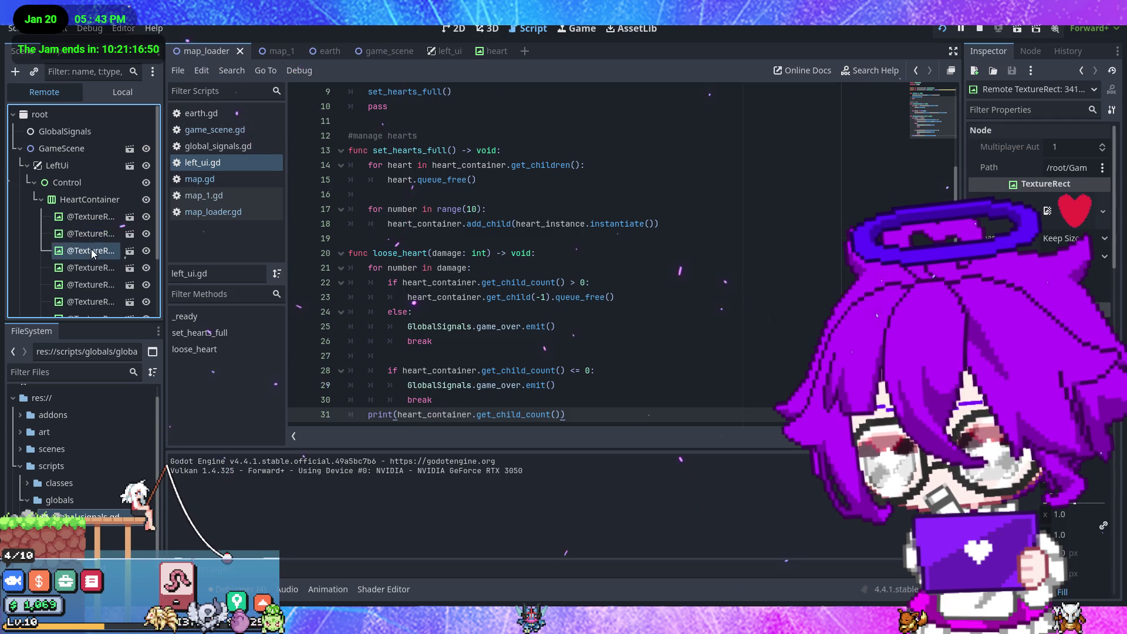
{"action": "scroll", "coordinate": [97, 279], "scroll_direction": "down", "scroll_amount": 1}
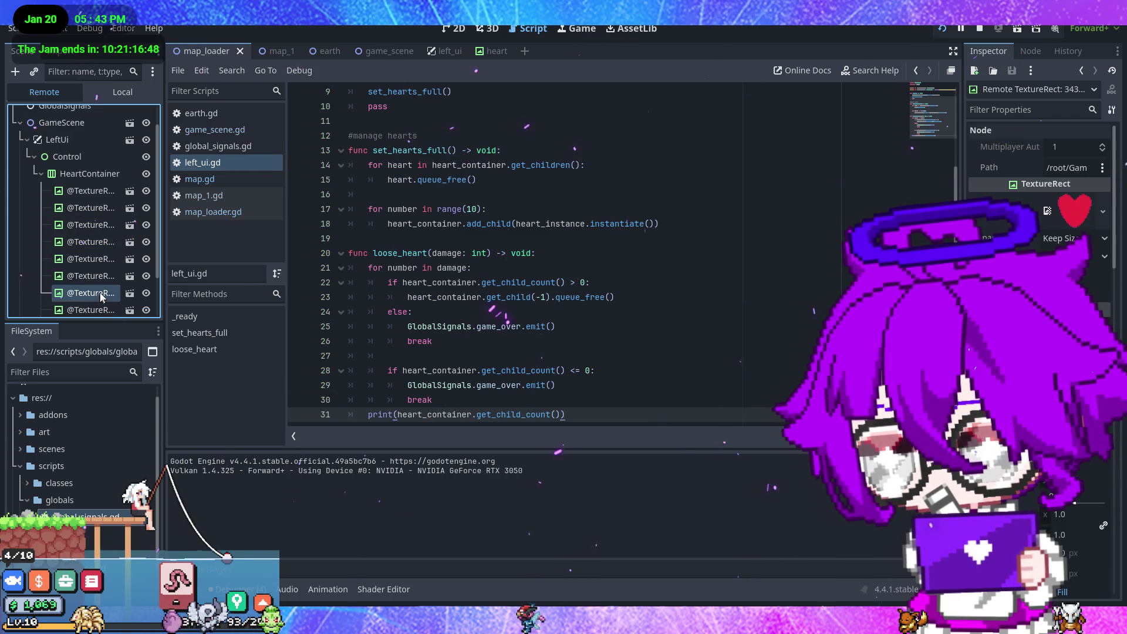
{"action": "scroll", "coordinate": [104, 286], "scroll_direction": "down", "scroll_amount": 1}
{"action": "scroll", "coordinate": [105, 286], "scroll_direction": "down", "scroll_amount": 1}
{"action": "left_click", "coordinate": [108, 278]}
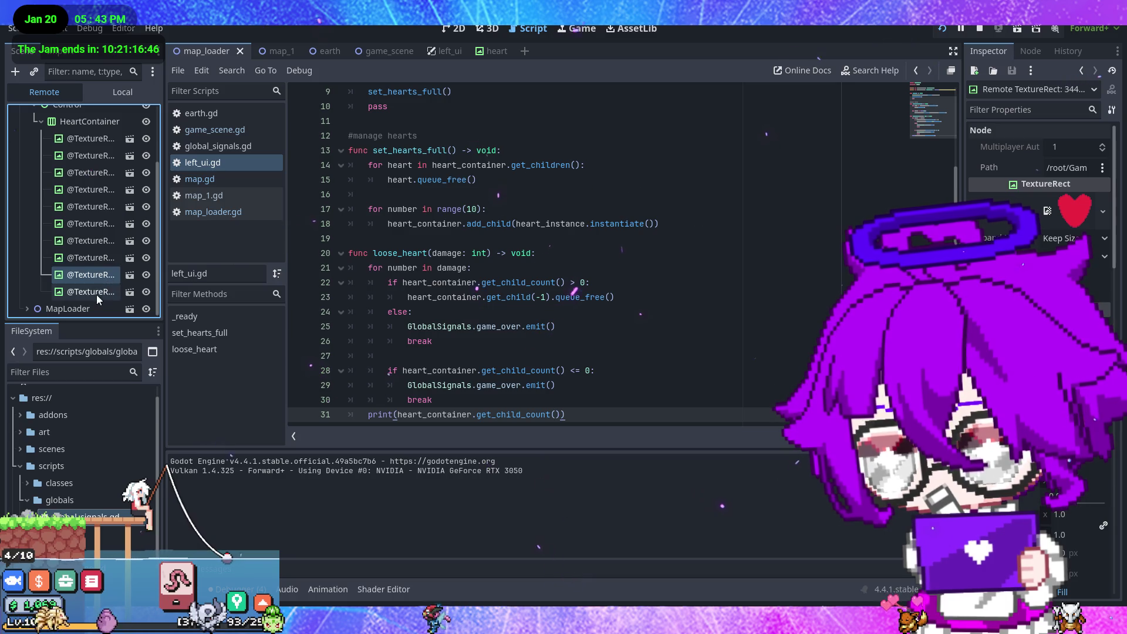
{"action": "left_click", "coordinate": [100, 293]}
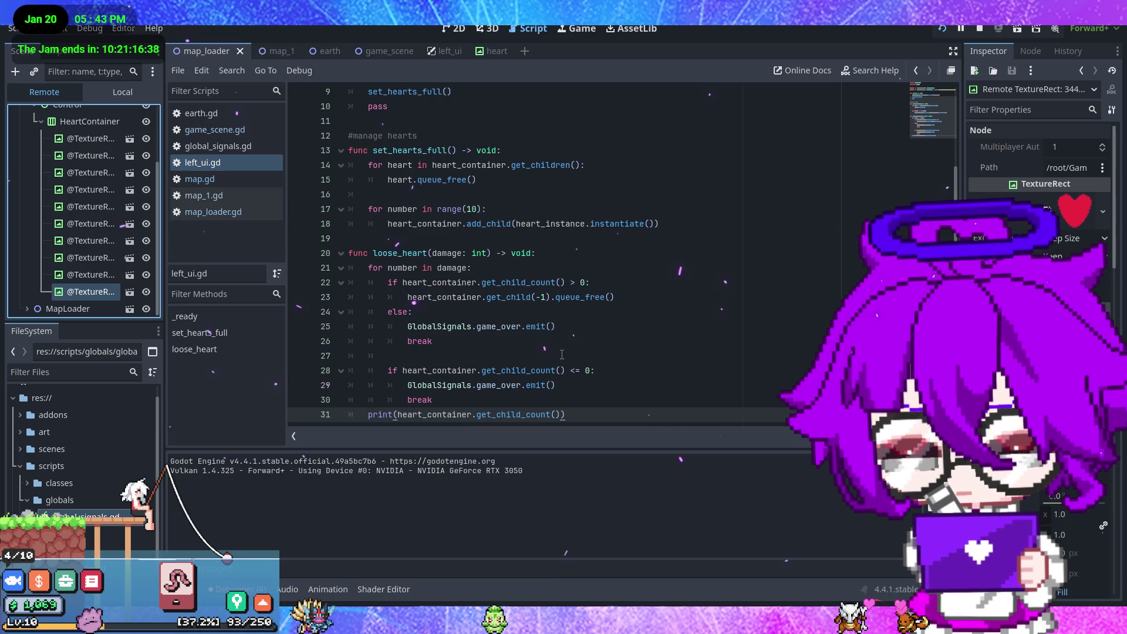
Cut the trailing heart-count print line from the end of loose_heart
{"action": "left_click", "coordinate": [629, 298]}
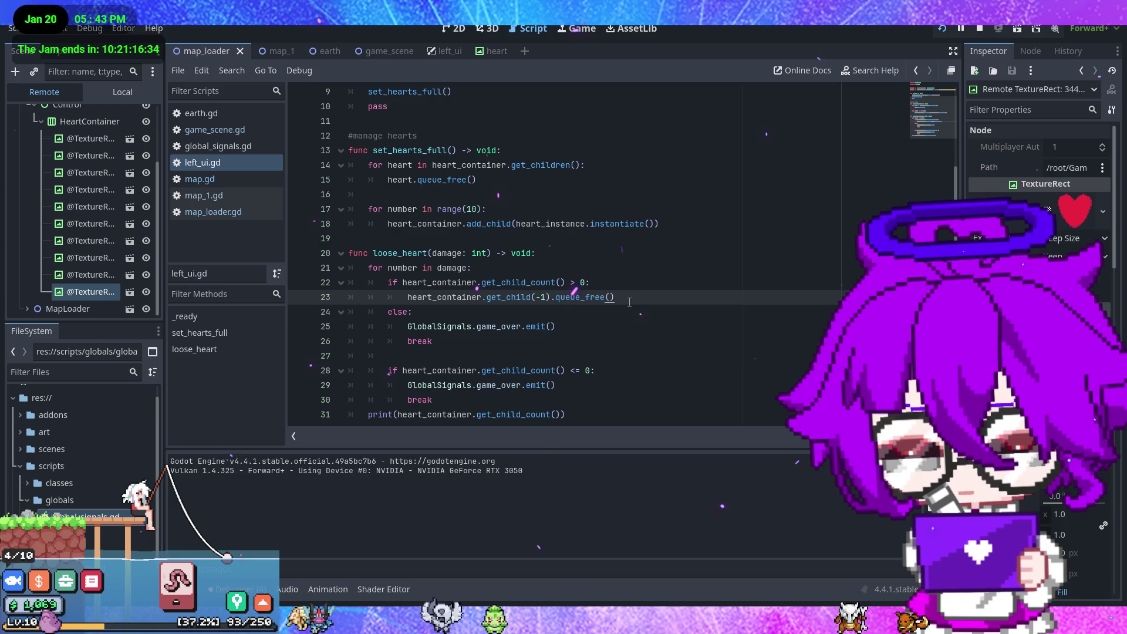
{"action": "left_click_drag", "start_coordinate": [565, 416], "coordinate": [366, 412]}
{"action": "key", "text": "ctrl+x"}
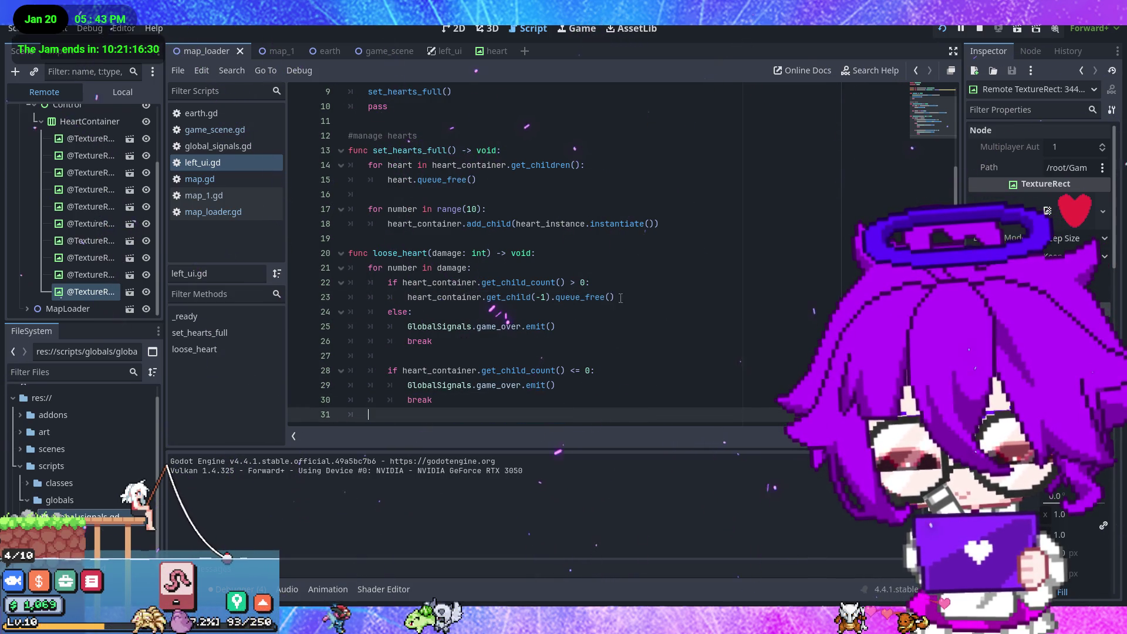
Paste the heart-count print below queue_free() and test by hitting the Earth once
{"action": "left_click", "coordinate": [620, 299]}
{"action": "key", "text": "Return"}
{"action": "key", "text": "ctrl+v"}
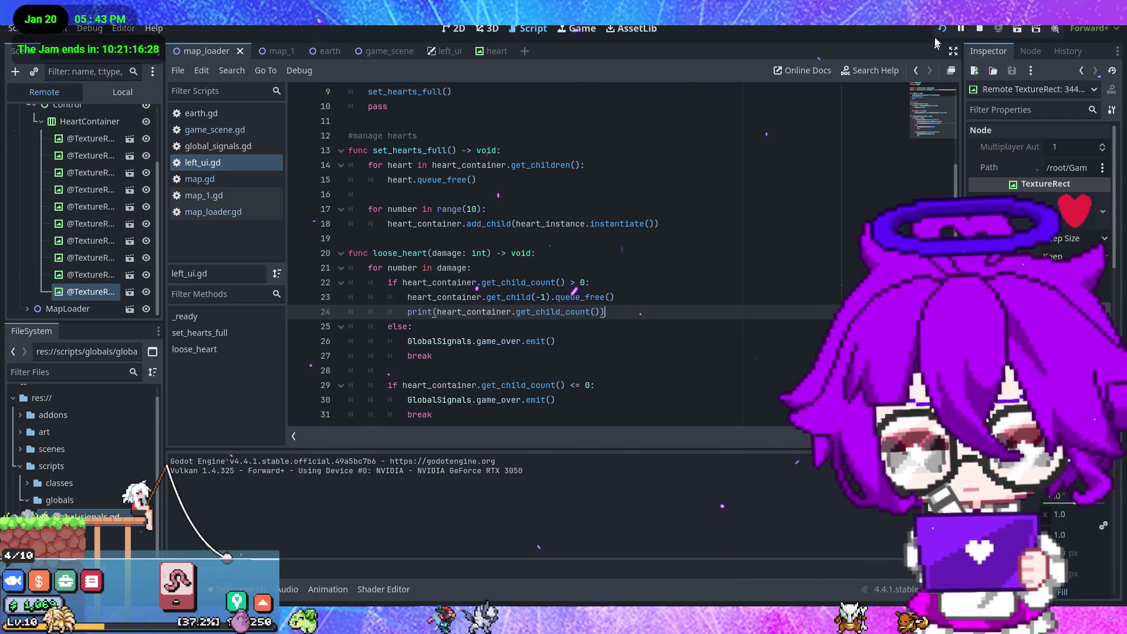
{"action": "key", "text": "F5"}
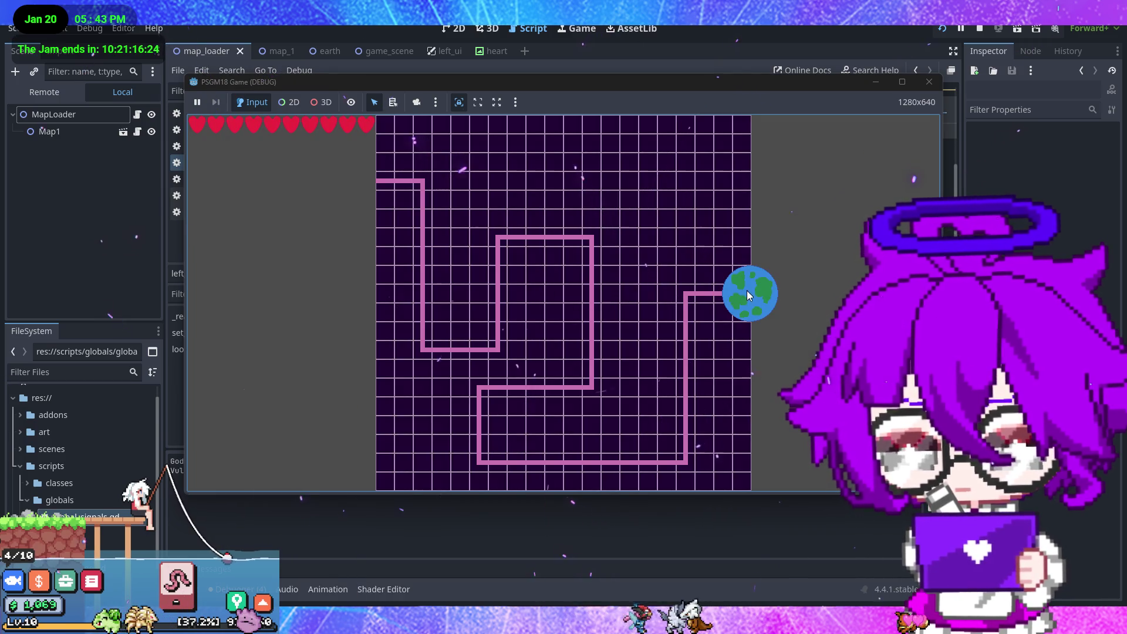
{"action": "left_click", "coordinate": [747, 292]}
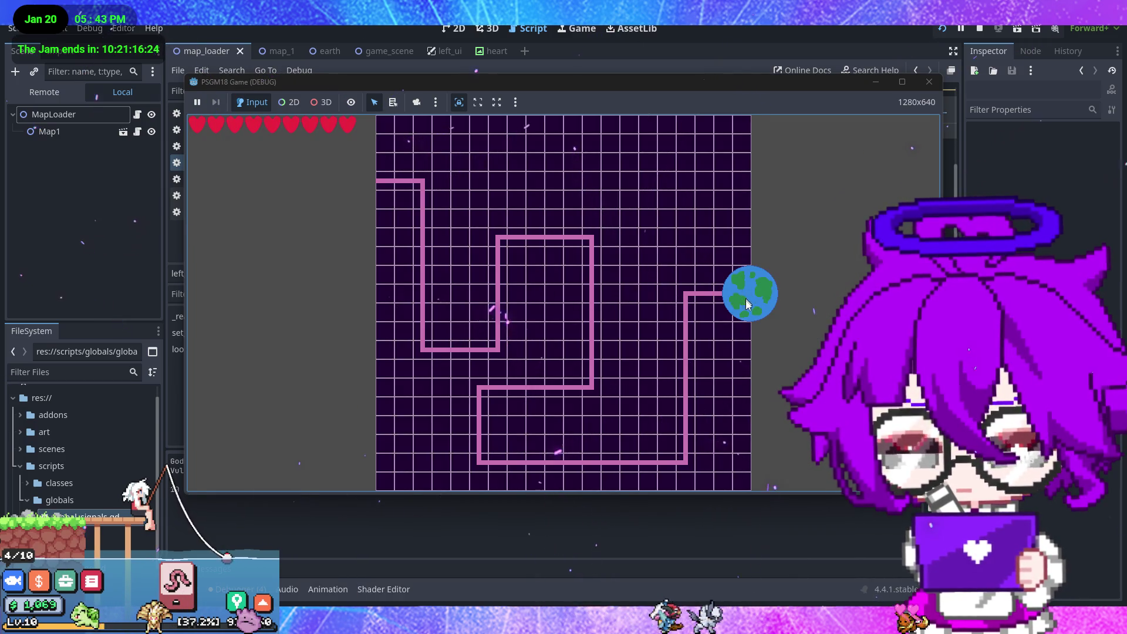
{"action": "left_click", "coordinate": [928, 81]}
Add a second heart-count print above queue_free() under the if check, and test again
{"action": "left_click_drag", "start_coordinate": [616, 315], "coordinate": [620, 286]}
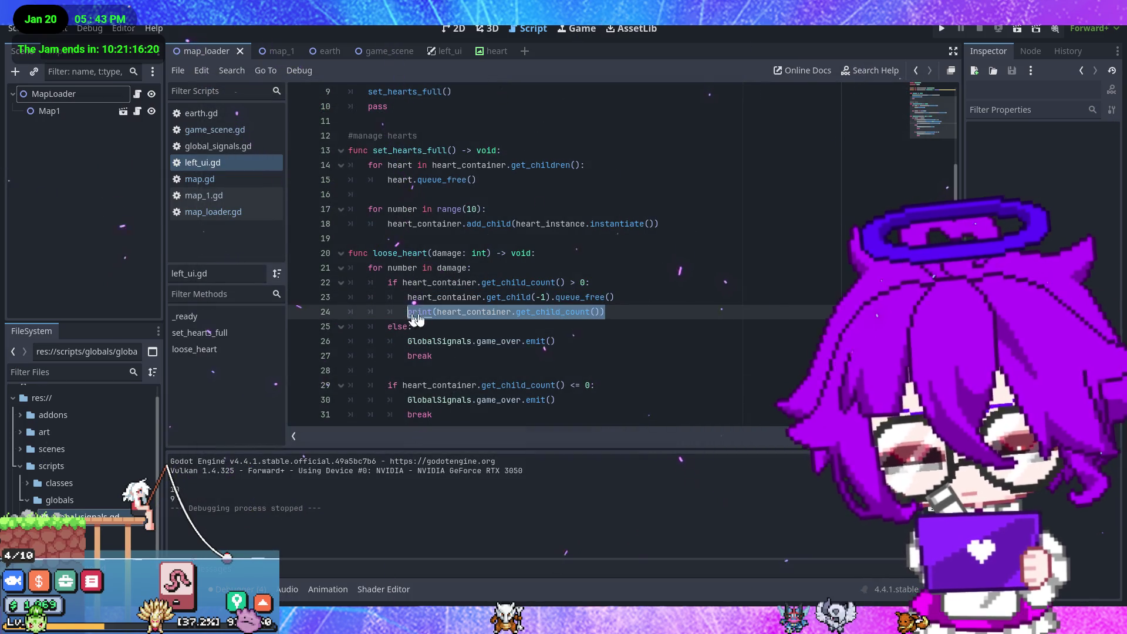
{"action": "left_click", "coordinate": [620, 286]}
{"action": "key", "text": "Return"}
{"action": "key", "text": "ctrl+v"}
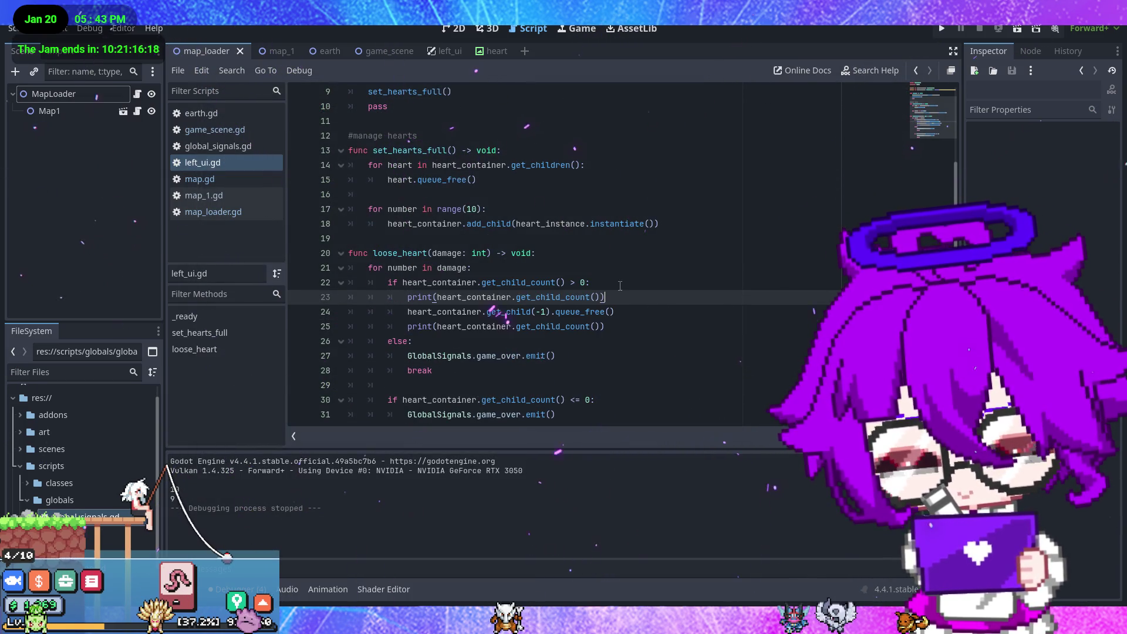
{"action": "left_click", "coordinate": [941, 29]}
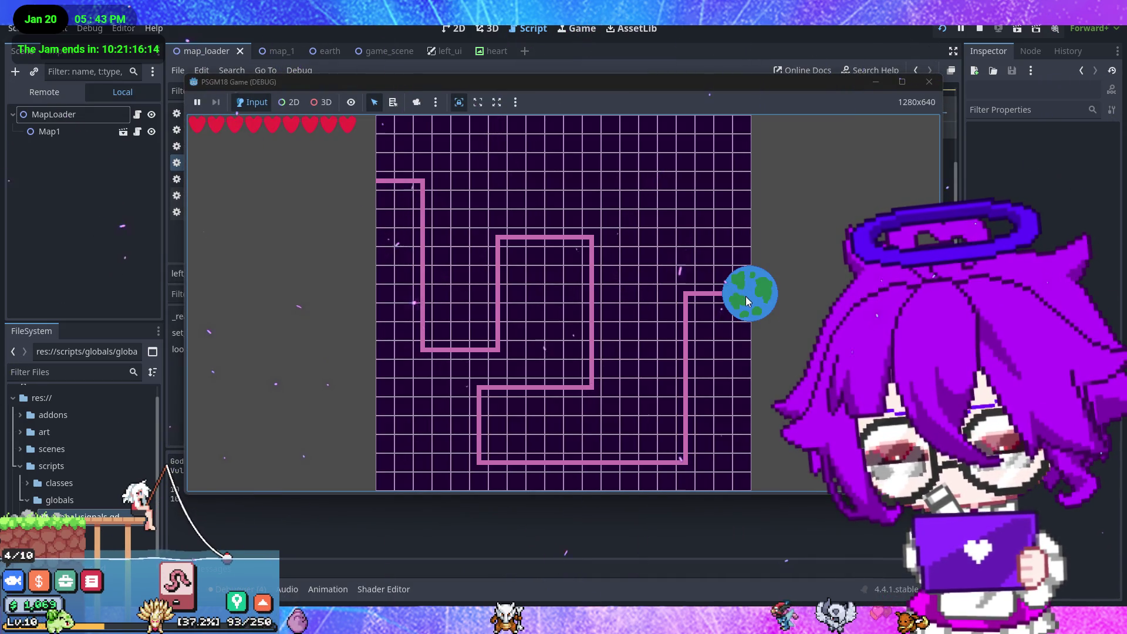
{"action": "left_click", "coordinate": [763, 305]}
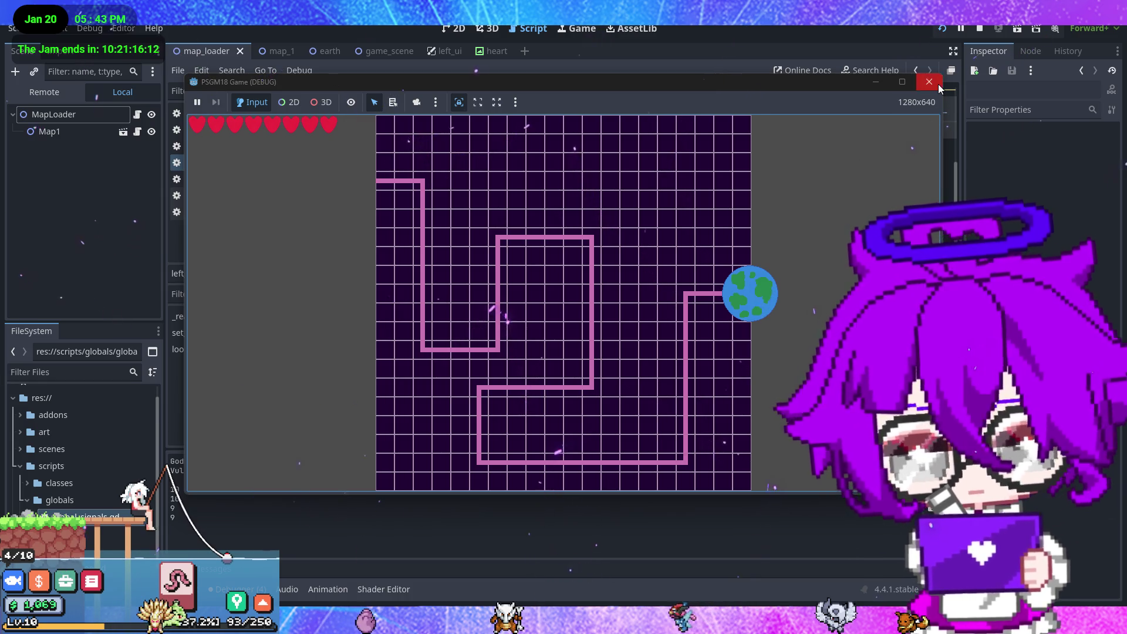
{"action": "left_click", "coordinate": [929, 82]}
Rerun the game and step through the heart TextureRect nodes in the Remote scene tree
{"action": "left_click", "coordinate": [633, 312]}
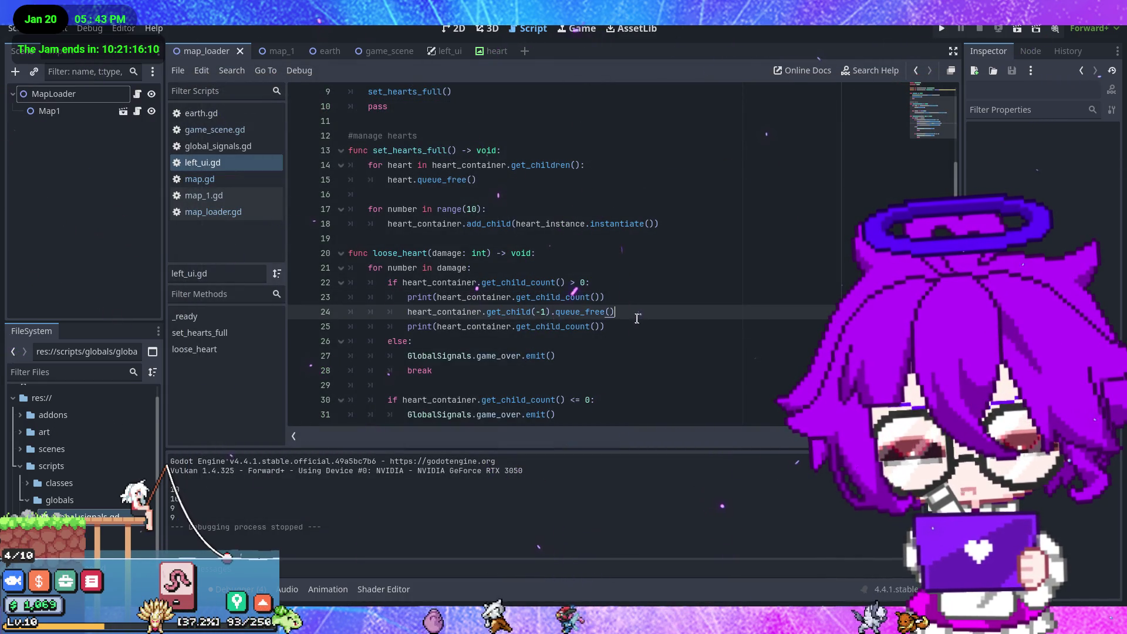
{"action": "left_click", "coordinate": [644, 327]}
{"action": "key", "text": "F5"}
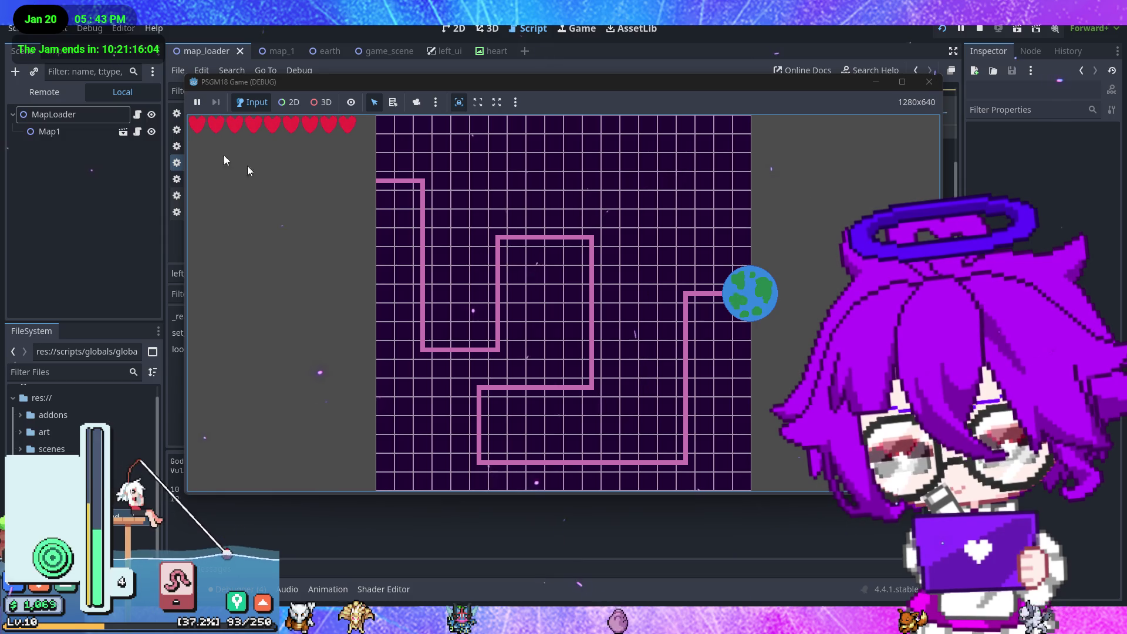
{"action": "left_click", "coordinate": [69, 93]}
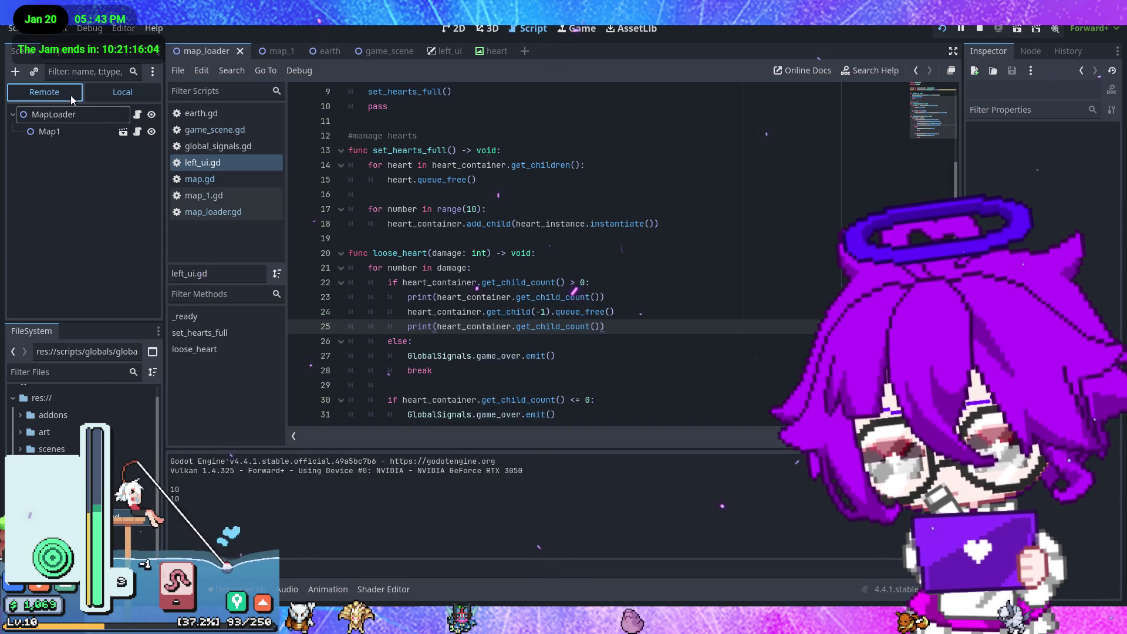
{"action": "left_click", "coordinate": [86, 186]}
{"action": "left_click", "coordinate": [89, 222]}
{"action": "left_click", "coordinate": [89, 239]}
{"action": "left_click", "coordinate": [87, 256]}
{"action": "left_click", "coordinate": [96, 290]}
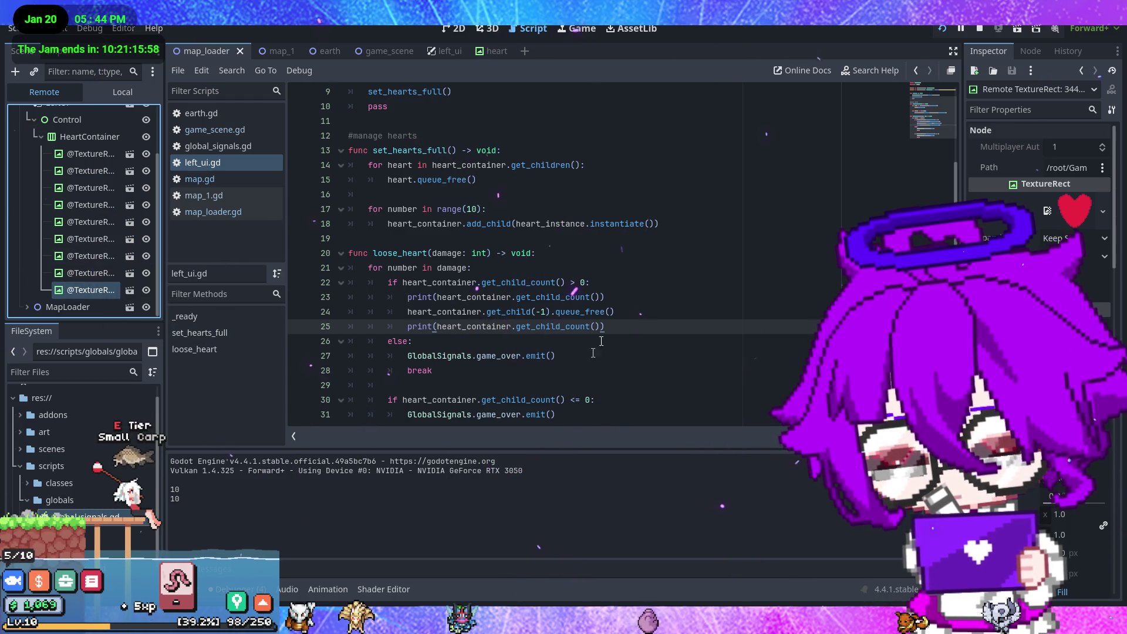
{"action": "left_click", "coordinate": [623, 328]}
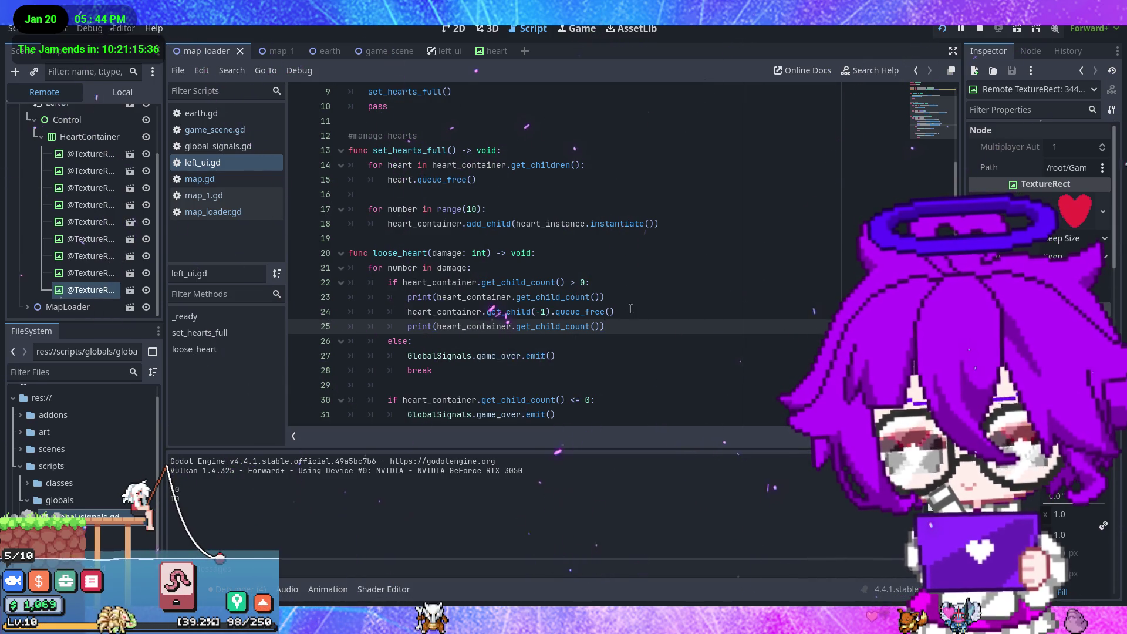
{"action": "left_click", "coordinate": [630, 309]}
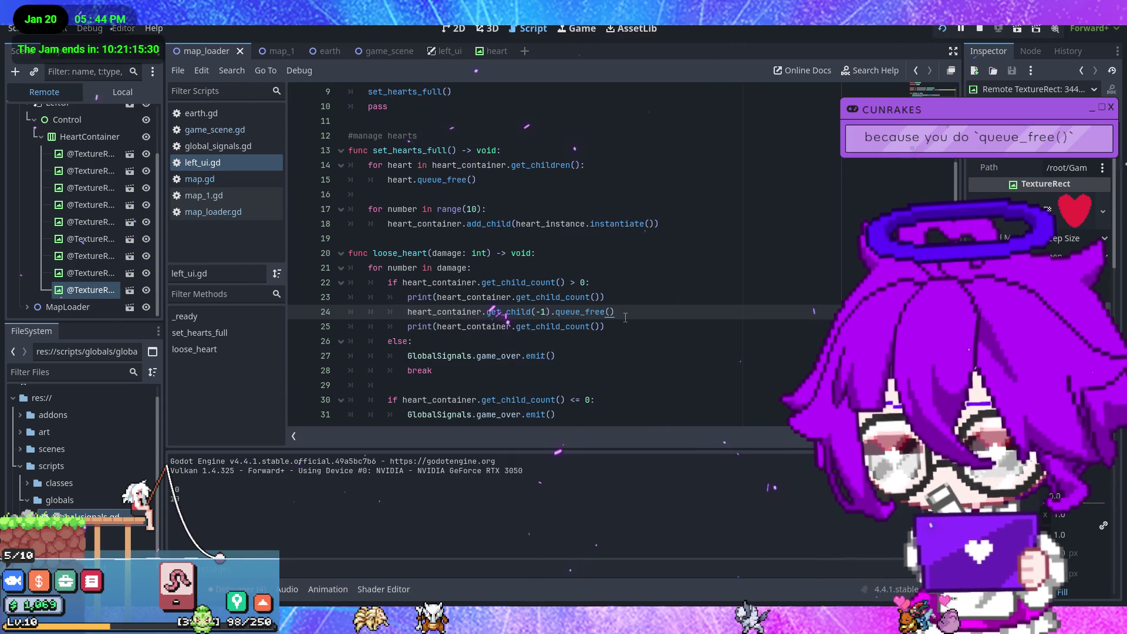
Read the queue_free entry in the Node documentation, then return to left_ui.gd via map.gd
{"action": "left_click", "coordinate": [589, 312], "text": "ctrl"}
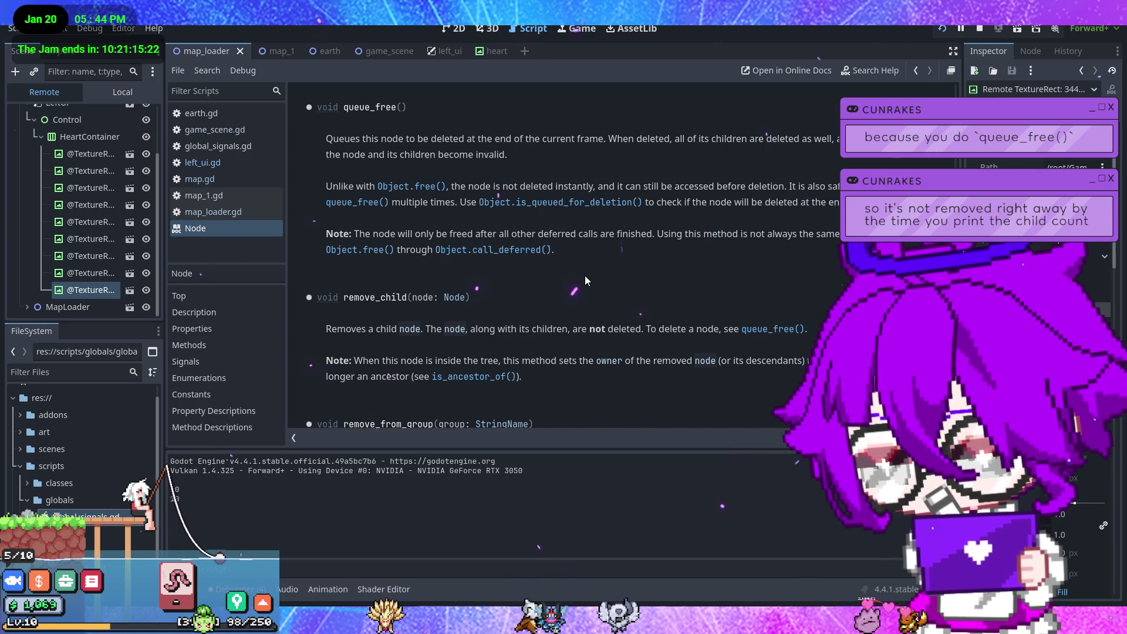
{"action": "scroll", "coordinate": [586, 281], "scroll_direction": "down", "scroll_amount": 1}
{"action": "scroll", "coordinate": [589, 281], "scroll_direction": "down", "scroll_amount": 1}
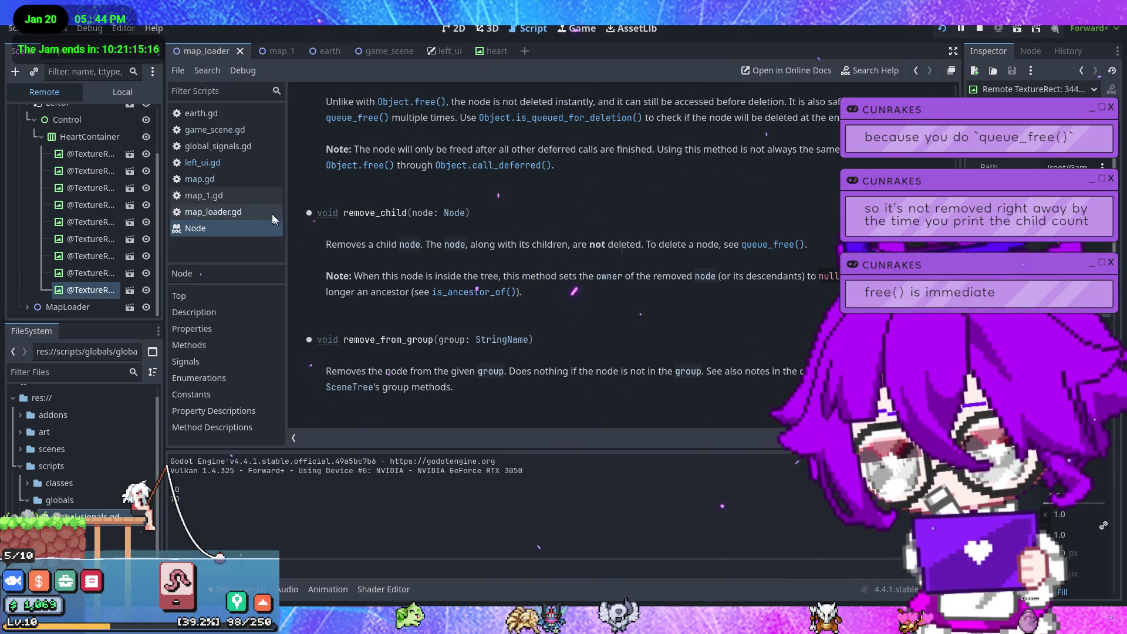
{"action": "left_click", "coordinate": [220, 182]}
{"action": "left_click", "coordinate": [227, 163]}
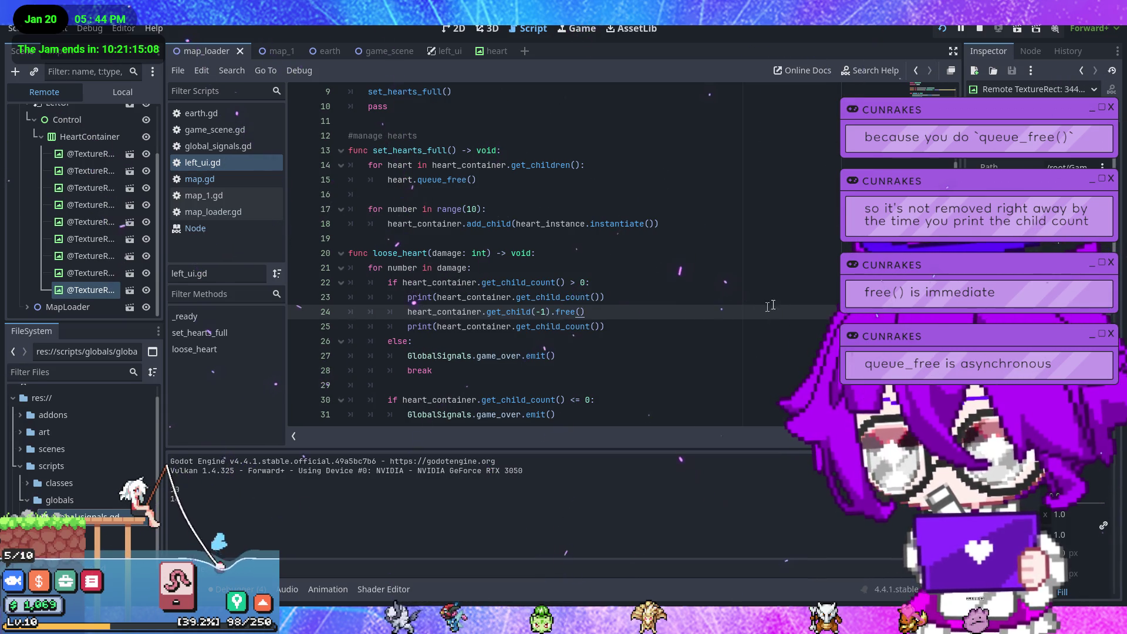
Test-run the game, delete both heart-count print lines from loose_heart, then run it again
{"action": "key", "text": "F5"}
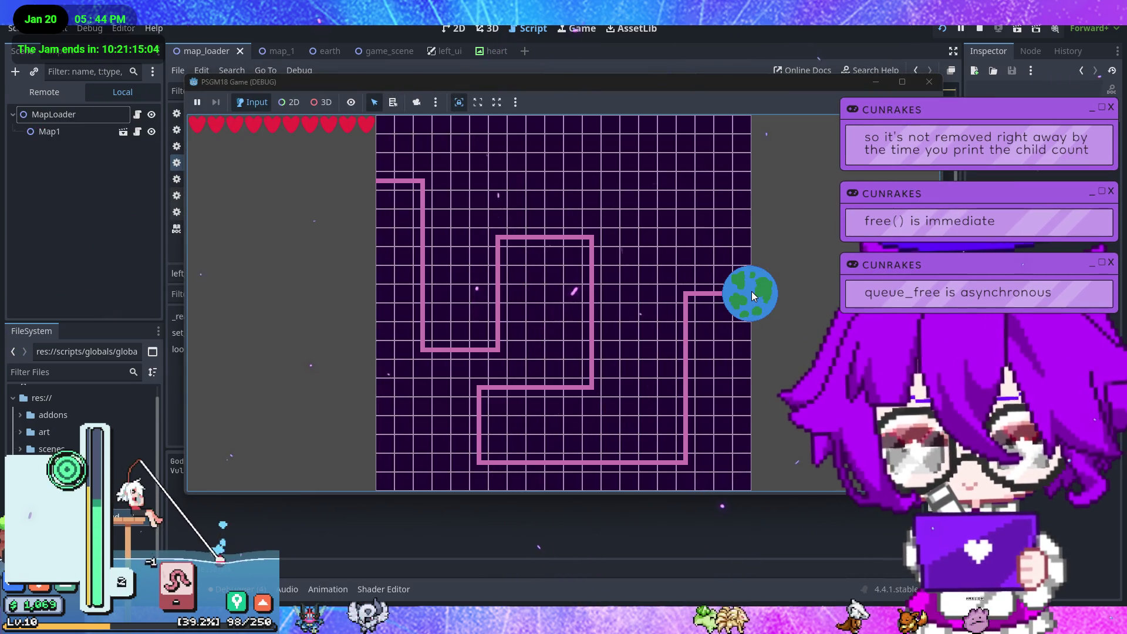
{"action": "key", "text": "F8"}
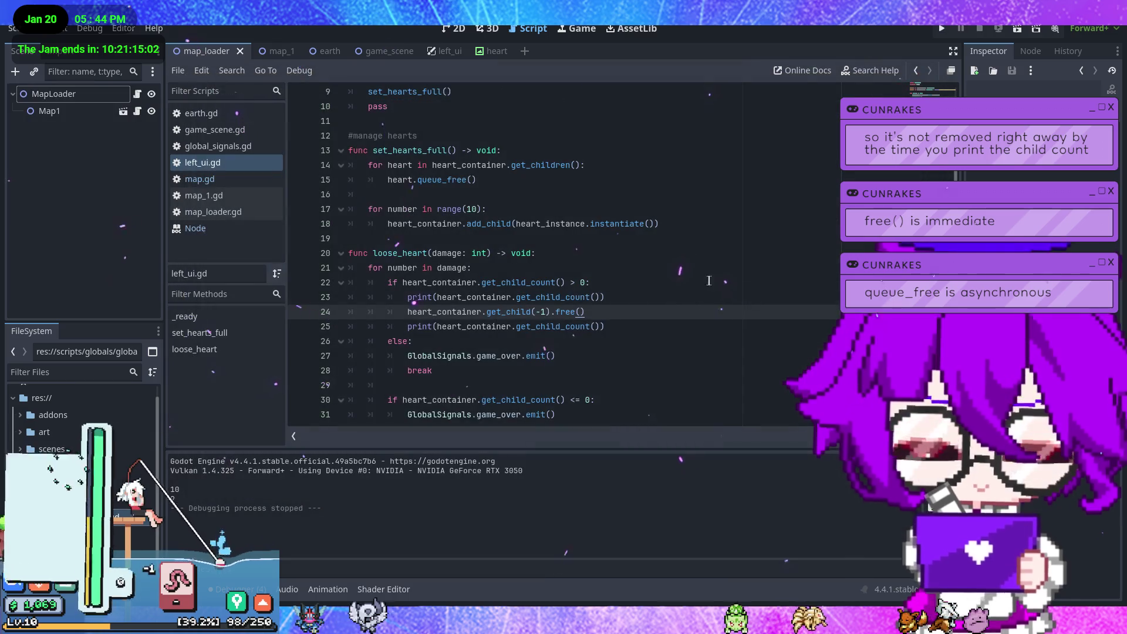
{"action": "left_click_drag", "start_coordinate": [604, 327], "coordinate": [406, 326]}
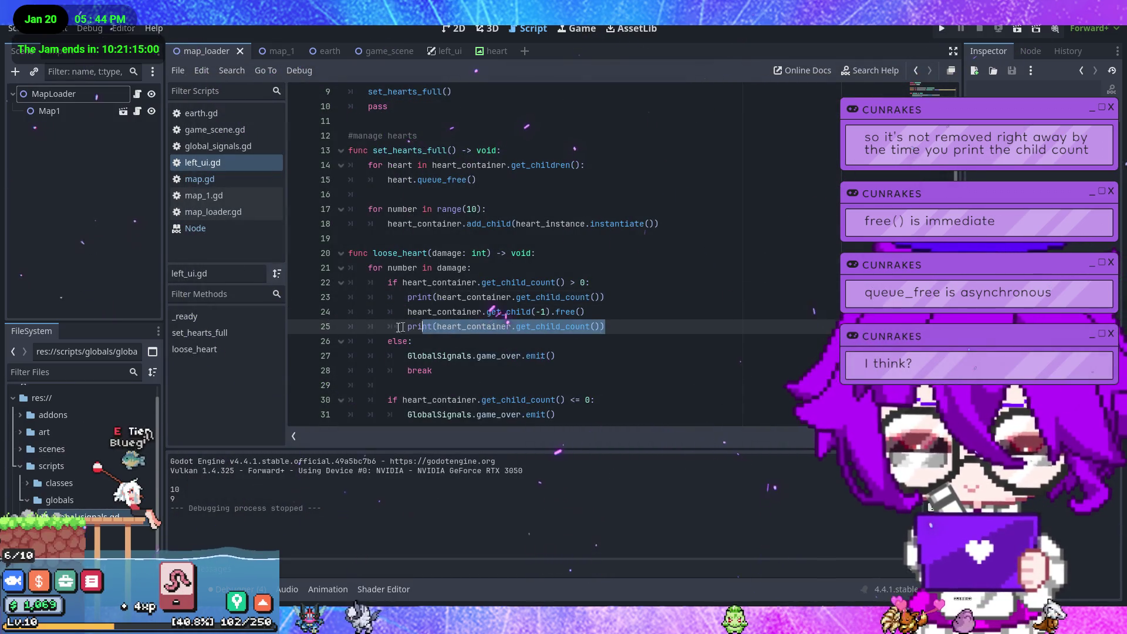
{"action": "key", "text": "BackSpace"}
{"action": "key", "text": "BackSpace"}
{"action": "left_click_drag", "start_coordinate": [605, 297], "coordinate": [437, 296]}
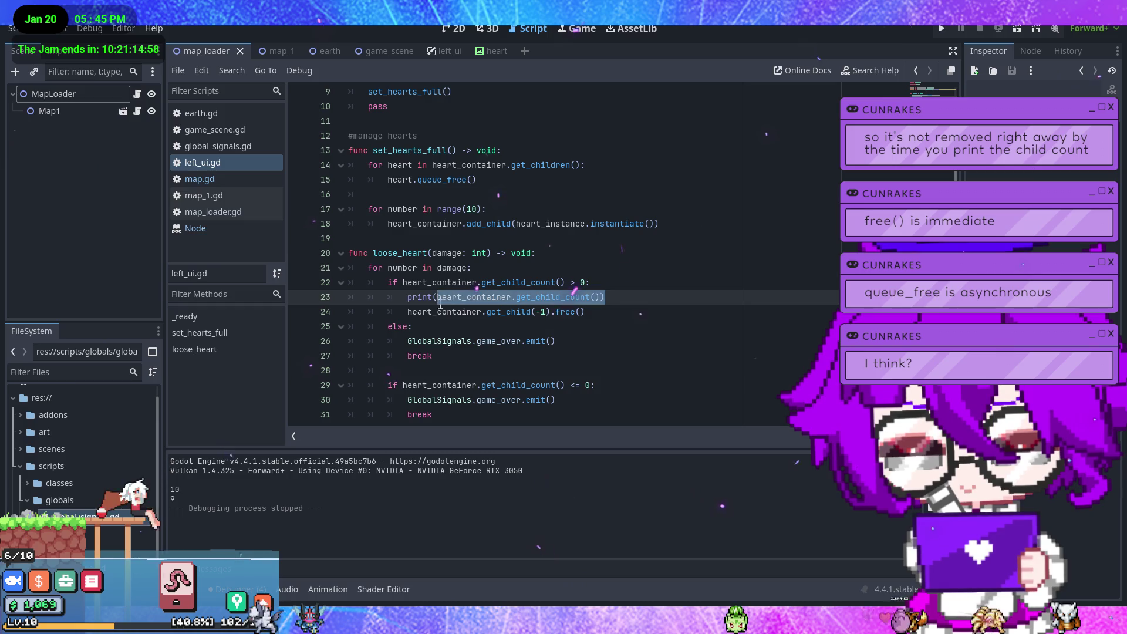
{"action": "triple_click", "coordinate": [441, 297]}
{"action": "key", "text": "BackSpace"}
{"action": "key", "text": "BackSpace"}
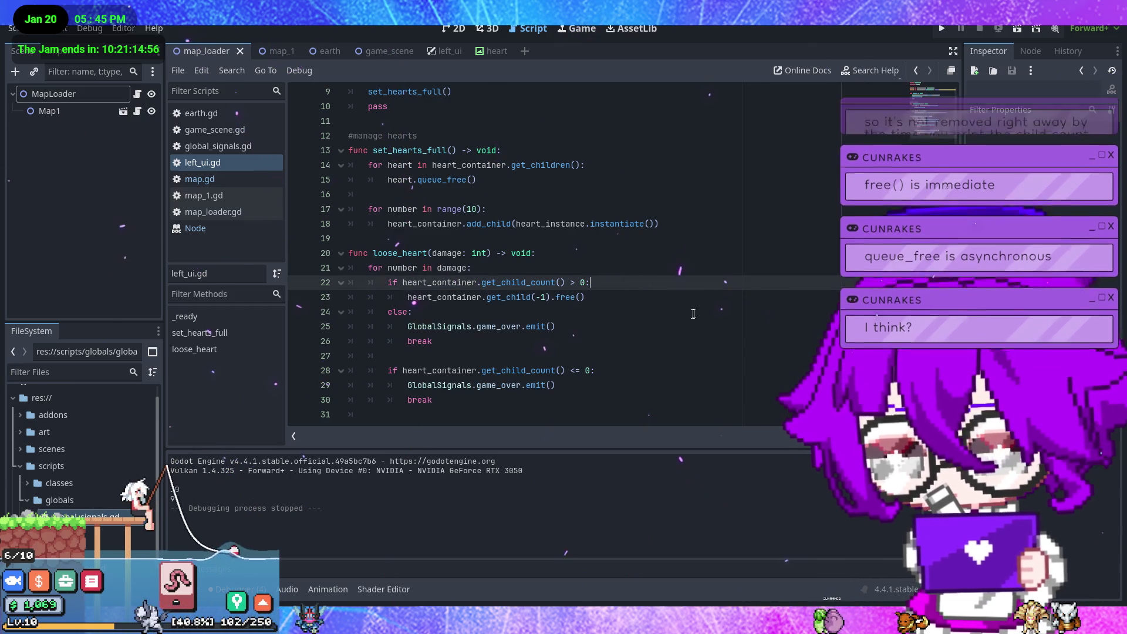
{"action": "key", "text": "F5"}
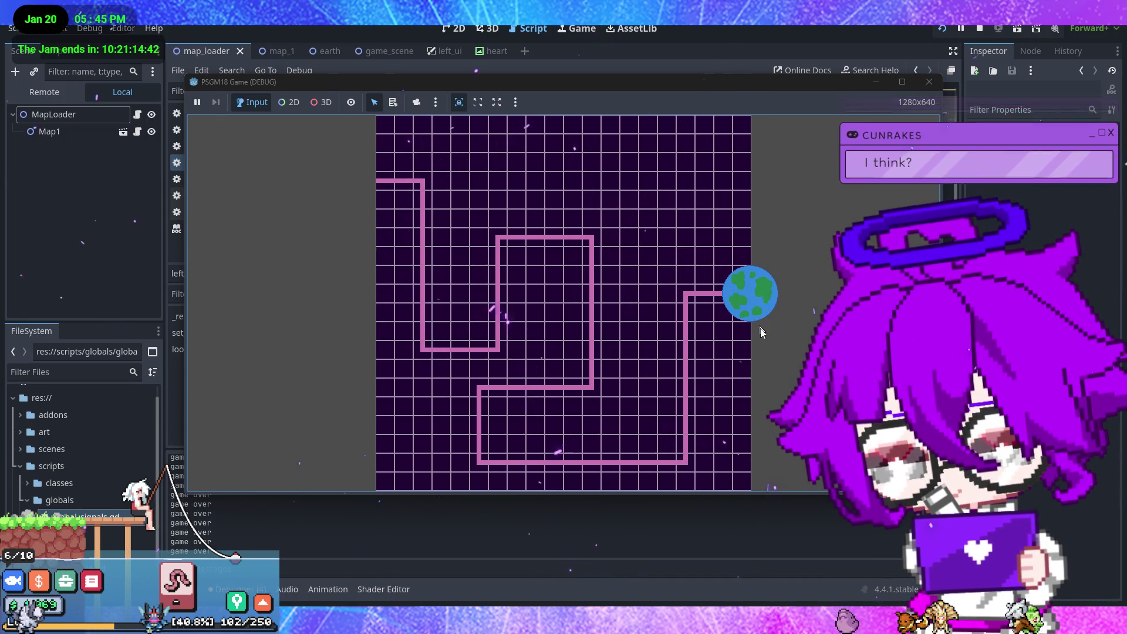
{"action": "left_click", "coordinate": [929, 83]}
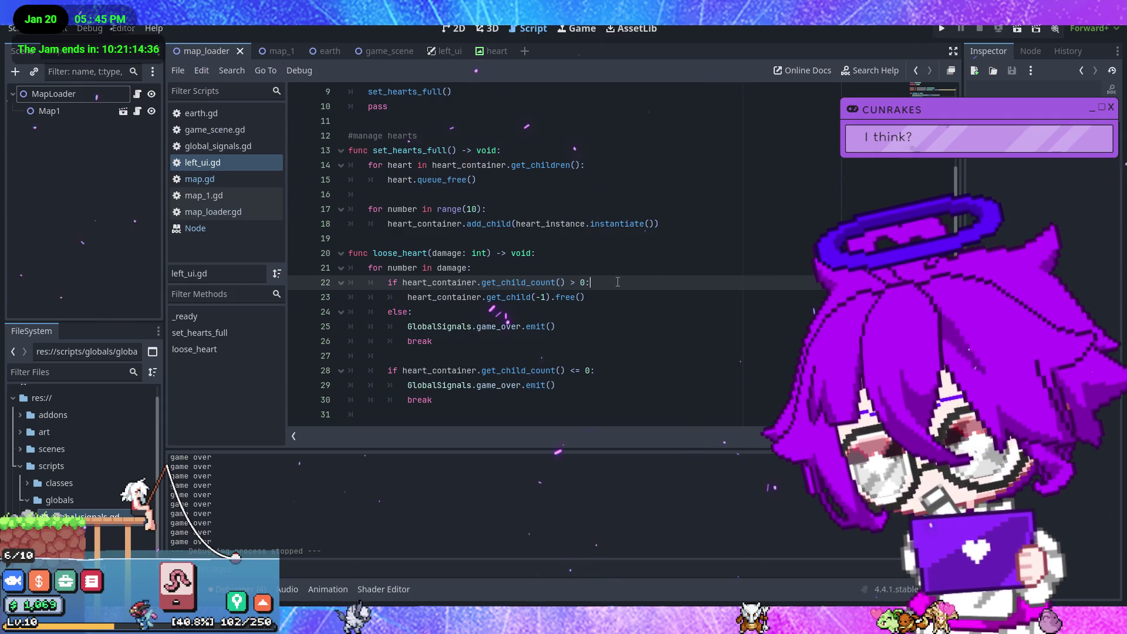
Relaunch the game, then move the 'make health system' card to done on the Tasks Board
{"action": "key", "text": "F5"}
{"action": "key", "text": "alt+Tab"}
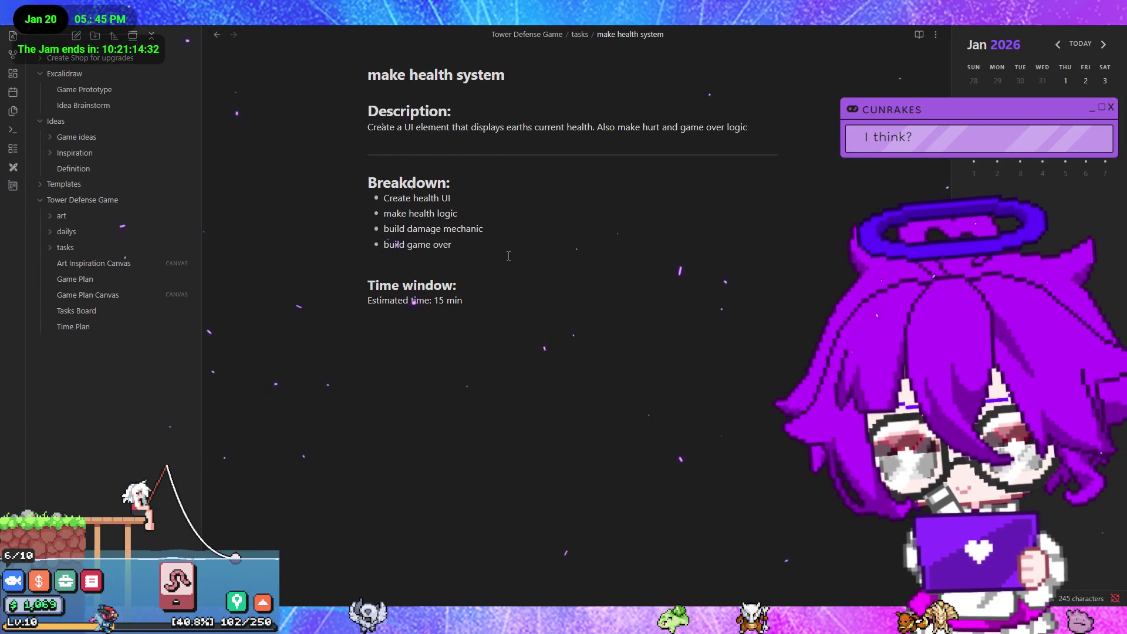
{"action": "left_click", "coordinate": [528, 247]}
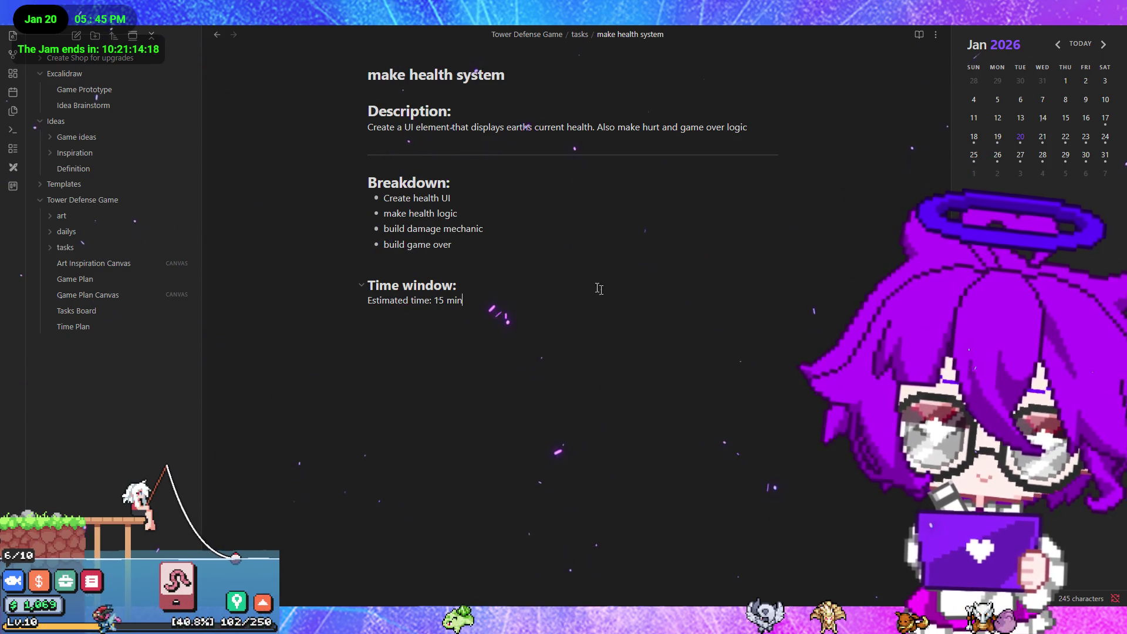
{"action": "left_click", "coordinate": [105, 311]}
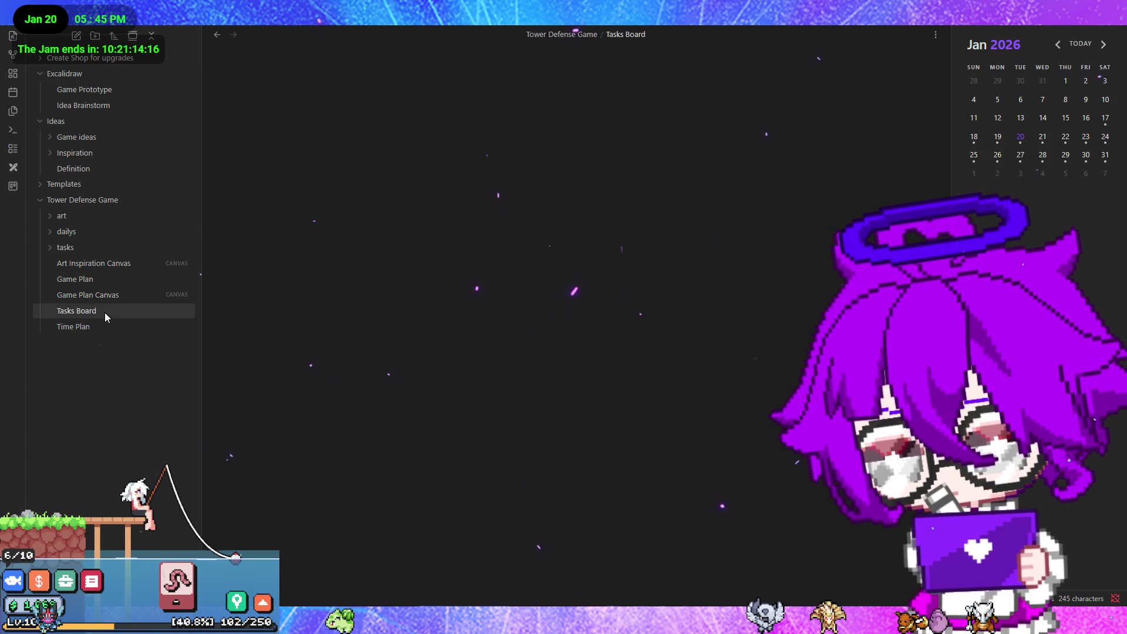
{"action": "mouse_move", "coordinate": [638, 93]}
{"action": "left_mouse_down"}
{"action": "mouse_move", "coordinate": [734, 258]}
{"action": "mouse_move", "coordinate": [790, 324]}
{"action": "left_mouse_up"}
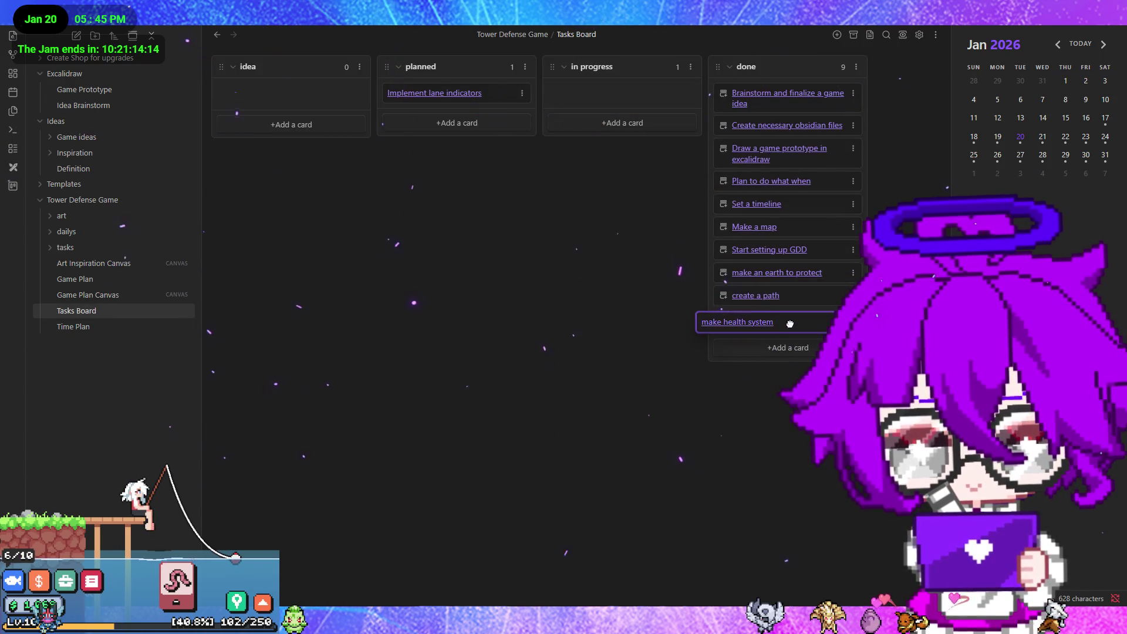
Open the 'Implement lane indicators' note and replace its placeholder description with an empty line
{"action": "left_click", "coordinate": [457, 93]}
{"action": "left_click_drag", "start_coordinate": [584, 130], "coordinate": [385, 130]}
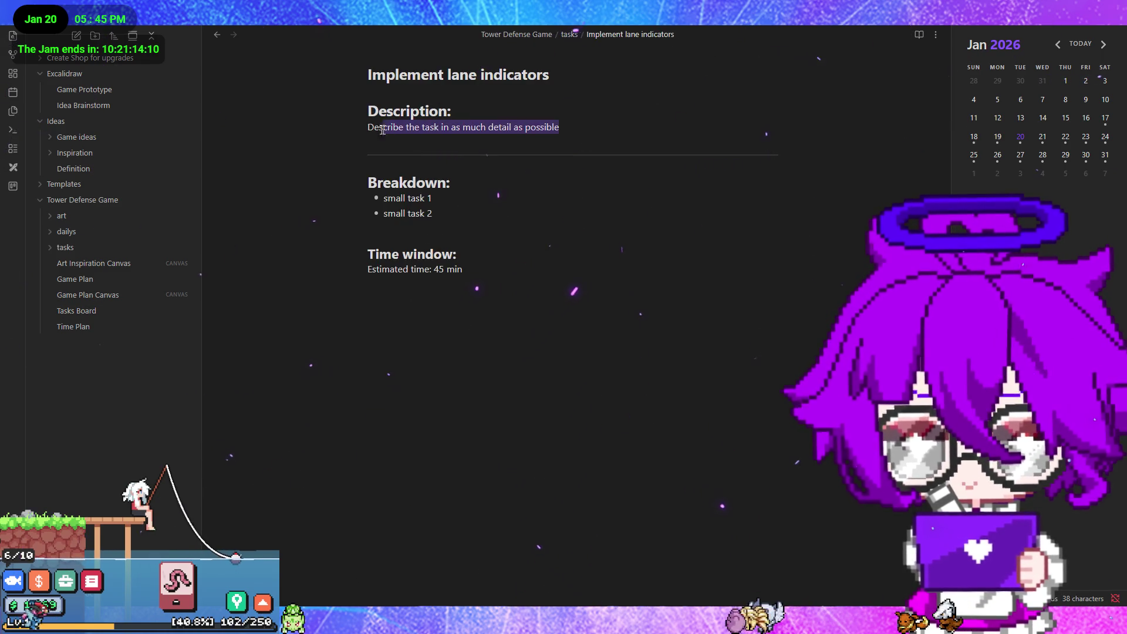
{"action": "type", "text": "Make arr"}
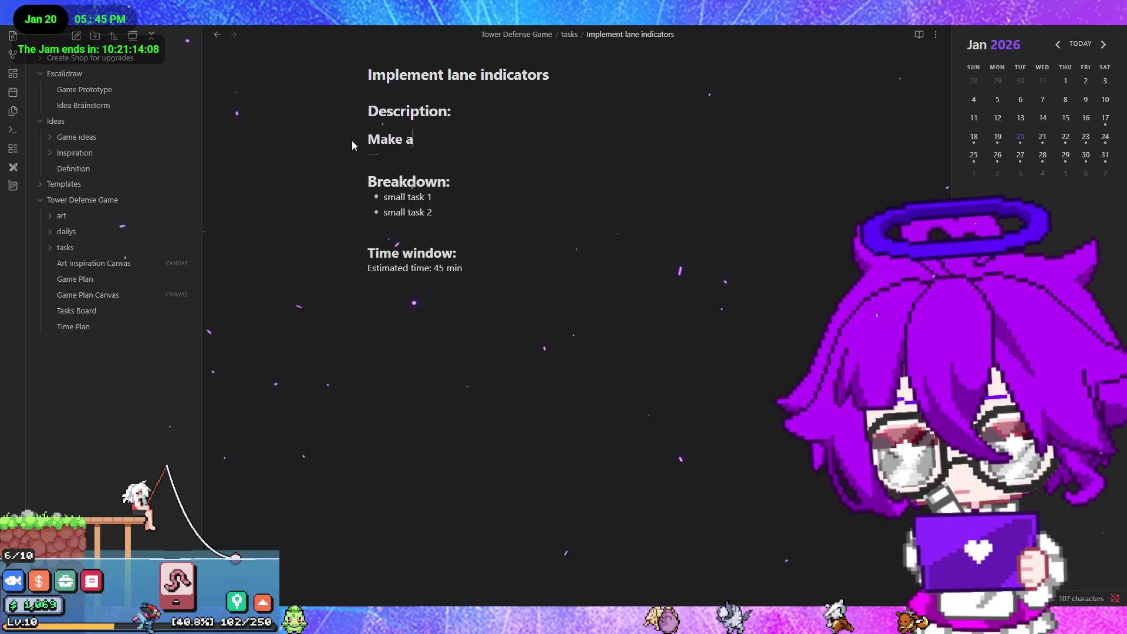
{"action": "type", "text": "ows that "}
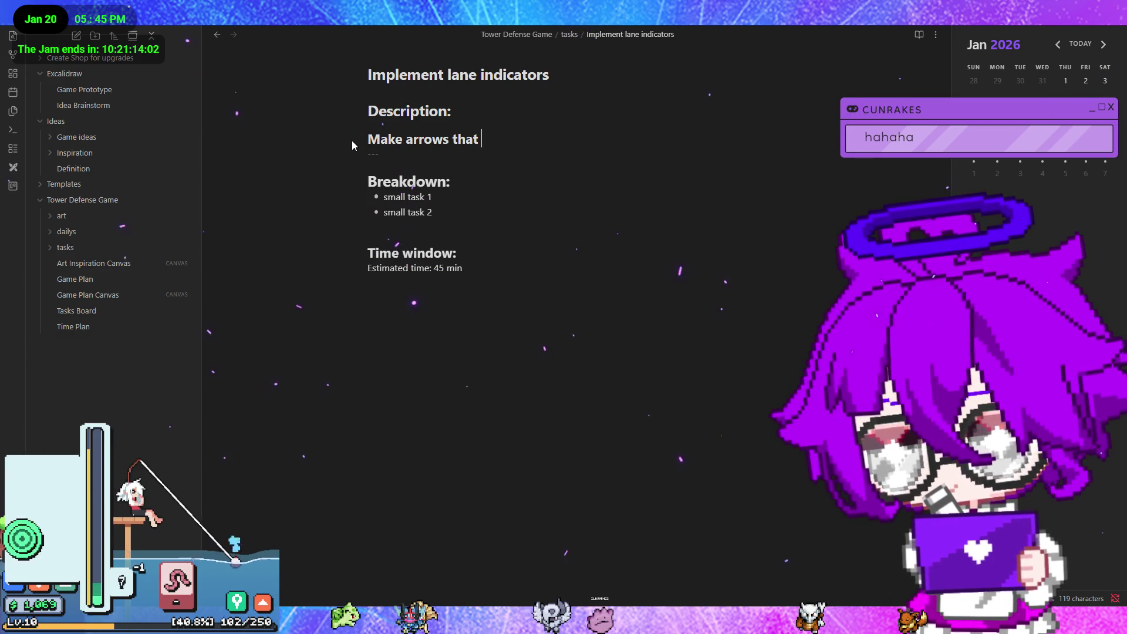
{"action": "type", "text": "s"}
{"action": "type", "text": "how"}
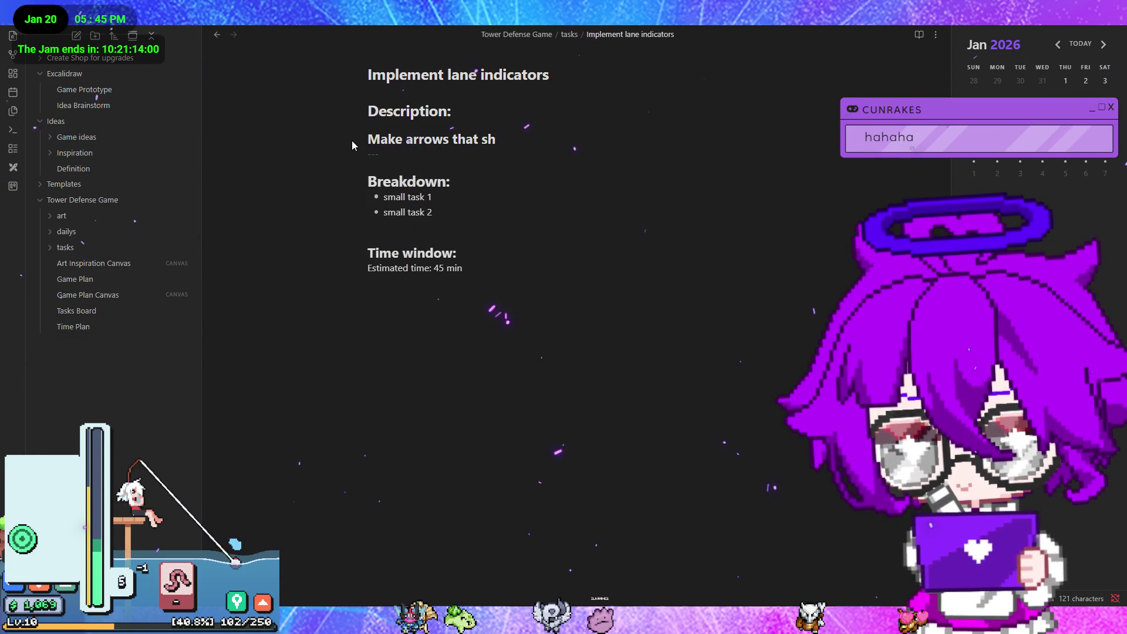
{"action": "type", "text": " the way the"}
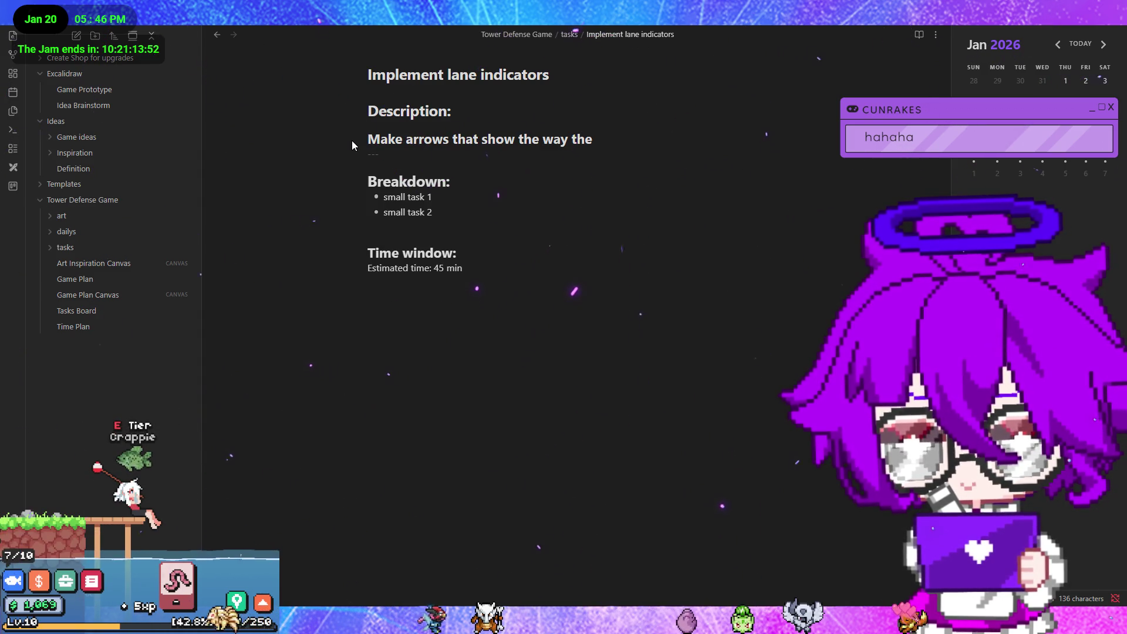
{"action": "type", "text": "sp"}
{"action": "key", "text": "BackSpace"}
{"action": "key", "text": "BackSpace"}
{"action": "key", "text": "BackSpace"}
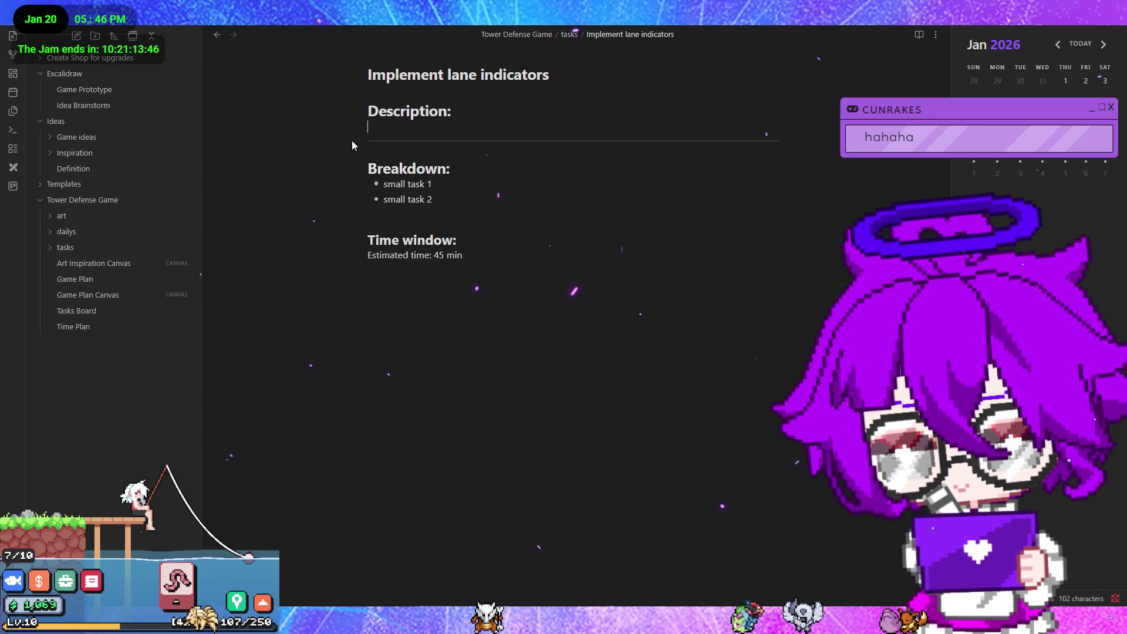
{"action": "type", "text": "d"}
{"action": "key", "text": "BackSpace"}
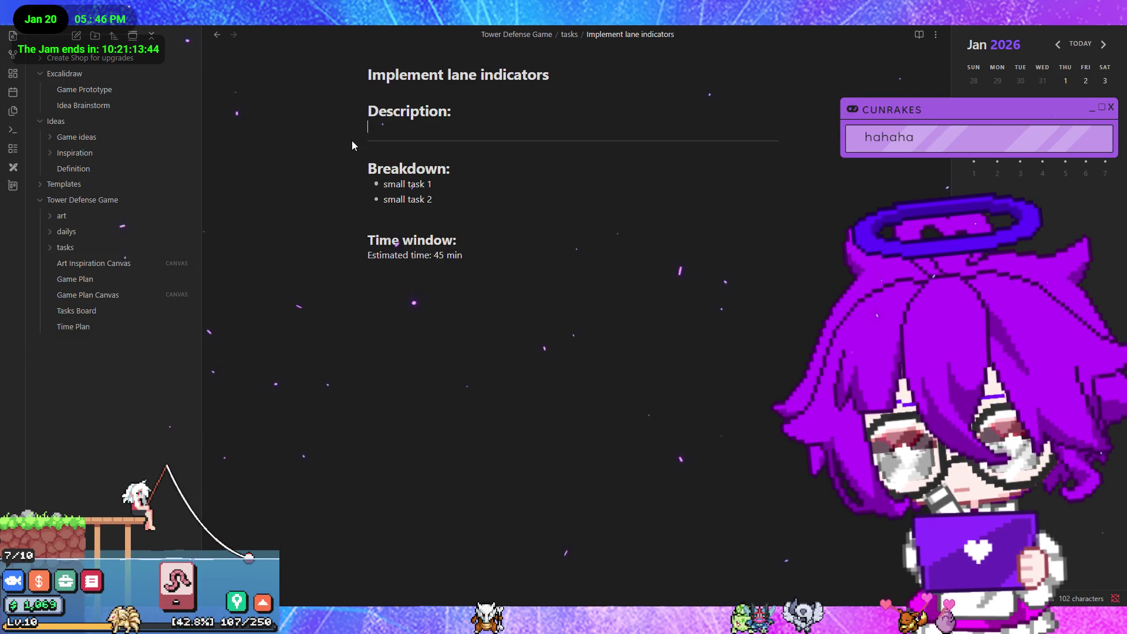
{"action": "key", "text": "Return"}
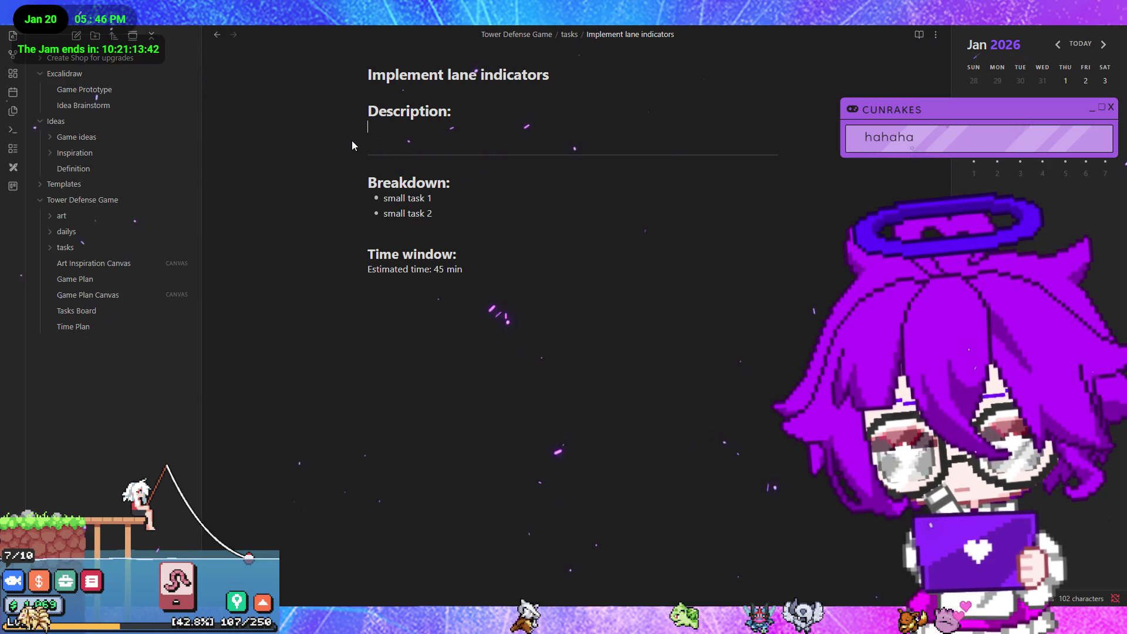
Write the description 'Create arrows that show what way each path goes.'
{"action": "type", "text": "Create a"}
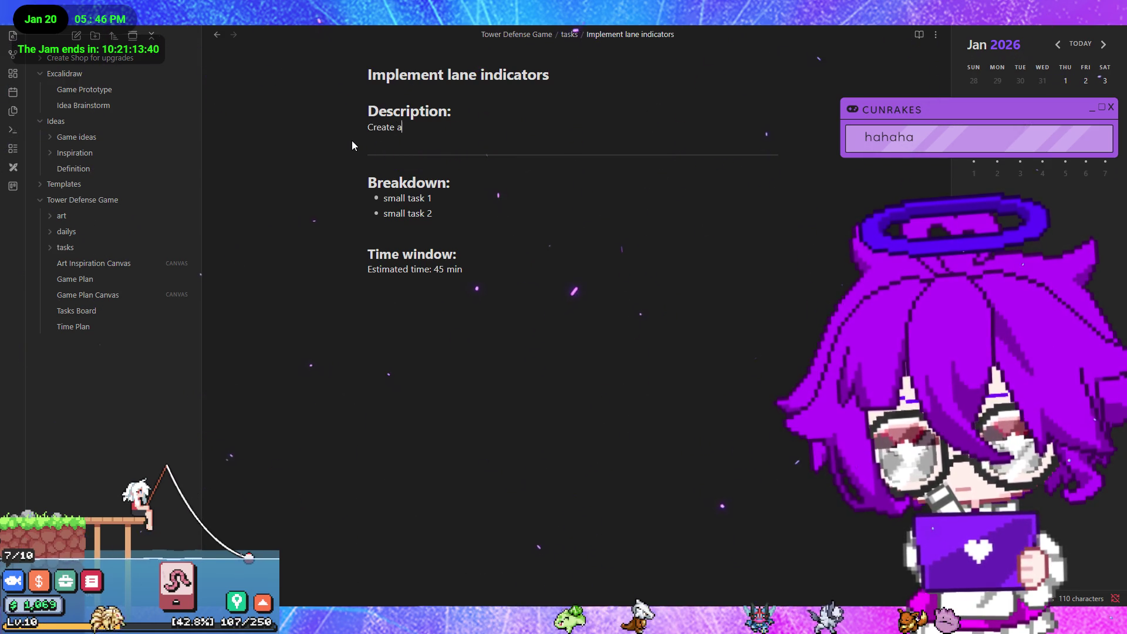
{"action": "type", "text": "rrows that show what way each path goes"}
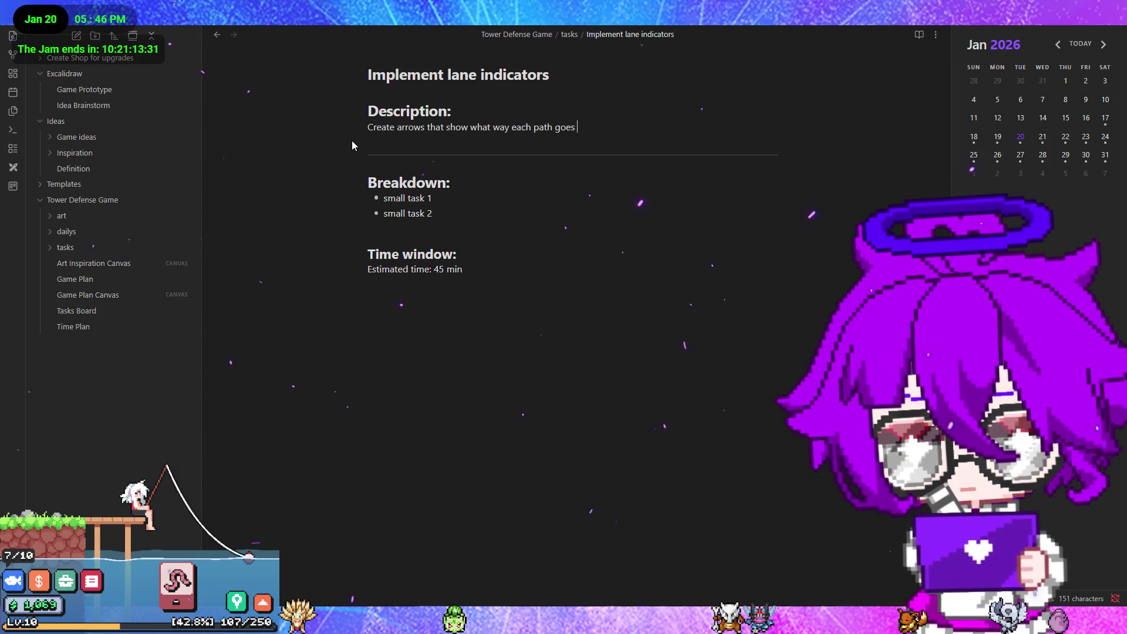
{"action": "key", "text": "BackSpace"}
{"action": "type", "text": "."}
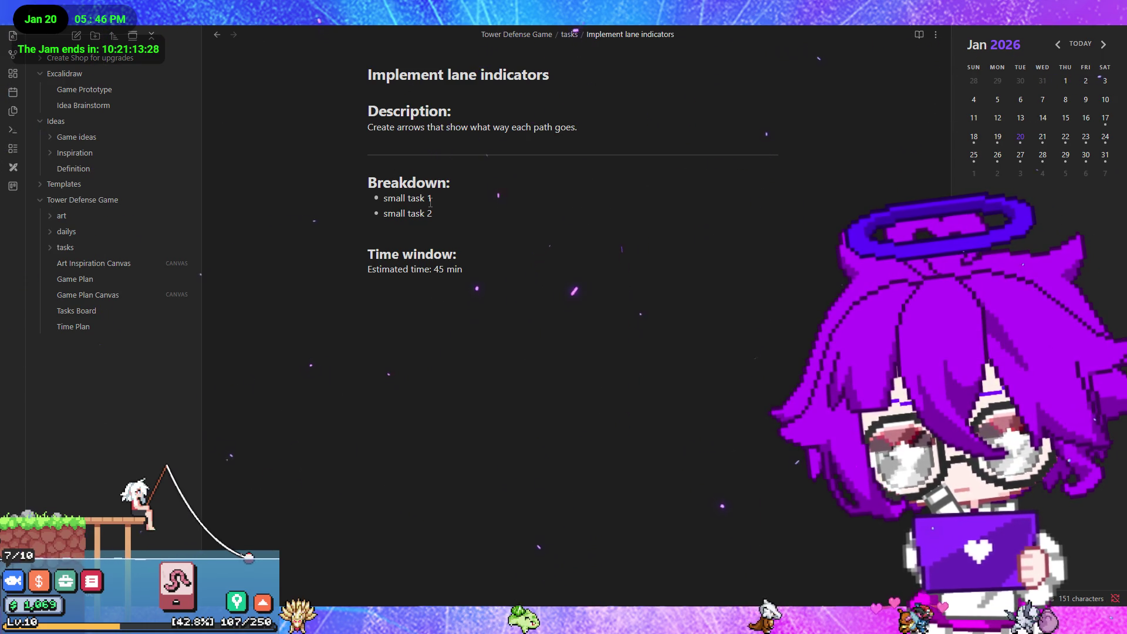
{"action": "left_click_drag", "start_coordinate": [412, 200], "coordinate": [361, 206]}
Rename the two breakdown steps to 'Create arrows' and 'put arrows on path'
{"action": "type", "text": "Create arrows"}
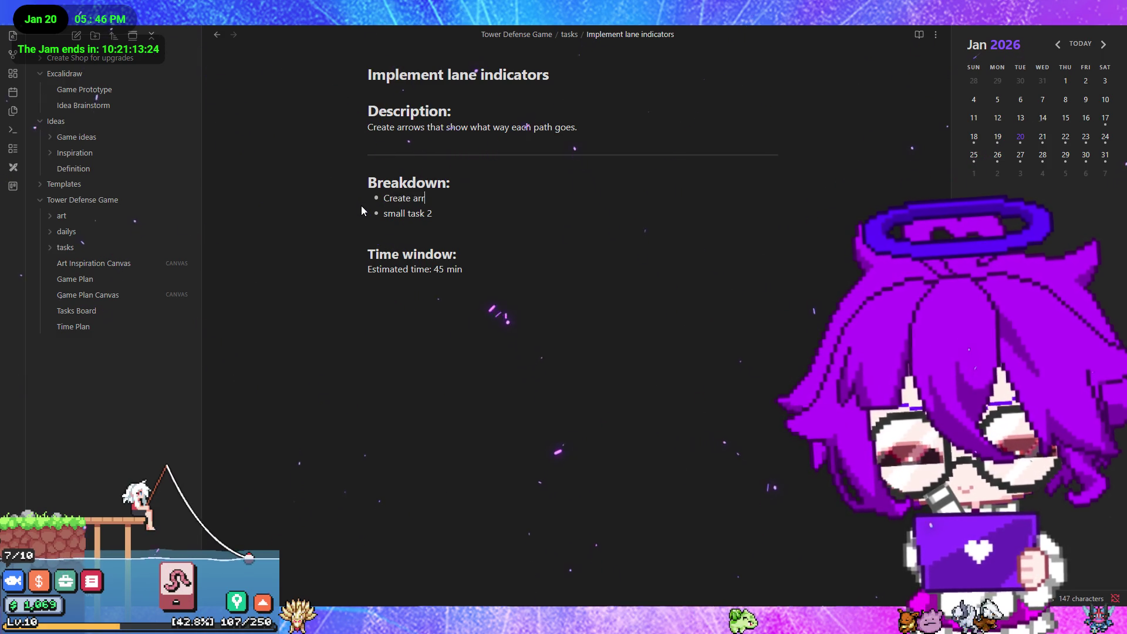
{"action": "left_click", "coordinate": [441, 222]}
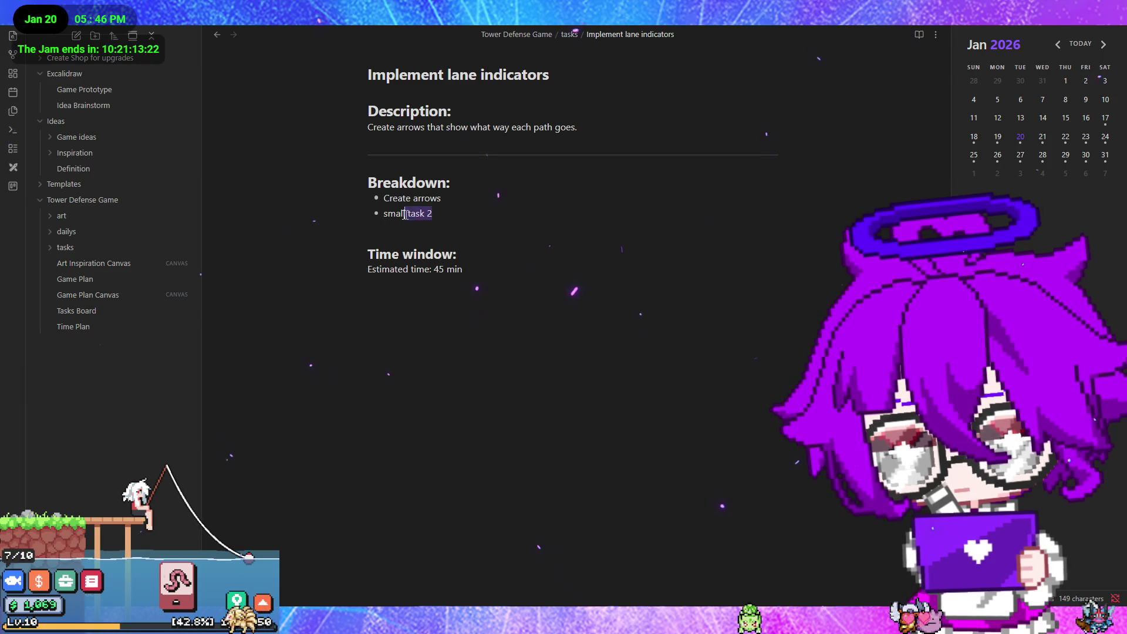
{"action": "type", "text": "put arrows on path"}
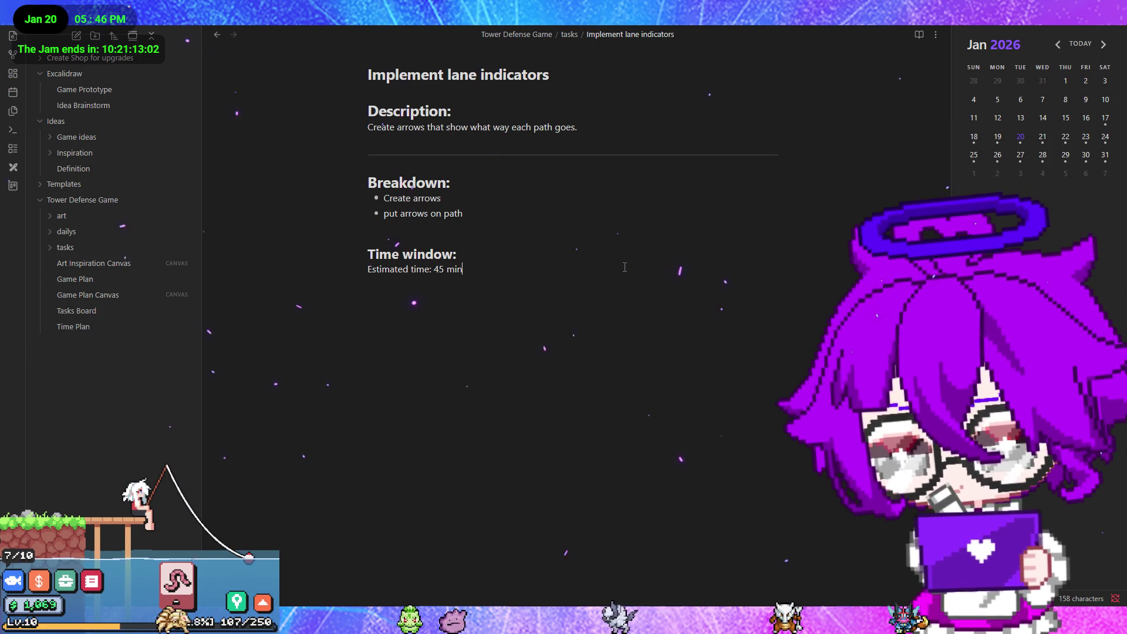
{"action": "left_click", "coordinate": [497, 215]}
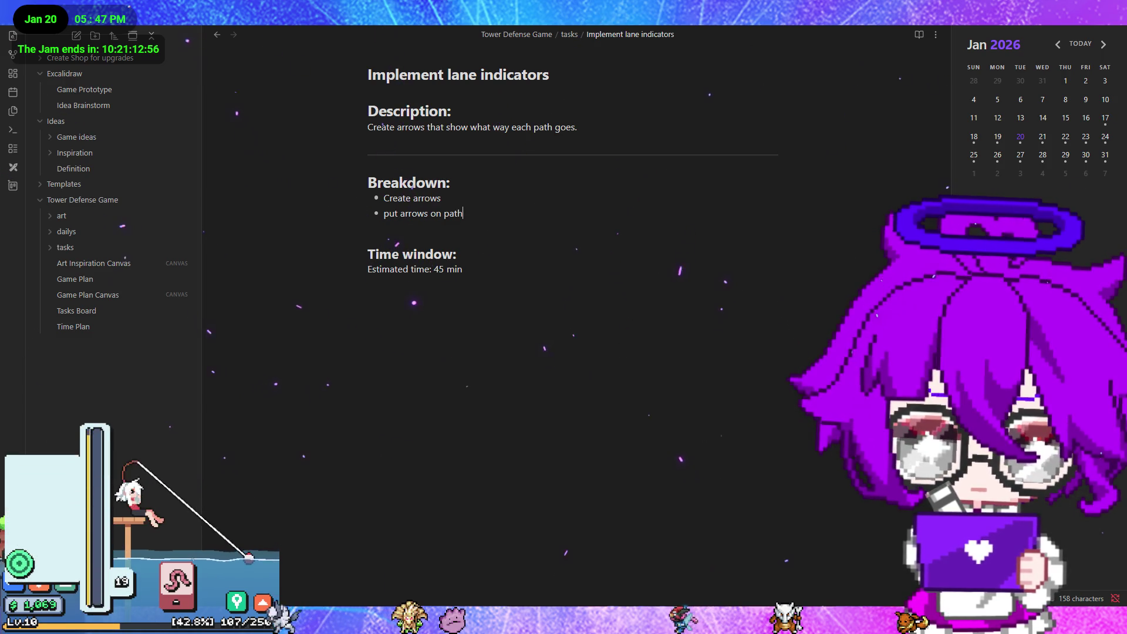
{"action": "key", "text": "alt+Tab"}
{"action": "key", "text": "alt+Tab"}
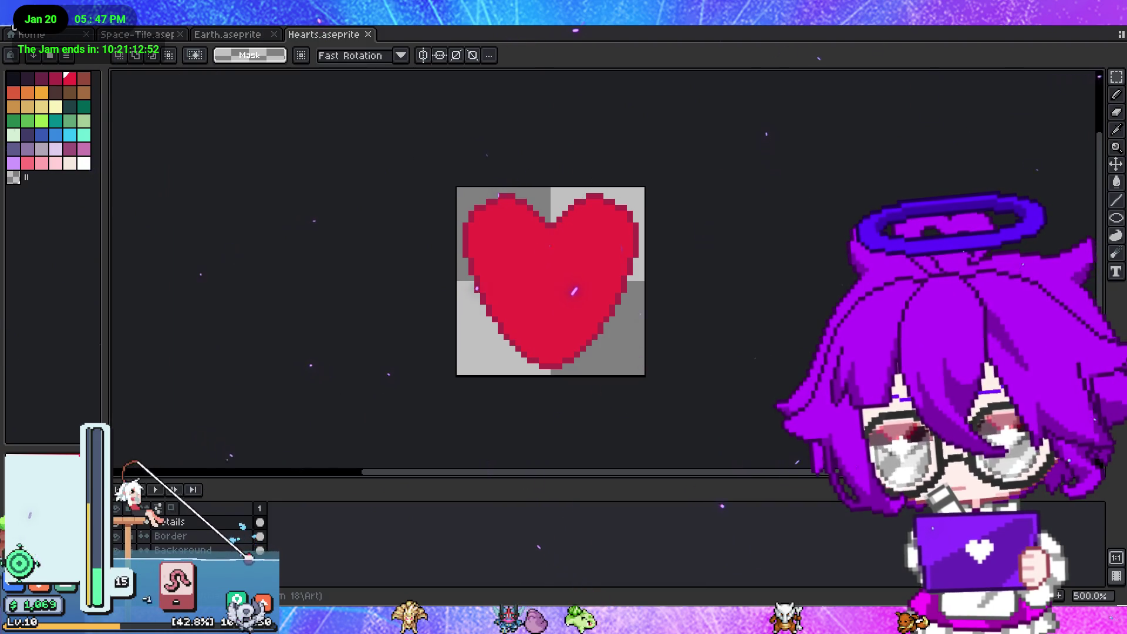
Create a new 32x32 sprite in Aseprite
{"action": "left_click", "coordinate": [66, 55]}
{"action": "left_click", "coordinate": [80, 60]}
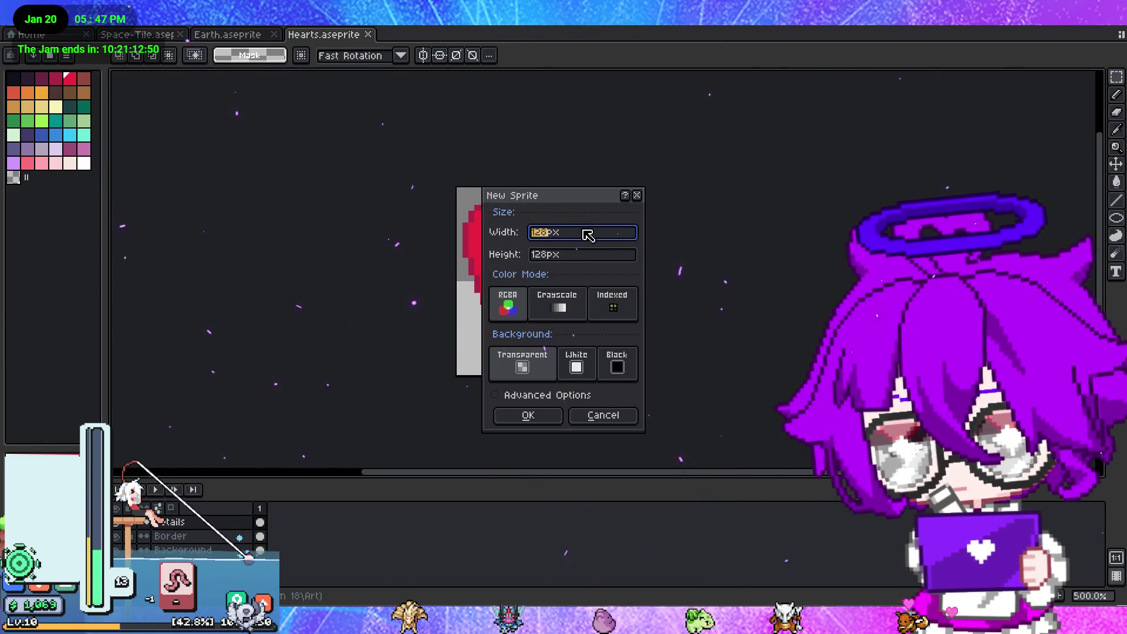
{"action": "type", "text": "32"}
{"action": "left_click", "coordinate": [572, 256]}
{"action": "type", "text": "32"}
{"action": "left_click", "coordinate": [546, 416]}
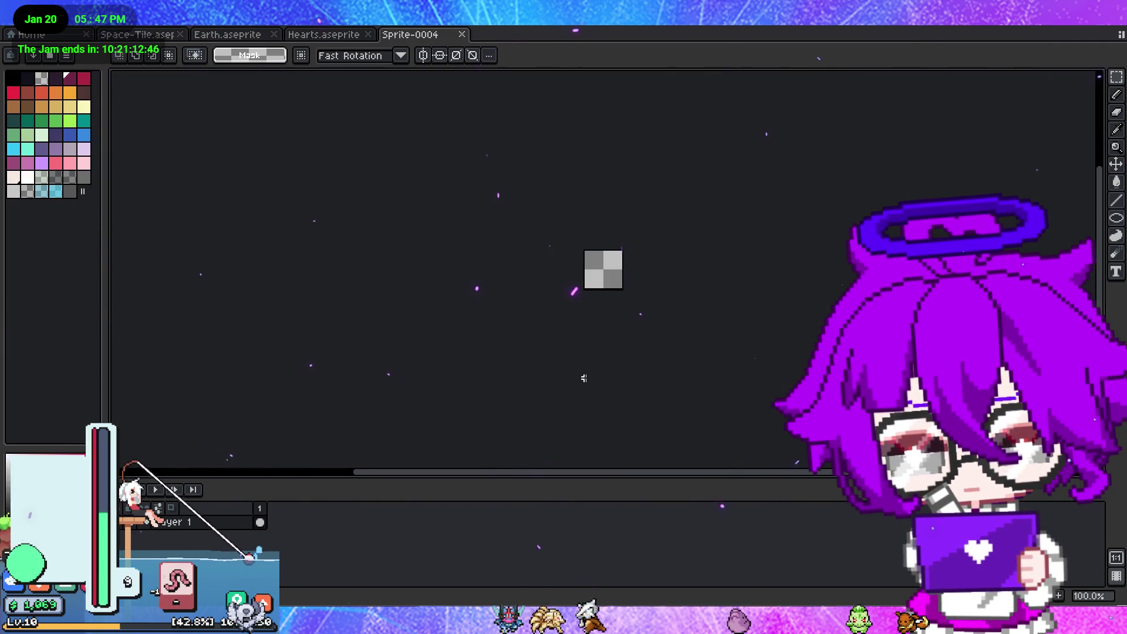
{"action": "scroll", "coordinate": [605, 270], "scroll_direction": "up", "scroll_amount": 8}
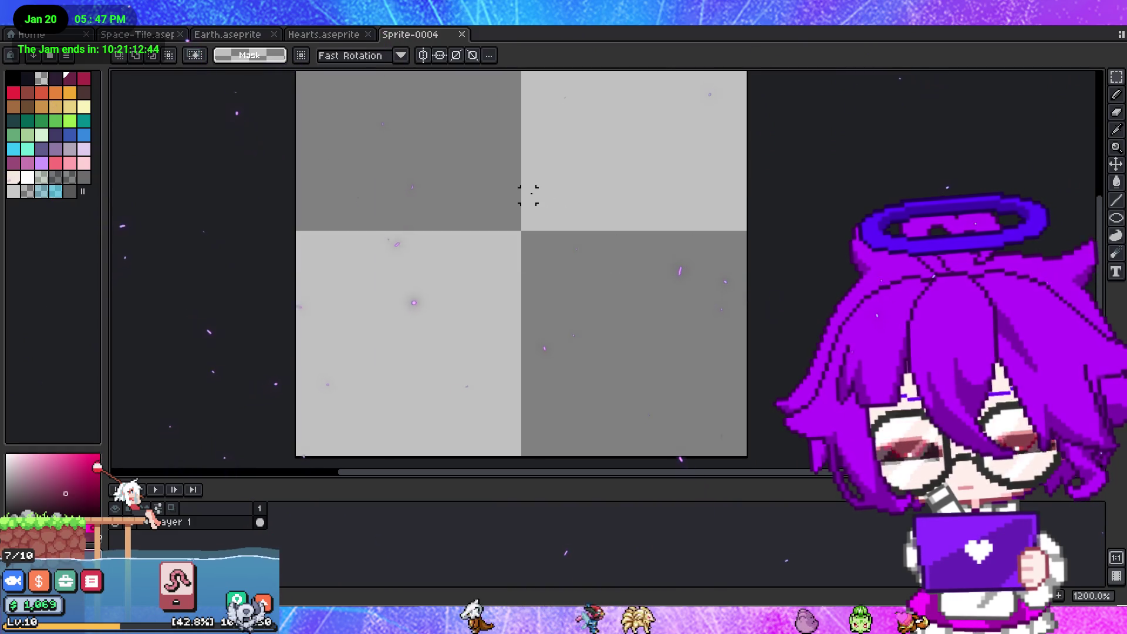
{"action": "scroll", "coordinate": [532, 194], "scroll_direction": "down", "scroll_amount": 3}
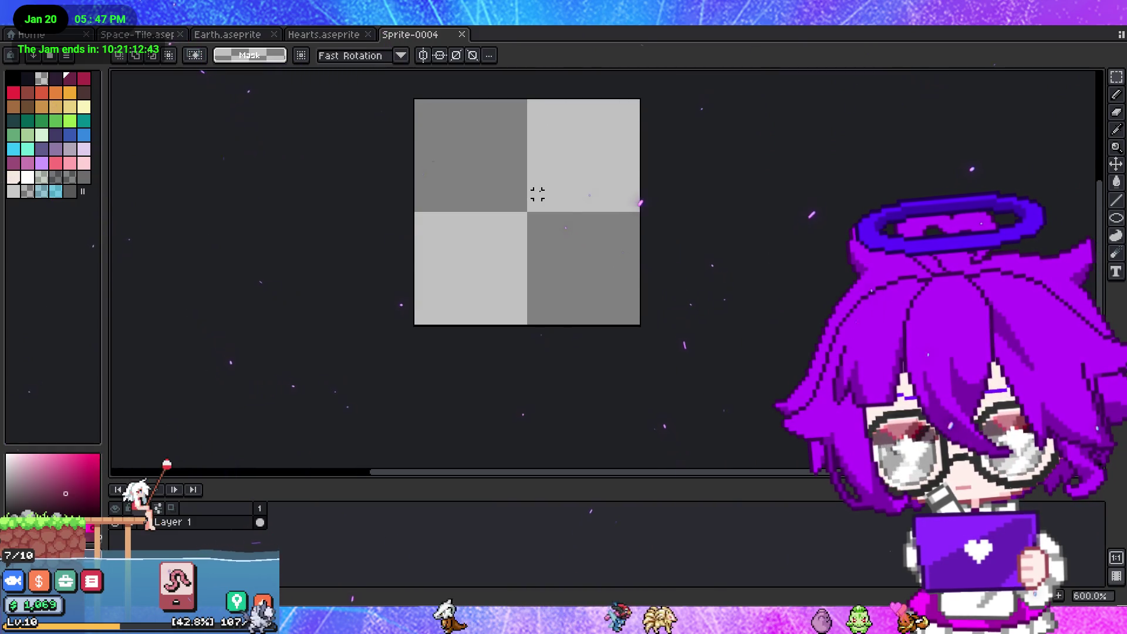
Draw a maroon rectangle outline around the canvas edge
{"action": "left_click", "coordinate": [1116, 94]}
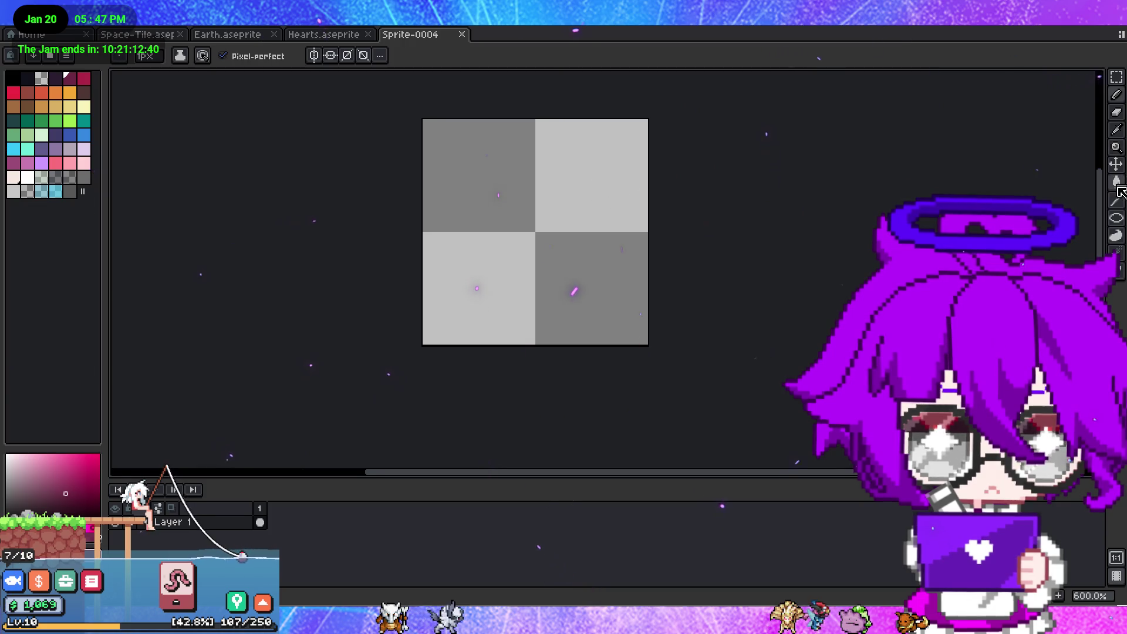
{"action": "left_click", "coordinate": [1116, 77]}
{"action": "left_click", "coordinate": [1119, 221]}
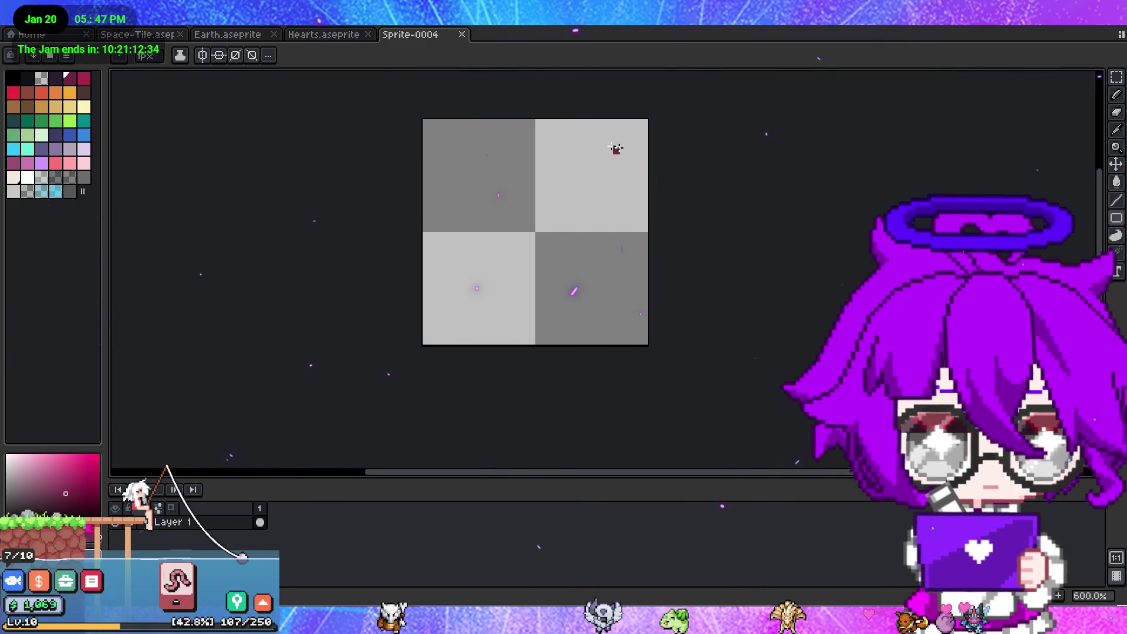
{"action": "mouse_move", "coordinate": [427, 123]}
{"action": "left_mouse_down"}
{"action": "mouse_move", "coordinate": [604, 276]}
{"action": "mouse_move", "coordinate": [643, 340]}
{"action": "left_mouse_up"}
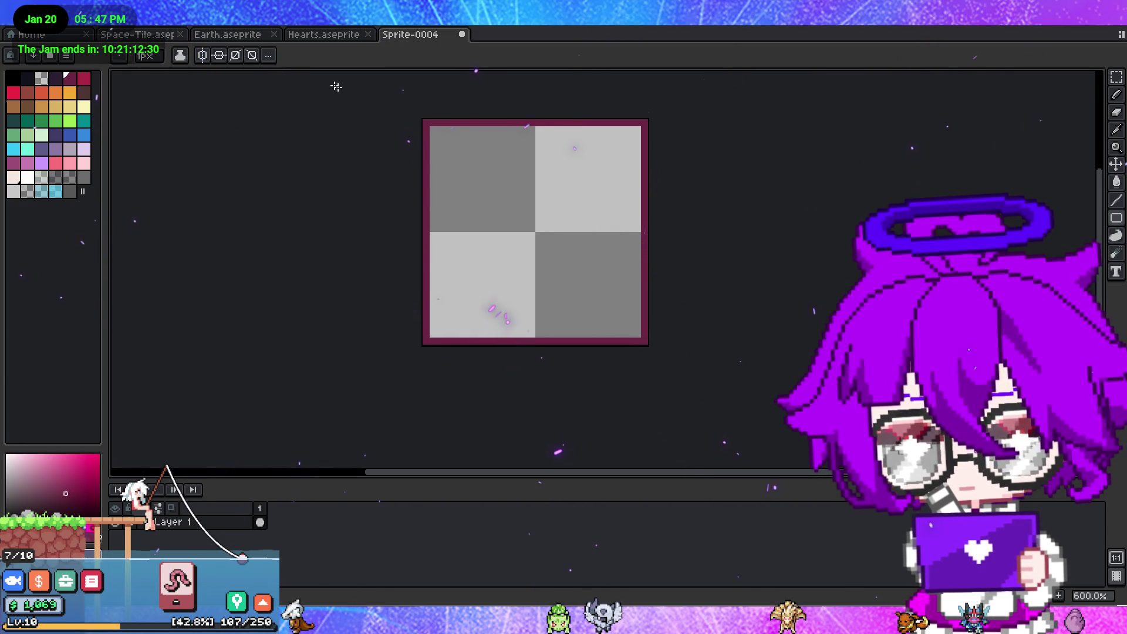
Rotate the square outline about 45° and scale it into a diamond fitting the canvas
{"action": "left_click", "coordinate": [1117, 77]}
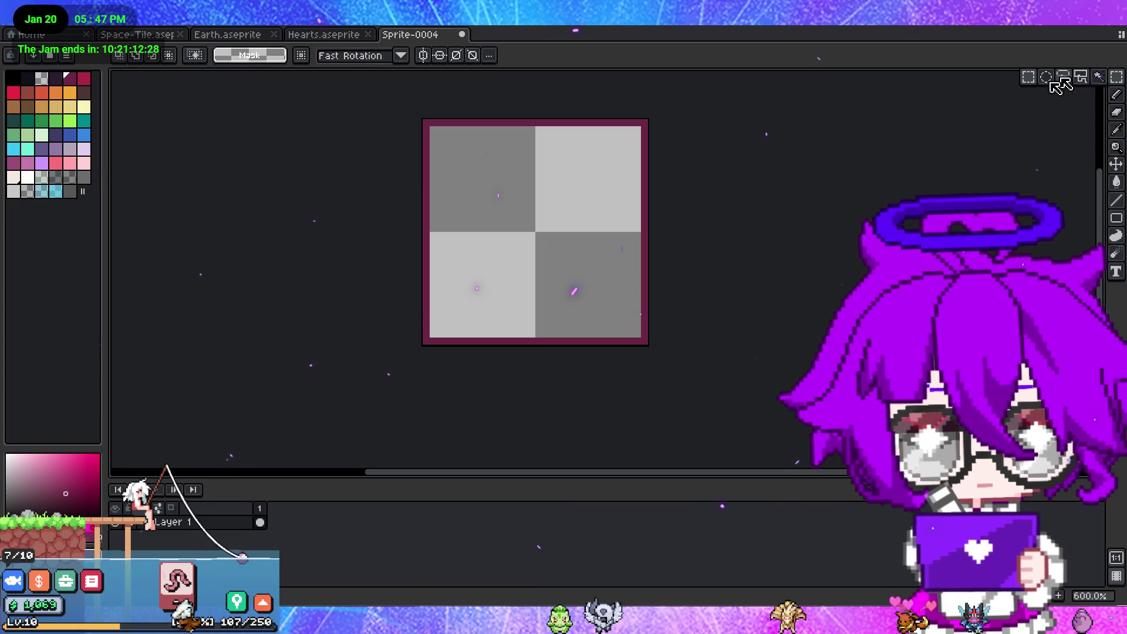
{"action": "mouse_move", "coordinate": [426, 122]}
{"action": "left_mouse_down"}
{"action": "mouse_move", "coordinate": [616, 327]}
{"action": "mouse_move", "coordinate": [649, 345]}
{"action": "left_mouse_up"}
{"action": "left_click_drag", "start_coordinate": [655, 110], "coordinate": [547, 113]}
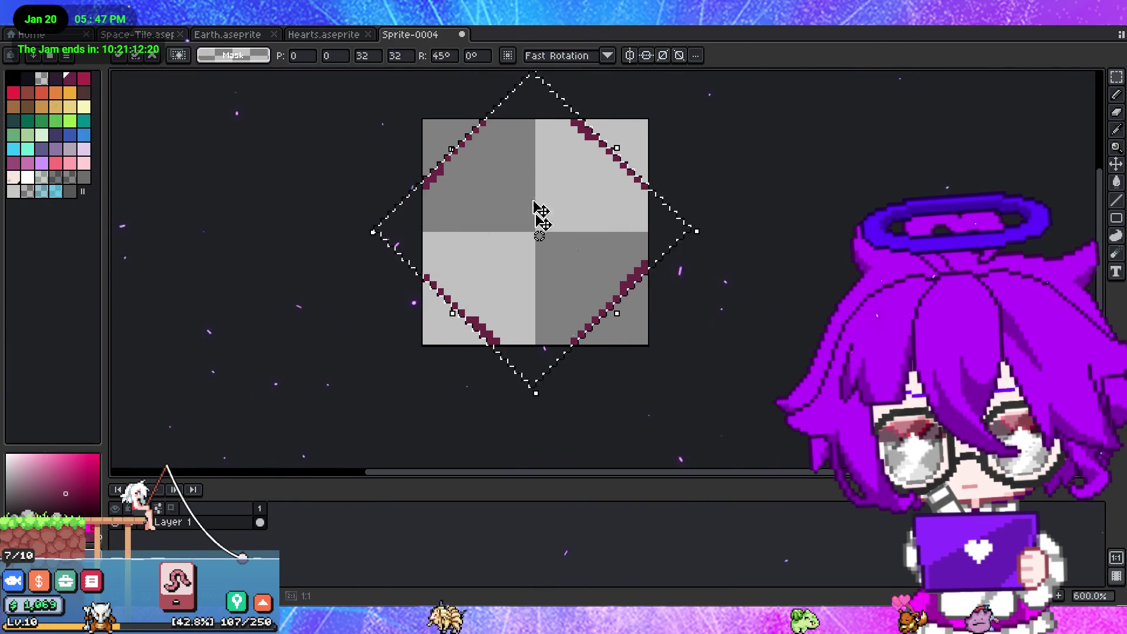
{"action": "left_click_drag", "start_coordinate": [535, 392], "coordinate": [536, 352]}
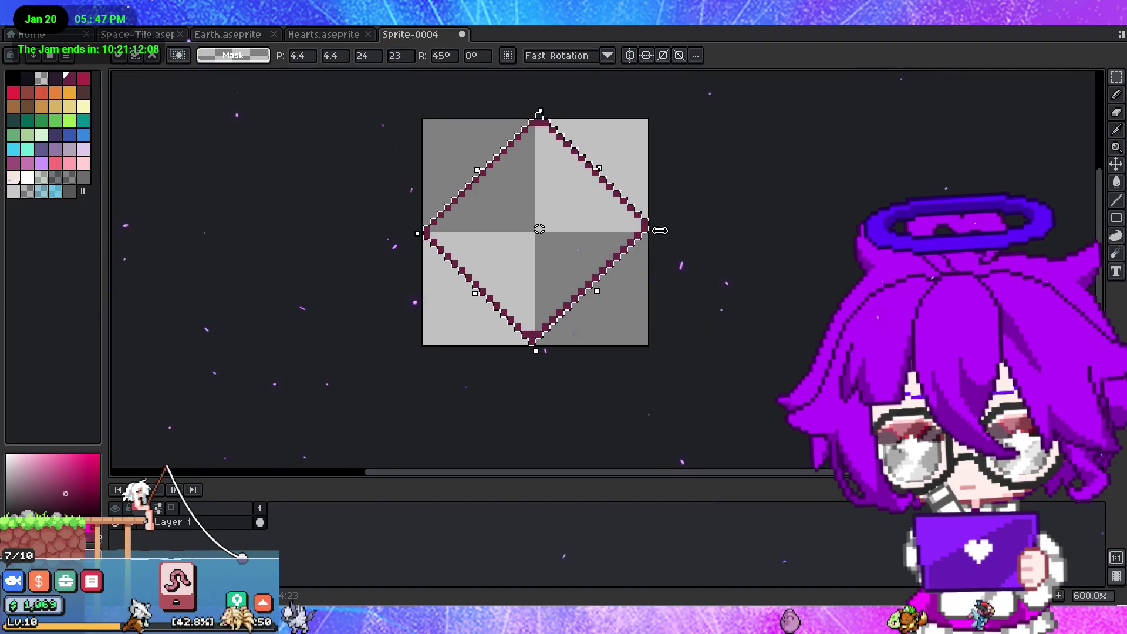
{"action": "left_click_drag", "start_coordinate": [651, 232], "coordinate": [652, 244]}
{"action": "left_click", "coordinate": [715, 221]}
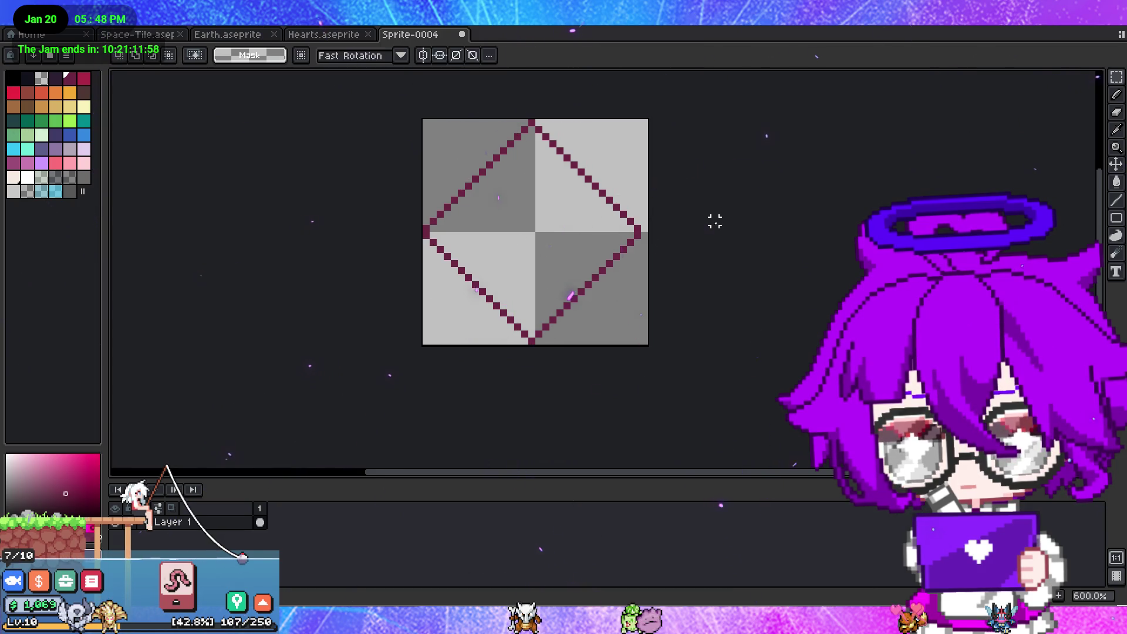
Select the left half of the diamond, leaving only the left-half chevron
{"action": "scroll", "coordinate": [707, 229], "scroll_direction": "up", "scroll_amount": 1}
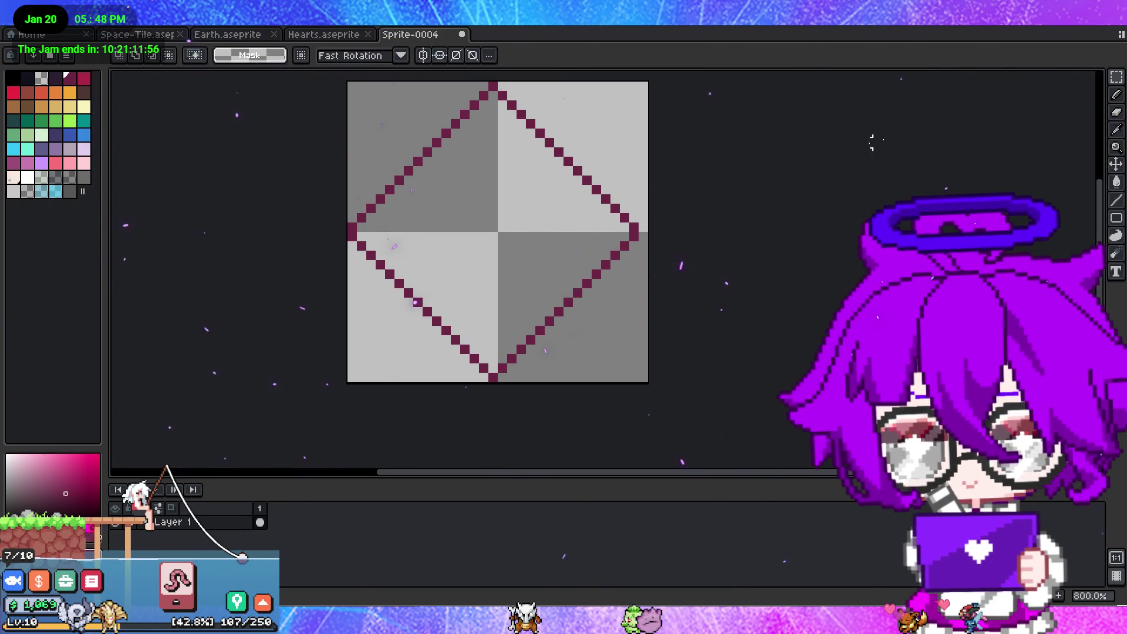
{"action": "key", "text": "m"}
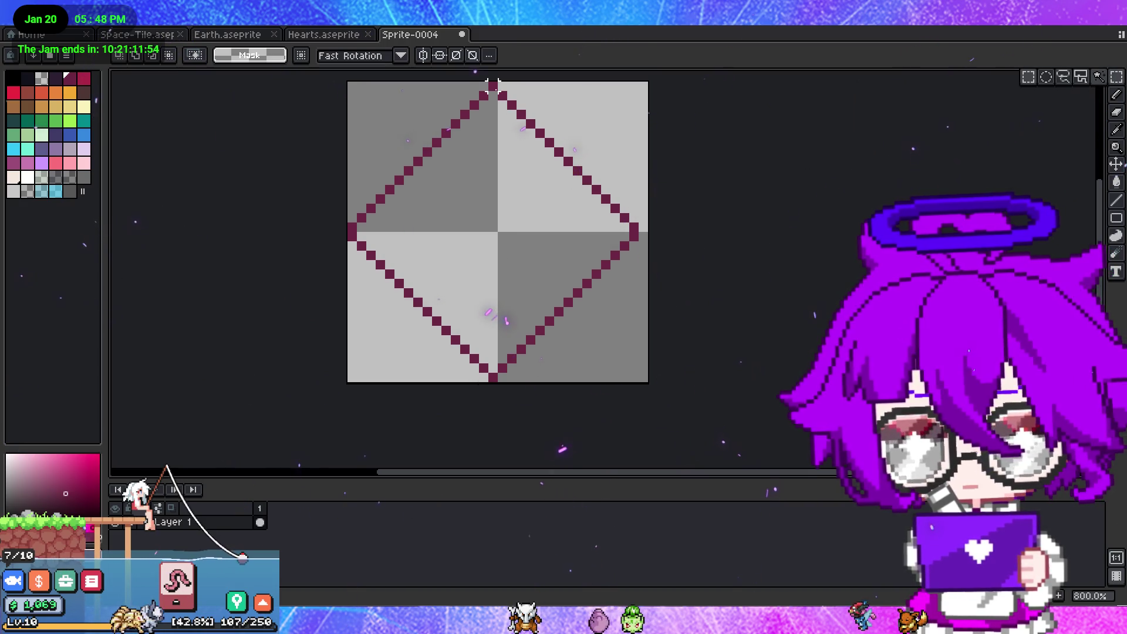
{"action": "mouse_move", "coordinate": [493, 86]}
{"action": "left_mouse_down"}
{"action": "mouse_move", "coordinate": [407, 157]}
{"action": "mouse_move", "coordinate": [348, 382]}
{"action": "left_mouse_up"}
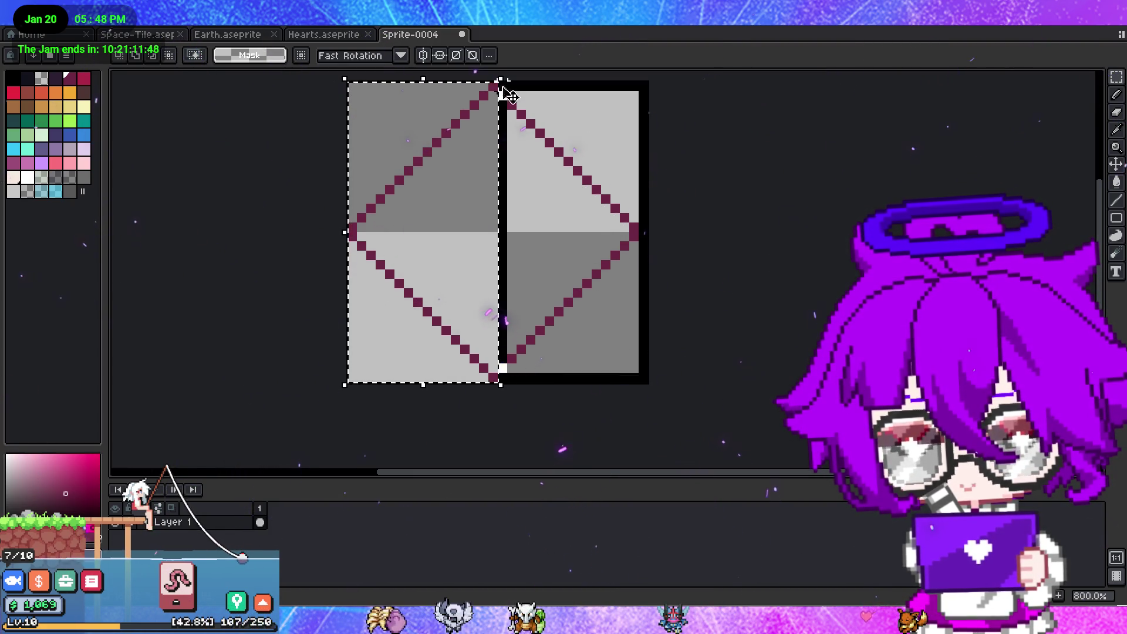
{"action": "key", "text": "ctrl+z"}
{"action": "mouse_move", "coordinate": [497, 85]}
{"action": "left_mouse_down"}
{"action": "mouse_move", "coordinate": [460, 214]}
{"action": "mouse_move", "coordinate": [388, 379]}
{"action": "mouse_move", "coordinate": [347, 383]}
{"action": "left_mouse_up"}
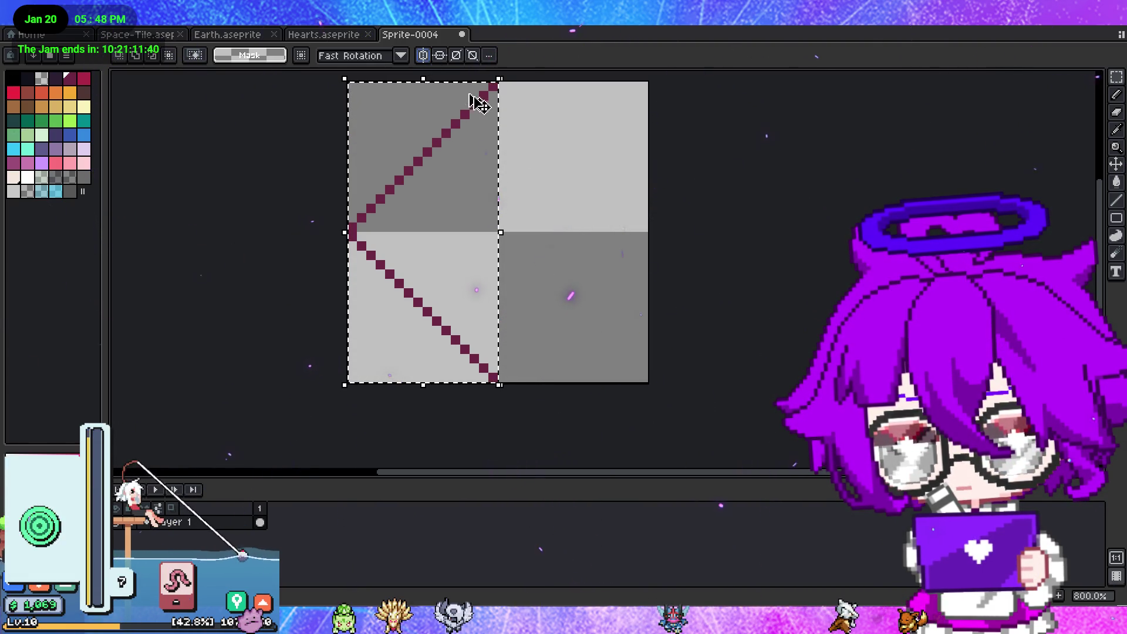
{"action": "left_click", "coordinate": [501, 135]}
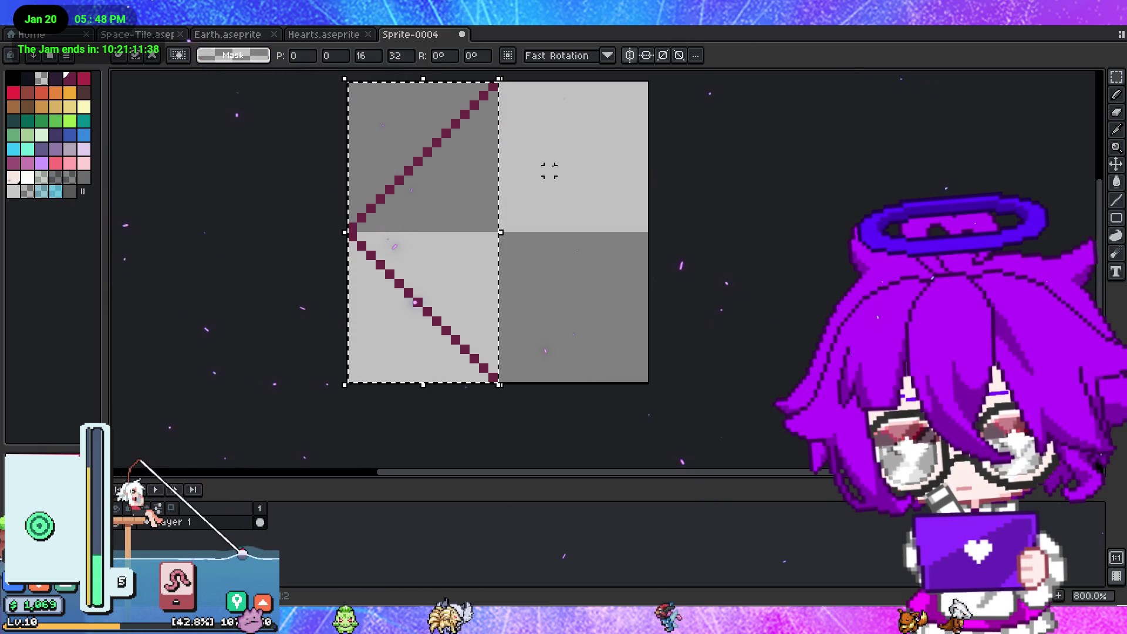
{"action": "key", "text": "Return"}
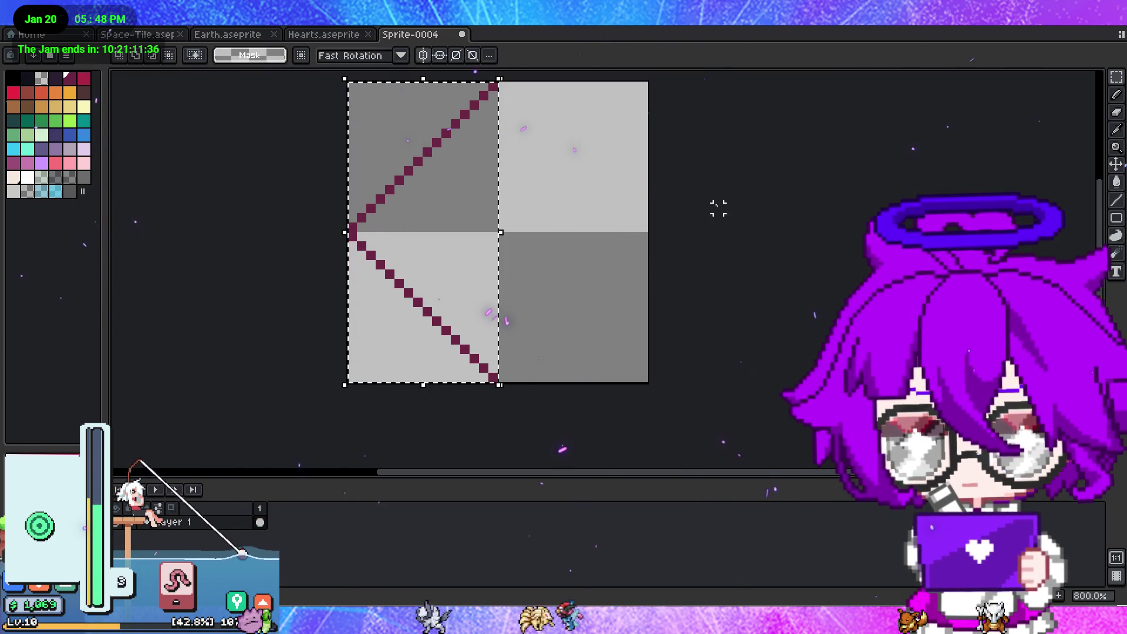
Place a copy of the left-half chevron on the sprite's right half
{"action": "left_click", "coordinate": [624, 206]}
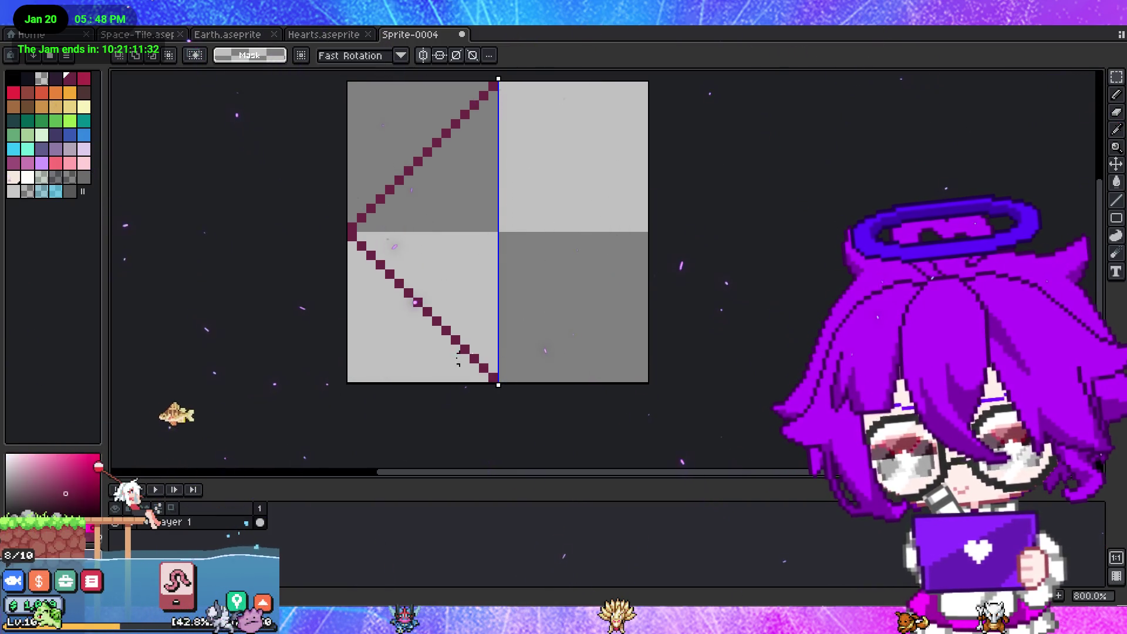
{"action": "left_click_drag", "start_coordinate": [500, 88], "coordinate": [355, 383]}
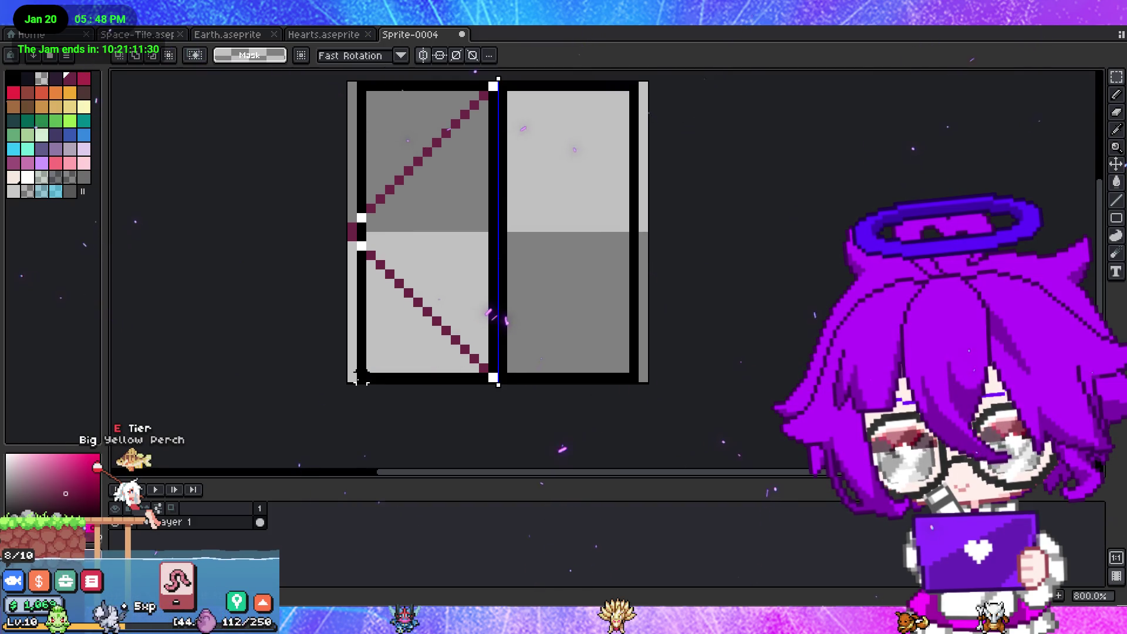
{"action": "key", "text": "ctrl+d"}
{"action": "left_click", "coordinate": [423, 55]}
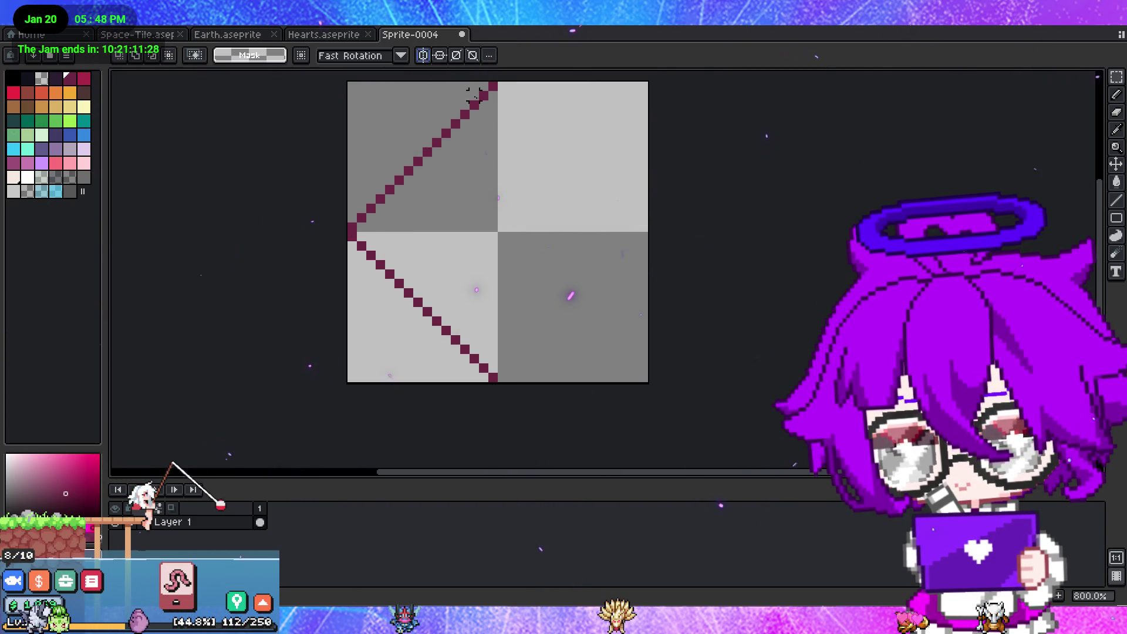
{"action": "mouse_move", "coordinate": [500, 86]}
{"action": "left_mouse_down"}
{"action": "mouse_move", "coordinate": [442, 277]}
{"action": "mouse_move", "coordinate": [346, 385]}
{"action": "left_mouse_up"}
{"action": "left_click", "coordinate": [462, 374]}
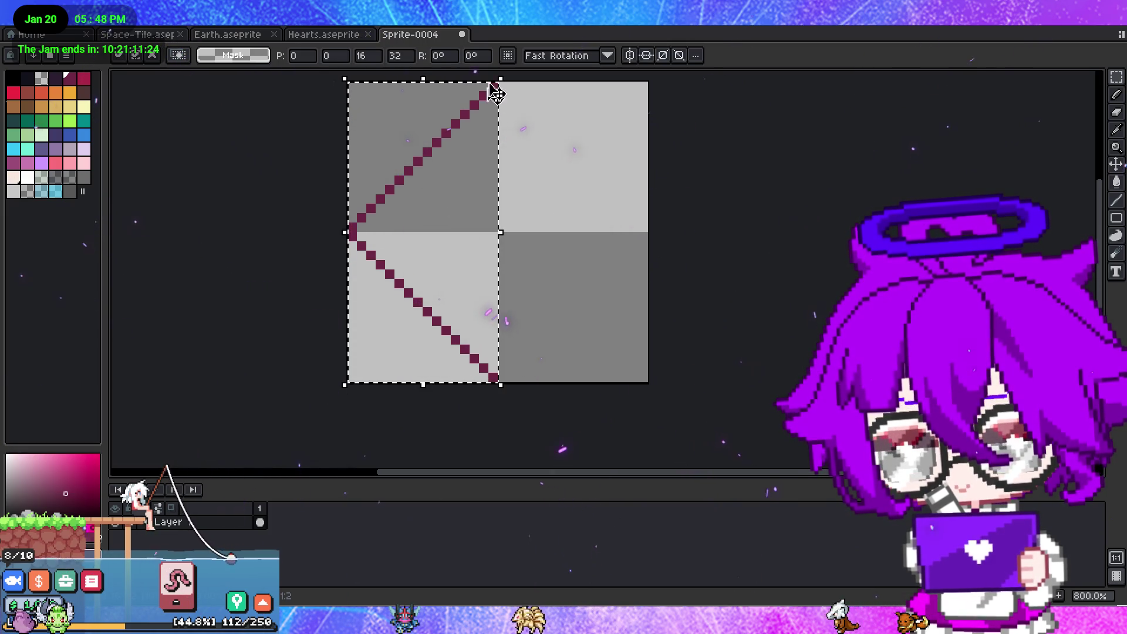
{"action": "left_click_drag", "start_coordinate": [445, 206], "coordinate": [591, 213]}
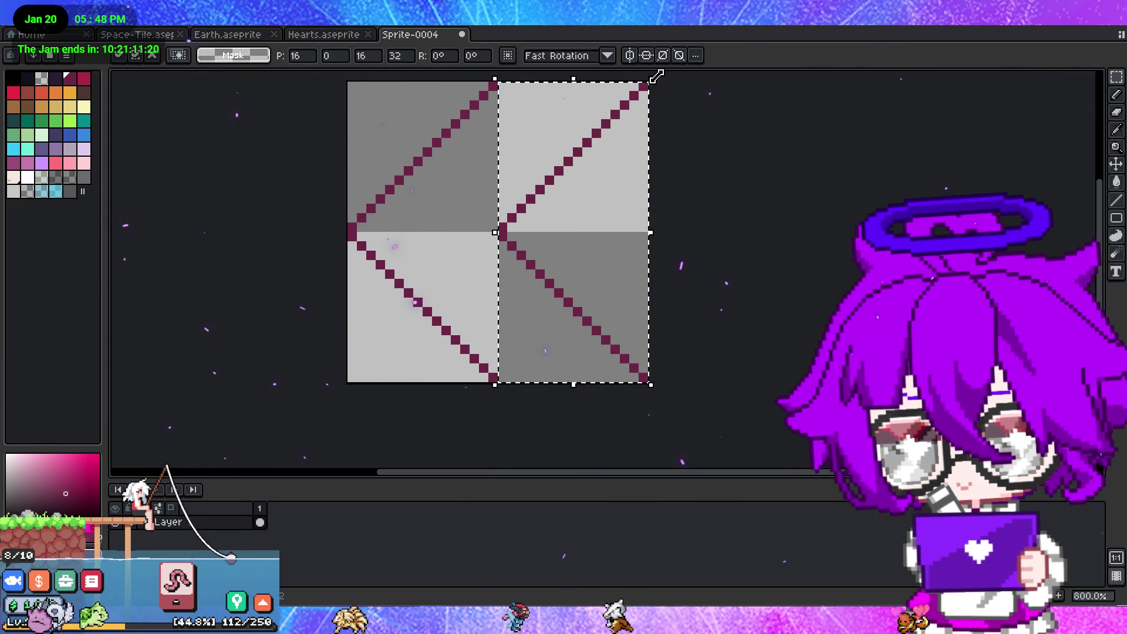
Rotate the copied chevron 180° by entering 180 as the rotation angle
{"action": "mouse_move", "coordinate": [657, 73]}
{"action": "left_mouse_down"}
{"action": "mouse_move", "coordinate": [705, 201]}
{"action": "mouse_move", "coordinate": [659, 398]}
{"action": "mouse_move", "coordinate": [493, 419]}
{"action": "left_mouse_up"}
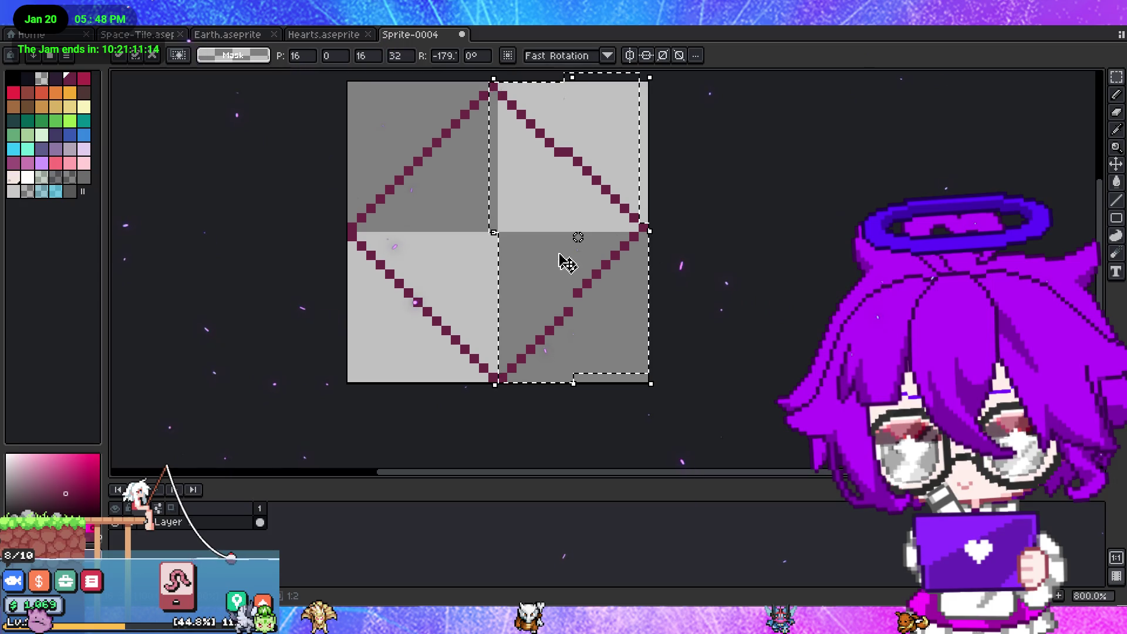
{"action": "left_click_drag", "start_coordinate": [530, 300], "coordinate": [549, 305]}
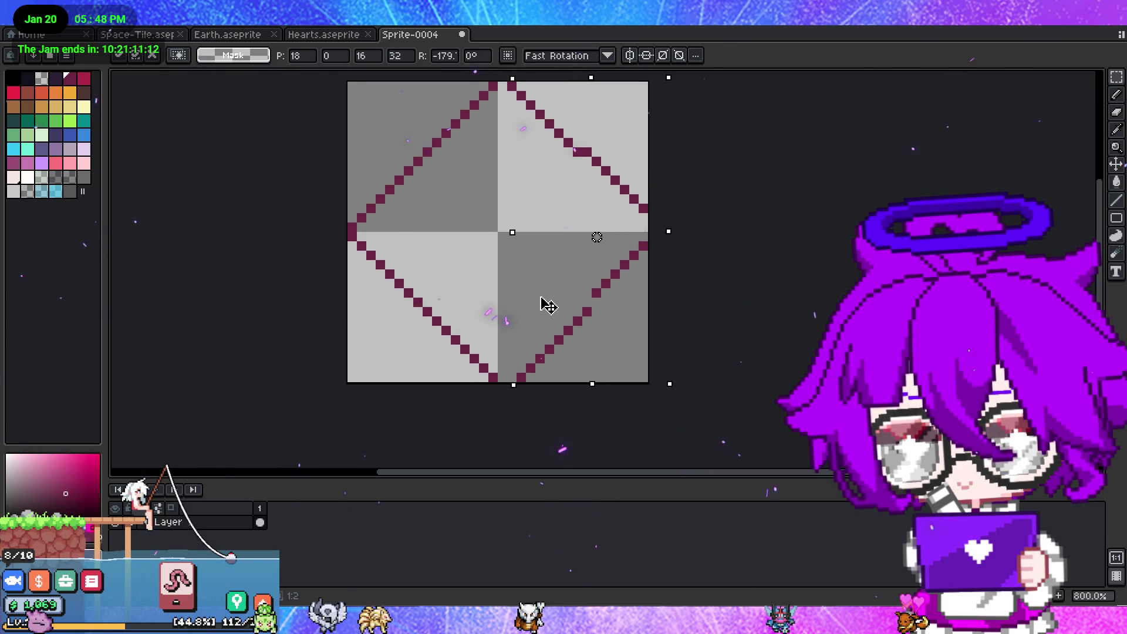
{"action": "left_click_drag", "start_coordinate": [681, 377], "coordinate": [675, 386]}
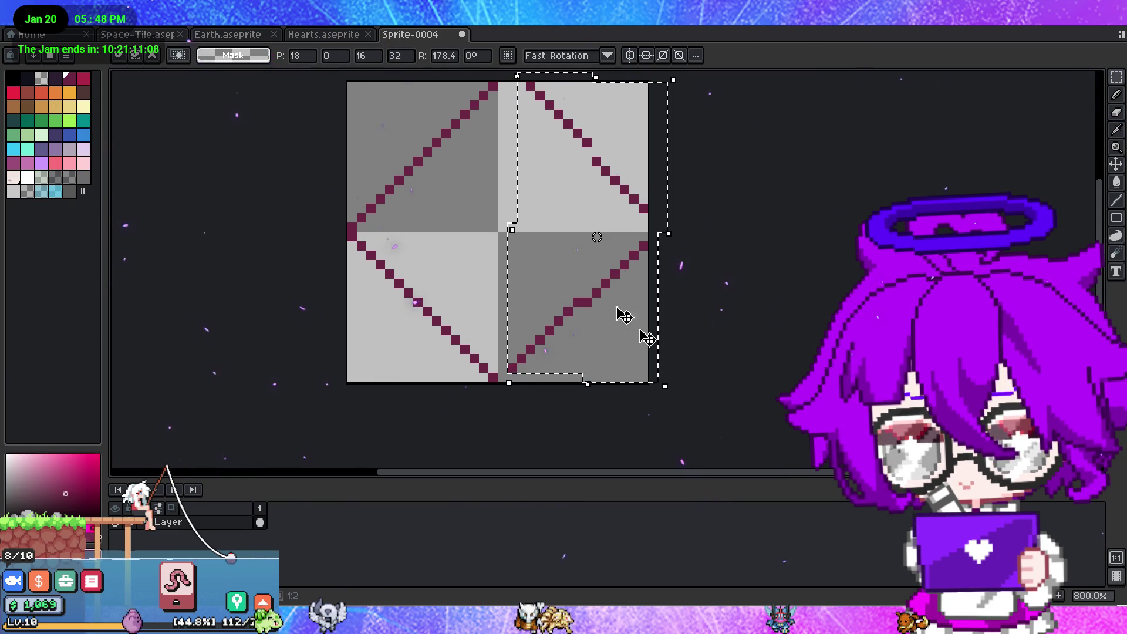
{"action": "left_click", "coordinate": [447, 55]}
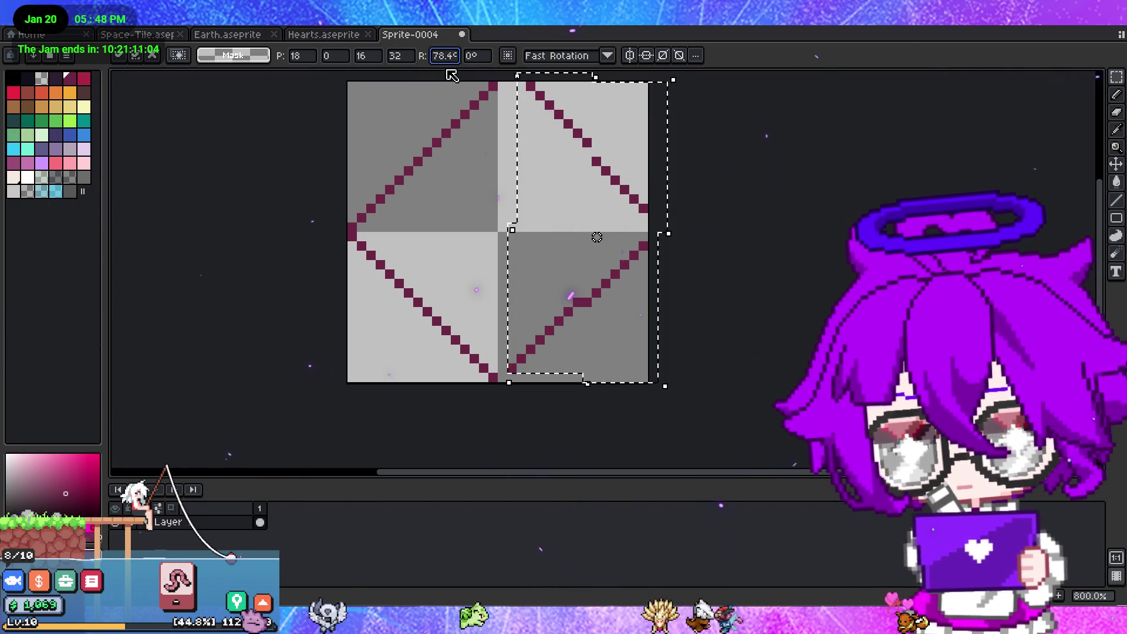
{"action": "key", "text": "BackSpace"}
{"action": "key", "text": "BackSpace"}
{"action": "key", "text": "BackSpace"}
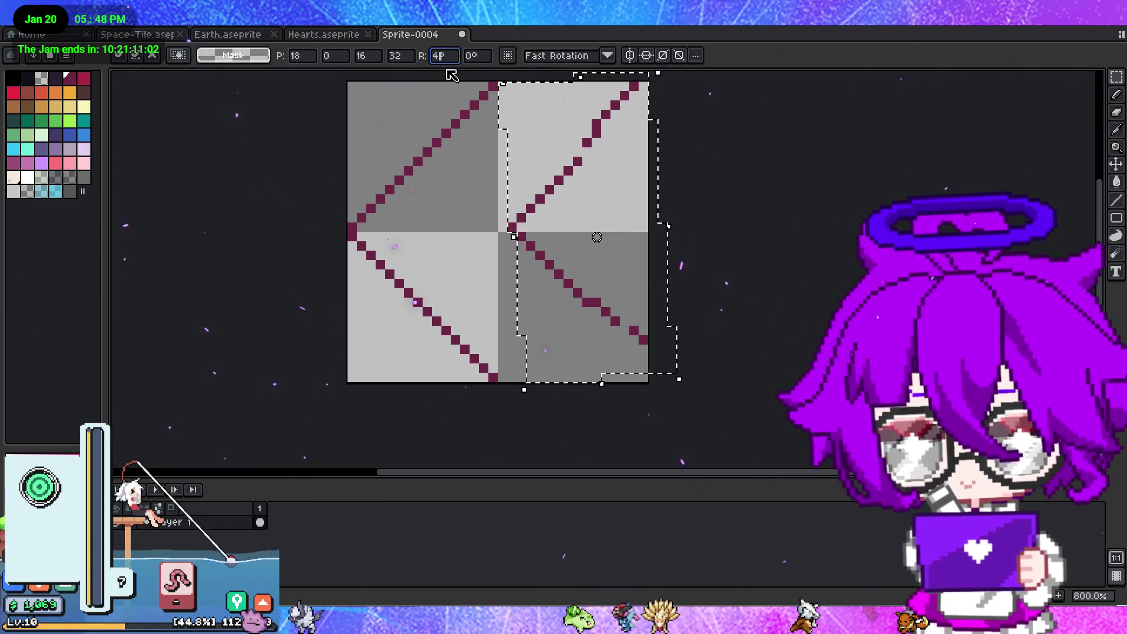
{"action": "type", "text": "180"}
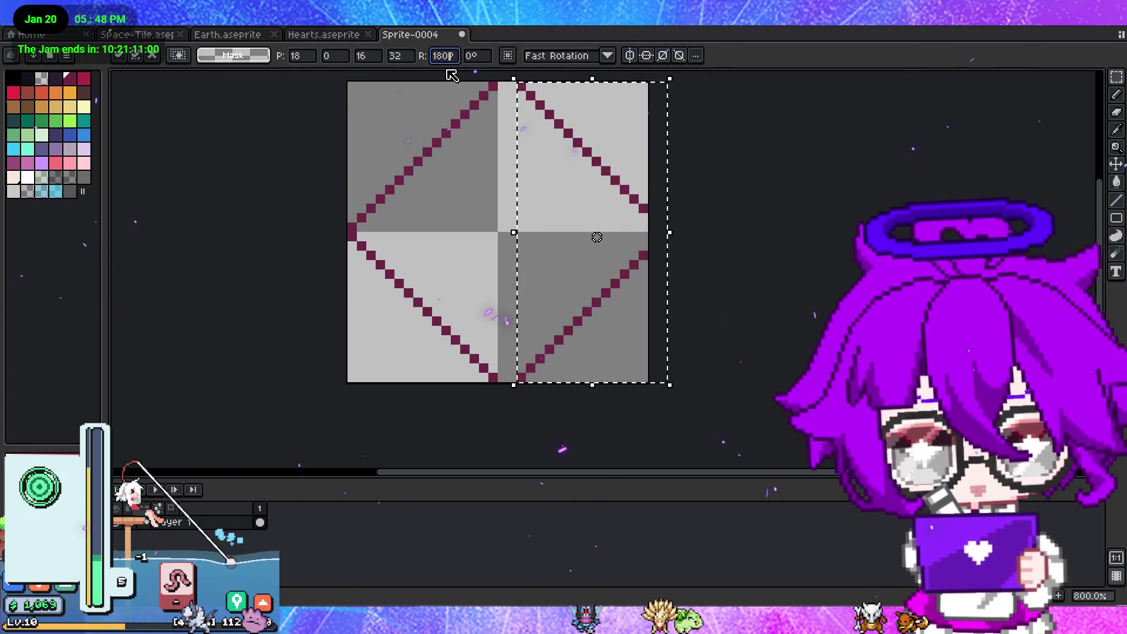
{"action": "key", "text": "Return"}
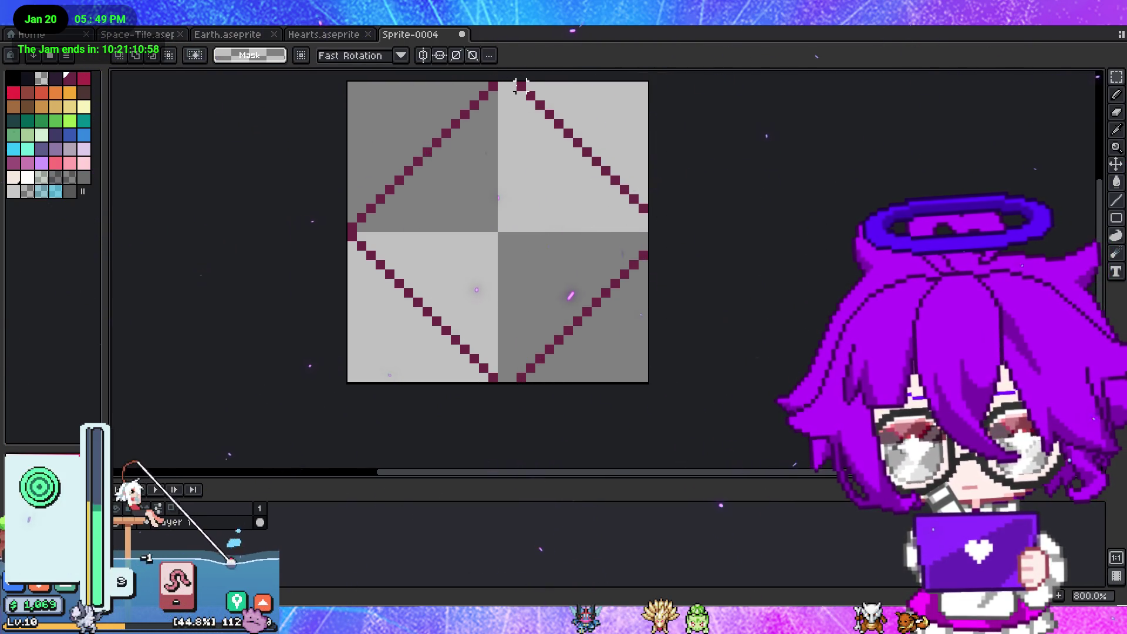
Clear the right half, recopy the left chevron there, and rotate it 180°
{"action": "key", "text": "ctrl+shift+d"}
{"action": "key", "text": "ctrl+d"}
{"action": "key", "text": "ctrl+shift+d"}
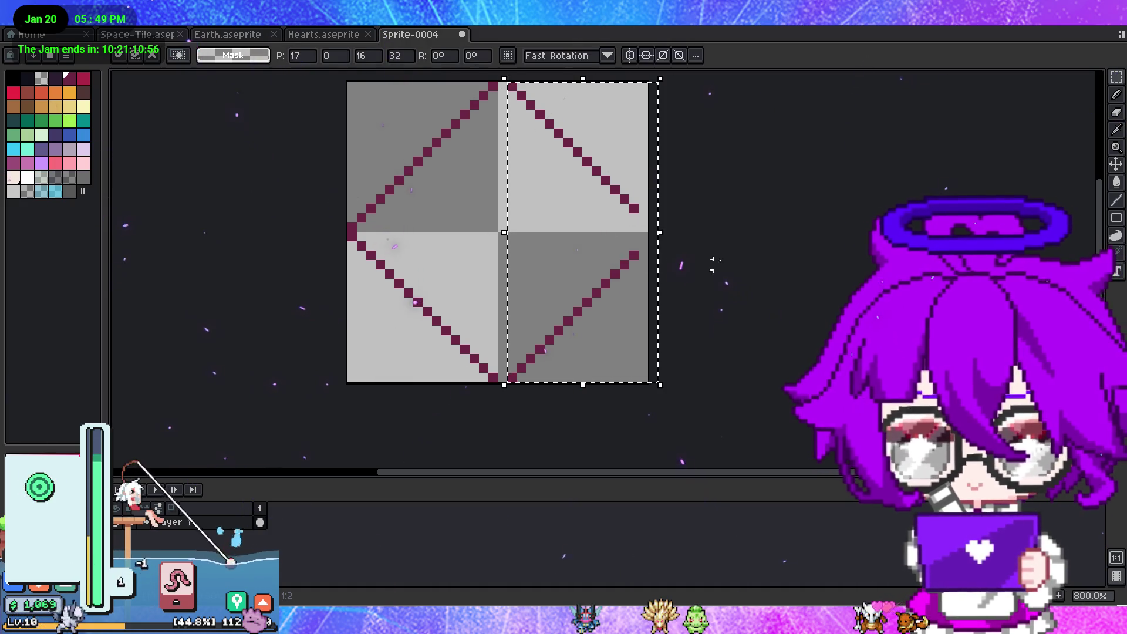
{"action": "key", "text": "Delete"}
{"action": "key", "text": "ctrl+shift+i"}
{"action": "left_click_drag", "start_coordinate": [423, 216], "coordinate": [527, 225]}
{"action": "key", "text": "ctrl+z"}
{"action": "left_click", "coordinate": [443, 229]}
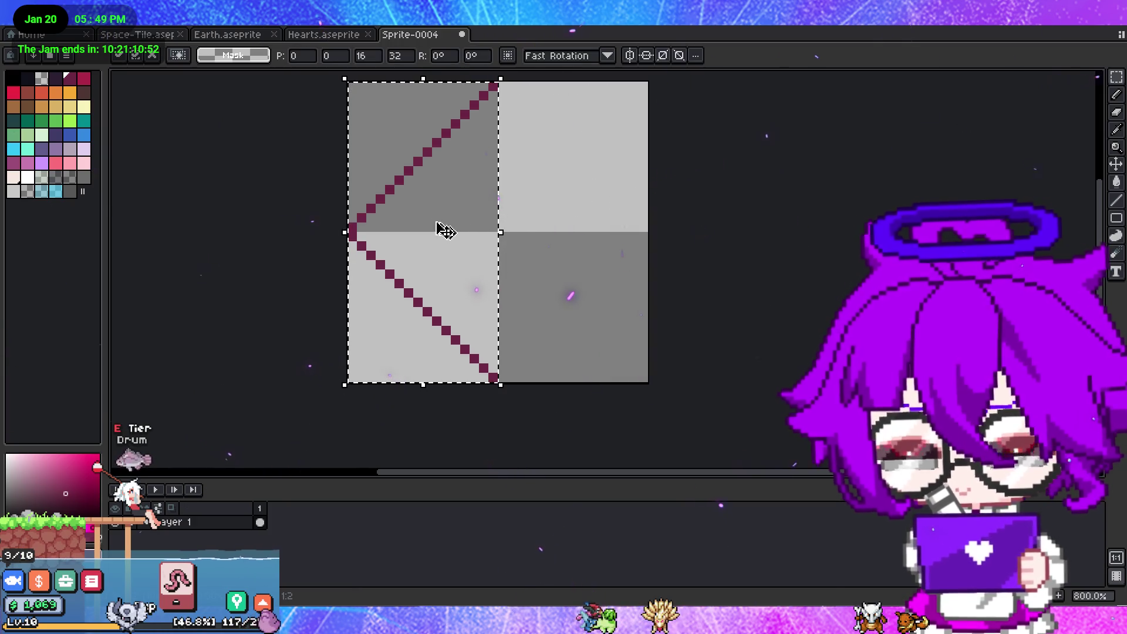
{"action": "mouse_move", "coordinate": [431, 232]}
{"action": "left_mouse_down"}
{"action": "mouse_move", "coordinate": [578, 239]}
{"action": "mouse_move", "coordinate": [559, 217]}
{"action": "left_mouse_up"}
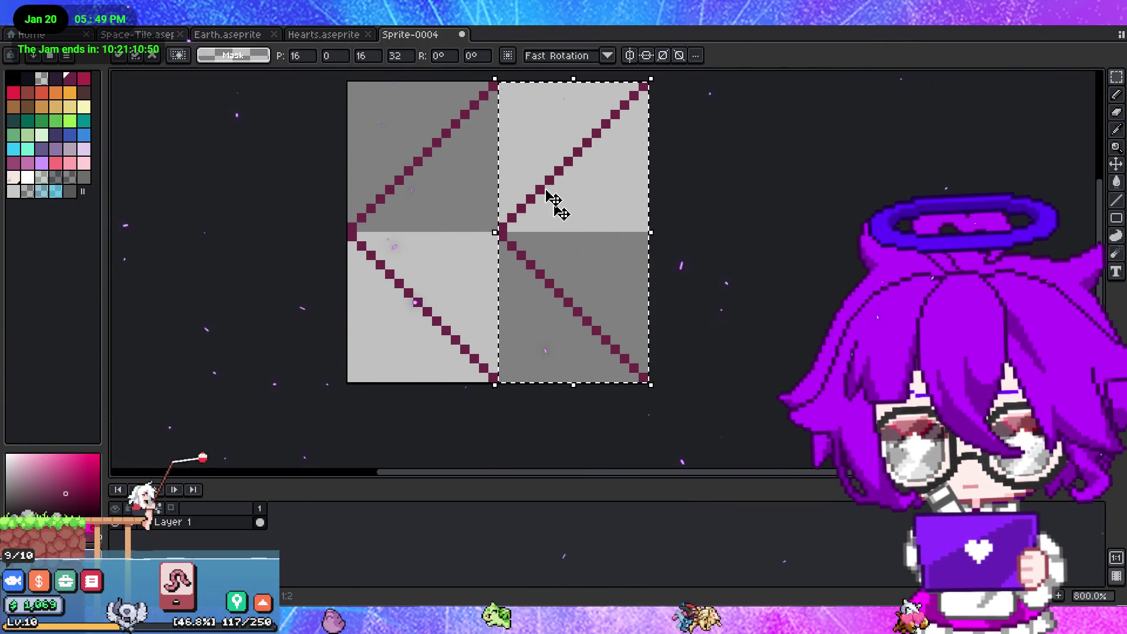
{"action": "left_click", "coordinate": [450, 59]}
{"action": "type", "text": "180"}
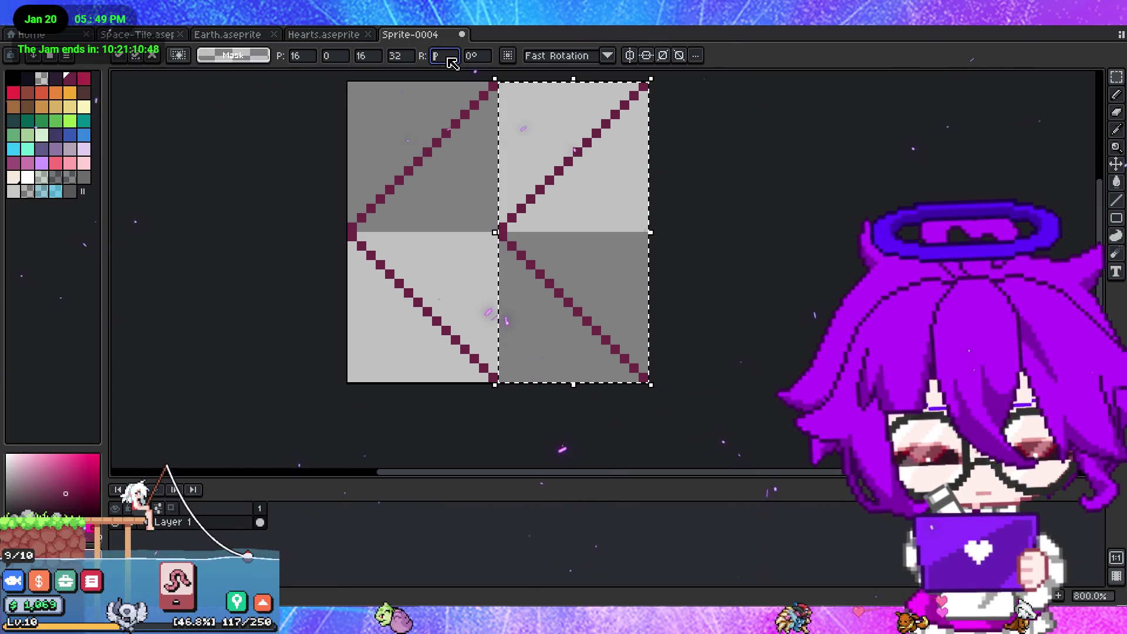
{"action": "left_click", "coordinate": [784, 256]}
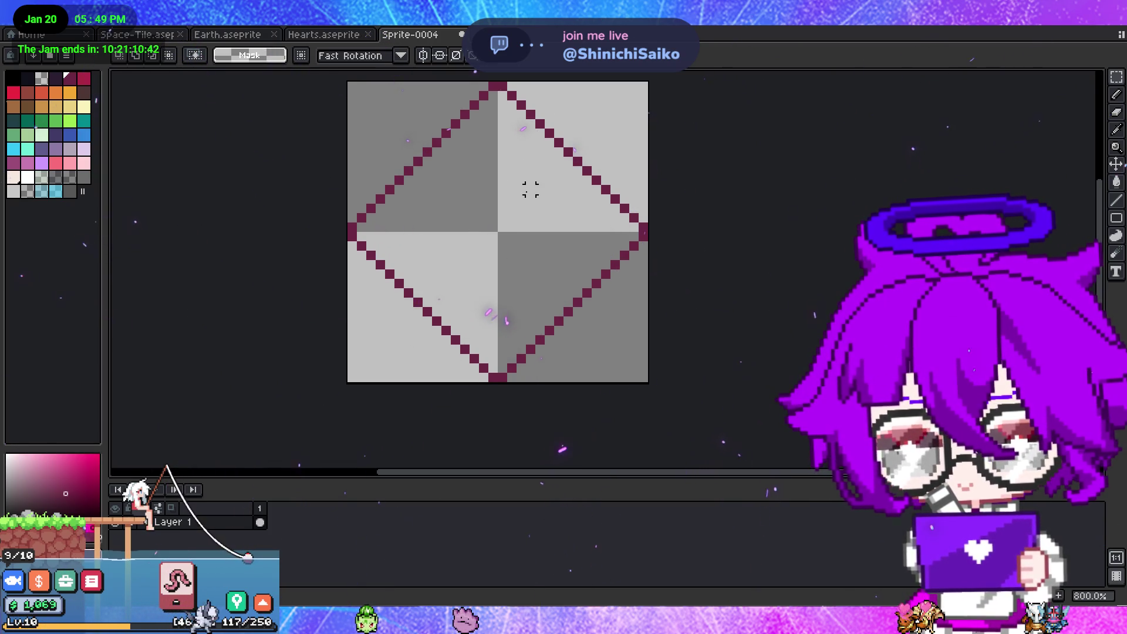
Rotate the left half 180° and shift it 10 pixels right beside the other lines
{"action": "mouse_move", "coordinate": [493, 88]}
{"action": "left_mouse_down"}
{"action": "mouse_move", "coordinate": [453, 118]}
{"action": "mouse_move", "coordinate": [389, 309]}
{"action": "mouse_move", "coordinate": [346, 383]}
{"action": "left_mouse_up"}
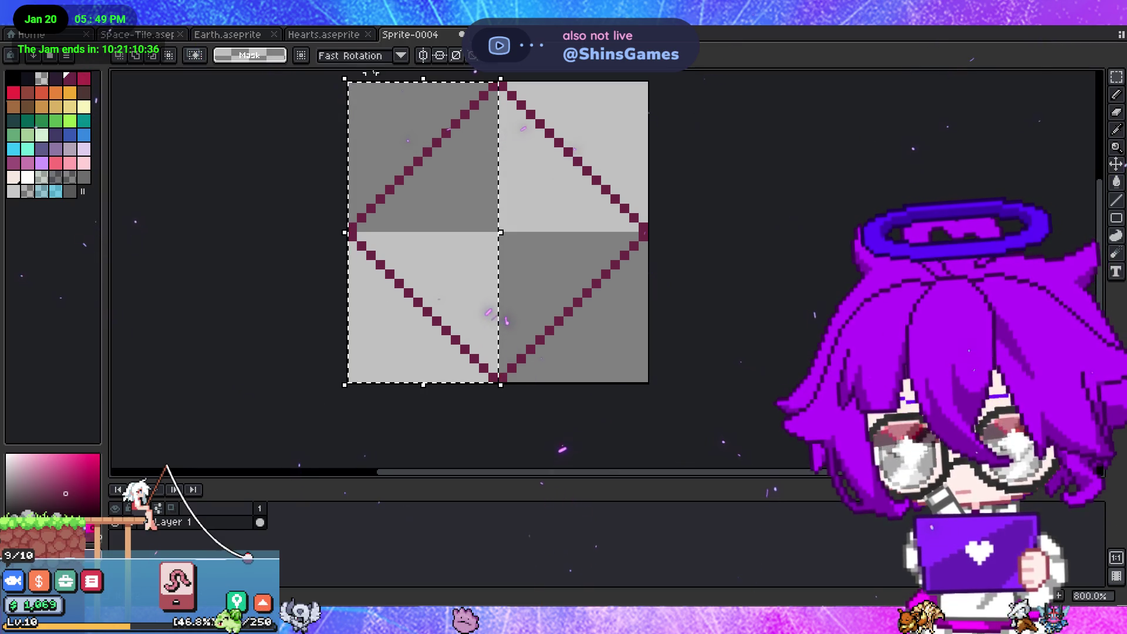
{"action": "left_click", "coordinate": [438, 201]}
{"action": "type", "text": "180"}
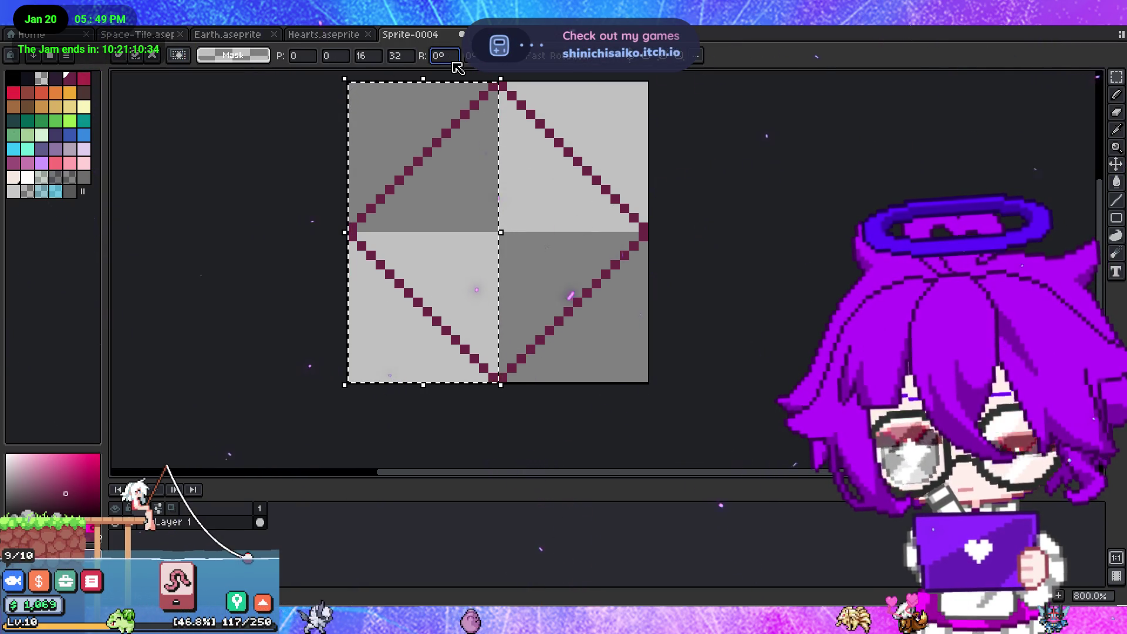
{"action": "key", "text": "Return"}
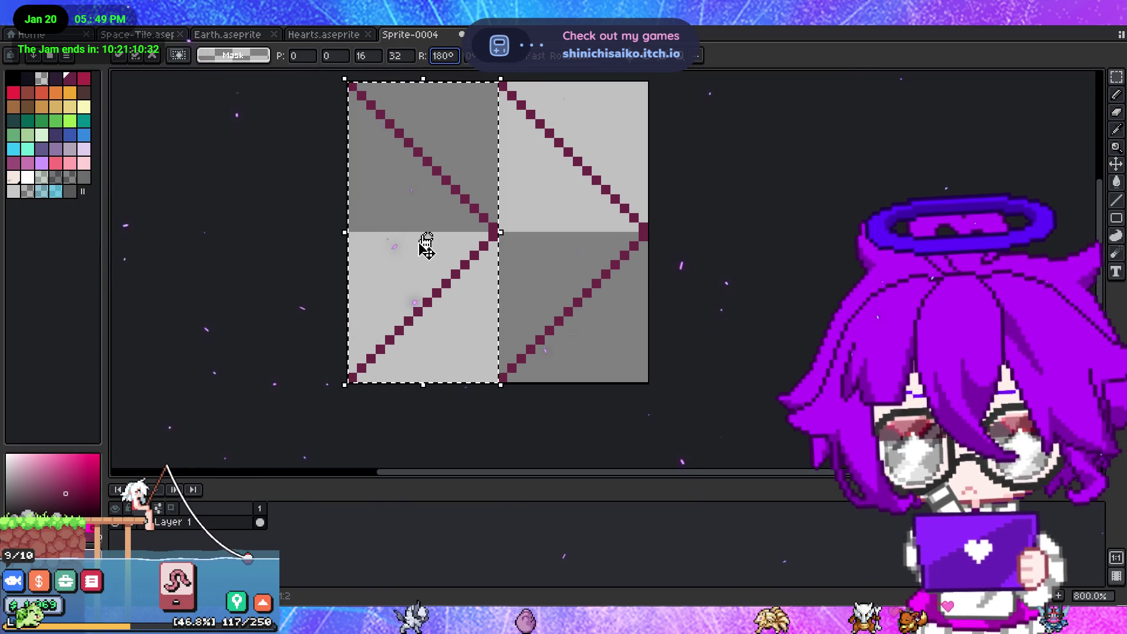
{"action": "left_click_drag", "start_coordinate": [405, 272], "coordinate": [519, 271]}
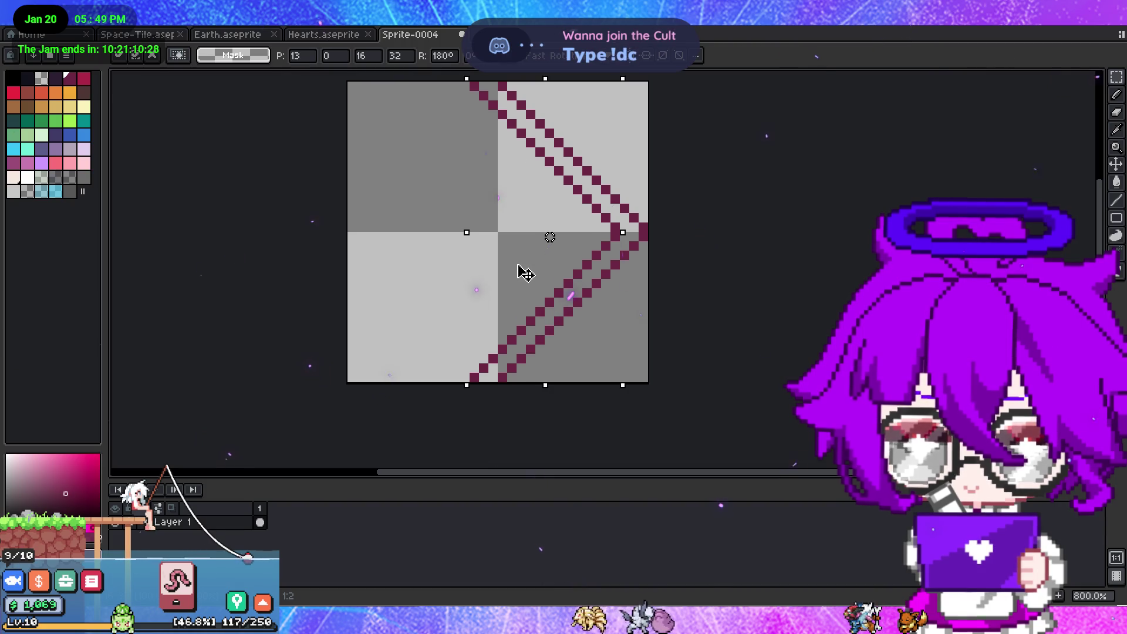
{"action": "left_click", "coordinate": [820, 274]}
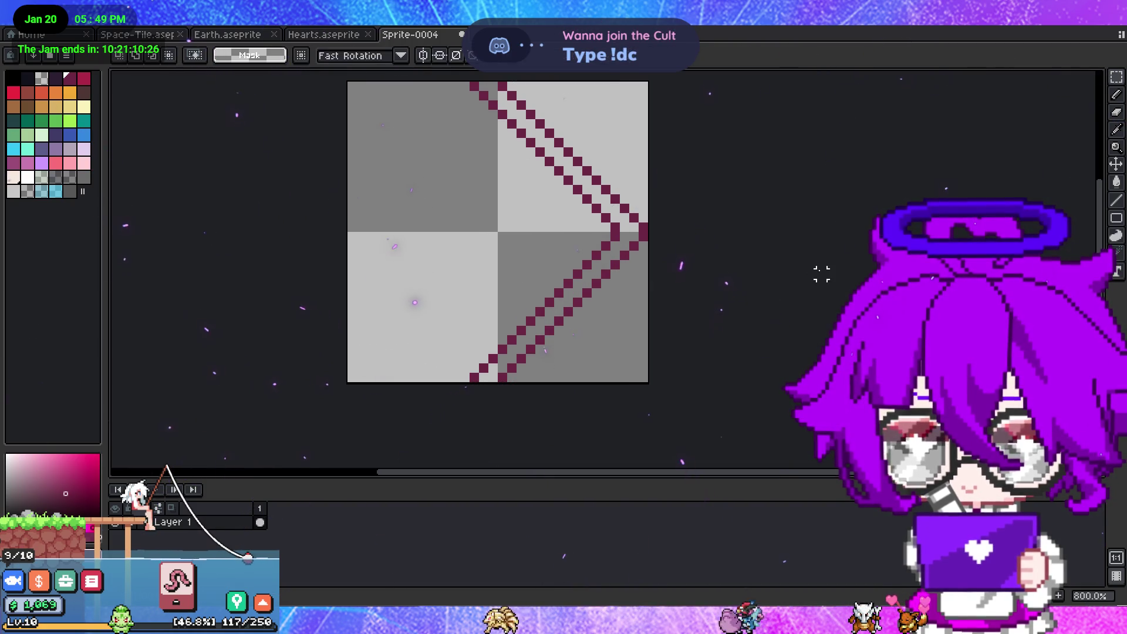
Touch up the diagonals' top ends with the Pencil, clearing stray pixels and adding a maroon pixel
{"action": "left_click", "coordinate": [1117, 111]}
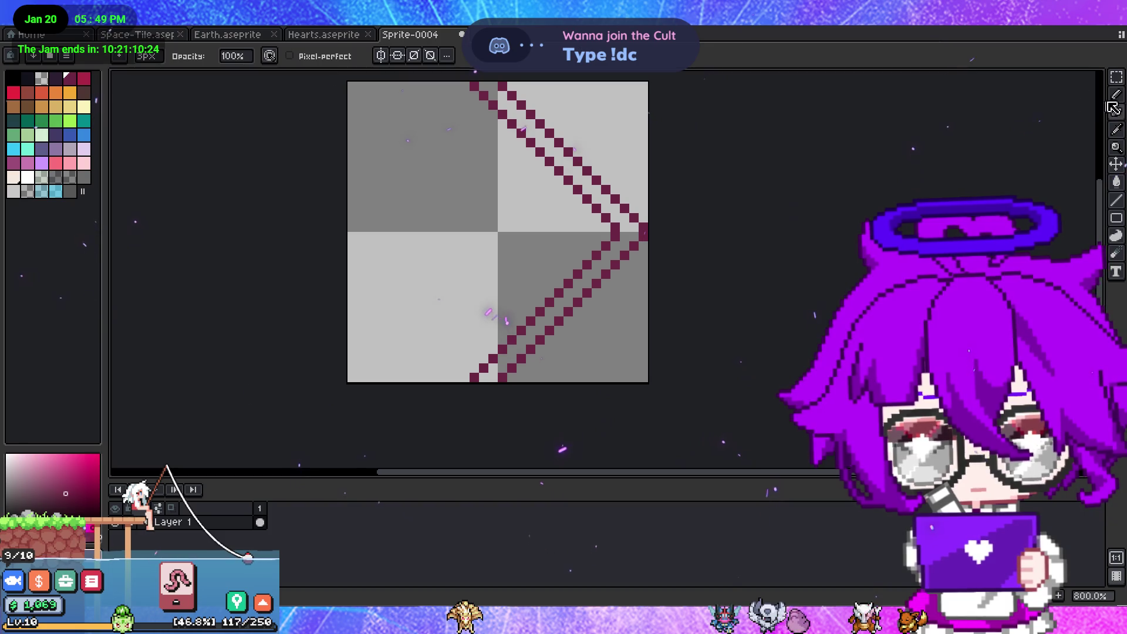
{"action": "scroll", "coordinate": [496, 103], "scroll_direction": "up", "scroll_amount": 3}
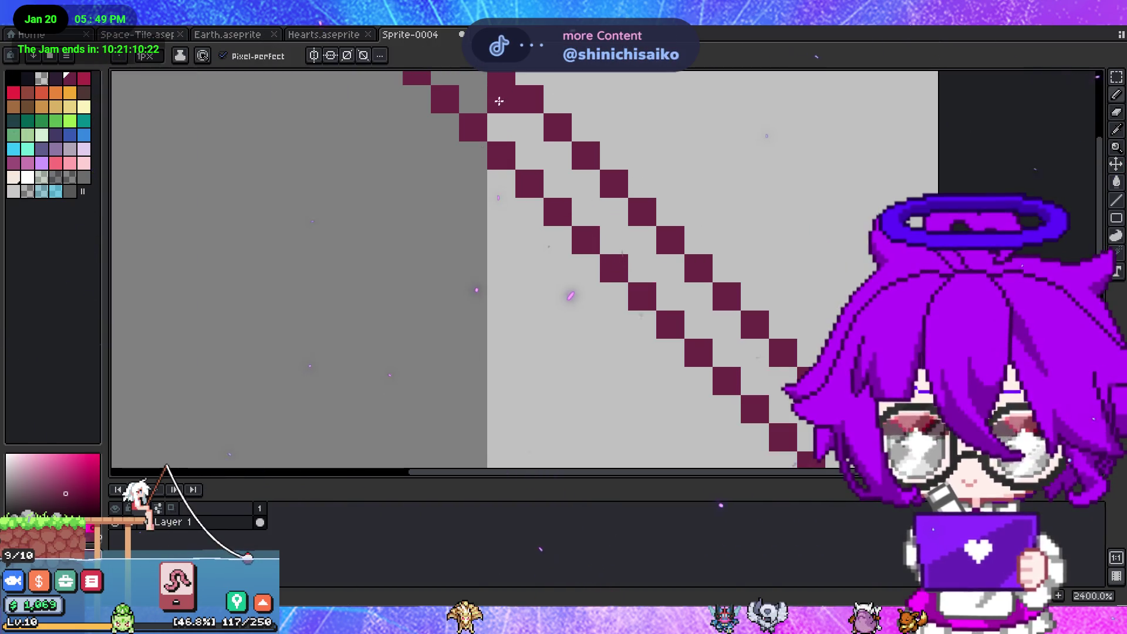
{"action": "left_click", "coordinate": [439, 181]}
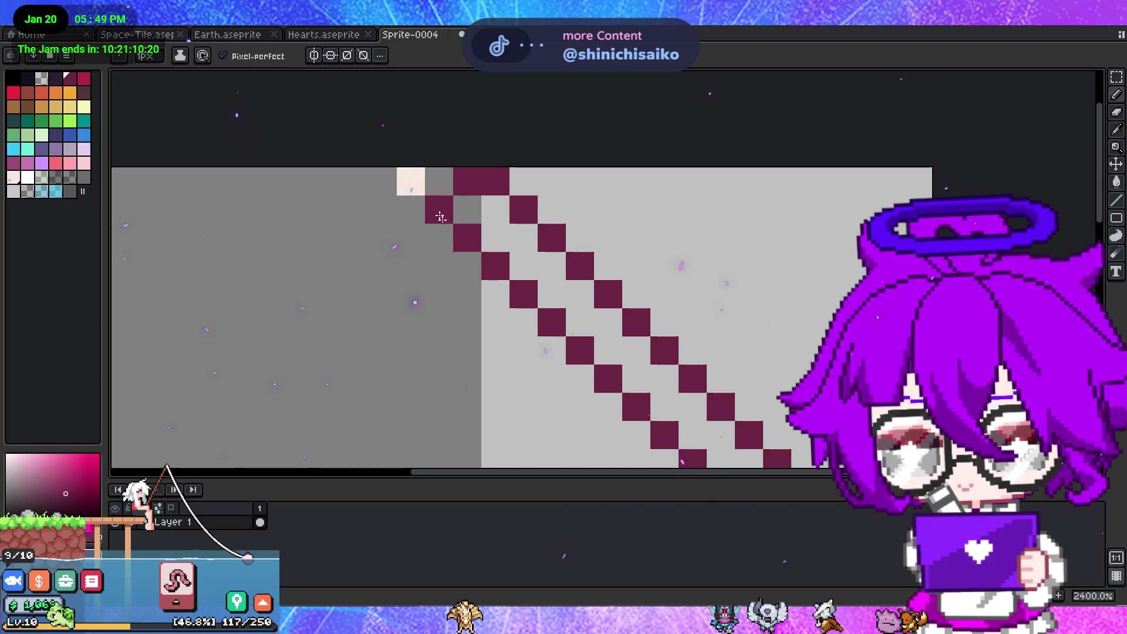
{"action": "left_click", "coordinate": [411, 181]}
{"action": "scroll", "coordinate": [463, 292], "scroll_direction": "down", "scroll_amount": 4}
{"action": "scroll", "coordinate": [463, 291], "scroll_direction": "up", "scroll_amount": 1}
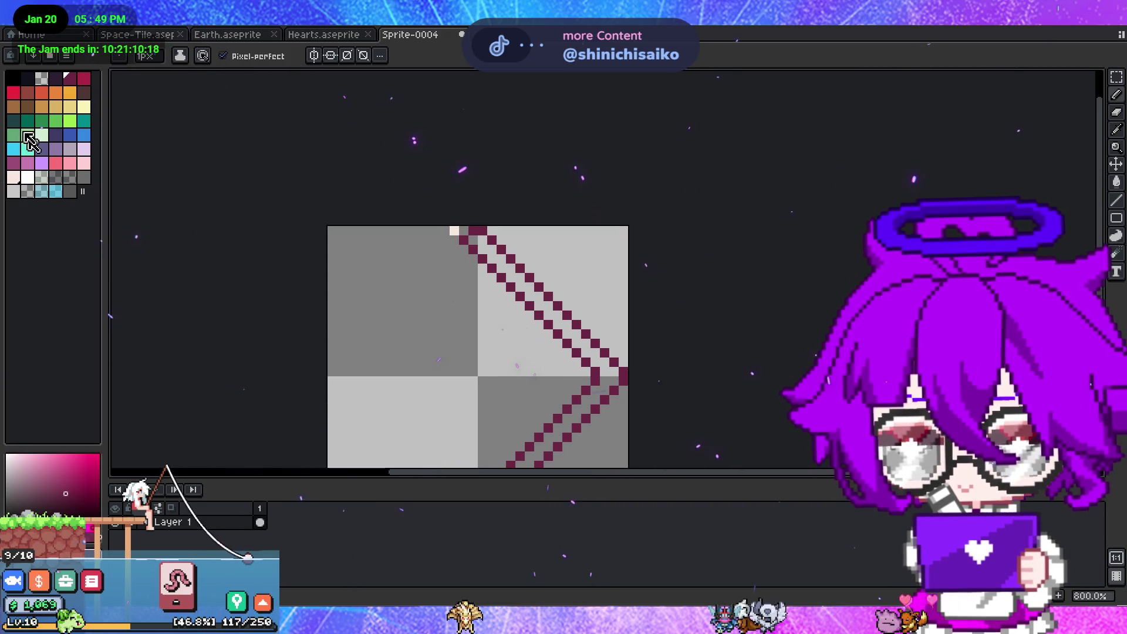
{"action": "left_click", "coordinate": [41, 78]}
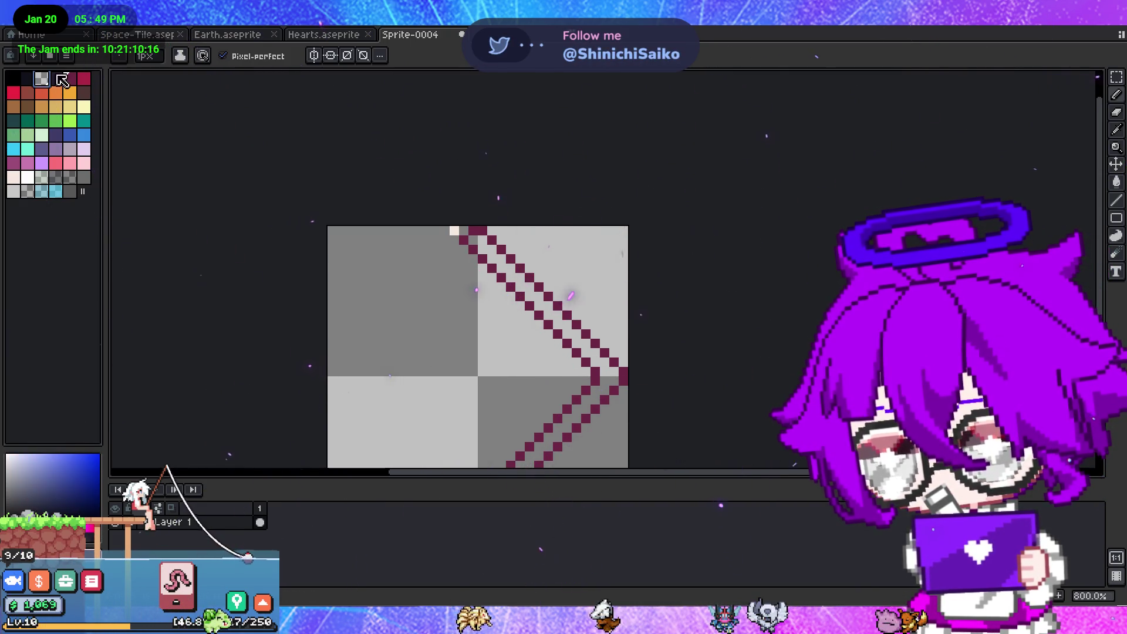
{"action": "left_click", "coordinate": [455, 233], "text": "alt"}
{"action": "left_click_drag", "start_coordinate": [456, 233], "coordinate": [432, 169]}
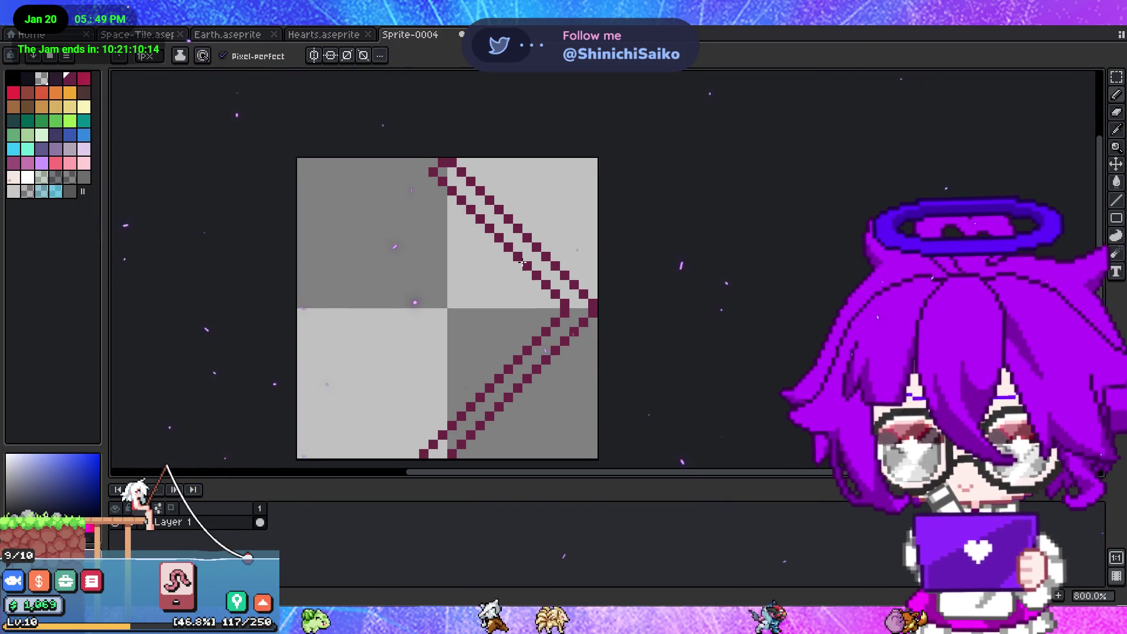
{"action": "left_click", "coordinate": [432, 169]}
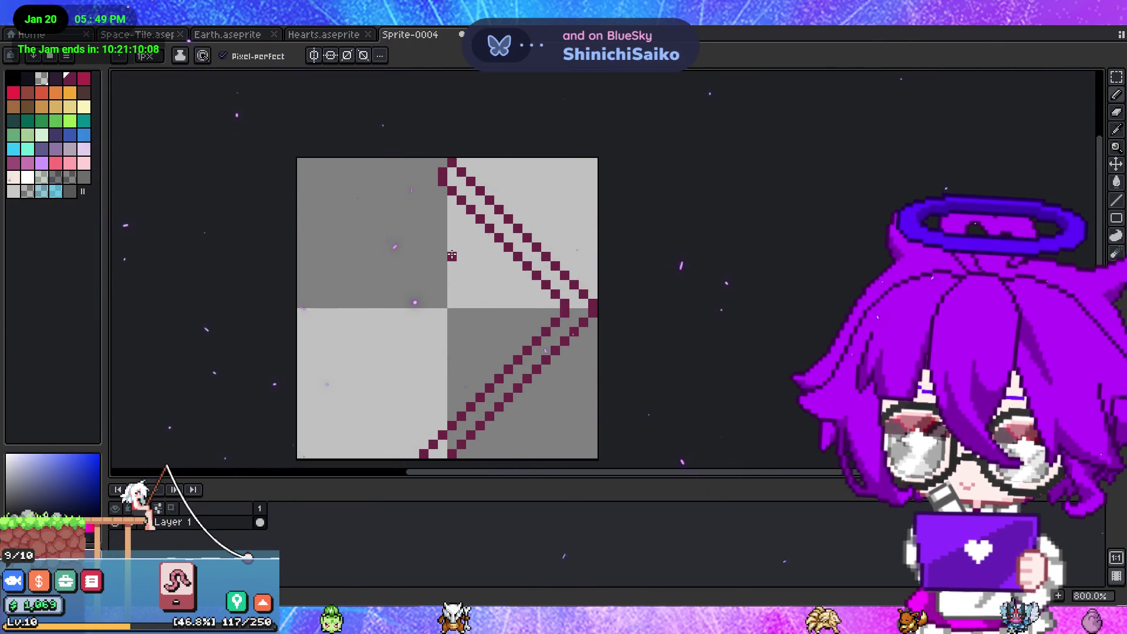
{"action": "scroll", "coordinate": [433, 201], "scroll_direction": "down", "scroll_amount": 3}
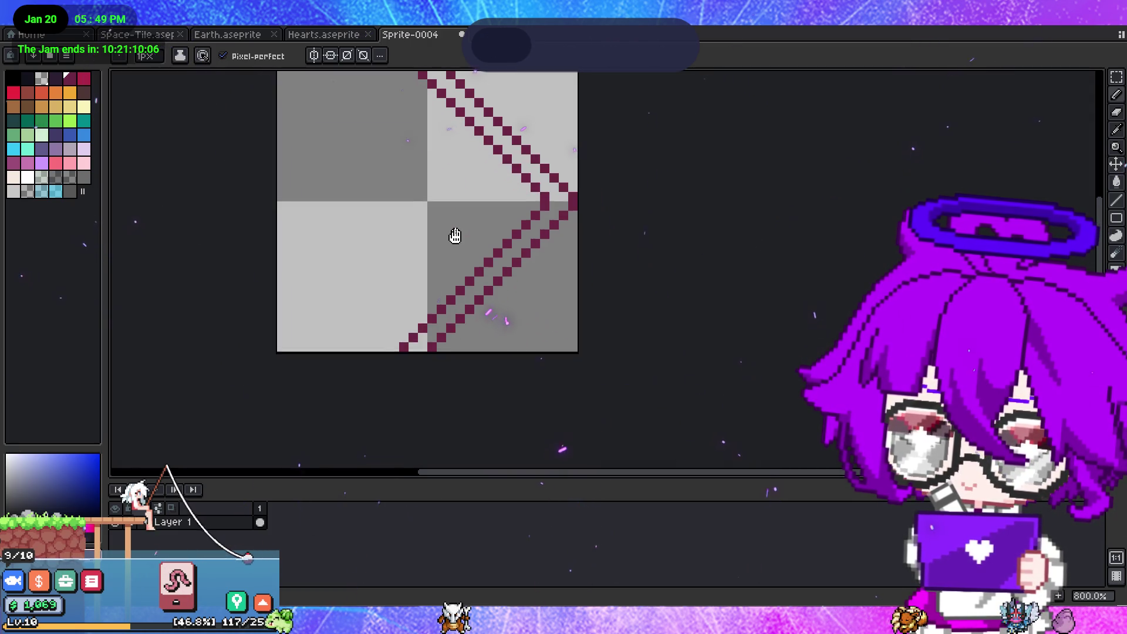
{"action": "left_click_drag", "start_coordinate": [415, 276], "coordinate": [441, 340]}
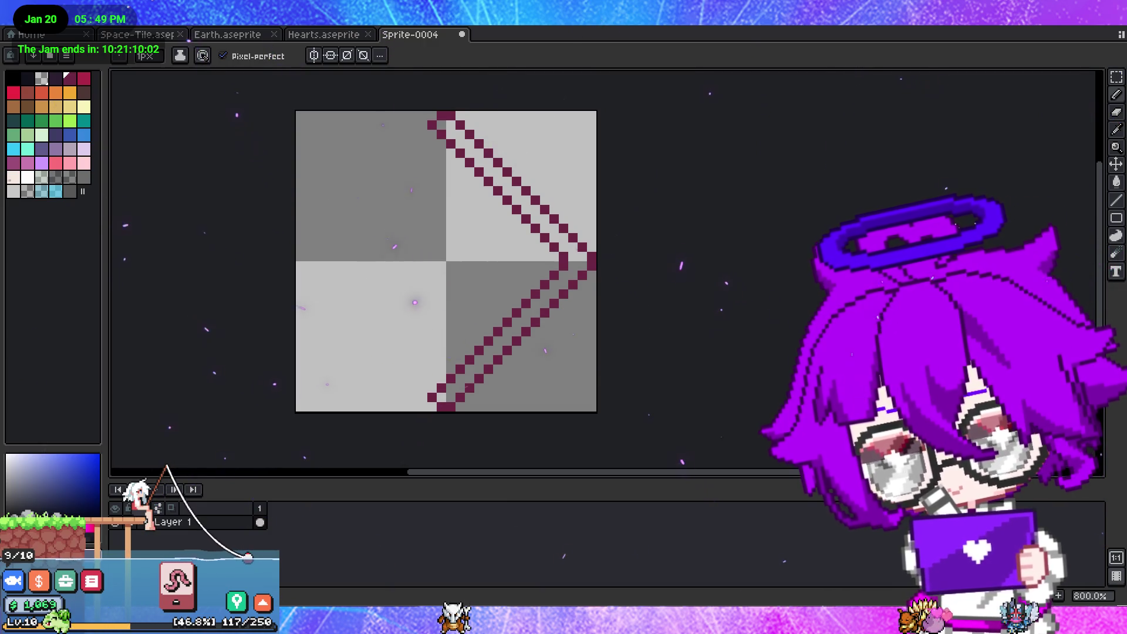
Paint-bucket fill the strip between the two chevron lines with maroon
{"action": "key", "text": "g"}
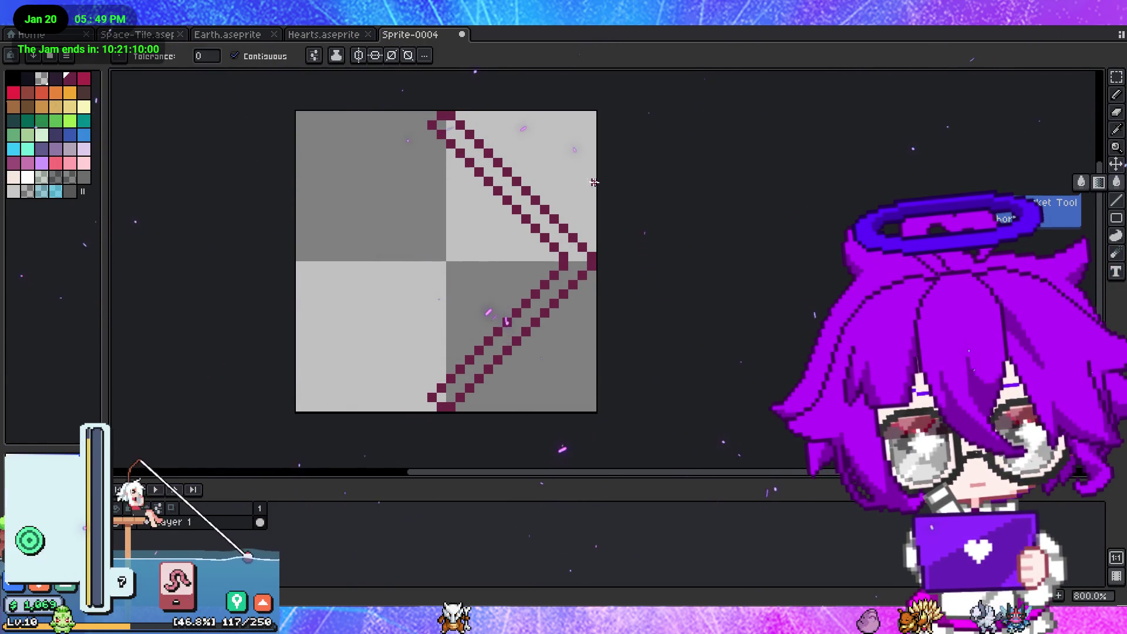
{"action": "left_click", "coordinate": [512, 195]}
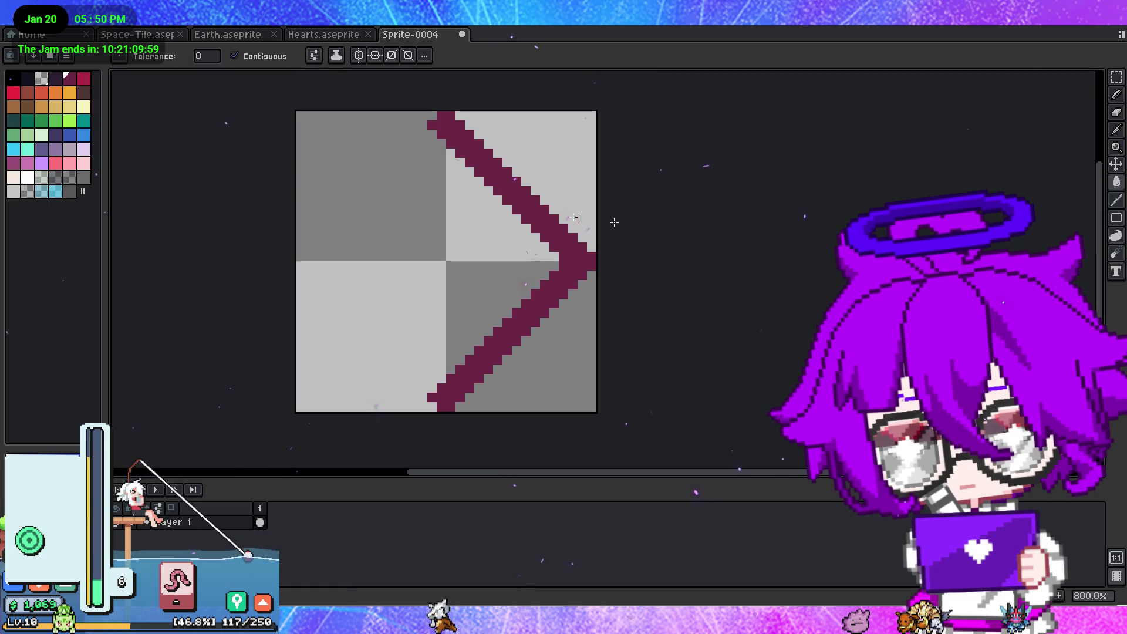
{"action": "left_click", "coordinate": [1117, 77]}
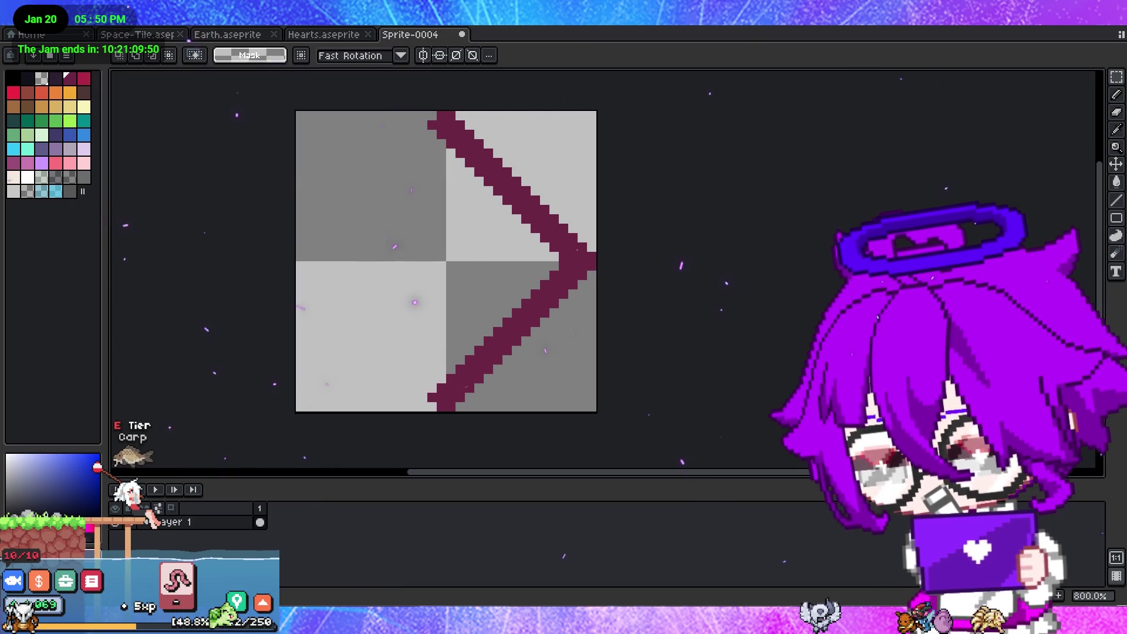
{"action": "left_click", "coordinate": [13, 581]}
{"action": "left_click", "coordinate": [135, 462]}
{"action": "left_click", "coordinate": [249, 455]}
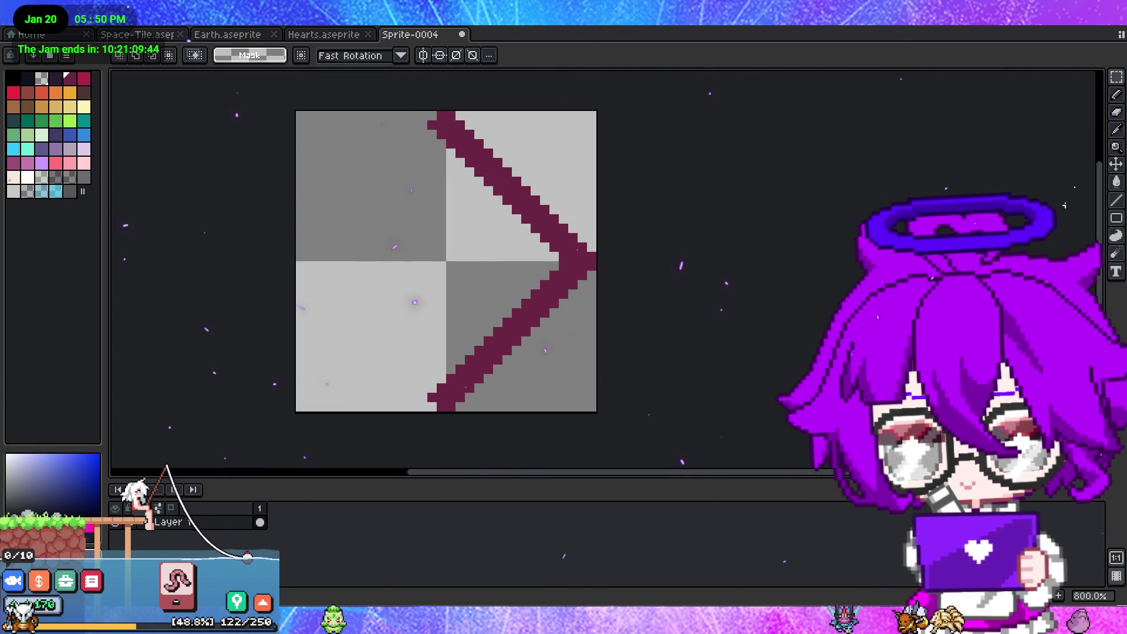
{"action": "left_click", "coordinate": [1114, 104]}
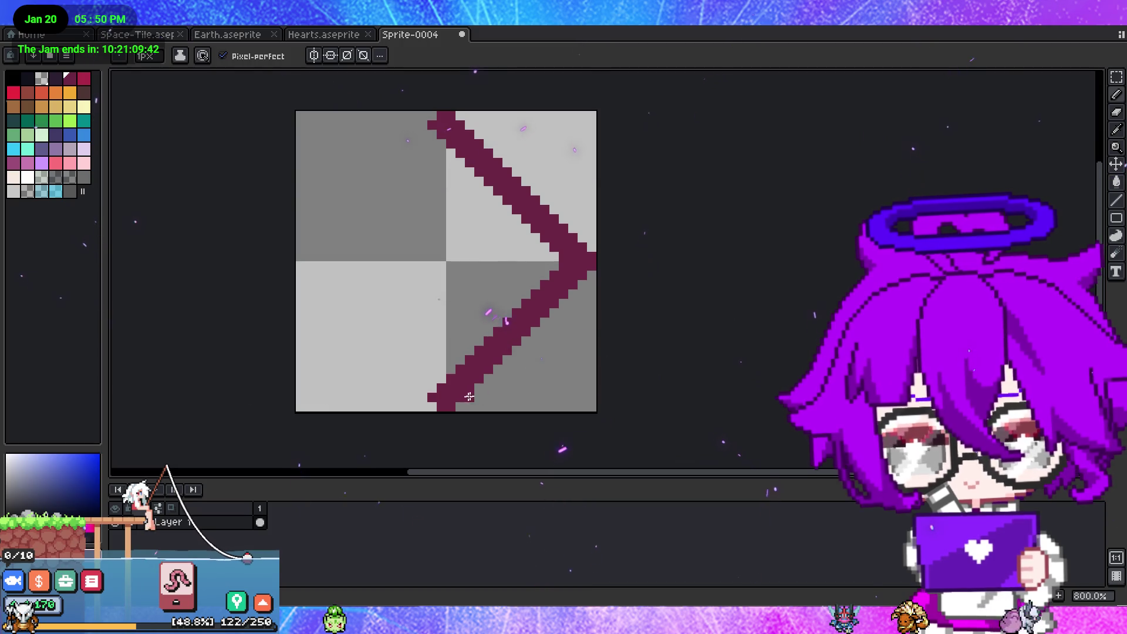
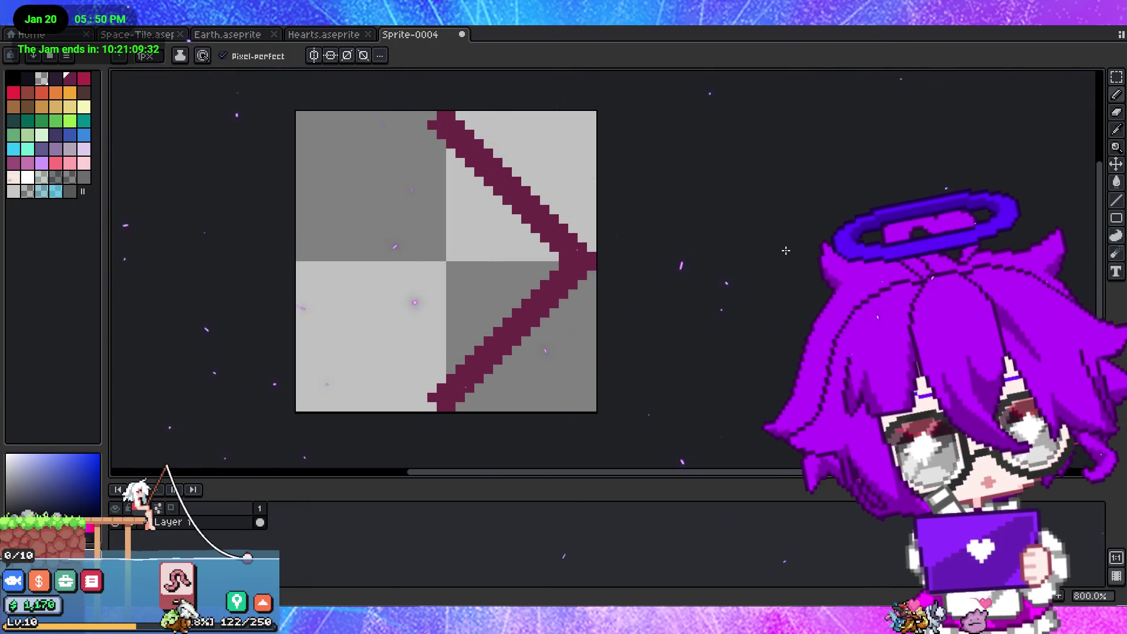
Duplicate the layer holding the maroon chevron
{"action": "left_click_drag", "start_coordinate": [789, 269], "coordinate": [796, 277]}
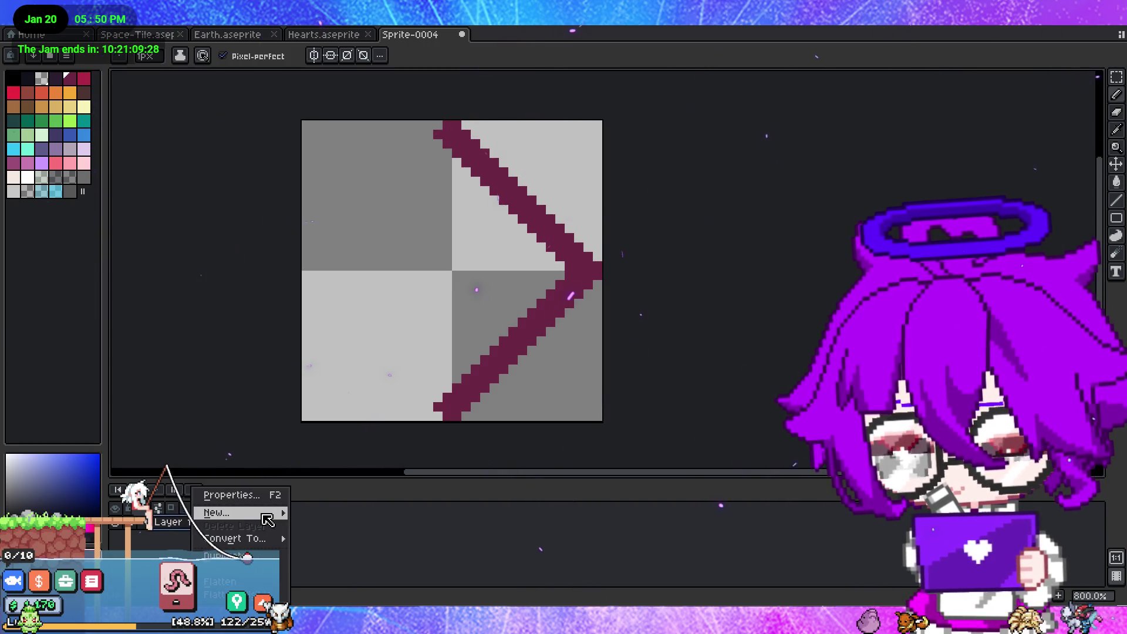
{"action": "mouse_move", "coordinate": [265, 517]}
{"action": "left_click", "coordinate": [250, 556]}
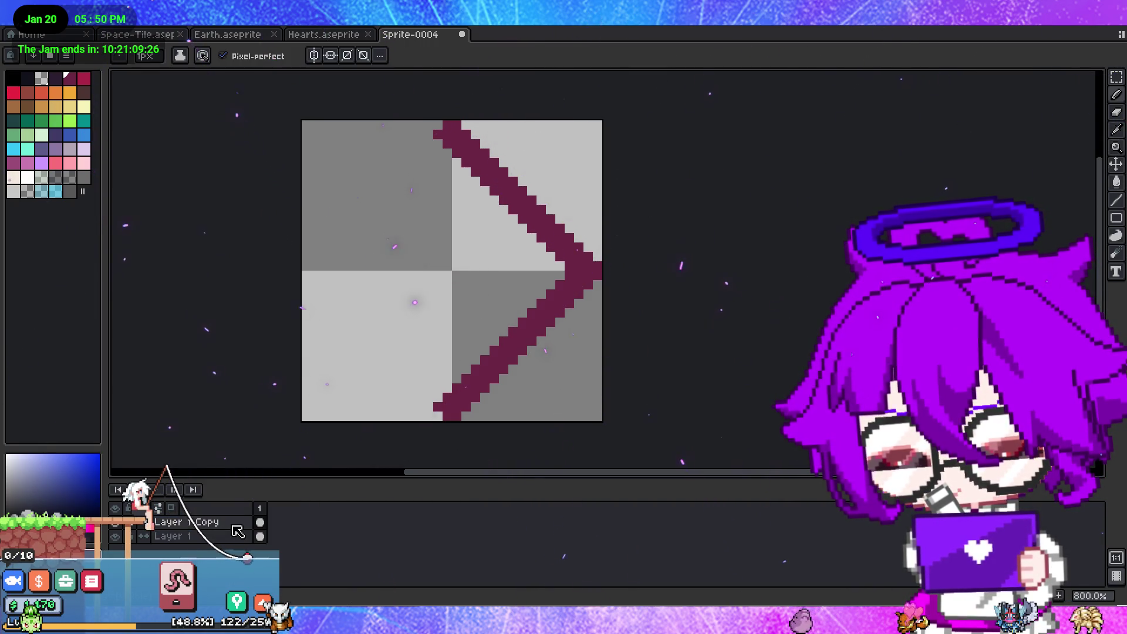
Rename Layer 1 to 'Background' and the duplicated layer to 'Border'
{"action": "double_click", "coordinate": [221, 537]}
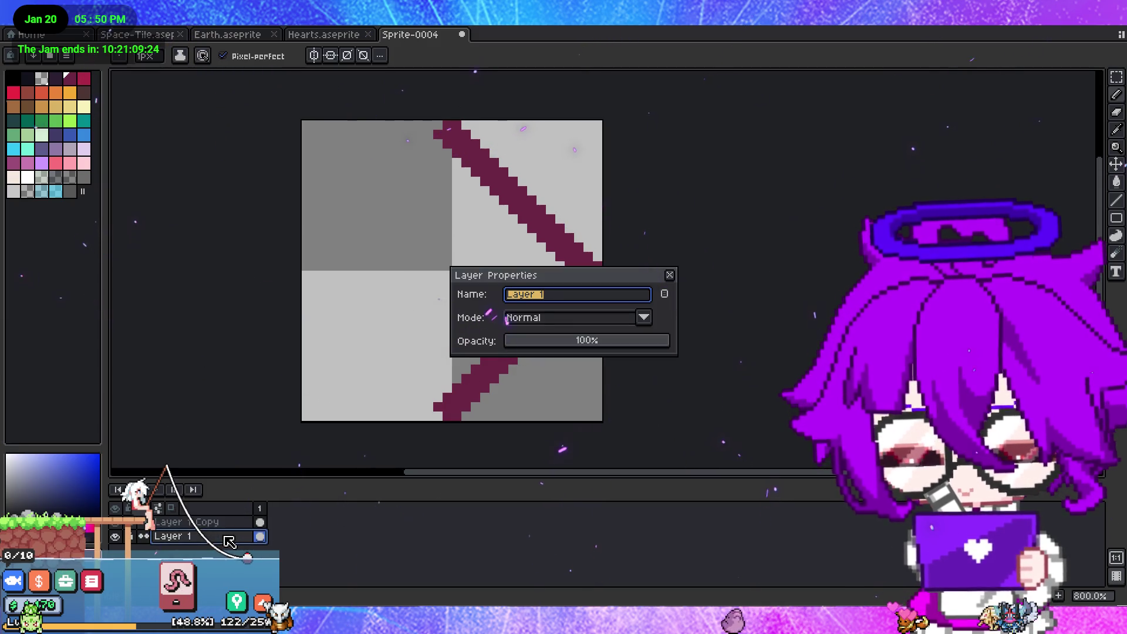
{"action": "key", "text": "Return"}
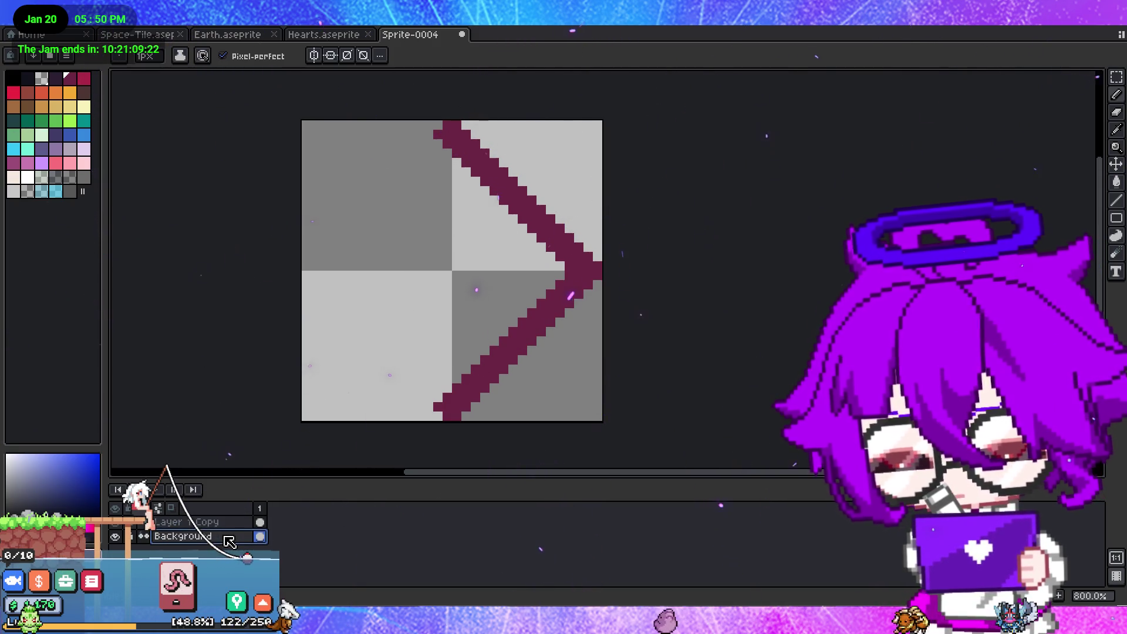
{"action": "double_click", "coordinate": [242, 528]}
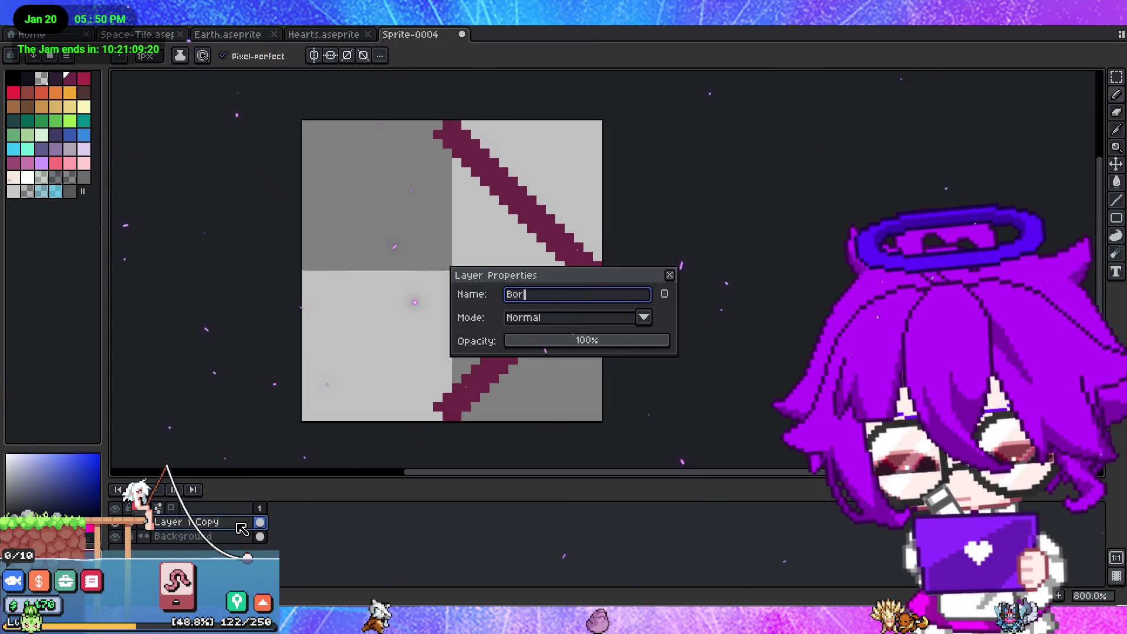
{"action": "key", "text": "Return"}
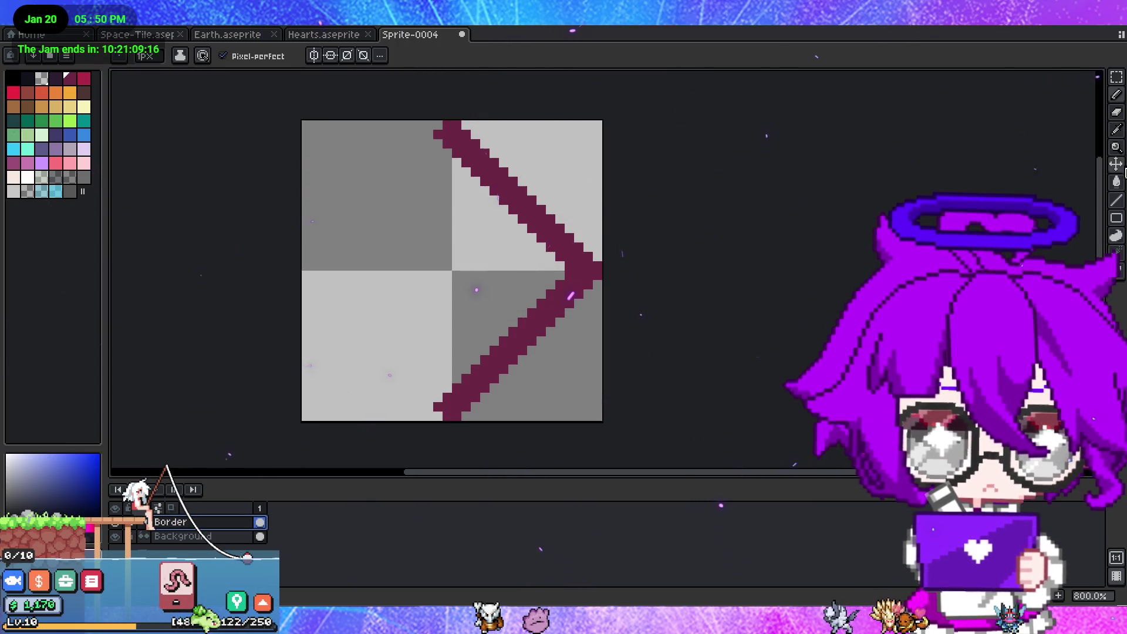
{"action": "left_click", "coordinate": [1120, 183]}
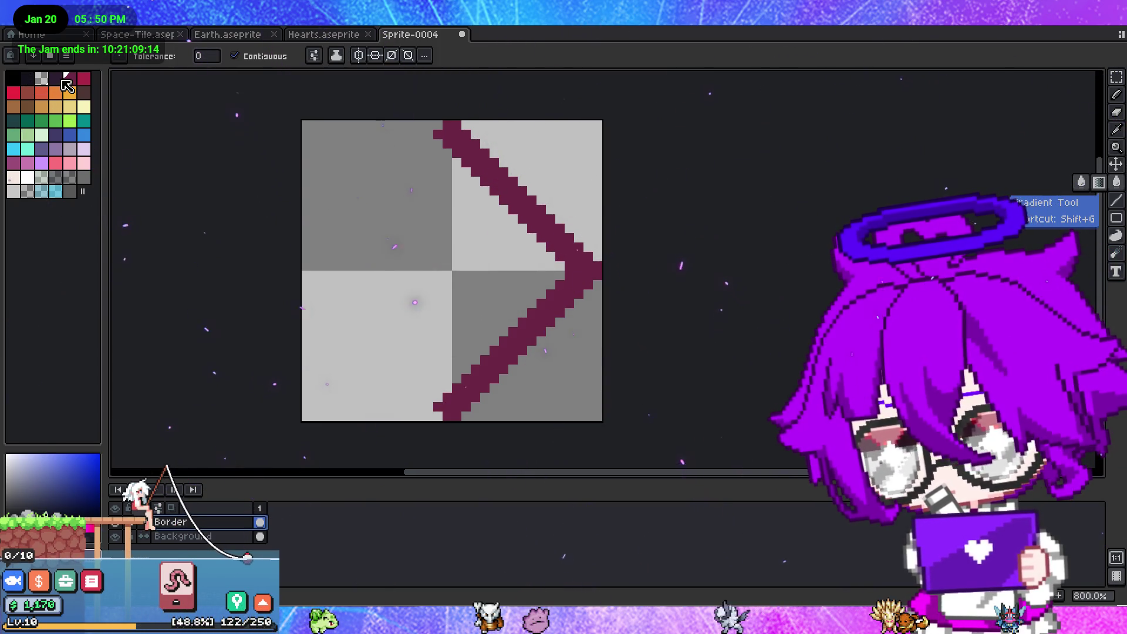
Fill the chevron stroke black and begin a maroon pixel line down its middle
{"action": "left_click", "coordinate": [18, 79]}
{"action": "left_click", "coordinate": [516, 202]}
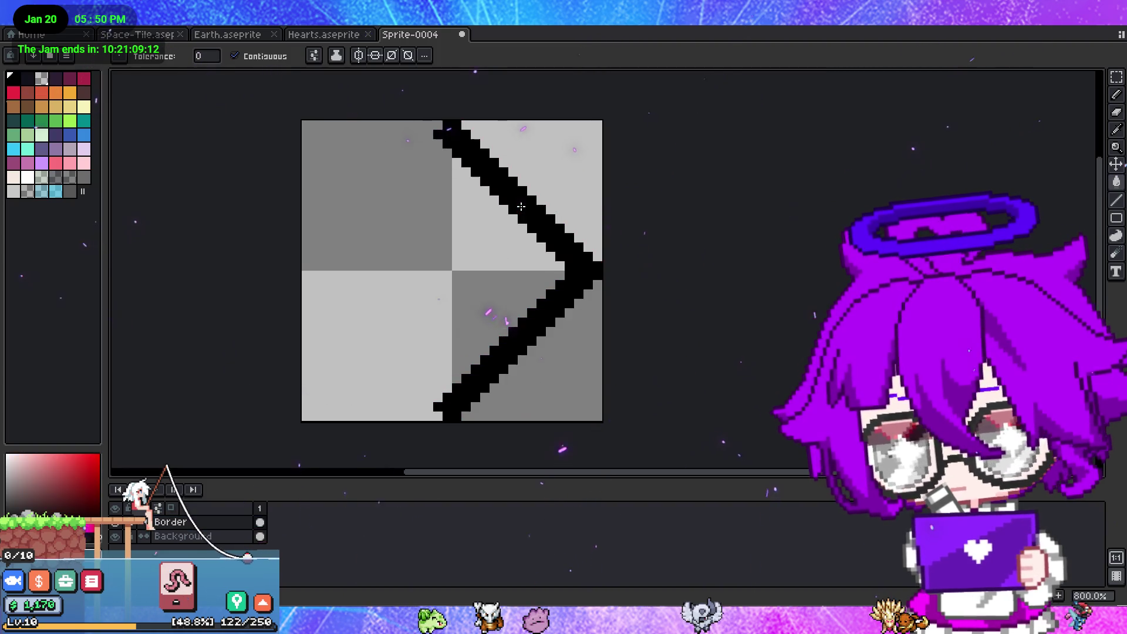
{"action": "left_click", "coordinate": [1121, 100]}
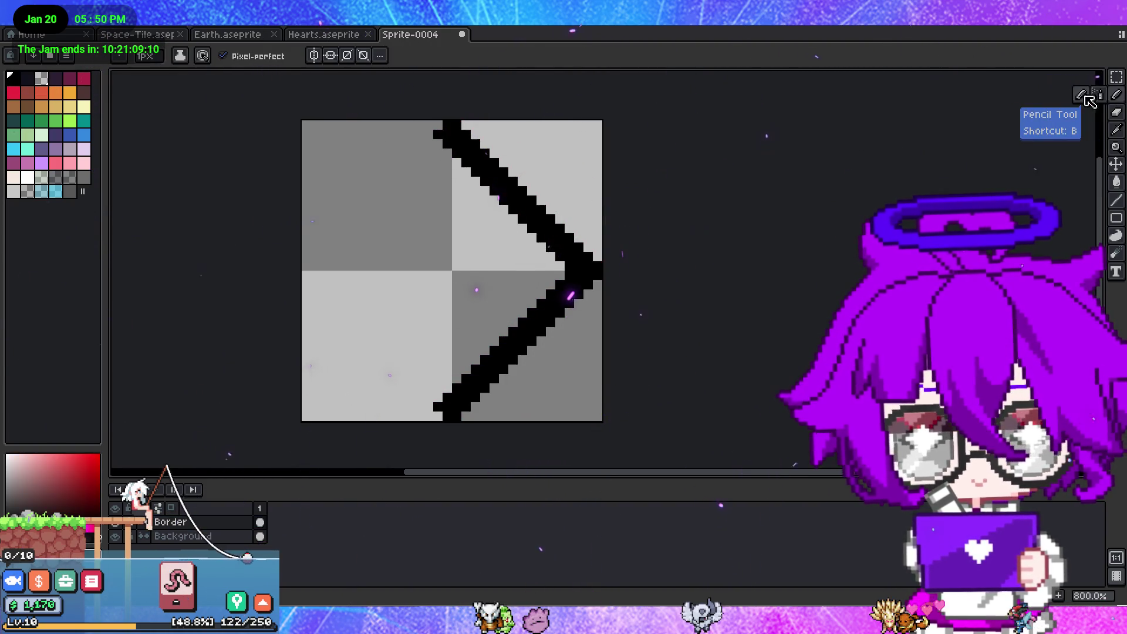
{"action": "scroll", "coordinate": [460, 137], "scroll_direction": "up", "scroll_amount": 2}
{"action": "left_click", "coordinate": [460, 128]}
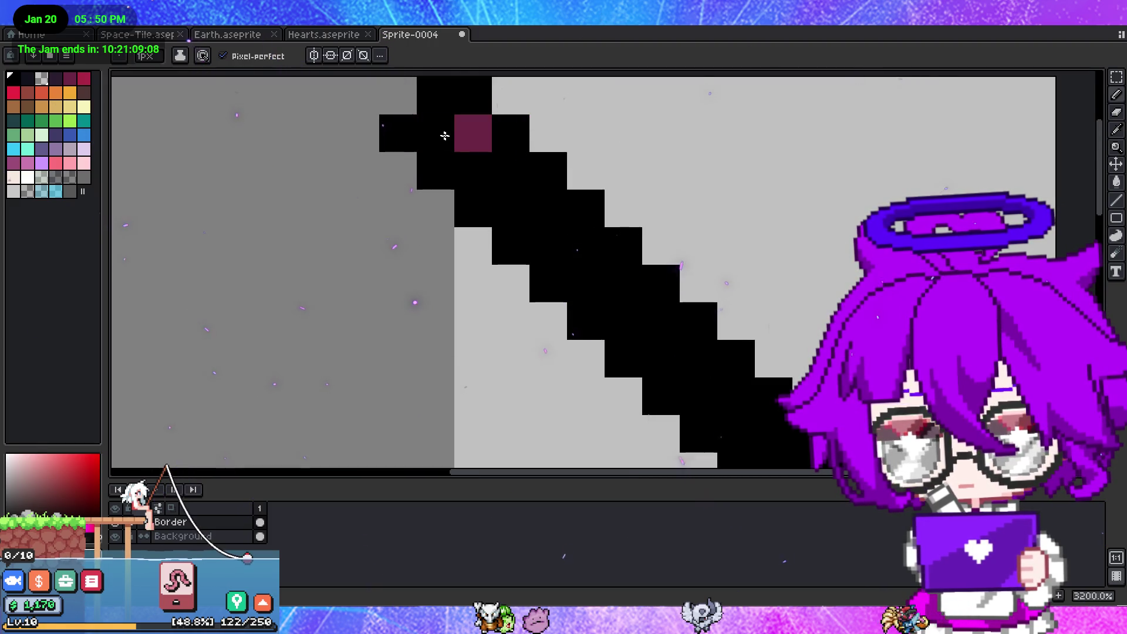
{"action": "mouse_move", "coordinate": [487, 185]}
{"action": "left_mouse_down"}
{"action": "mouse_move", "coordinate": [503, 171]}
{"action": "mouse_move", "coordinate": [516, 199]}
{"action": "mouse_move", "coordinate": [549, 208]}
{"action": "mouse_move", "coordinate": [628, 293]}
{"action": "mouse_move", "coordinate": [537, 151]}
{"action": "mouse_move", "coordinate": [578, 223]}
{"action": "mouse_move", "coordinate": [651, 285]}
{"action": "mouse_move", "coordinate": [553, 214]}
{"action": "mouse_move", "coordinate": [570, 220]}
{"action": "mouse_move", "coordinate": [544, 170]}
{"action": "mouse_move", "coordinate": [557, 170]}
{"action": "mouse_move", "coordinate": [558, 207]}
{"action": "mouse_move", "coordinate": [599, 219]}
{"action": "mouse_move", "coordinate": [626, 252]}
{"action": "mouse_move", "coordinate": [632, 282]}
{"action": "left_mouse_up"}
{"action": "mouse_move", "coordinate": [632, 282]}
{"action": "left_mouse_down"}
{"action": "mouse_move", "coordinate": [560, 230]}
{"action": "mouse_move", "coordinate": [598, 231]}
{"action": "mouse_move", "coordinate": [635, 268]}
{"action": "left_mouse_up"}
{"action": "key", "text": "v"}
{"action": "key", "text": "b"}
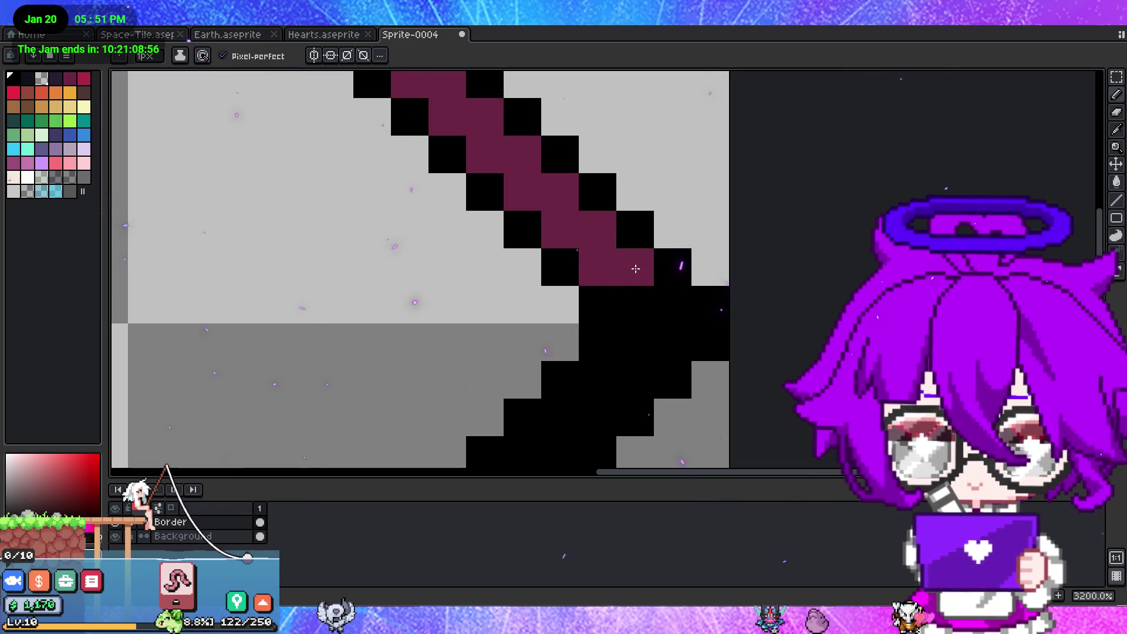
Finish the maroon centre line along the upper arm, tip and lower arm
{"action": "mouse_move", "coordinate": [646, 317]}
{"action": "left_mouse_down"}
{"action": "mouse_move", "coordinate": [674, 302]}
{"action": "mouse_move", "coordinate": [649, 357]}
{"action": "mouse_move", "coordinate": [692, 151]}
{"action": "left_mouse_up"}
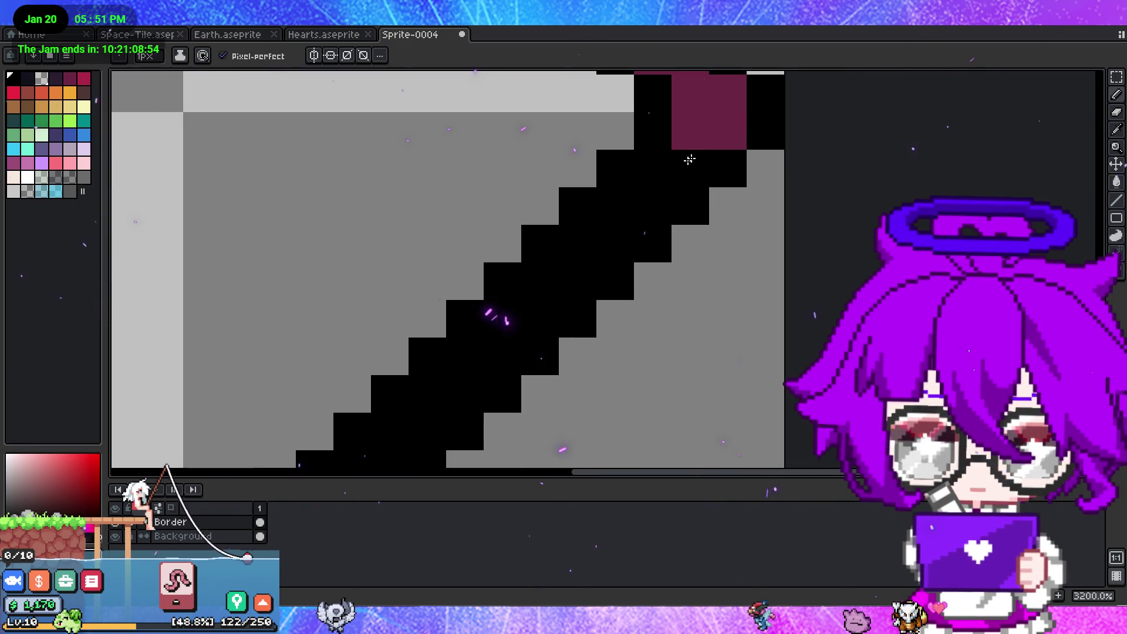
{"action": "left_click", "coordinate": [690, 169]}
{"action": "mouse_move", "coordinate": [634, 199]}
{"action": "left_mouse_down"}
{"action": "mouse_move", "coordinate": [652, 181]}
{"action": "mouse_move", "coordinate": [470, 358]}
{"action": "left_mouse_up"}
{"action": "mouse_move", "coordinate": [634, 172]}
{"action": "left_mouse_down"}
{"action": "mouse_move", "coordinate": [611, 176]}
{"action": "mouse_move", "coordinate": [485, 315]}
{"action": "mouse_move", "coordinate": [589, 207]}
{"action": "left_mouse_up"}
{"action": "mouse_move", "coordinate": [522, 241]}
{"action": "left_mouse_down"}
{"action": "mouse_move", "coordinate": [478, 287]}
{"action": "mouse_move", "coordinate": [485, 316]}
{"action": "mouse_move", "coordinate": [532, 228]}
{"action": "left_mouse_up"}
{"action": "left_click", "coordinate": [532, 228]}
{"action": "left_click_drag", "start_coordinate": [473, 307], "coordinate": [440, 319]}
{"action": "left_click", "coordinate": [410, 343]}
{"action": "left_click_drag", "start_coordinate": [486, 281], "coordinate": [536, 252]}
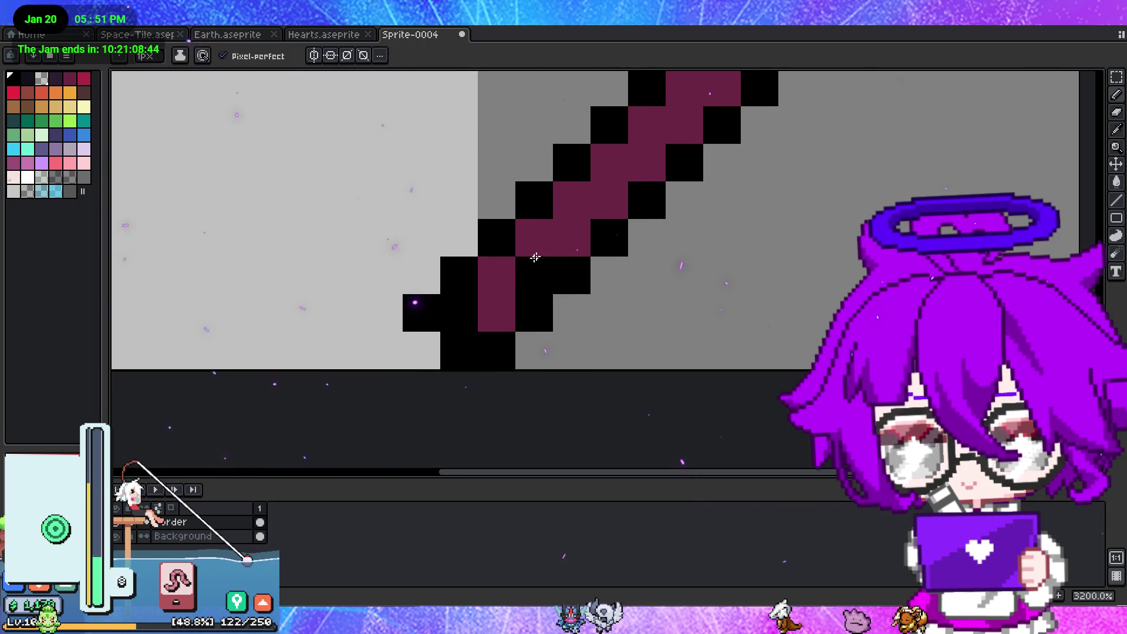
{"action": "scroll", "coordinate": [483, 302], "scroll_direction": "down", "scroll_amount": 5}
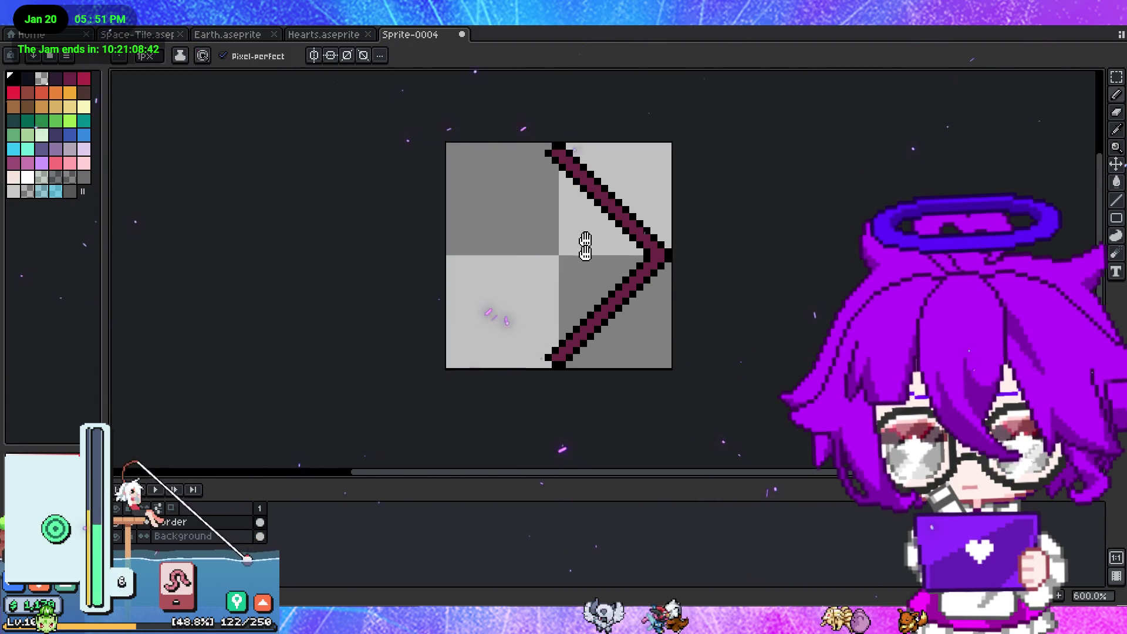
{"action": "scroll", "coordinate": [669, 214], "scroll_direction": "up", "scroll_amount": 1}
{"action": "left_click_drag", "start_coordinate": [563, 272], "coordinate": [576, 221]}
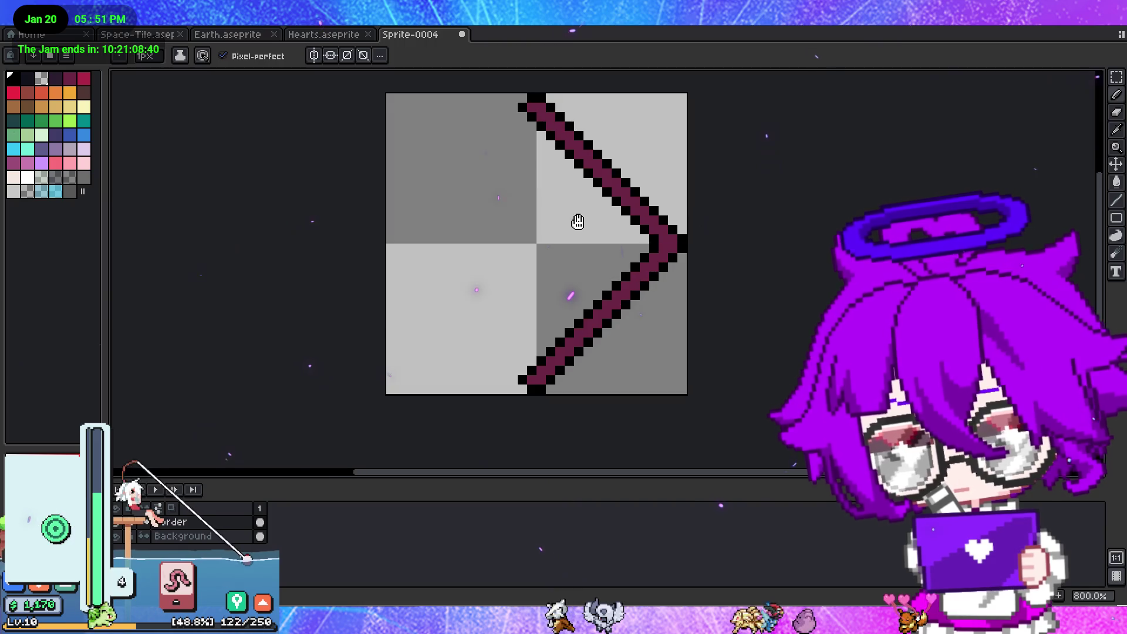
Fill the maroon centre line red and lasso-select the chevron area
{"action": "left_click", "coordinate": [12, 92]}
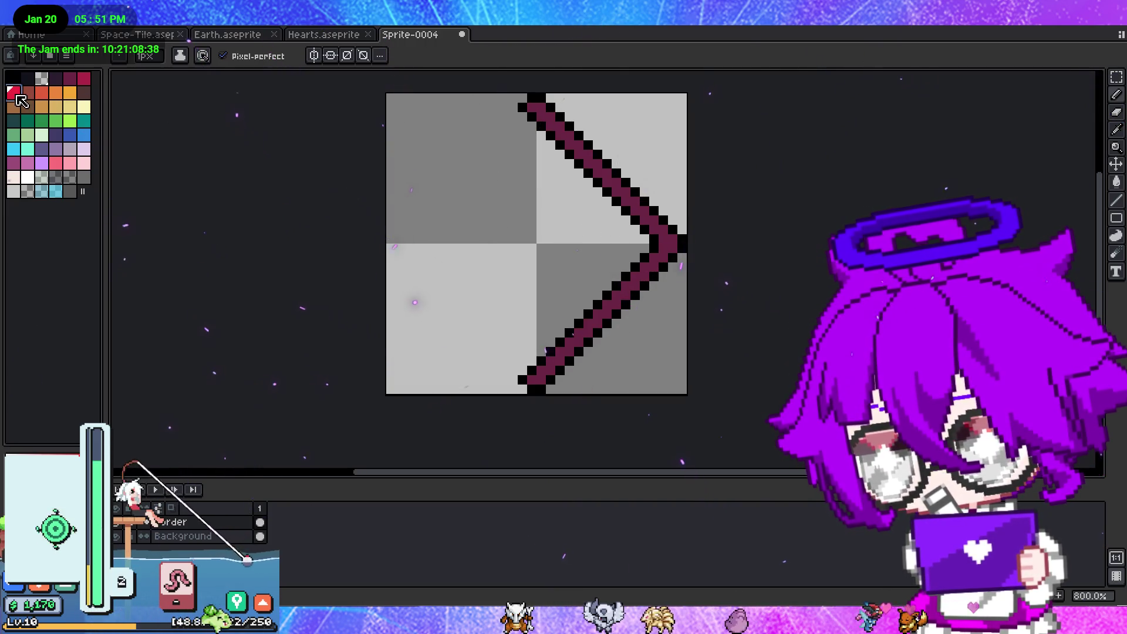
{"action": "key", "text": "g"}
{"action": "left_click", "coordinate": [636, 206]}
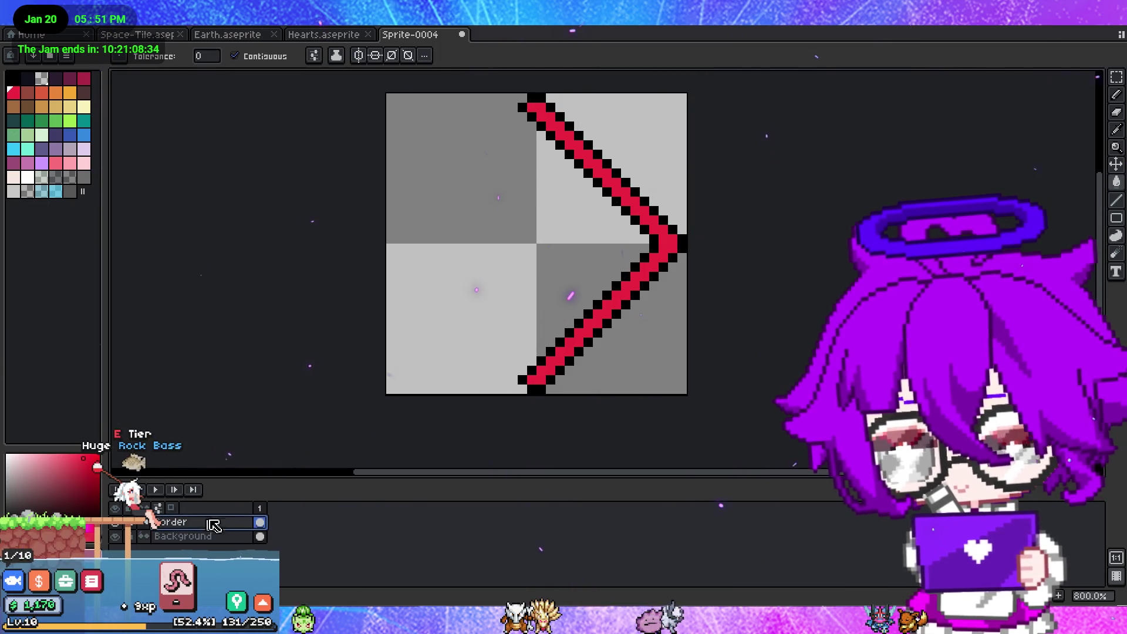
{"action": "key", "text": "q"}
{"action": "mouse_move", "coordinate": [522, 95]}
{"action": "left_mouse_down"}
{"action": "mouse_move", "coordinate": [659, 244]}
{"action": "mouse_move", "coordinate": [691, 394]}
{"action": "left_mouse_up"}
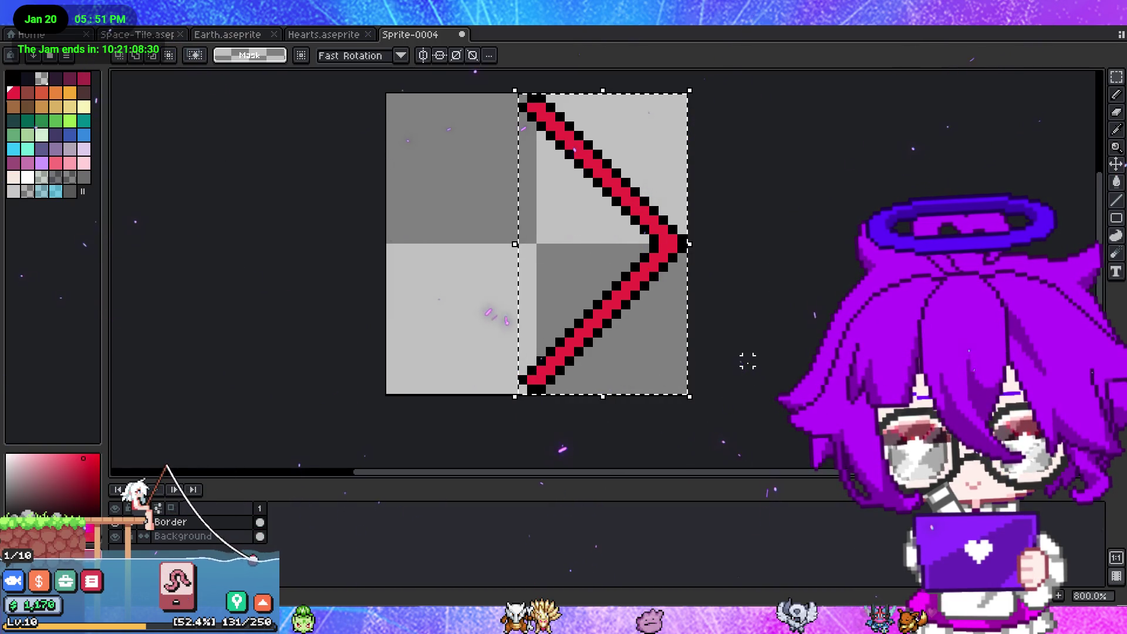
Try recolouring the black outline maroon, then undo it to keep the outline black
{"action": "left_click", "coordinate": [69, 77]}
{"action": "scroll", "coordinate": [686, 188], "scroll_direction": "up", "scroll_amount": 1}
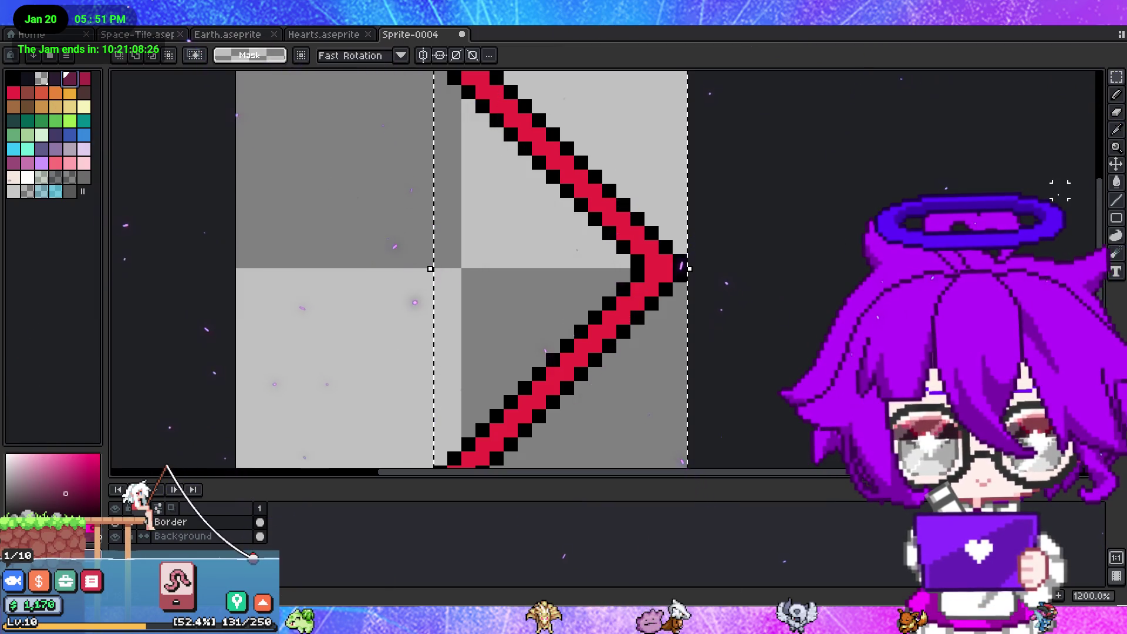
{"action": "scroll", "coordinate": [636, 319], "scroll_direction": "down", "scroll_amount": 3}
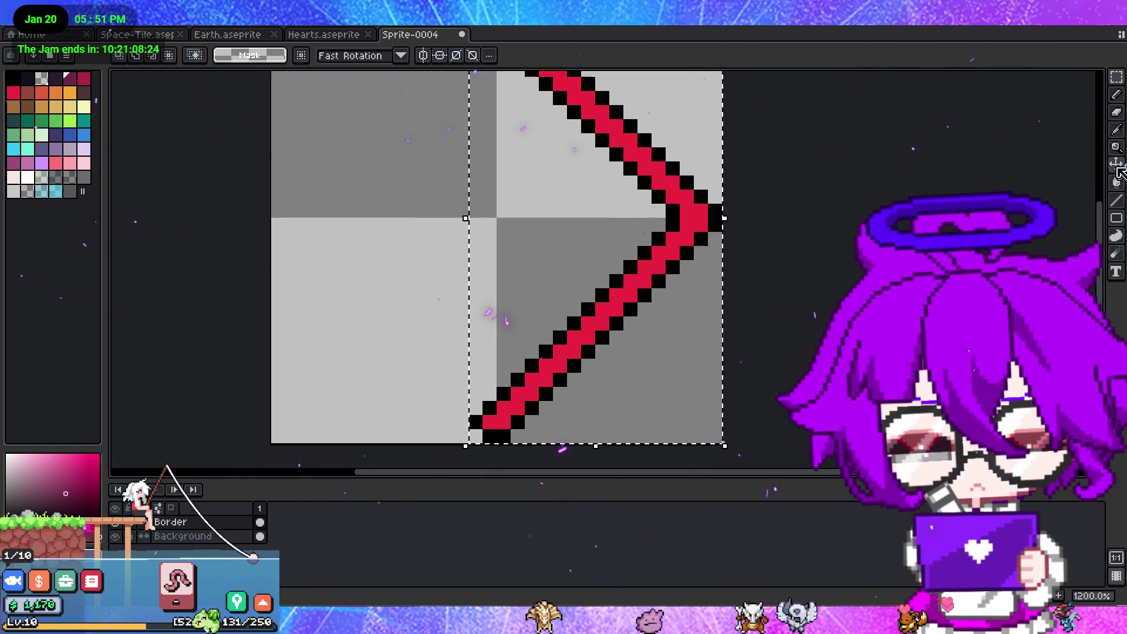
{"action": "key", "text": "b"}
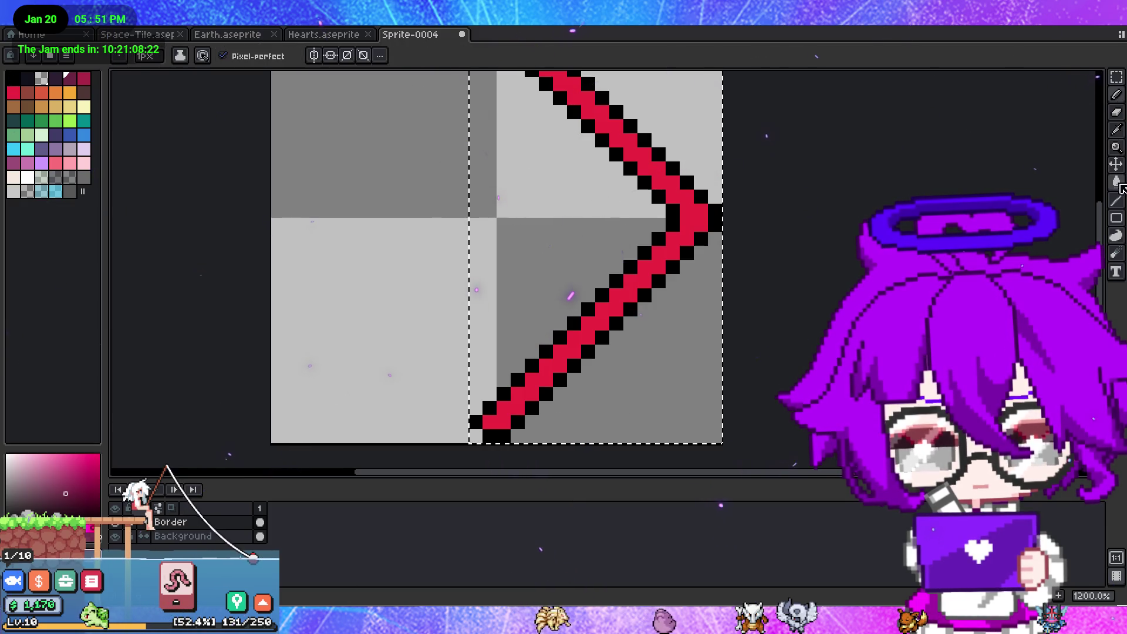
{"action": "left_click", "coordinate": [1116, 182]}
{"action": "left_click", "coordinate": [672, 172]}
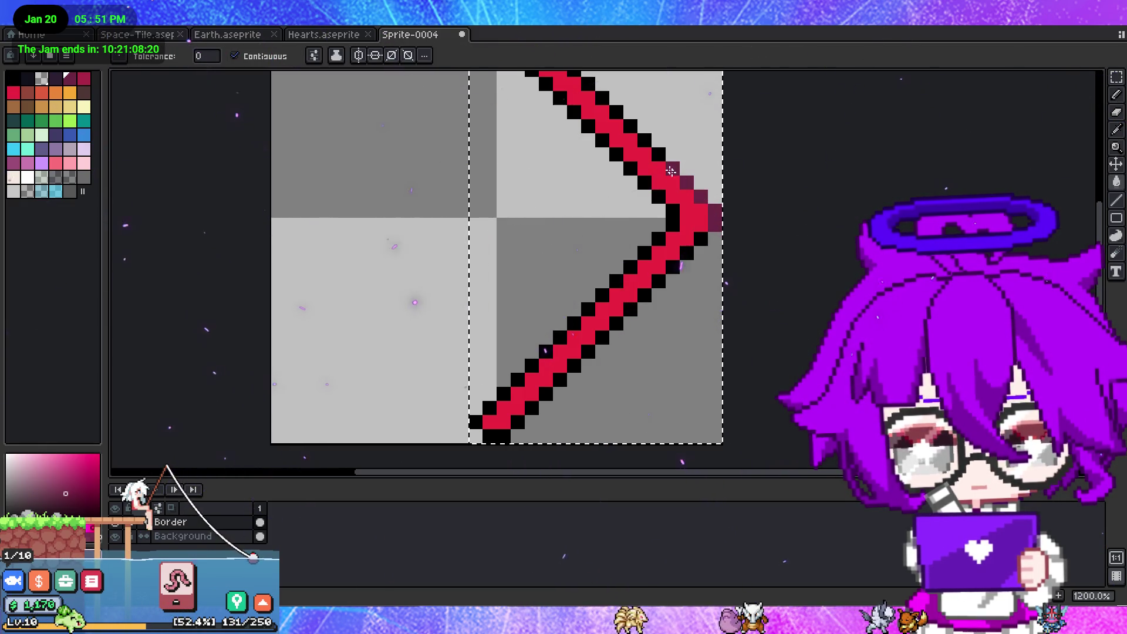
{"action": "key", "text": "ctrl+z"}
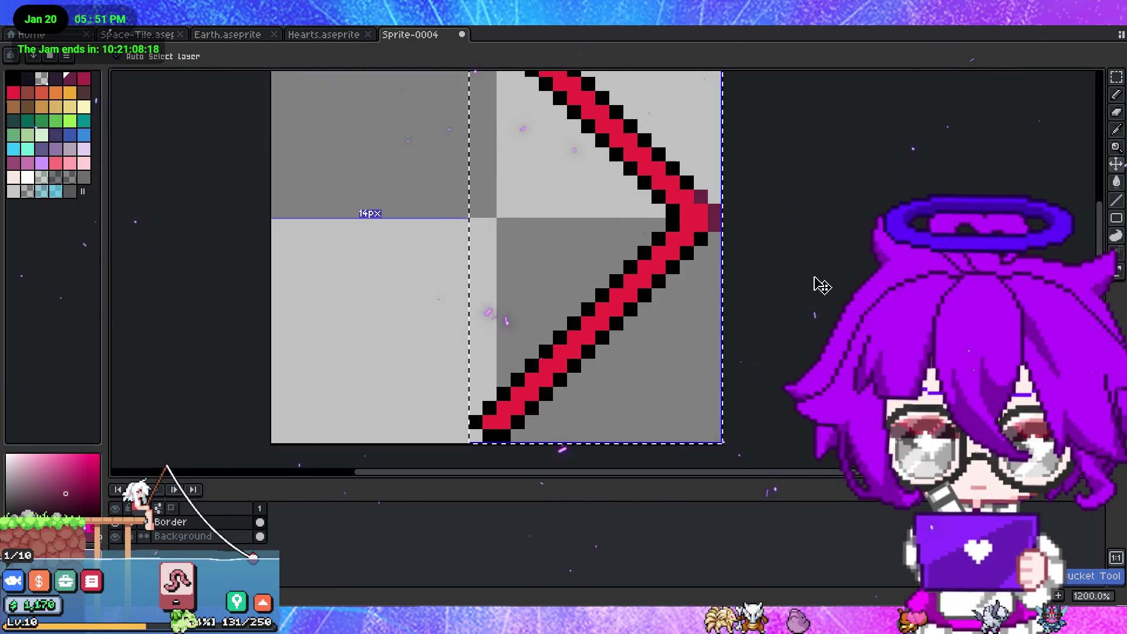
{"action": "key", "text": "ctrl+z"}
{"action": "scroll", "coordinate": [671, 294], "scroll_direction": "down", "scroll_amount": 3}
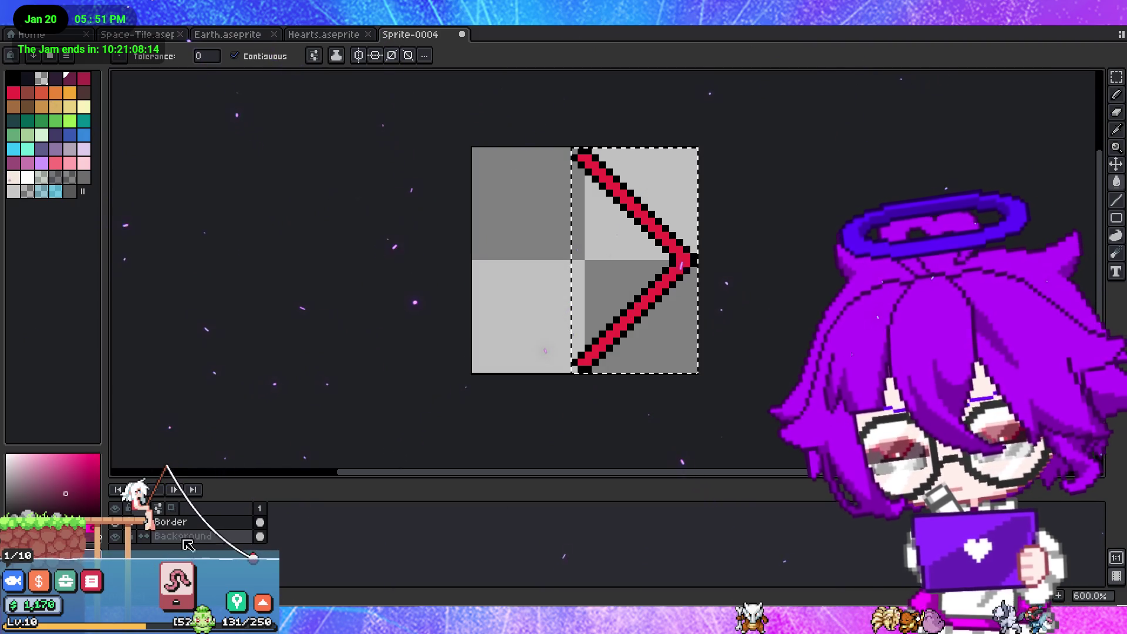
{"action": "left_click", "coordinate": [210, 534], "text": "ctrl"}
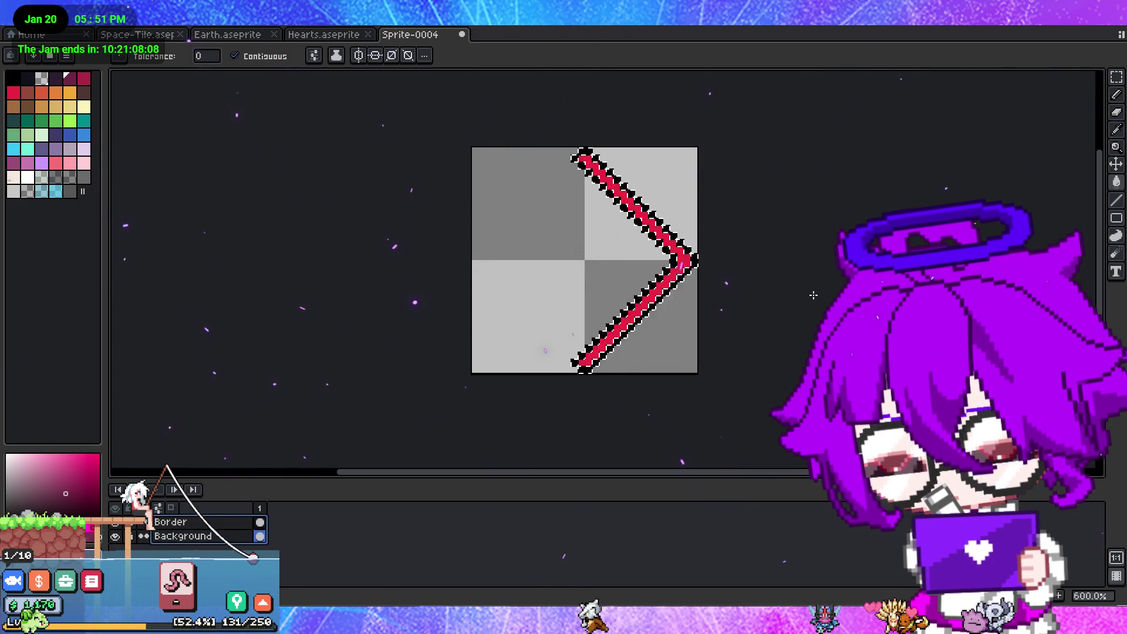
On the Background layer, move the red chevron selection into the left half
{"action": "left_click", "coordinate": [1116, 76]}
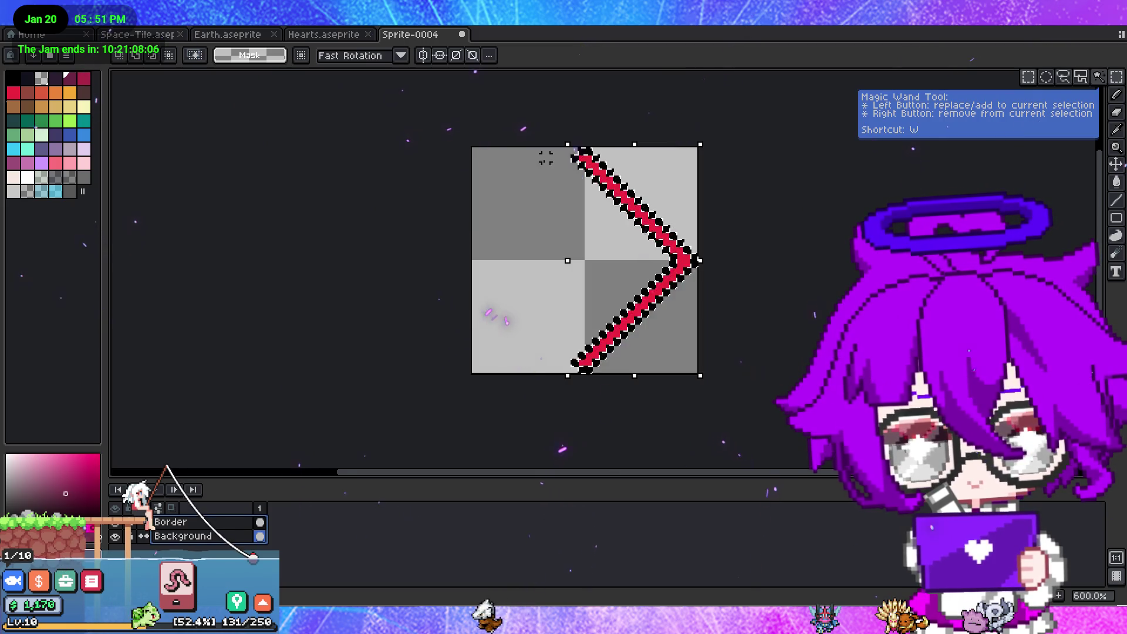
{"action": "left_click", "coordinate": [622, 241]}
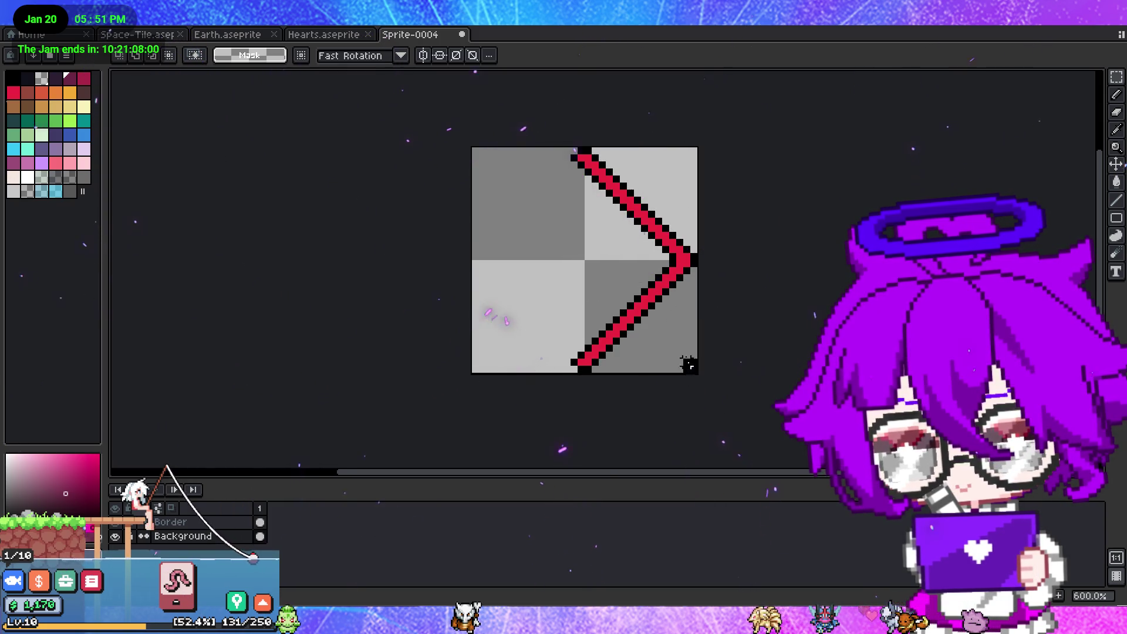
{"action": "left_click_drag", "start_coordinate": [569, 145], "coordinate": [699, 373]}
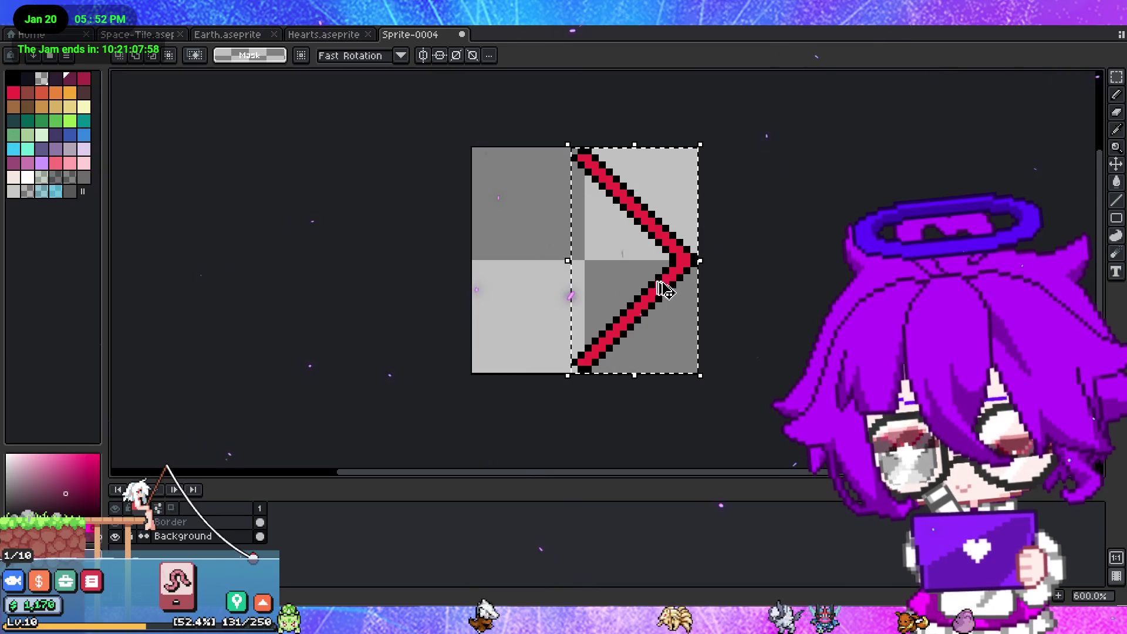
{"action": "mouse_move", "coordinate": [669, 290]}
{"action": "left_mouse_down"}
{"action": "mouse_move", "coordinate": [654, 307]}
{"action": "mouse_move", "coordinate": [585, 298]}
{"action": "left_mouse_up"}
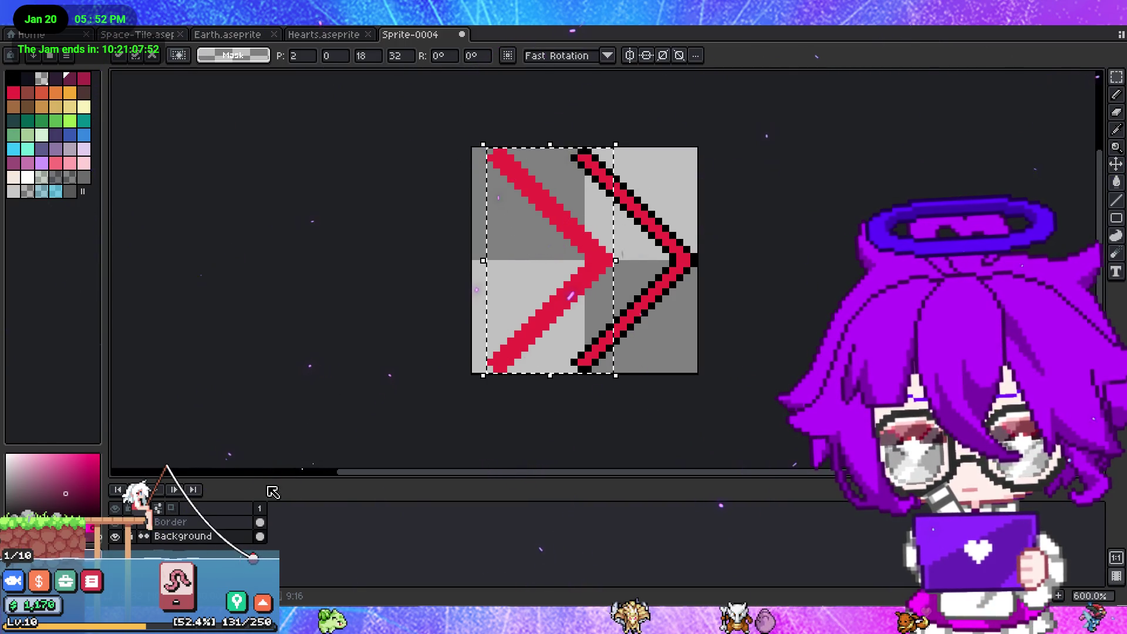
On the Border layer, shift the chevron outline left onto the red one and commit
{"action": "left_click", "coordinate": [214, 522]}
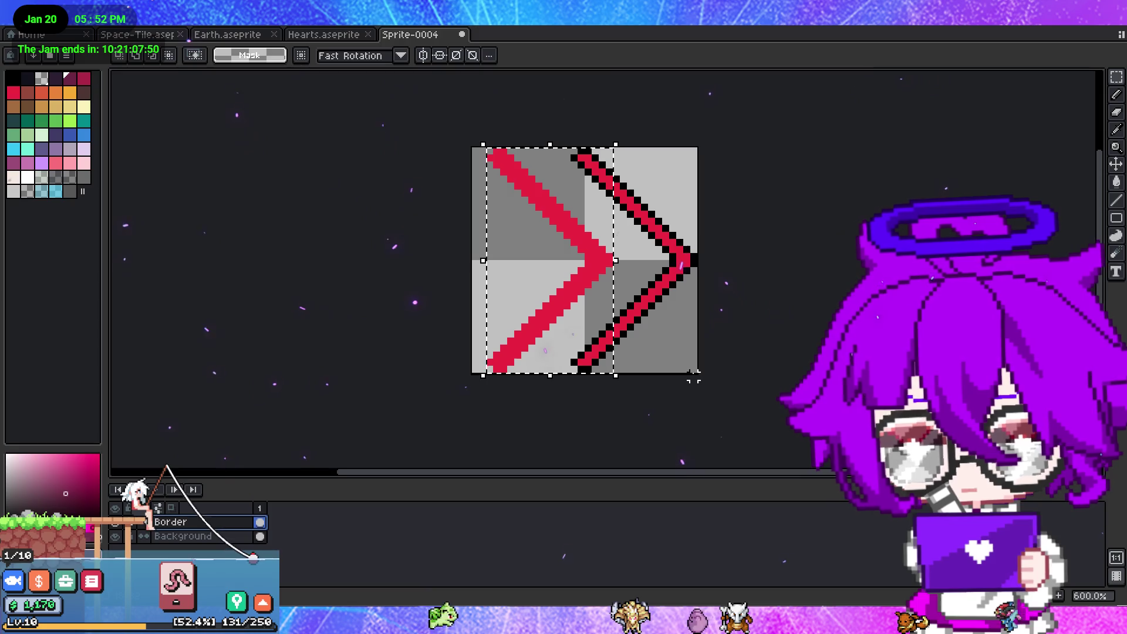
{"action": "left_click_drag", "start_coordinate": [699, 374], "coordinate": [568, 144]}
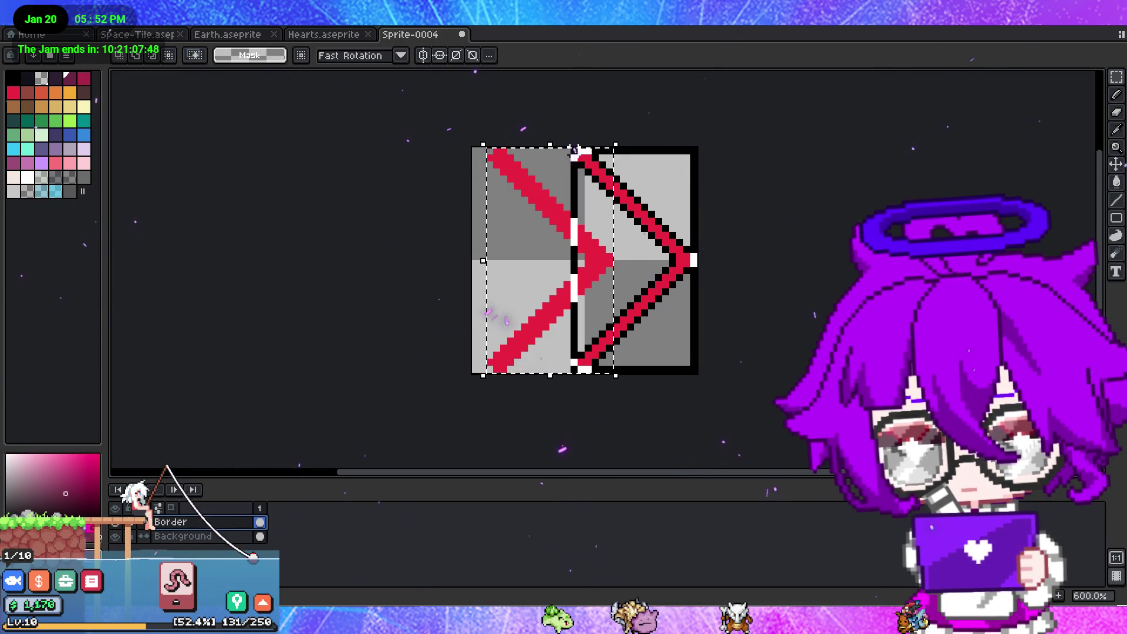
{"action": "left_click_drag", "start_coordinate": [646, 255], "coordinate": [586, 265]}
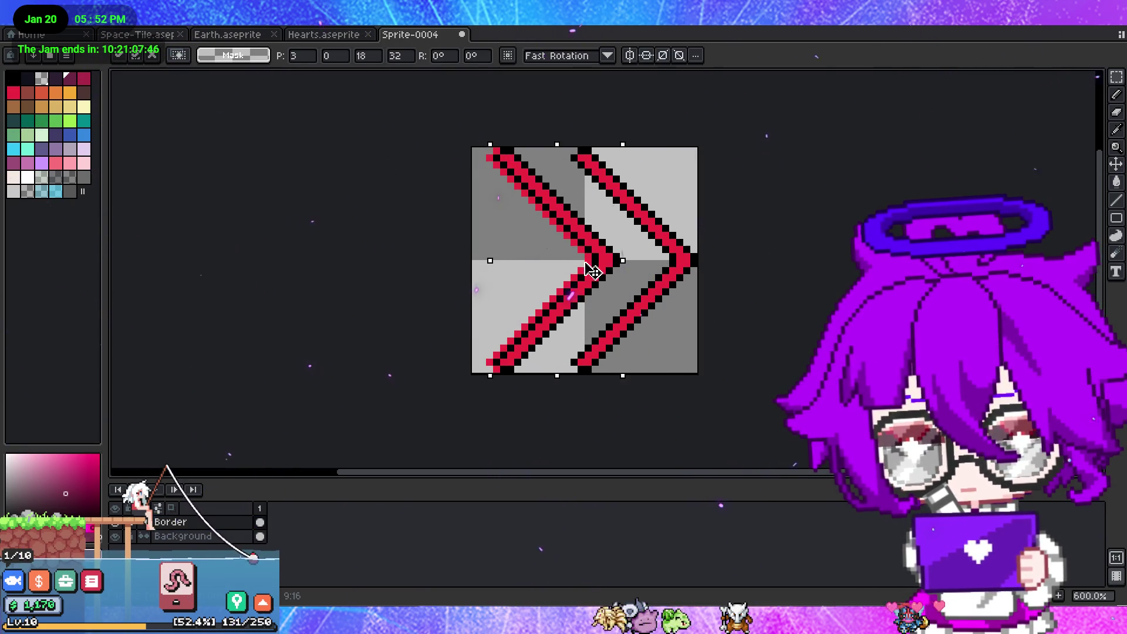
{"action": "key", "text": "ctrl+d"}
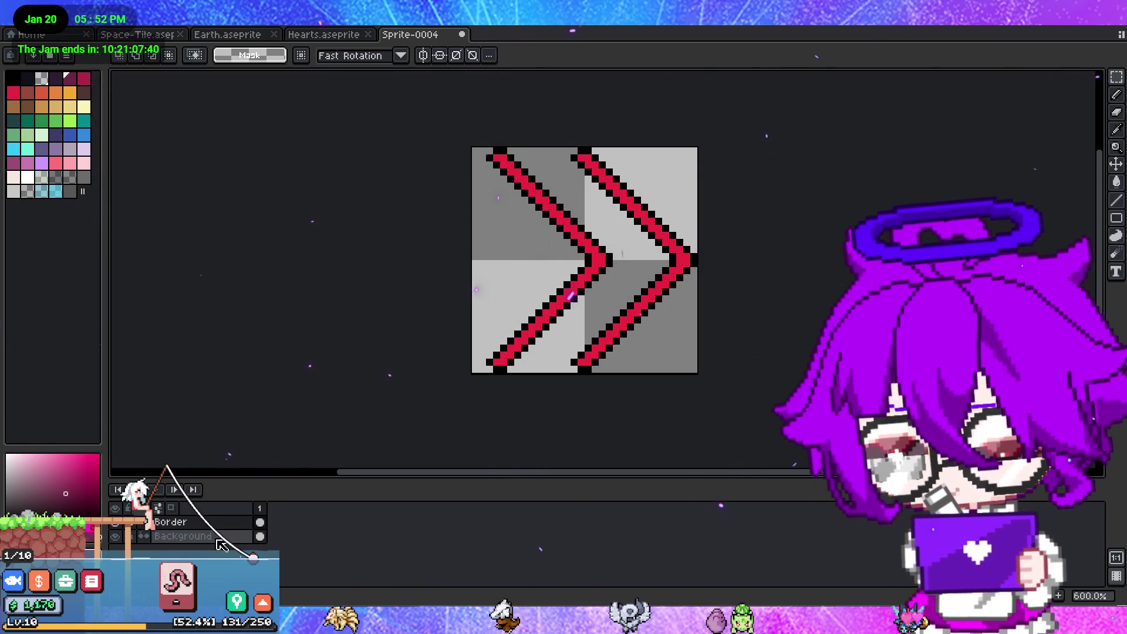
Rename the layer 'Background-Red' and duplicate it as 'Background-Green'
{"action": "double_click", "coordinate": [216, 537]}
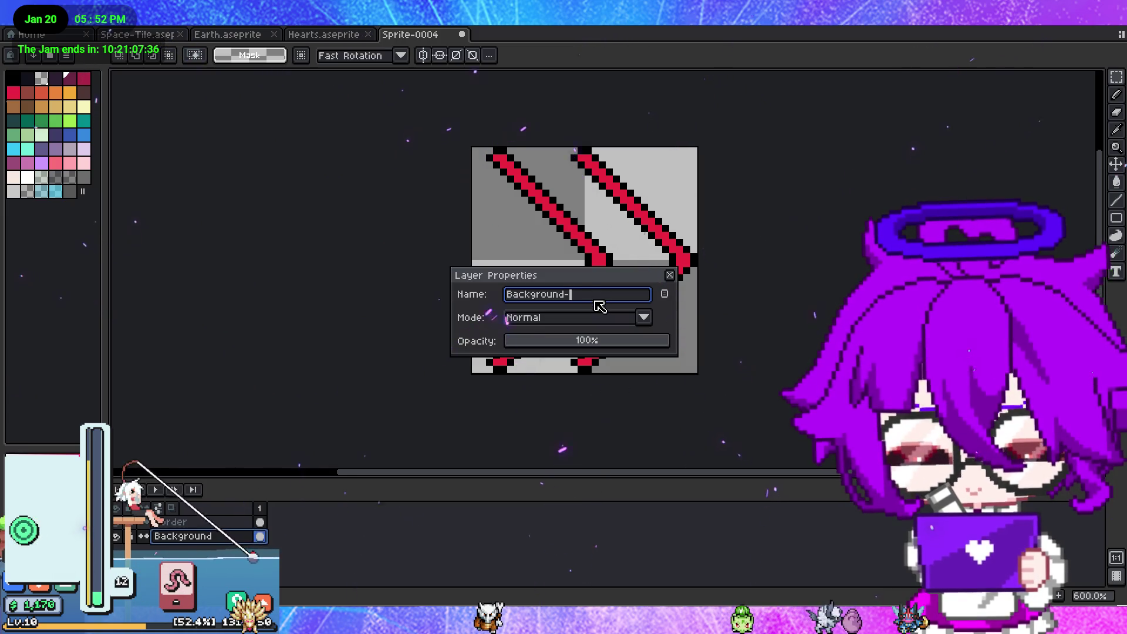
{"action": "key", "text": "Return"}
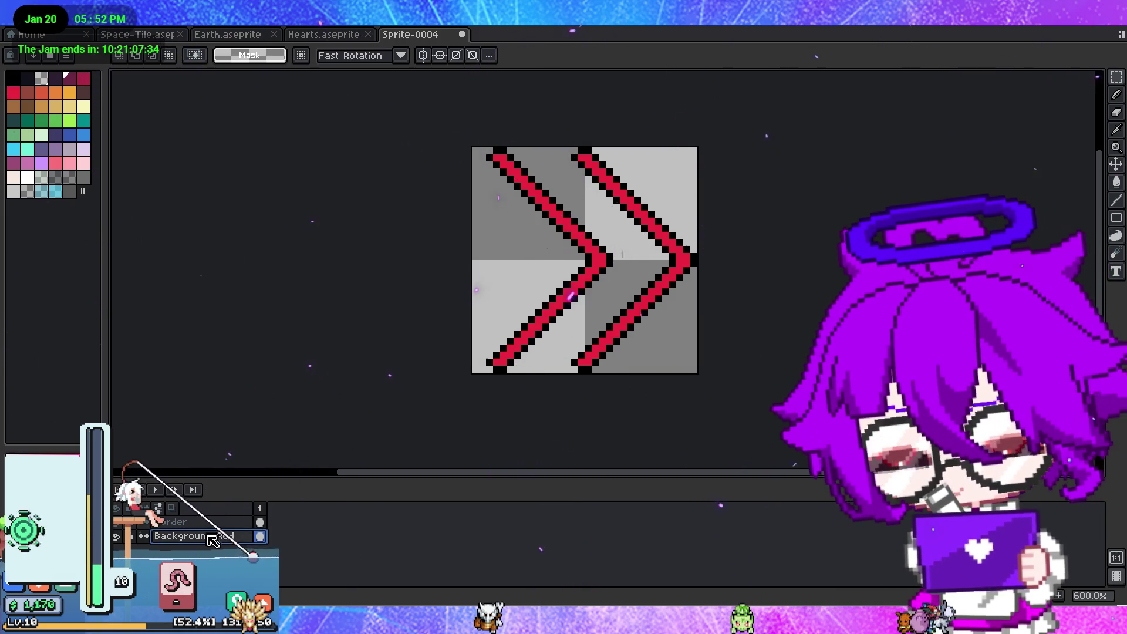
{"action": "right_click", "coordinate": [212, 535]}
{"action": "left_click", "coordinate": [235, 519]}
{"action": "double_click", "coordinate": [240, 536]}
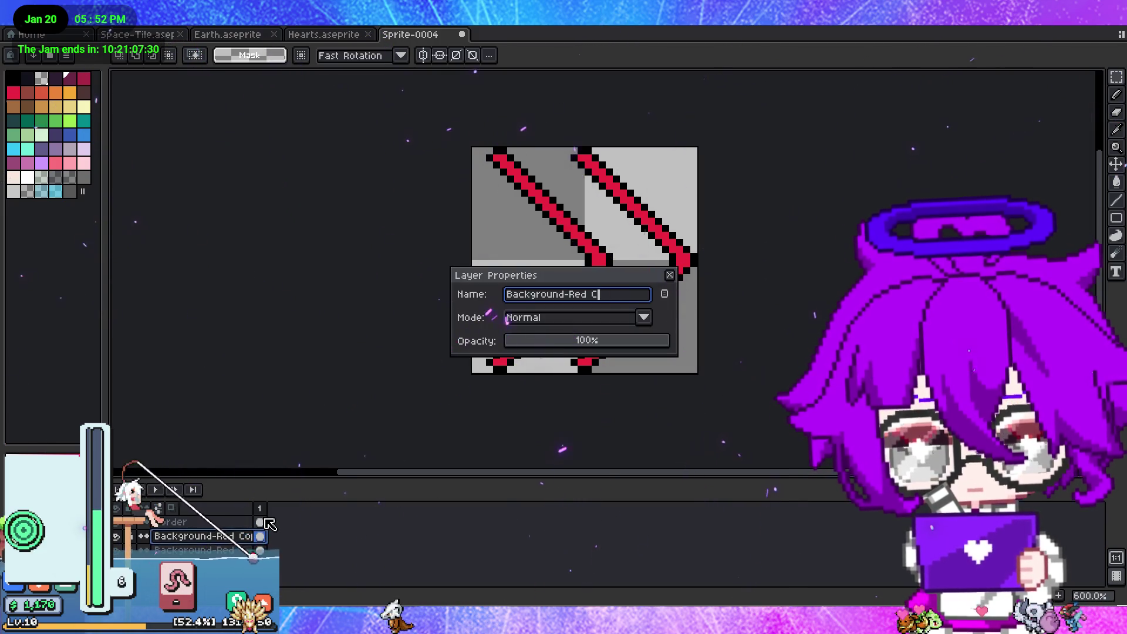
{"action": "type", "text": "en"}
{"action": "key", "text": "Return"}
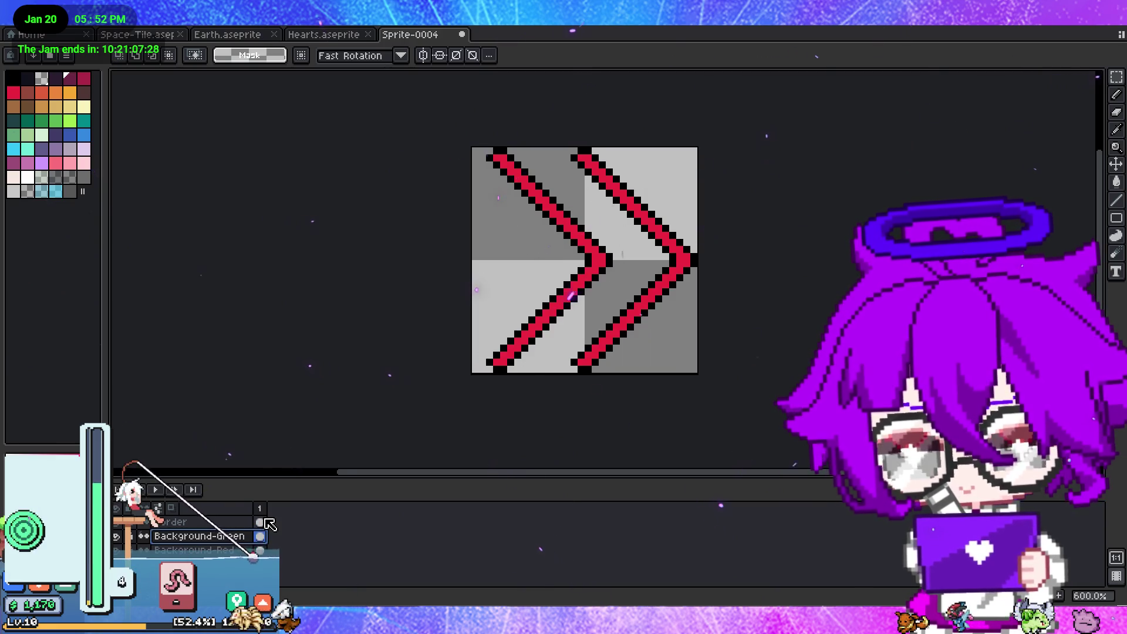
Fill both chevron lines green on Background-Green, then hide that layer
{"action": "left_click", "coordinate": [57, 109]}
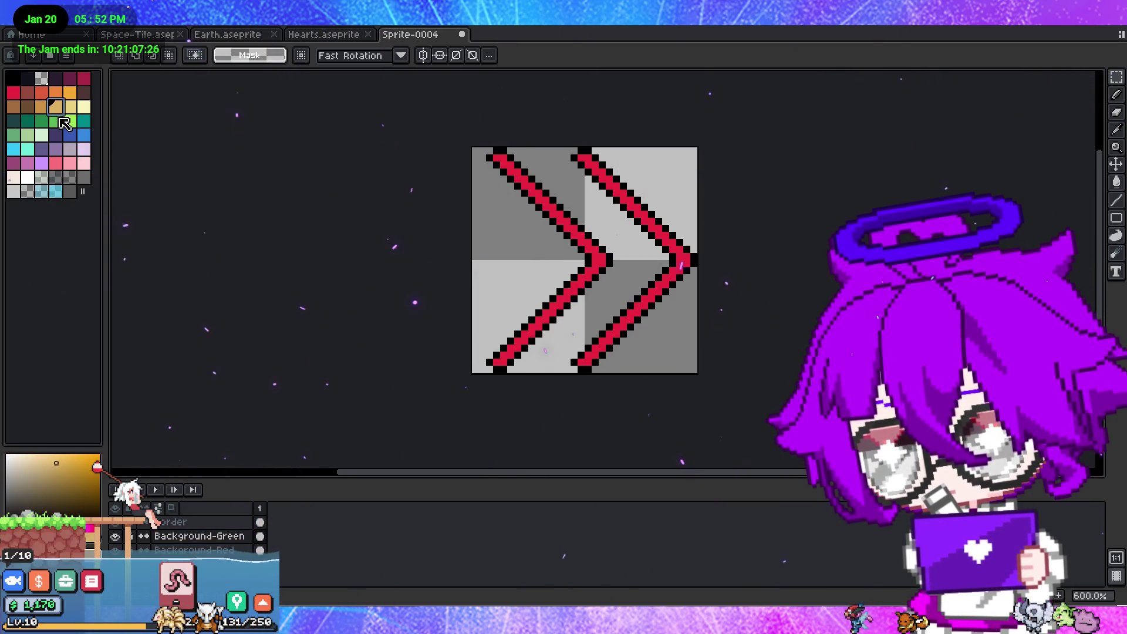
{"action": "left_click", "coordinate": [1116, 182]}
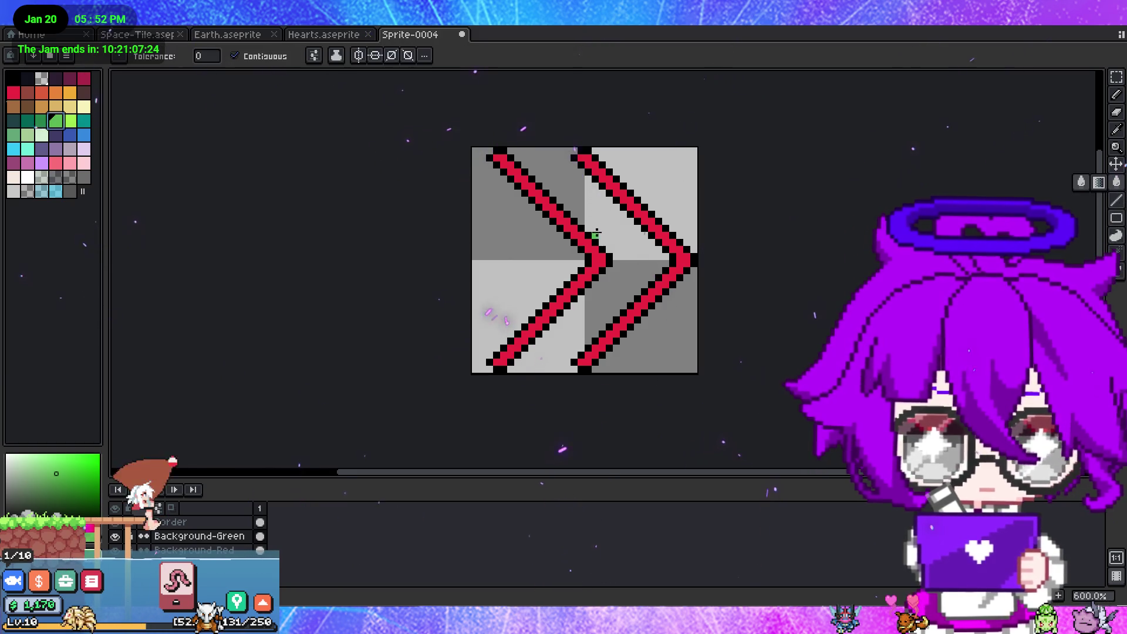
{"action": "left_click", "coordinate": [594, 242]}
{"action": "left_click", "coordinate": [687, 256]}
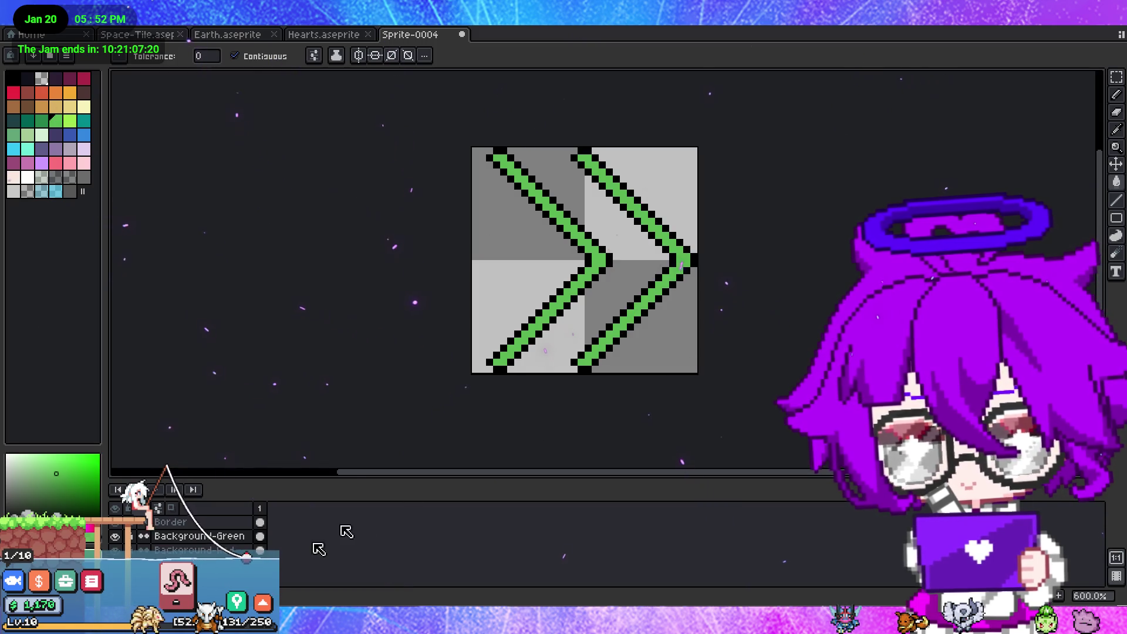
{"action": "left_click", "coordinate": [115, 537]}
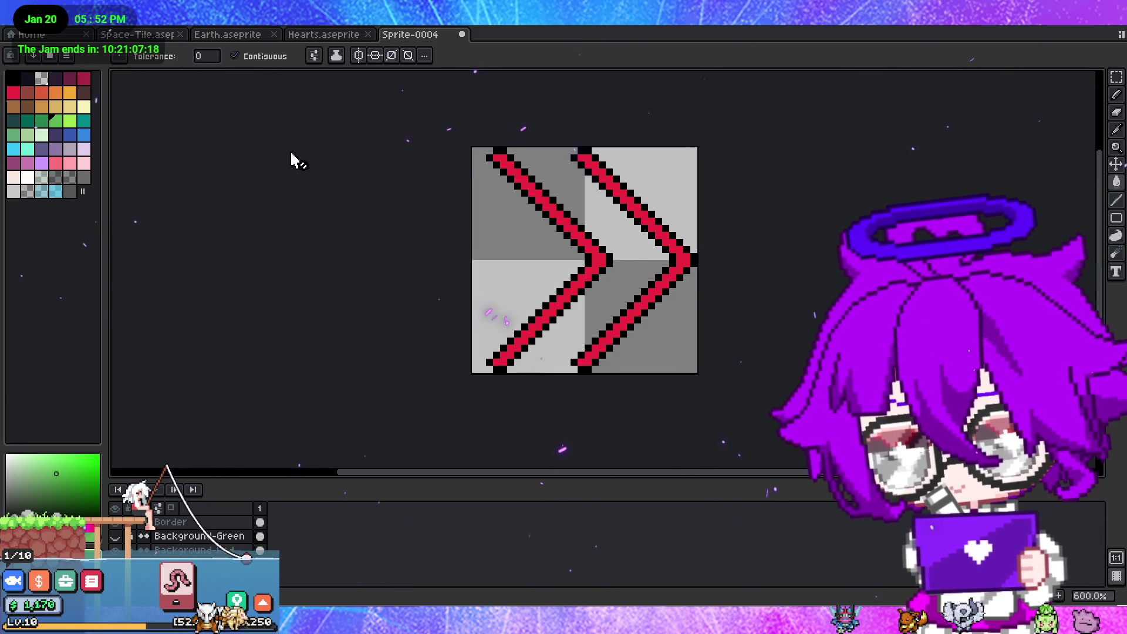
Save the sprite as Path-Arrows and bring up Export As for Path-Arrows.png
{"action": "left_click", "coordinate": [7, 29]}
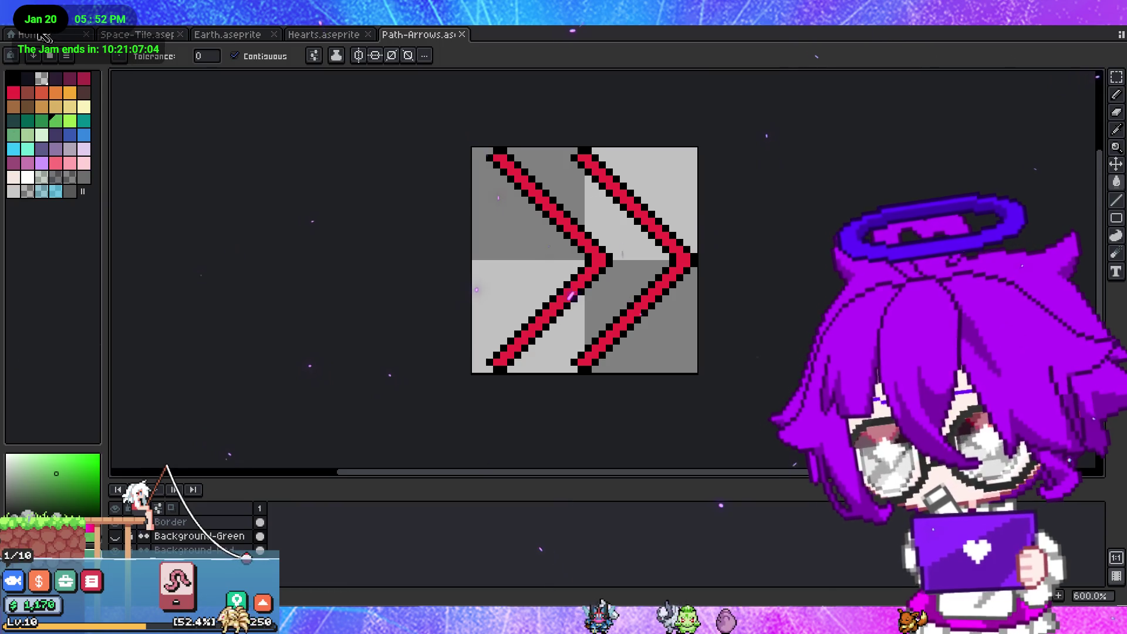
{"action": "left_click", "coordinate": [13, 18]}
{"action": "mouse_move", "coordinate": [88, 135]}
{"action": "left_click", "coordinate": [172, 139]}
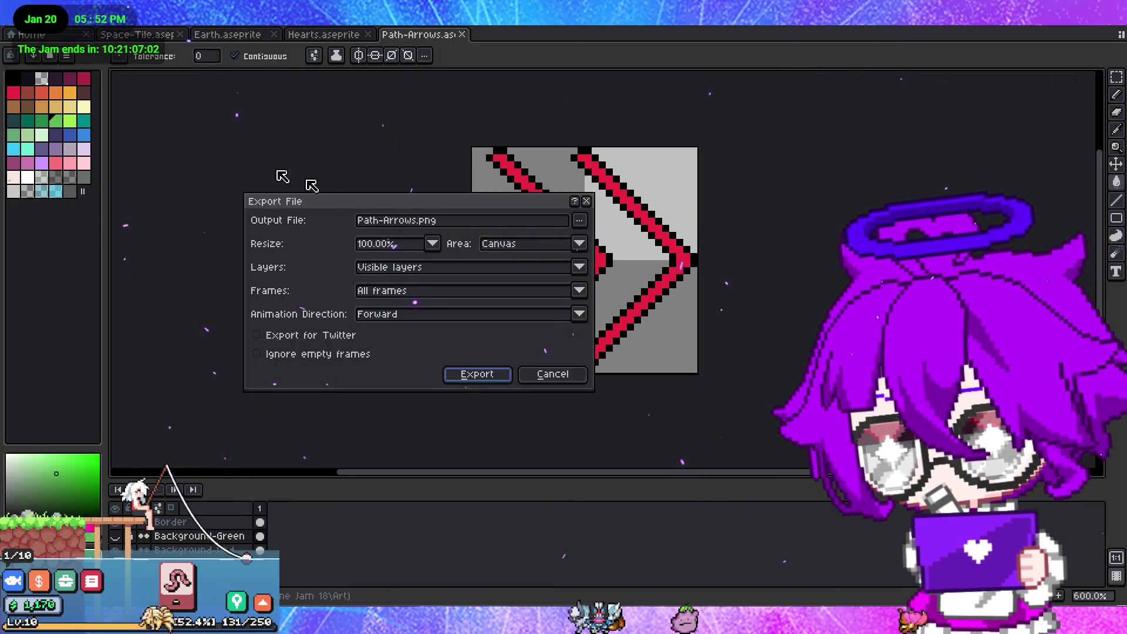
Export the red arrows as Path-Arrow-Red.png and make the green layer visible again
{"action": "left_click", "coordinate": [409, 221]}
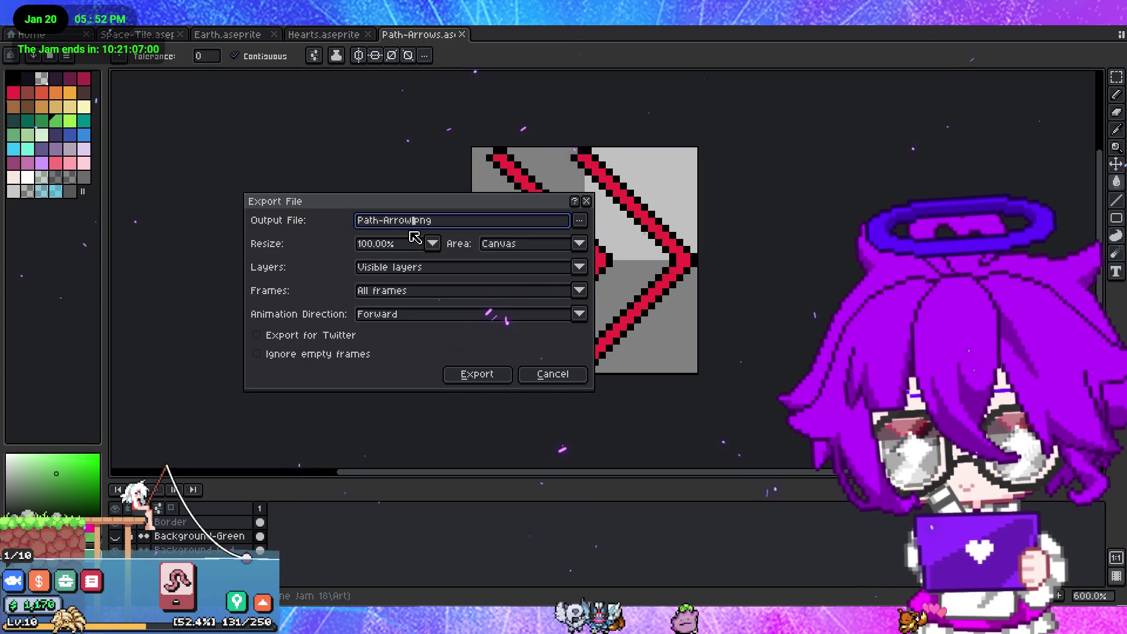
{"action": "key", "text": "Return"}
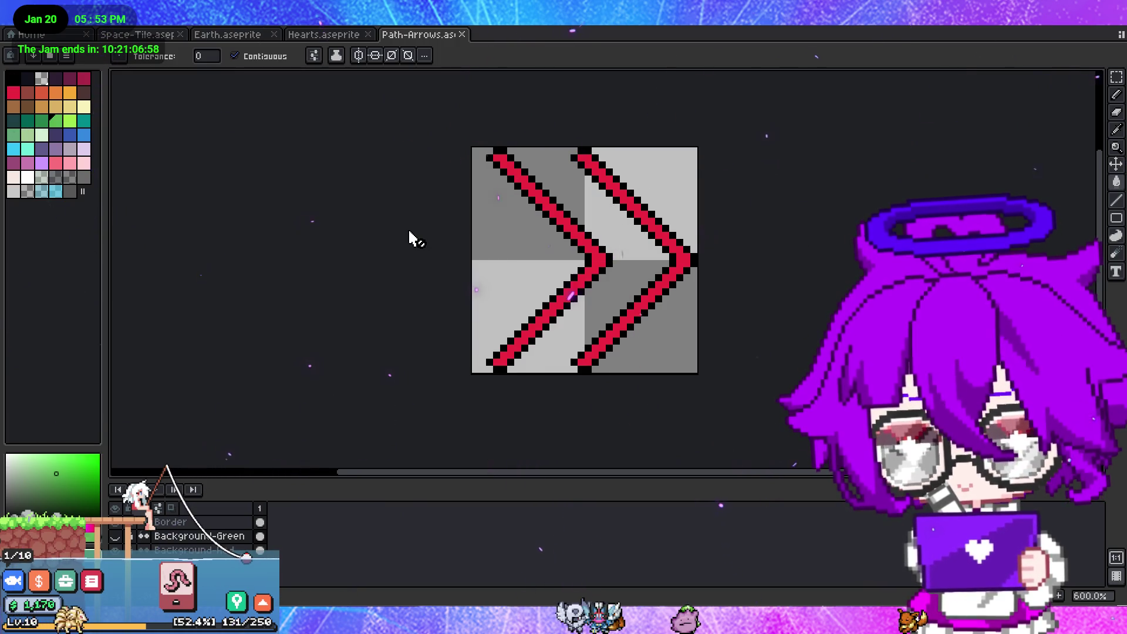
{"action": "key", "text": "ctrl+z"}
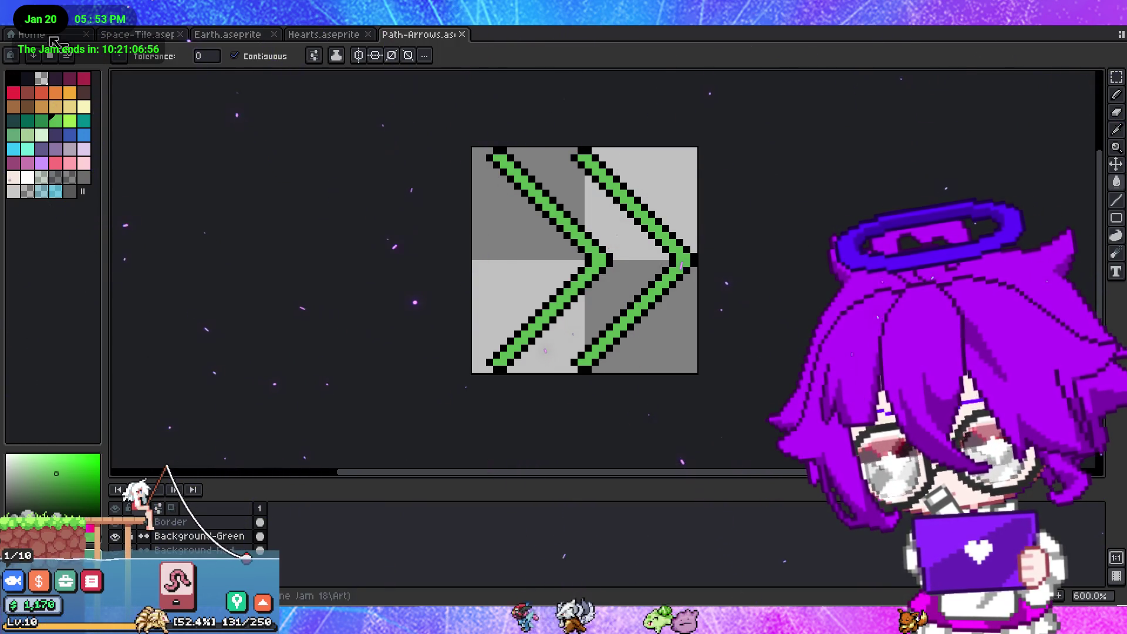
Export the green arrows as Path-Arrow-Green.png and return to the Godot editor
{"action": "left_click", "coordinate": [22, 35]}
{"action": "mouse_move", "coordinate": [35, 136]}
{"action": "left_click", "coordinate": [188, 135]}
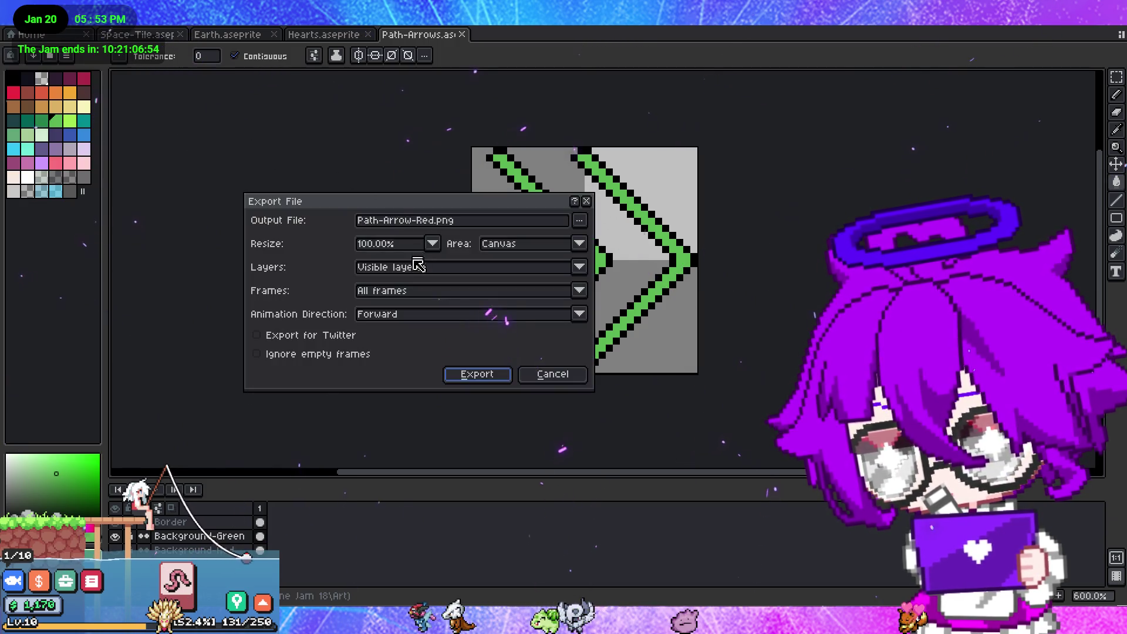
{"action": "key", "text": "BackSpace"}
{"action": "key", "text": "BackSpace"}
{"action": "key", "text": "BackSpace"}
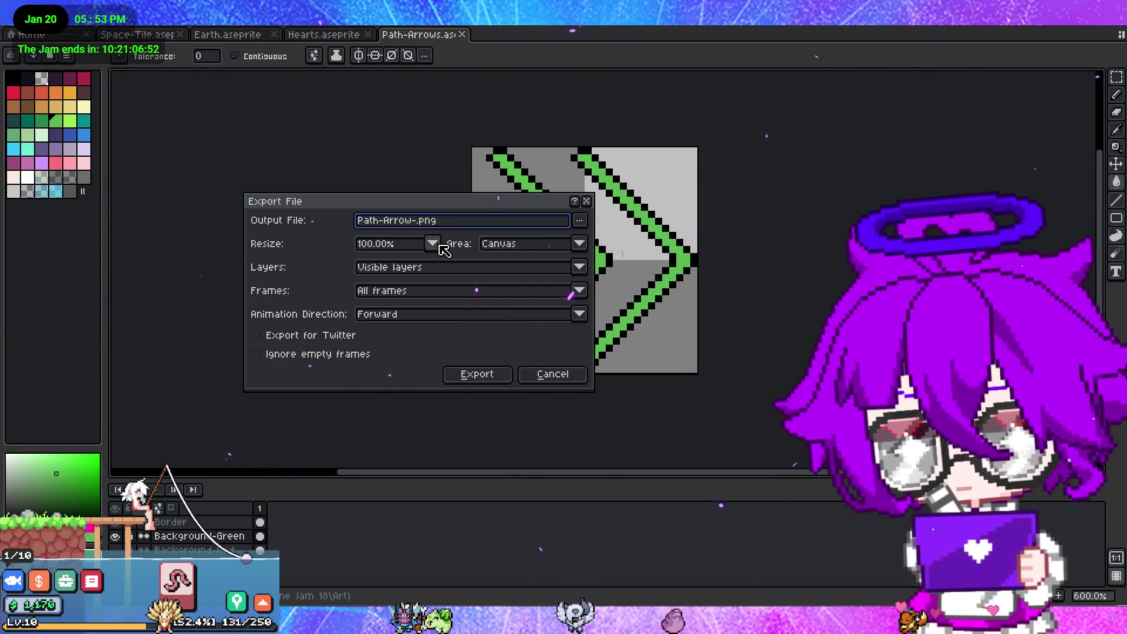
{"action": "key", "text": "Return"}
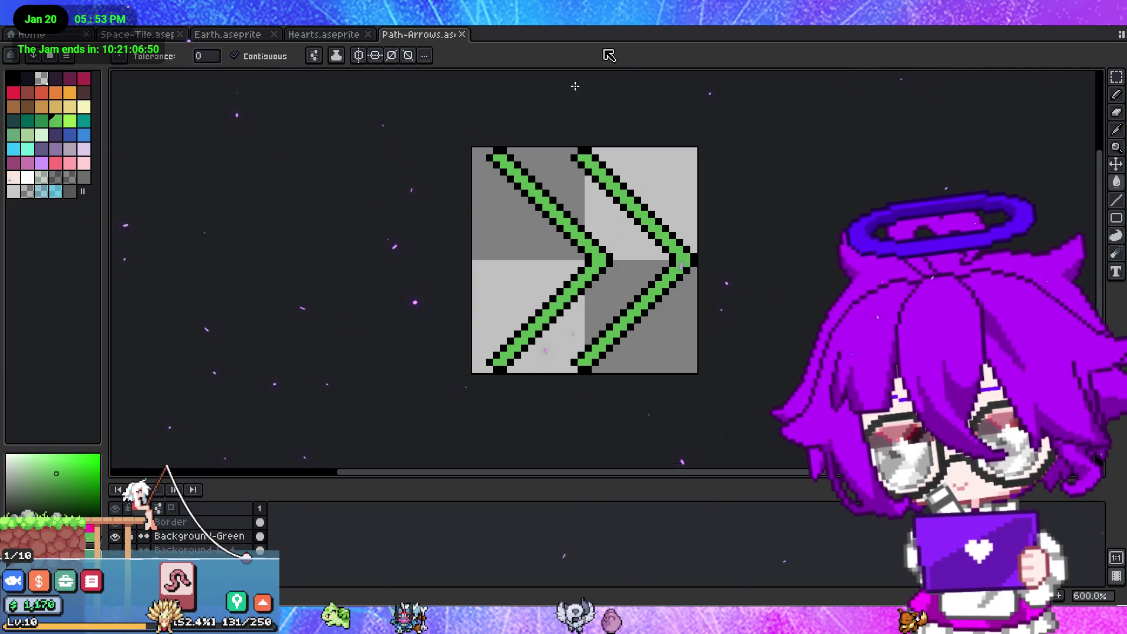
{"action": "left_click_drag", "start_coordinate": [908, 18], "coordinate": [907, 93]}
{"action": "left_click", "coordinate": [907, 93]}
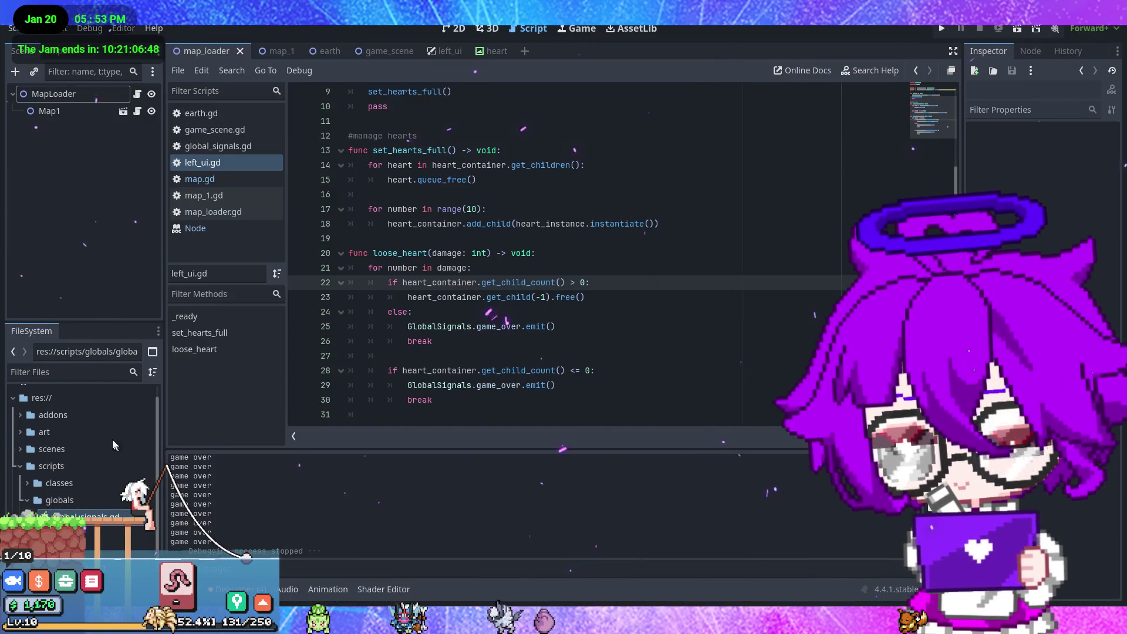
Collapse the scripts folder and browse the images in art/sprites
{"action": "left_click", "coordinate": [20, 466]}
{"action": "left_click", "coordinate": [20, 445]}
{"action": "right_click", "coordinate": [50, 447]}
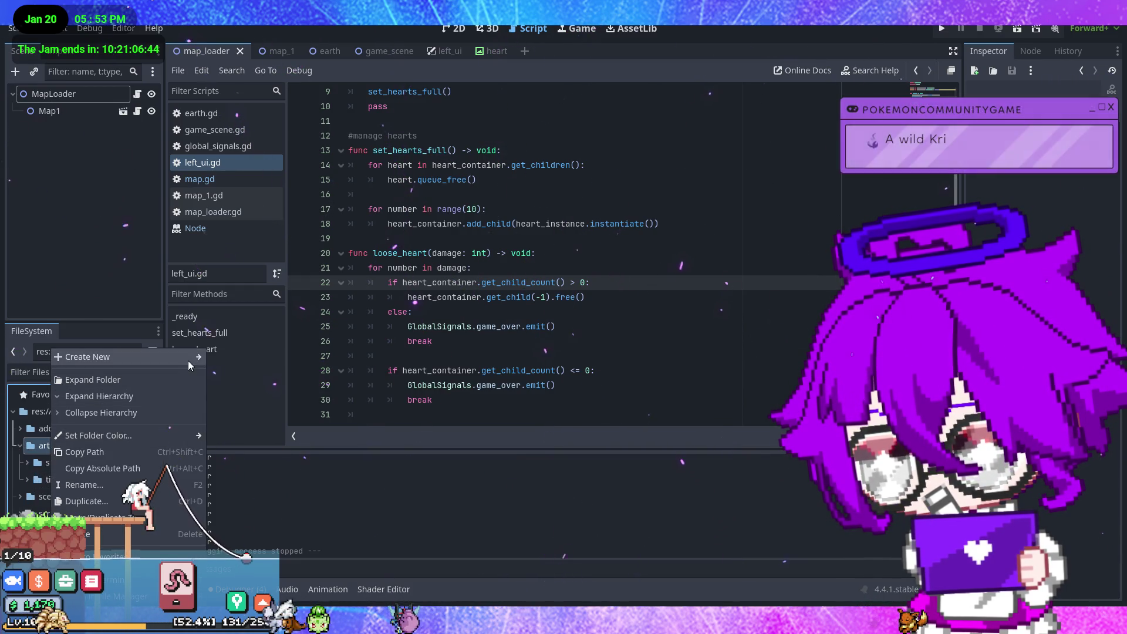
{"action": "mouse_move", "coordinate": [188, 360]}
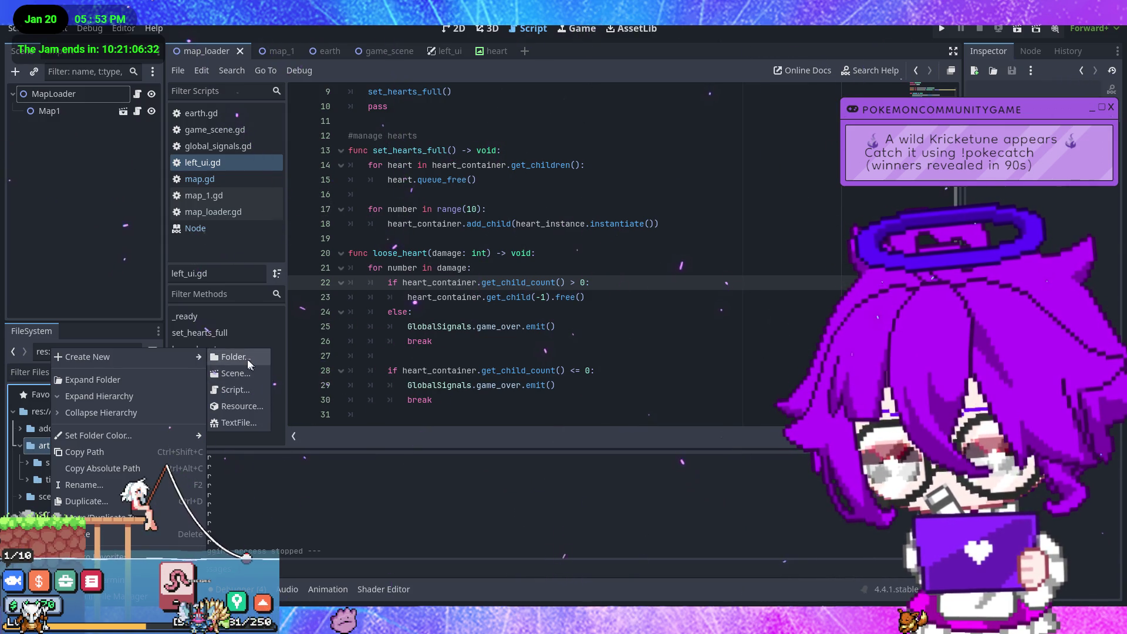
{"action": "left_click", "coordinate": [42, 464]}
{"action": "double_click", "coordinate": [42, 464]}
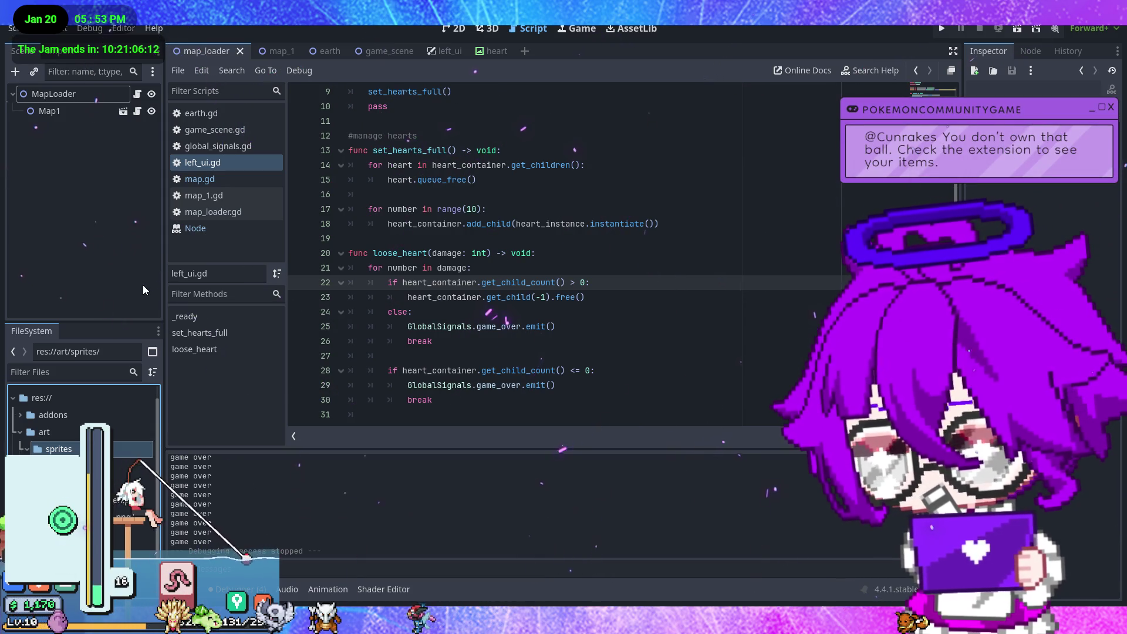
Start creating a new scene inside res://scenes/sprites/
{"action": "scroll", "coordinate": [29, 448], "scroll_direction": "up", "scroll_amount": 2}
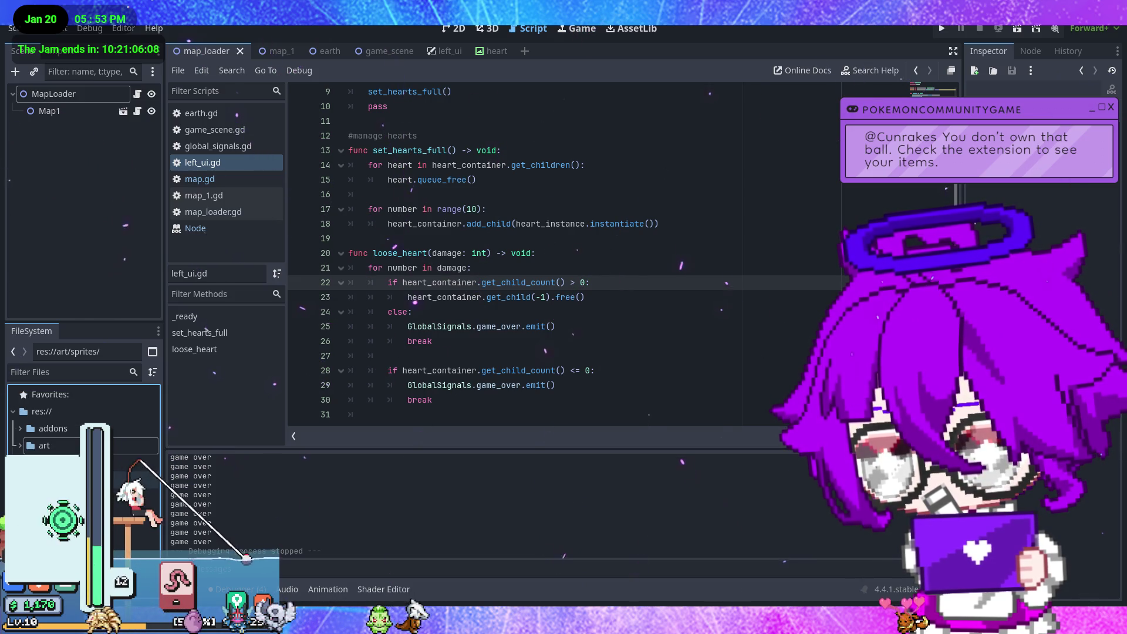
{"action": "scroll", "coordinate": [118, 446], "scroll_direction": "down", "scroll_amount": 1}
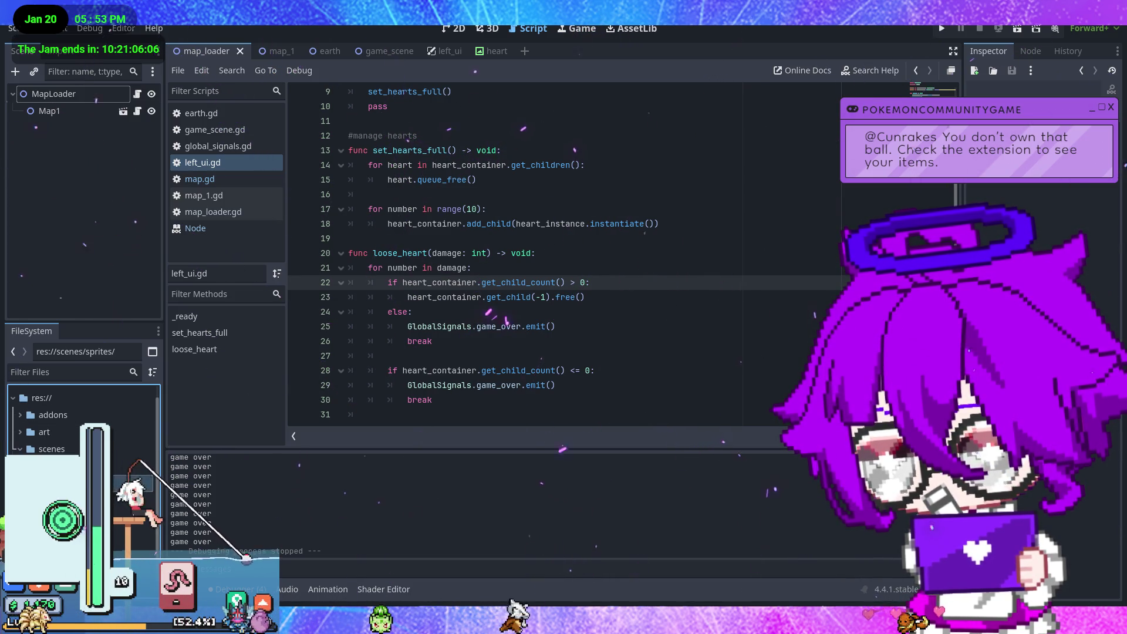
{"action": "right_click", "coordinate": [117, 445]}
{"action": "mouse_move", "coordinate": [117, 355]}
{"action": "left_click", "coordinate": [267, 373]}
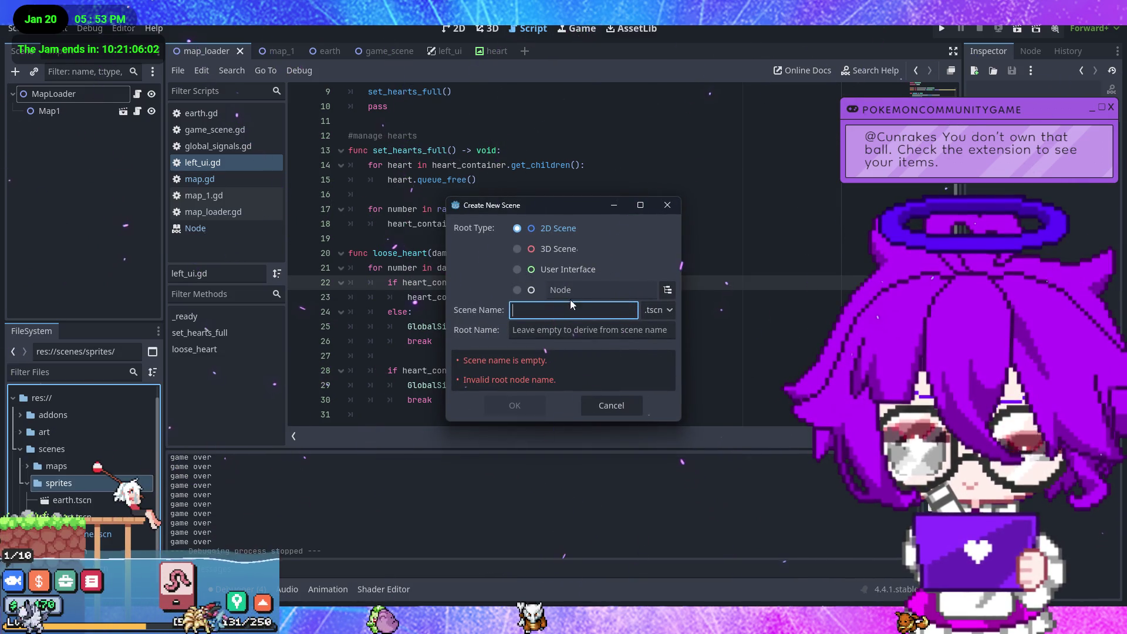
Pick PathFollow2D as root type and name the scene path_arrwo_start.tscn
{"action": "left_click", "coordinate": [662, 291]}
{"action": "type", "text": "sp"}
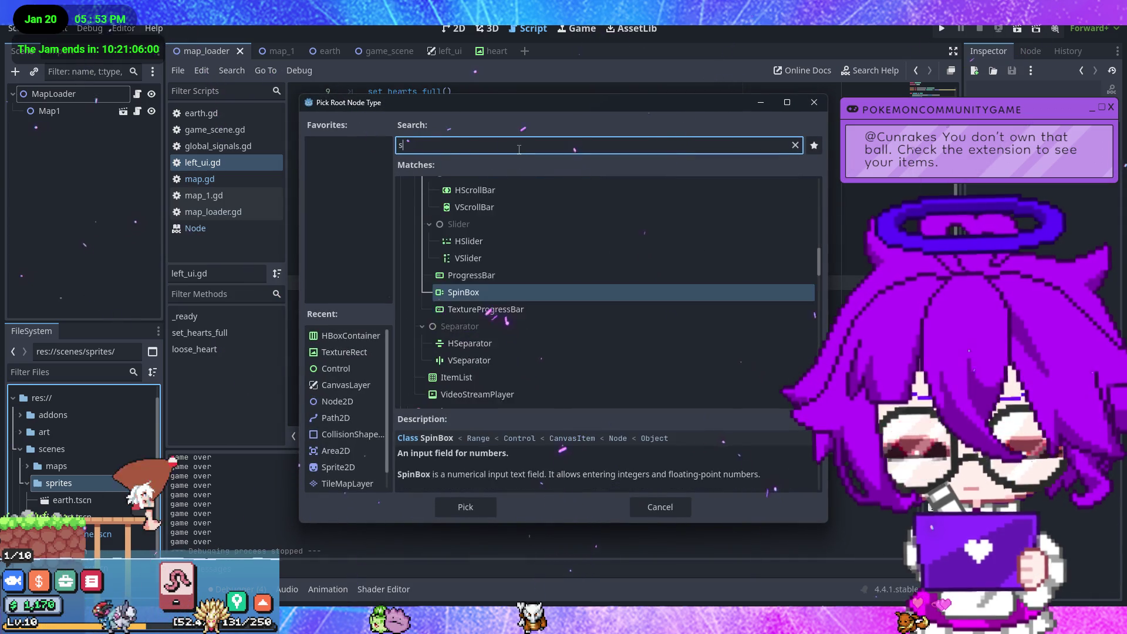
{"action": "type", "text": "r"}
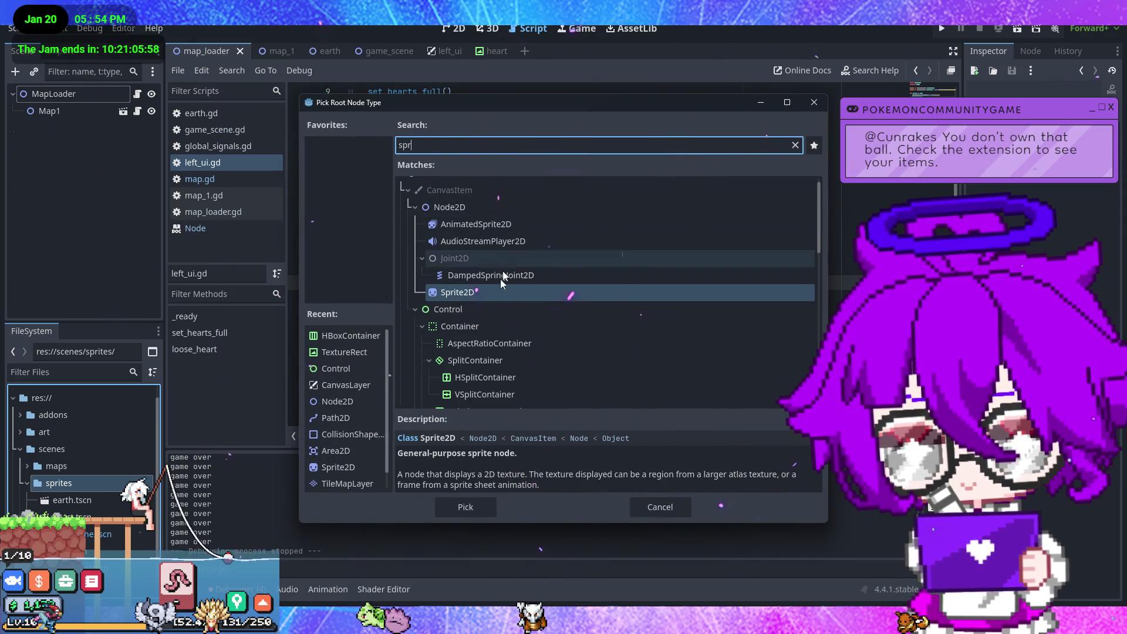
{"action": "scroll", "coordinate": [498, 287], "scroll_direction": "down", "scroll_amount": 5}
{"action": "scroll", "coordinate": [498, 320], "scroll_direction": "up", "scroll_amount": 3}
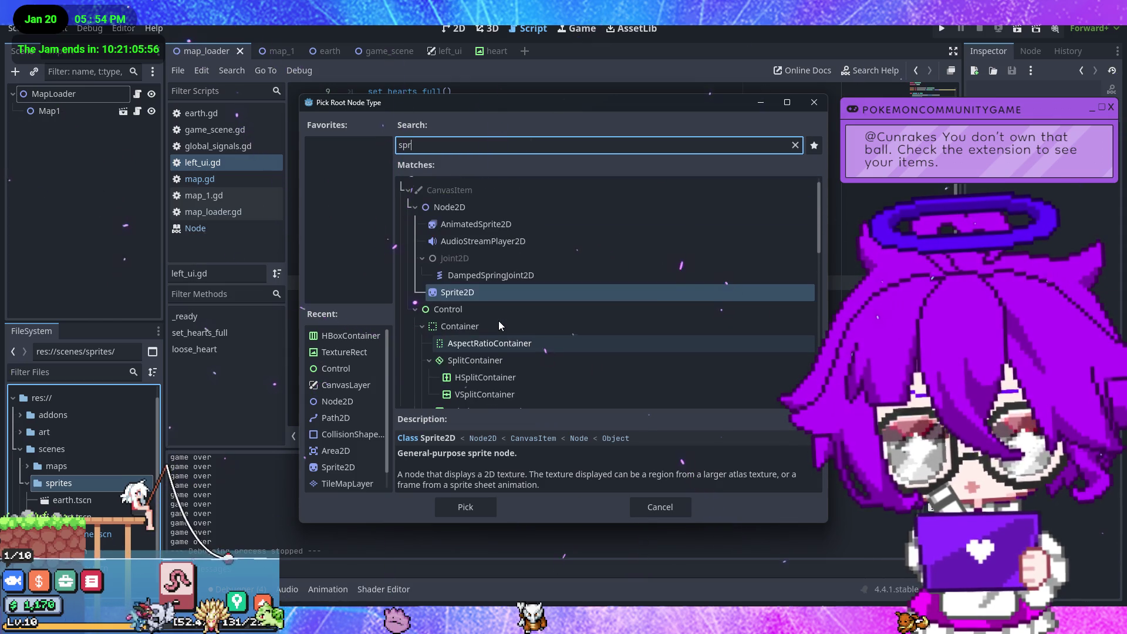
{"action": "key", "text": "BackSpace"}
{"action": "key", "text": "BackSpace"}
{"action": "key", "text": "BackSpace"}
{"action": "type", "text": "path"}
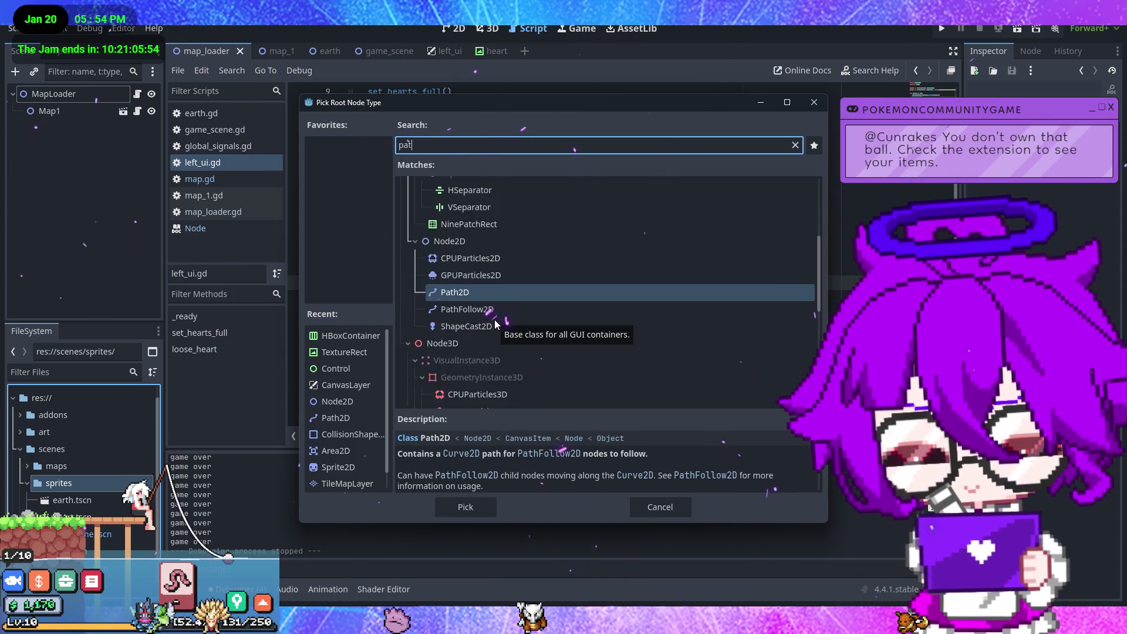
{"action": "double_click", "coordinate": [494, 398]}
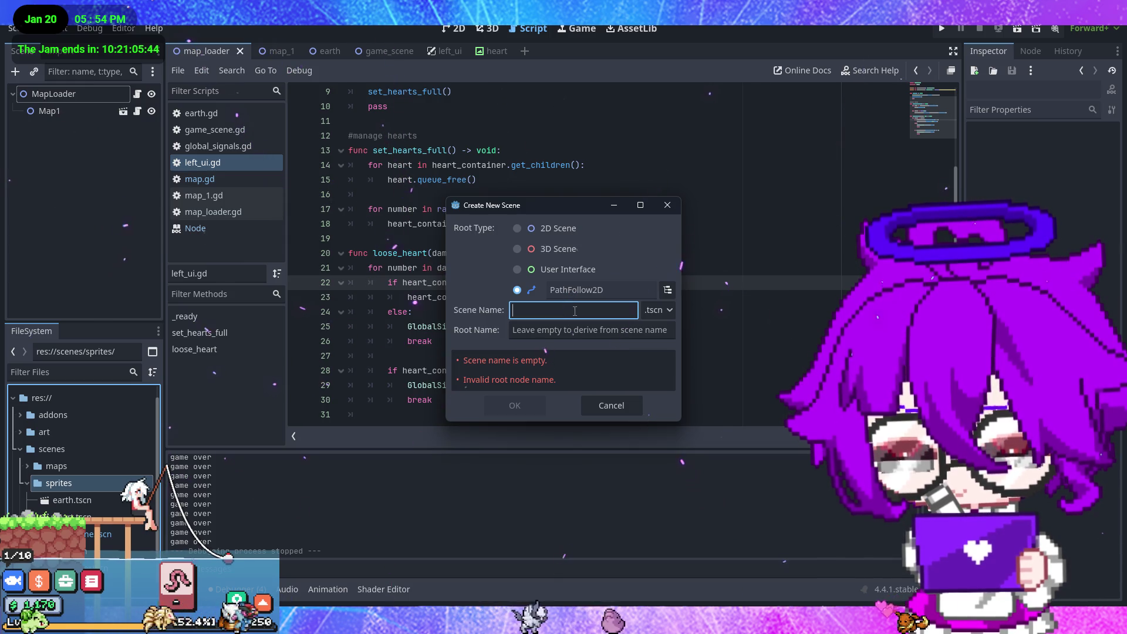
{"action": "type", "text": "path_arrwo_start"}
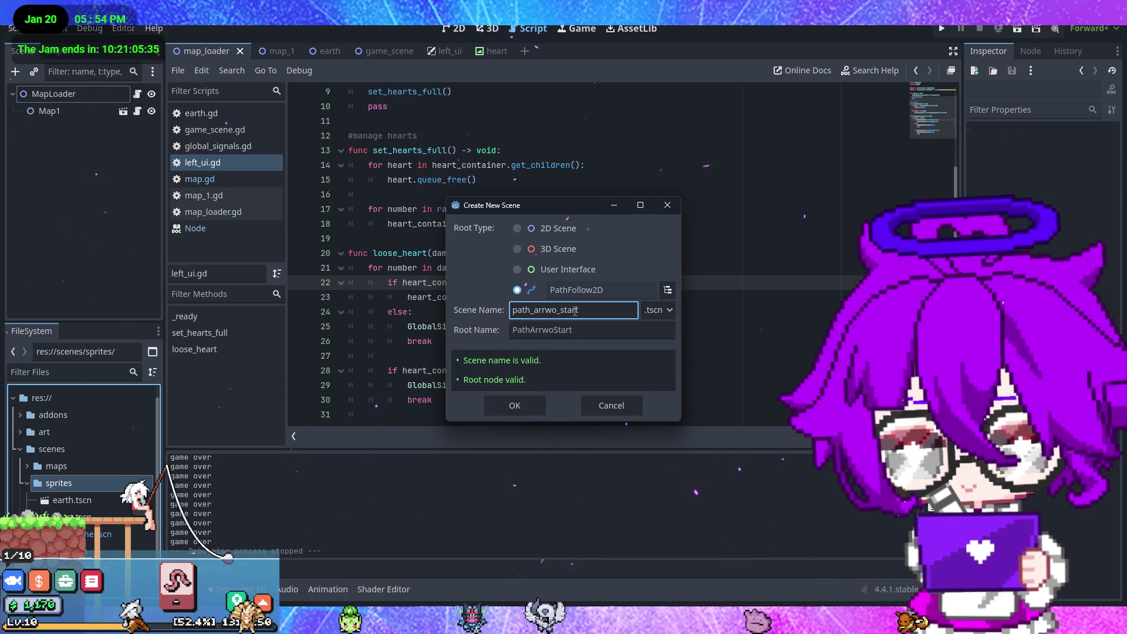
{"action": "key", "text": "Return"}
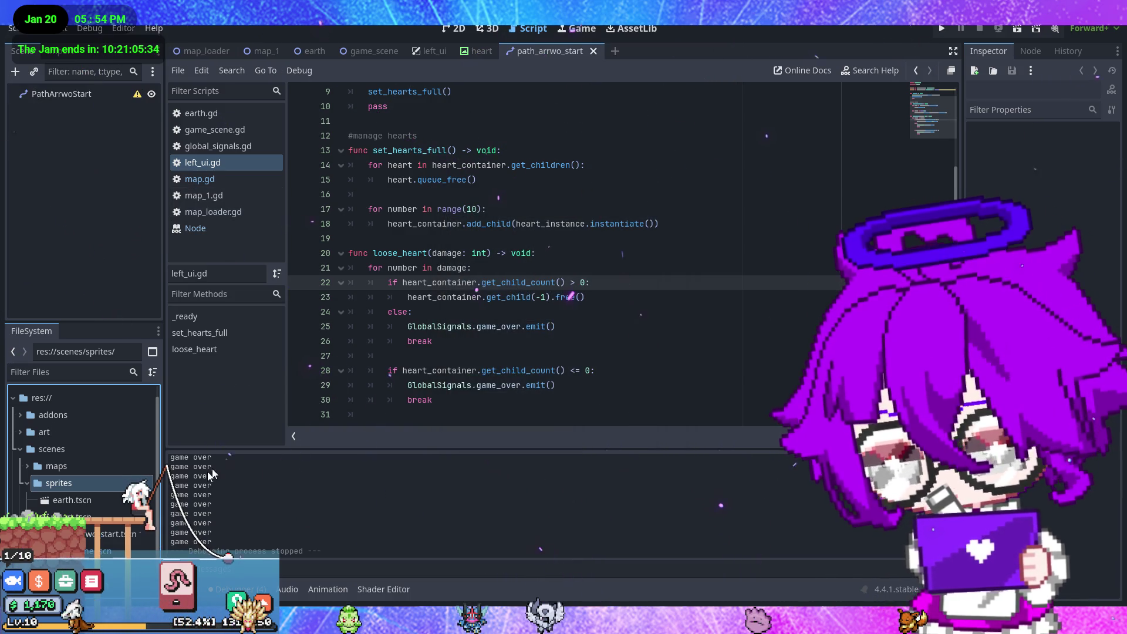
Dismiss the node warning and add a Sprite2D child under PathArrwoStart
{"action": "left_click", "coordinate": [457, 28]}
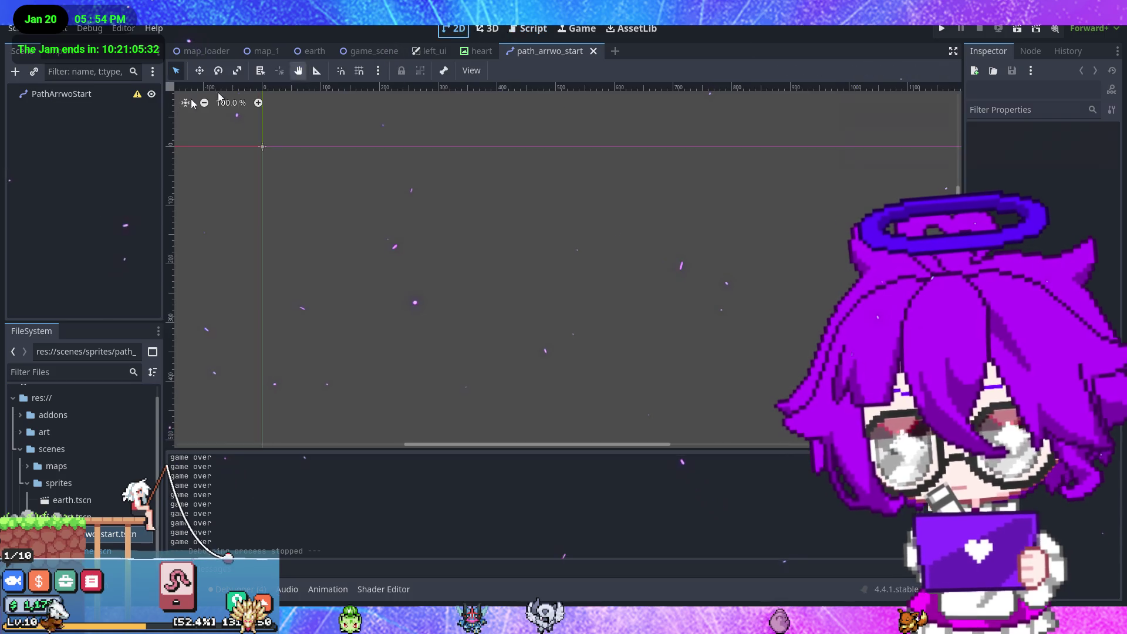
{"action": "left_click", "coordinate": [137, 94]}
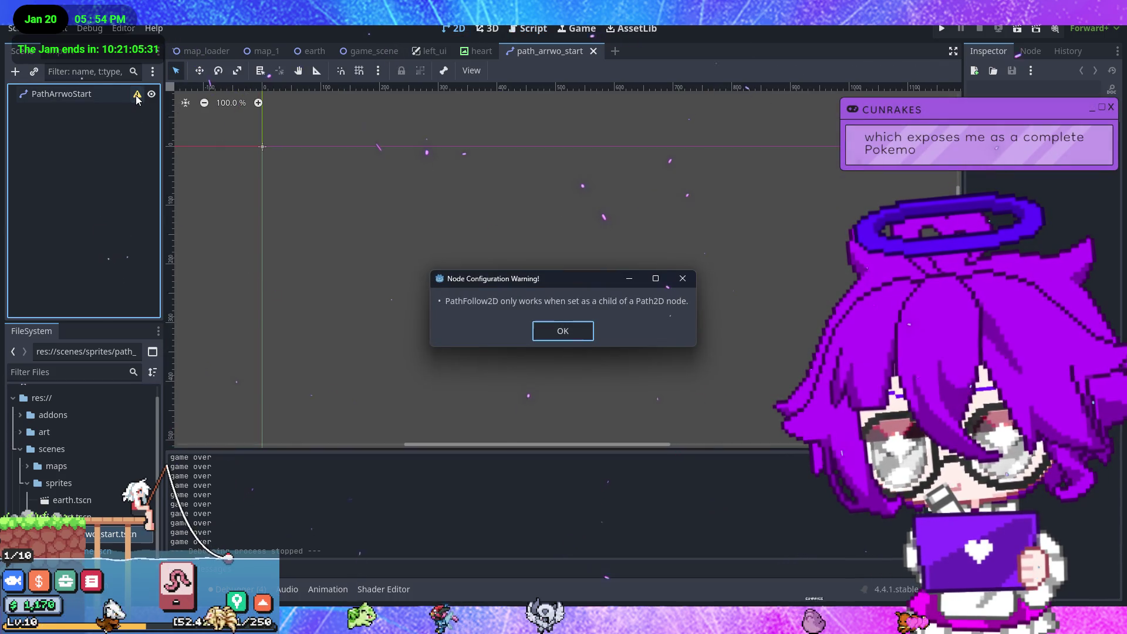
{"action": "left_click", "coordinate": [559, 335]}
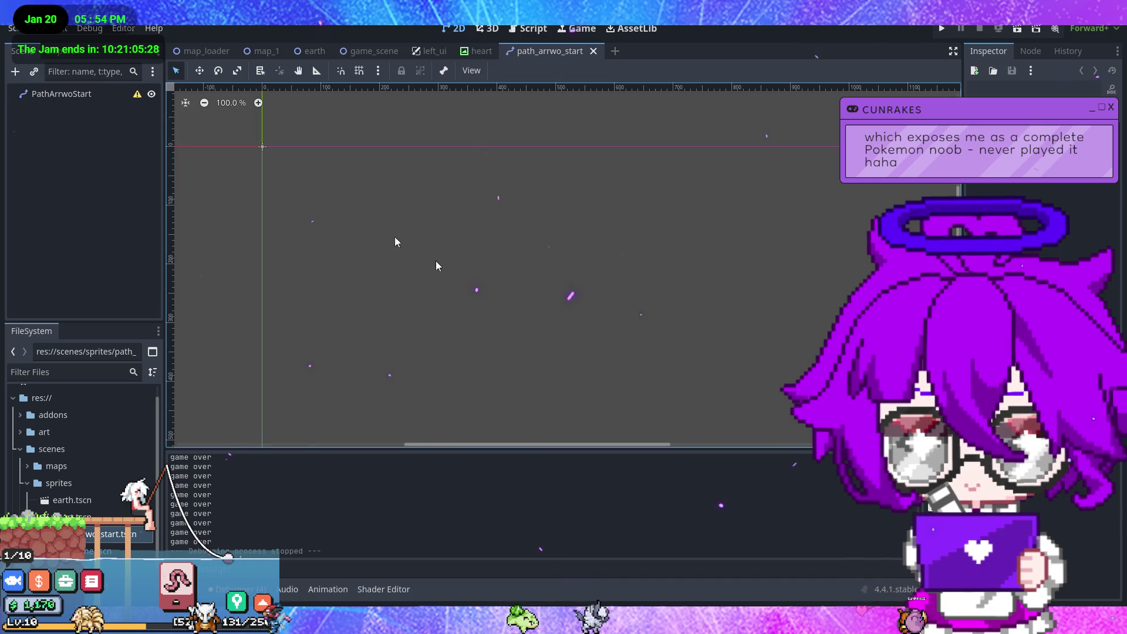
{"action": "right_click", "coordinate": [101, 99]}
{"action": "left_click", "coordinate": [156, 108]}
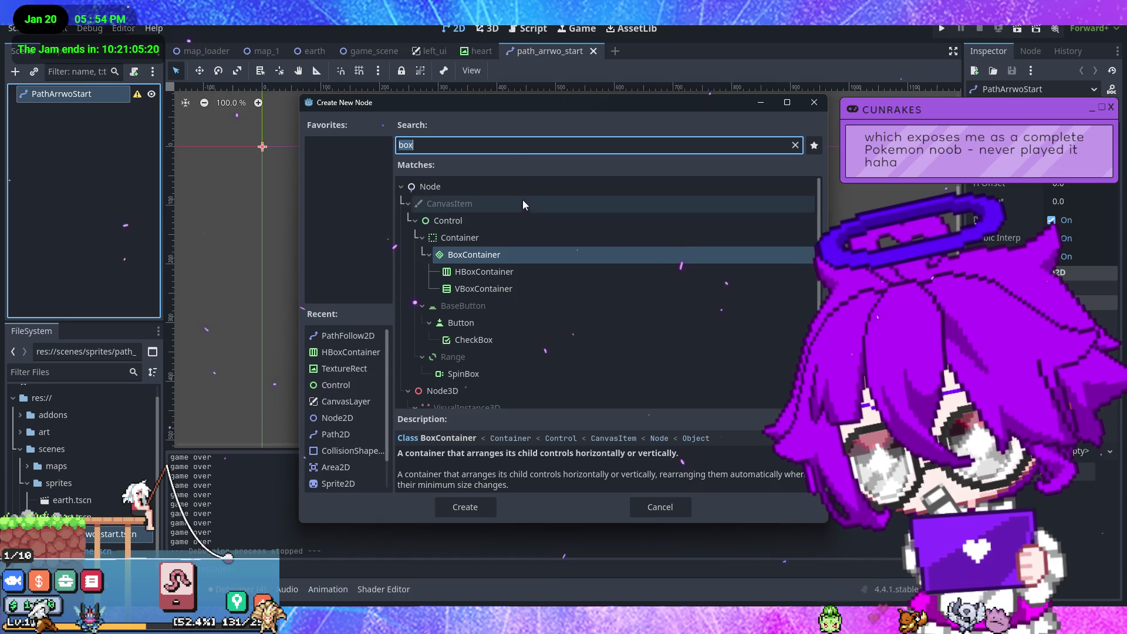
{"action": "key", "text": "BackSpace"}
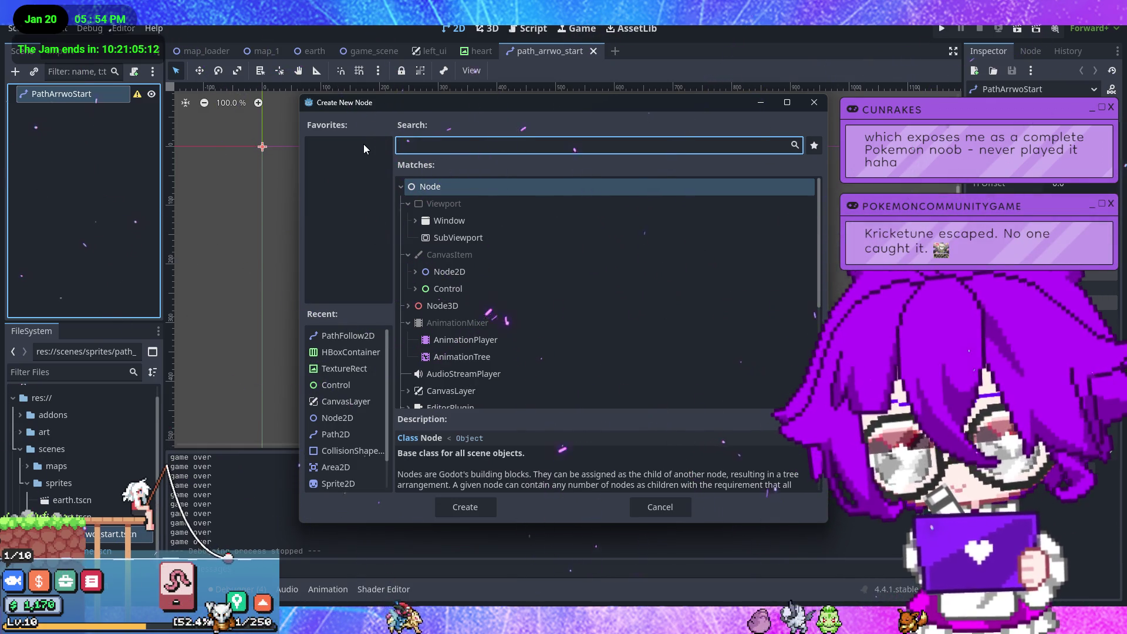
{"action": "type", "text": "sprite"}
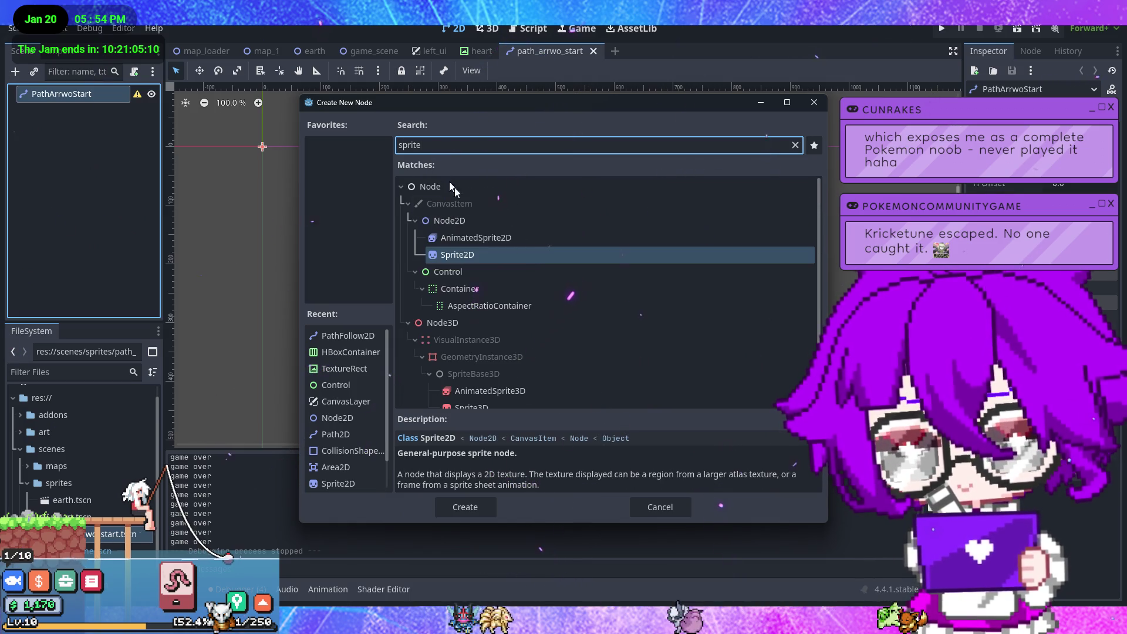
{"action": "left_click", "coordinate": [495, 254]}
{"action": "left_click", "coordinate": [479, 506]}
{"action": "left_click", "coordinate": [480, 505]}
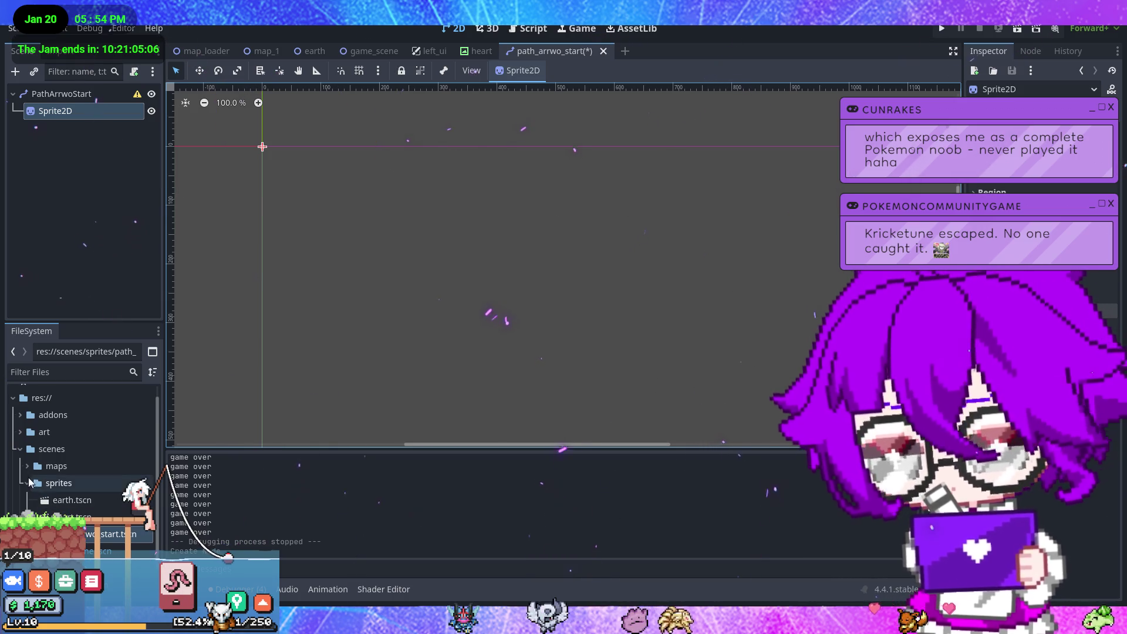
Set Path-Arrow-Green.png as the Sprite2D texture and save the start arrow scene
{"action": "left_click", "coordinate": [20, 432]}
{"action": "left_click", "coordinate": [27, 449]}
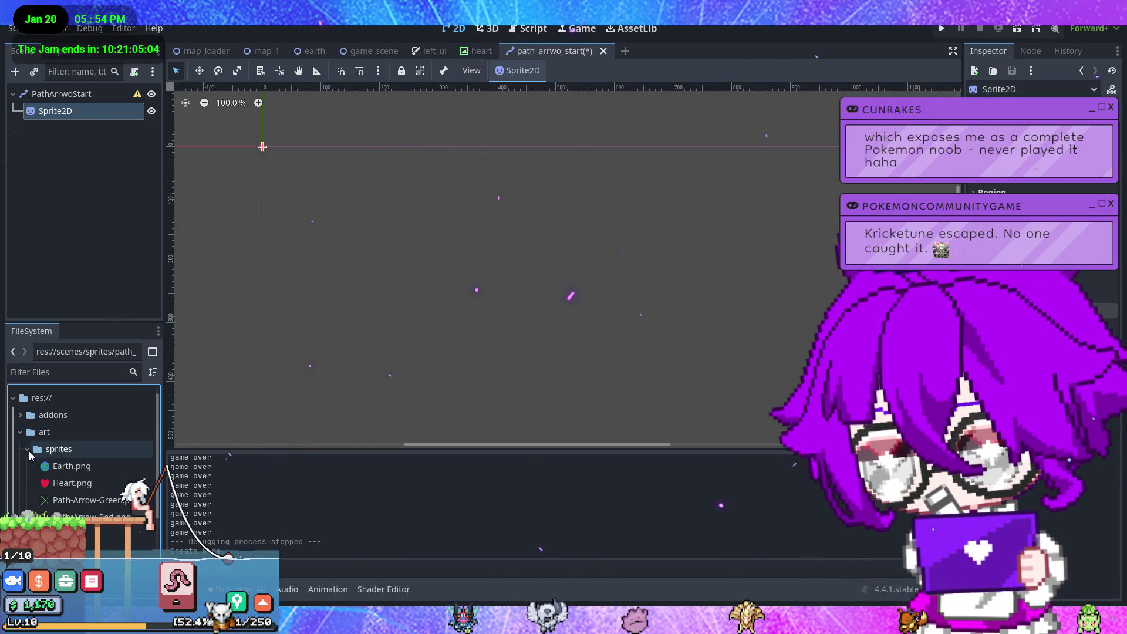
{"action": "left_click", "coordinate": [90, 501]}
{"action": "mouse_move", "coordinate": [94, 506]}
{"action": "left_mouse_down"}
{"action": "mouse_move", "coordinate": [247, 472]}
{"action": "mouse_move", "coordinate": [1044, 123]}
{"action": "left_mouse_up"}
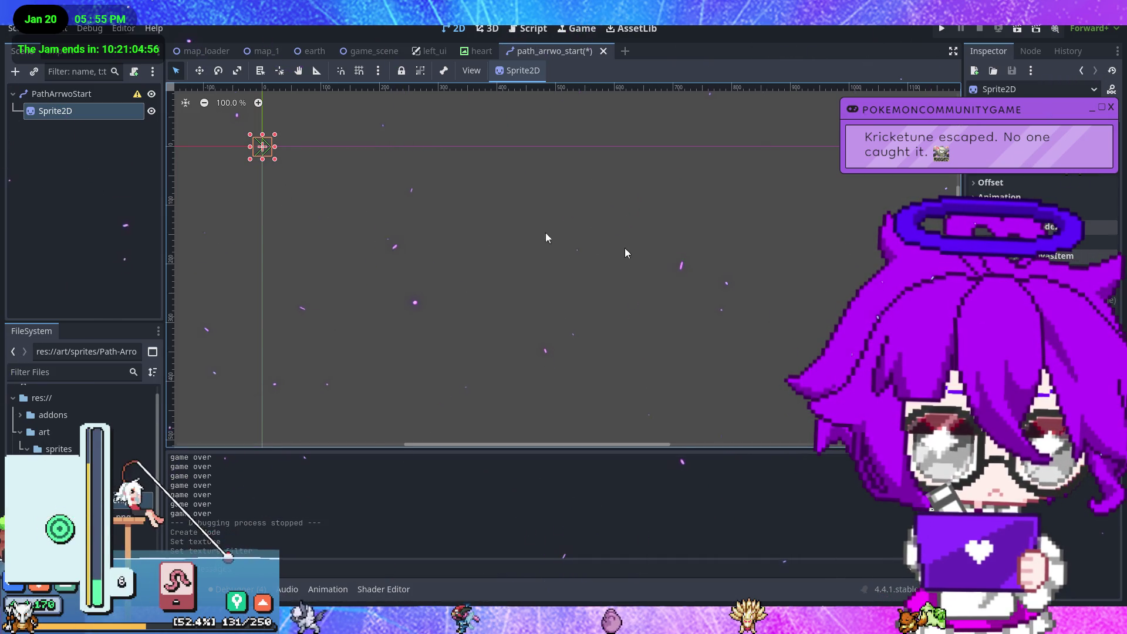
{"action": "scroll", "coordinate": [314, 158], "scroll_direction": "up", "scroll_amount": 4}
{"action": "left_click_drag", "start_coordinate": [314, 159], "coordinate": [454, 245]}
{"action": "scroll", "coordinate": [453, 248], "scroll_direction": "up", "scroll_amount": 3}
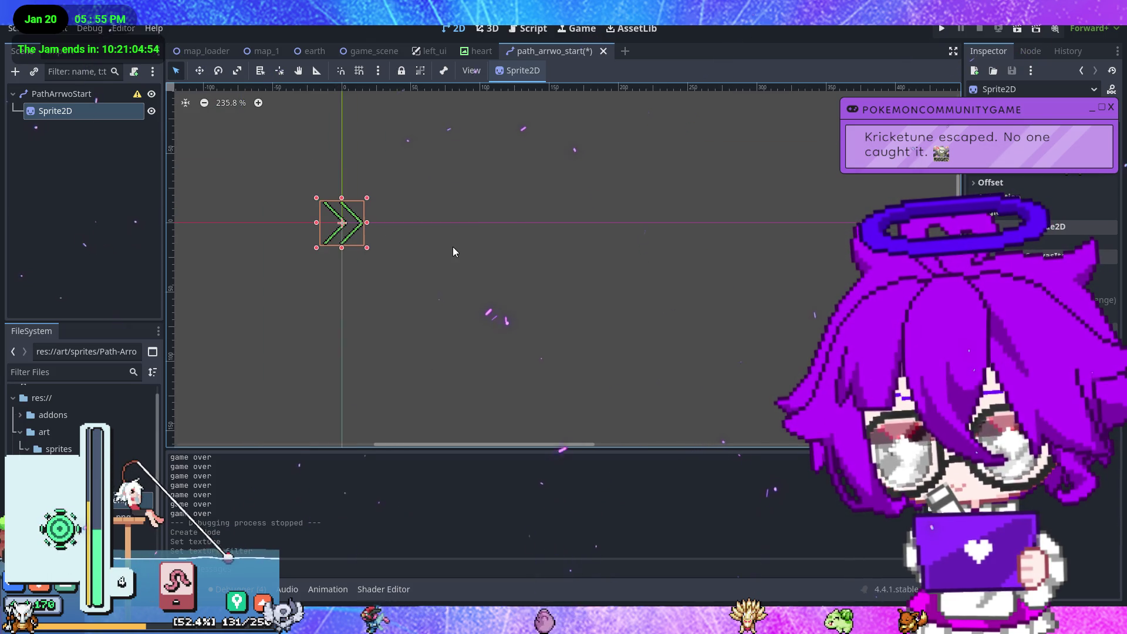
{"action": "key", "text": "ctrl+s"}
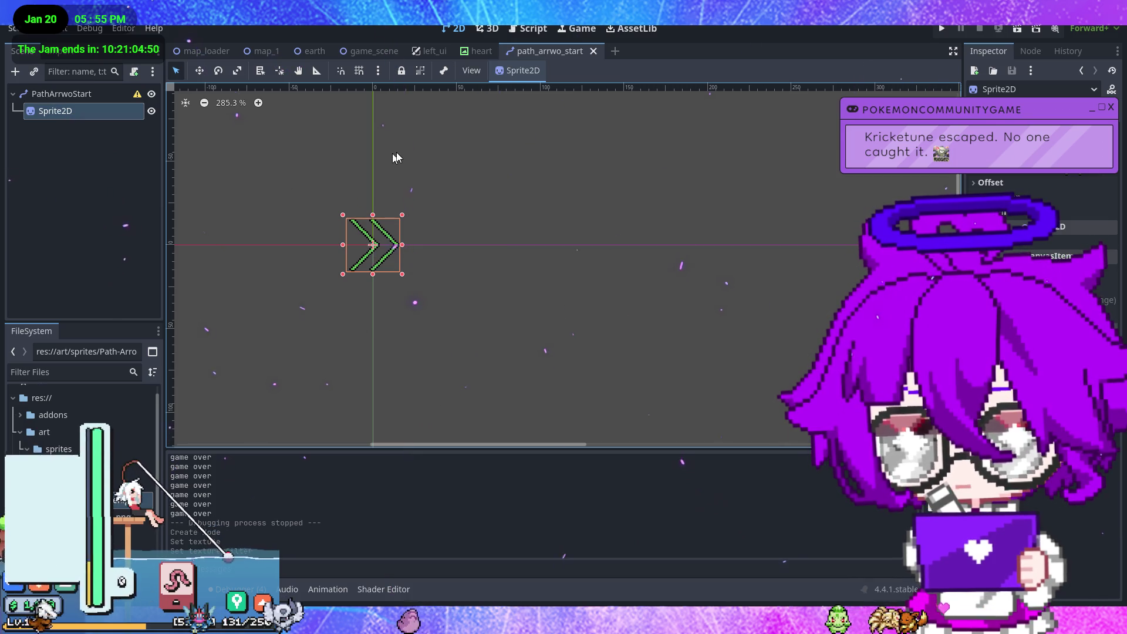
{"action": "left_click", "coordinate": [359, 52]}
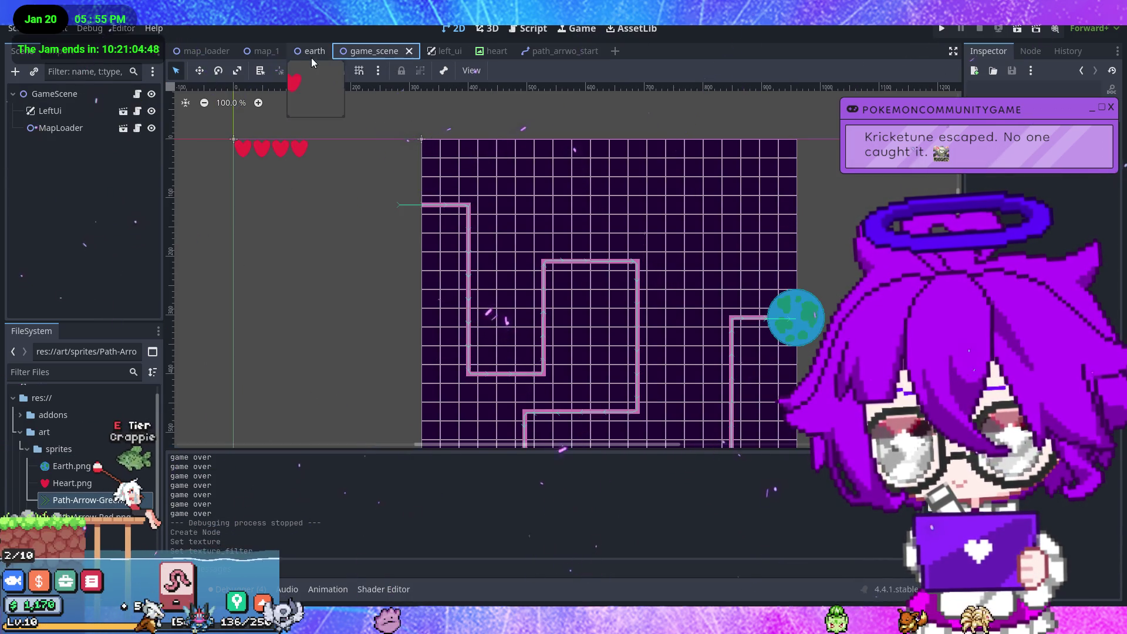
In map_1, instance path_arrwo_start.tscn as a child of Path2D
{"action": "left_click", "coordinate": [307, 55]}
{"action": "left_click", "coordinate": [263, 52]}
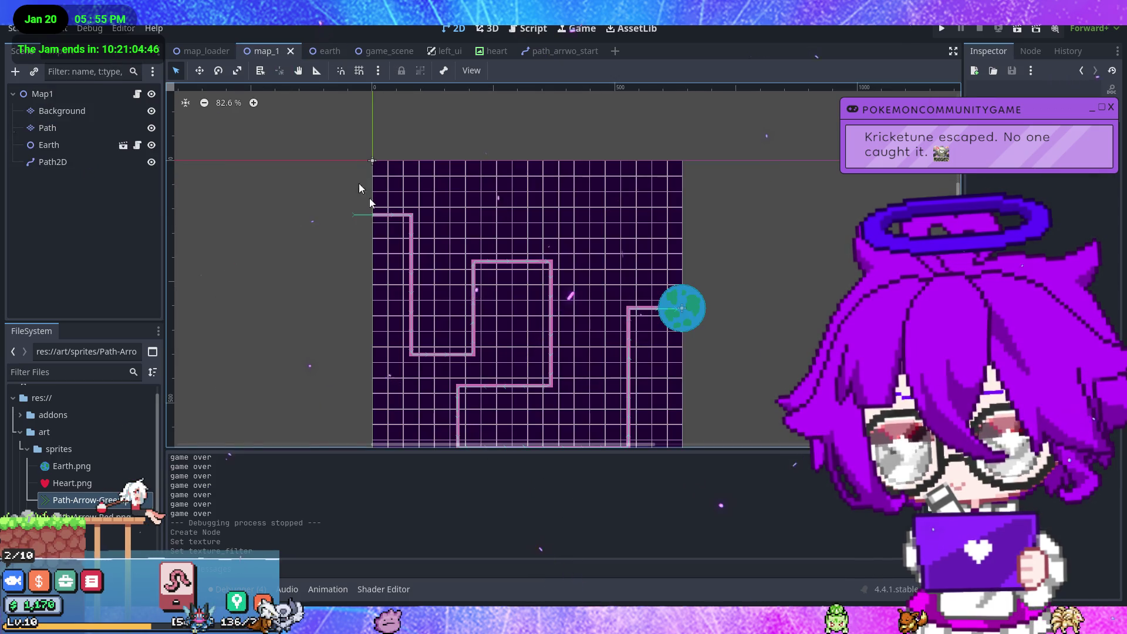
{"action": "left_click", "coordinate": [84, 162]}
{"action": "right_click", "coordinate": [86, 164]}
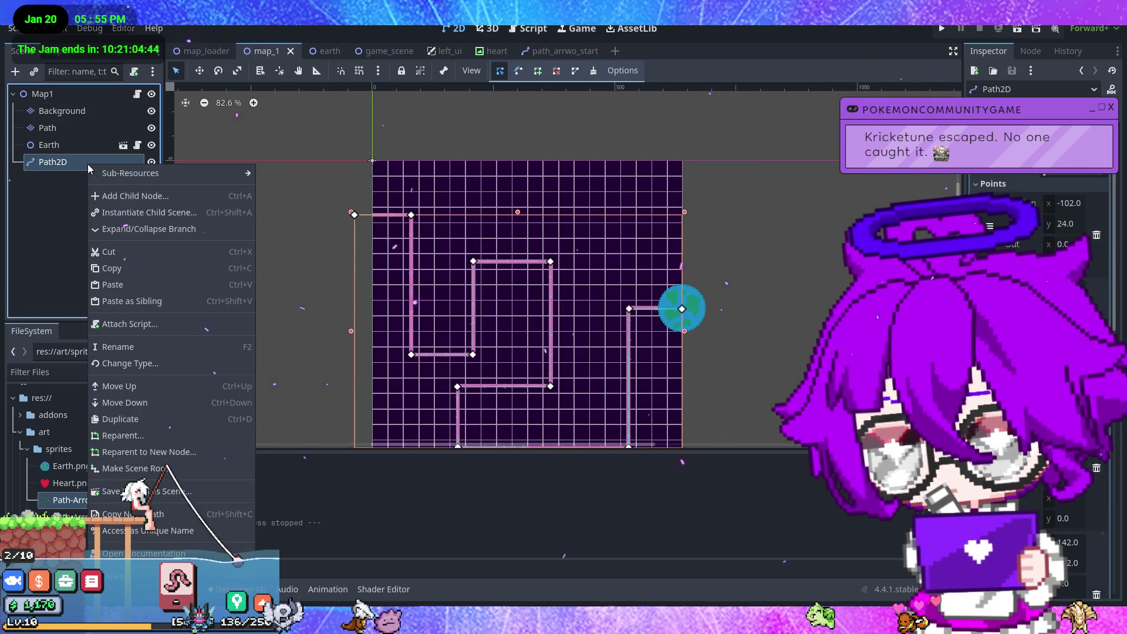
{"action": "left_click", "coordinate": [168, 212]}
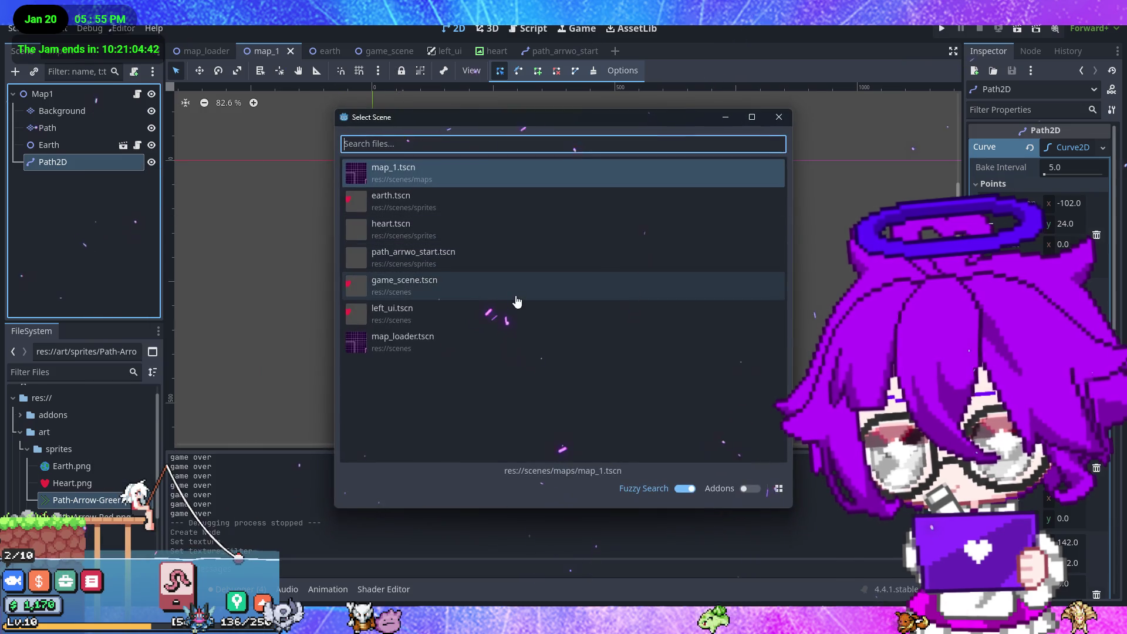
{"action": "double_click", "coordinate": [503, 264]}
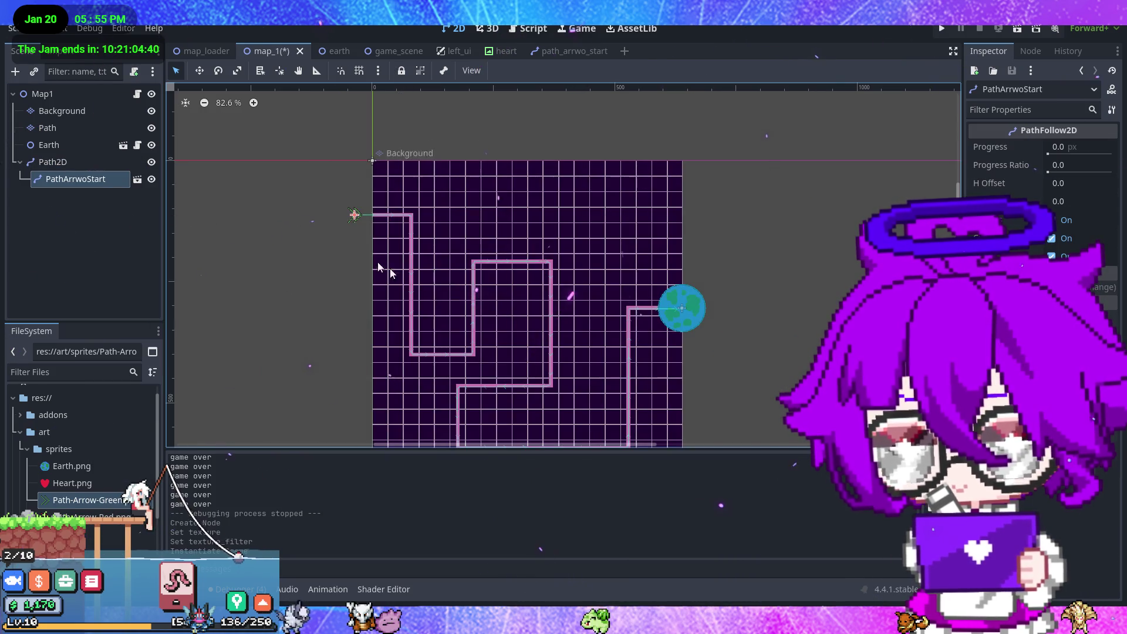
Set the arrow's Progress Ratio to 0.027 and save map_1
{"action": "scroll", "coordinate": [354, 248], "scroll_direction": "up", "scroll_amount": 5}
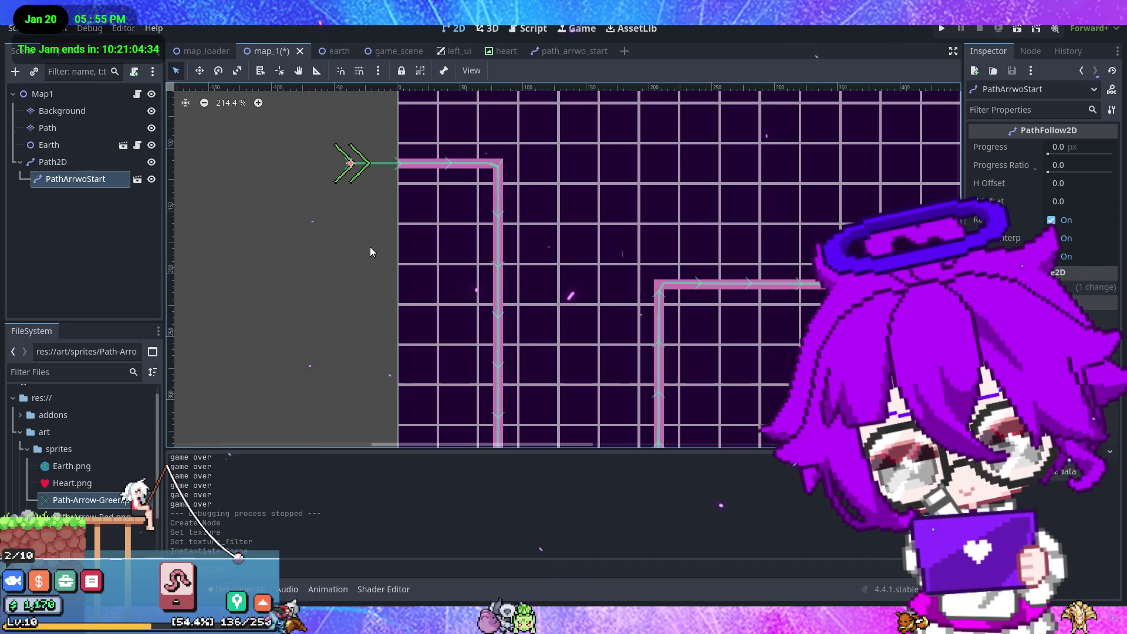
{"action": "left_click", "coordinate": [1050, 170]}
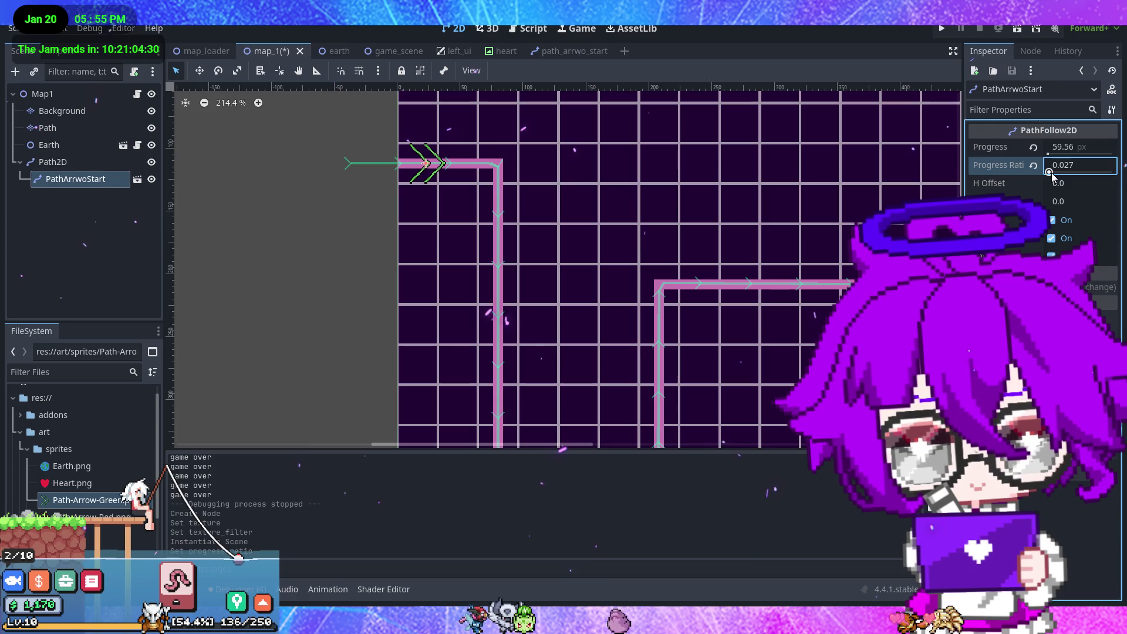
{"action": "key", "text": "Return"}
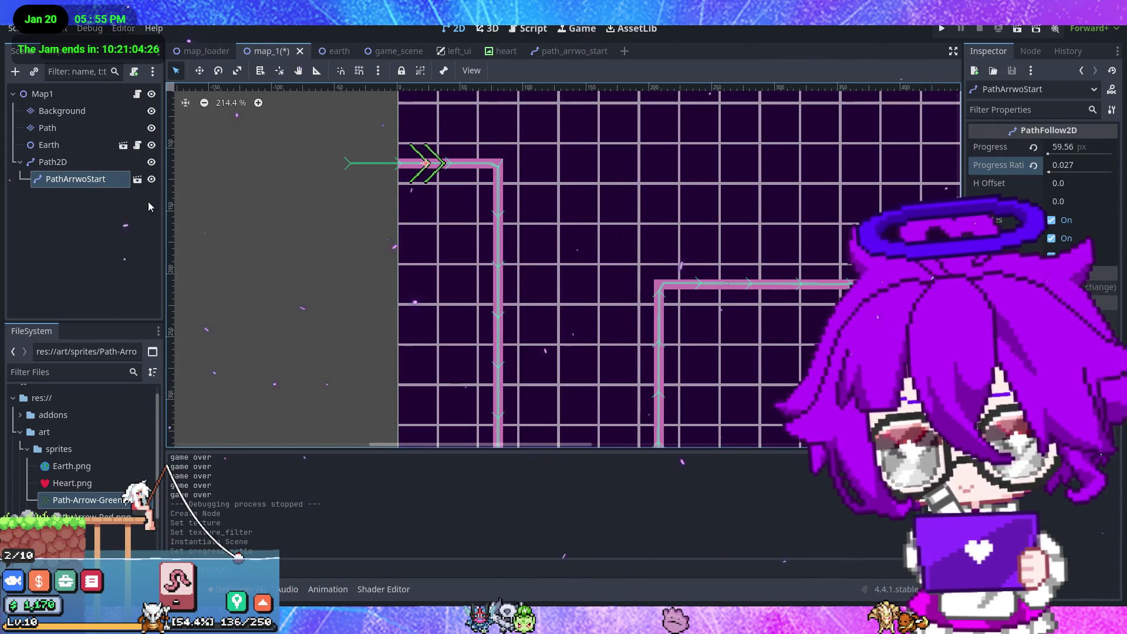
{"action": "left_click", "coordinate": [111, 207]}
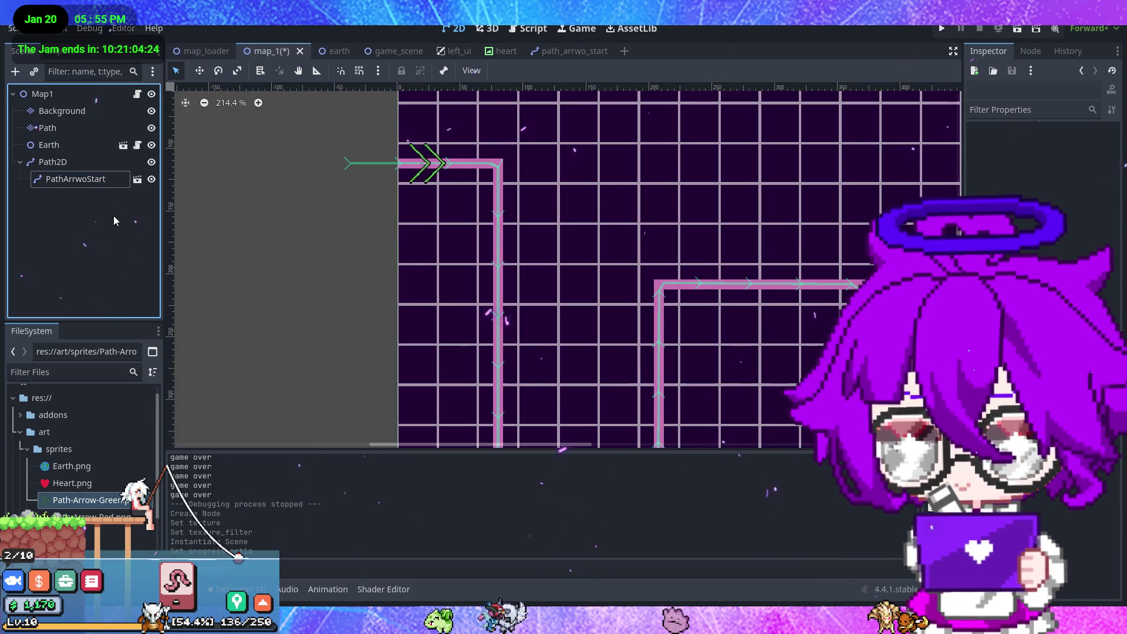
{"action": "key", "text": "ctrl+s"}
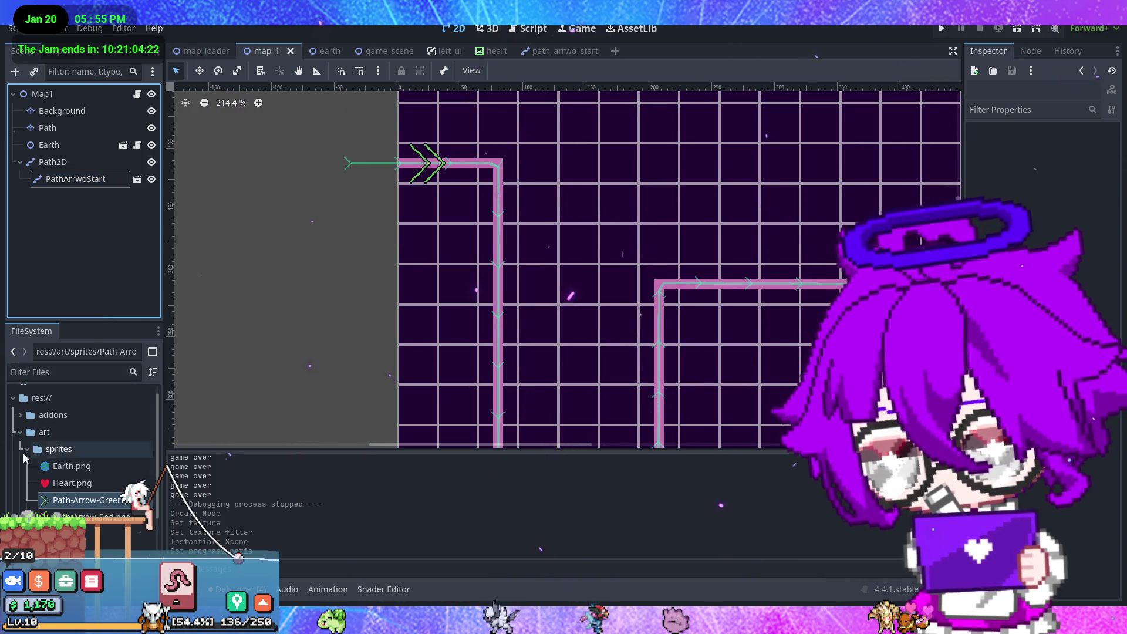
Start duplicating the path_arrwo_start.tscn scene file
{"action": "left_click", "coordinate": [27, 449]}
{"action": "right_click", "coordinate": [84, 533]}
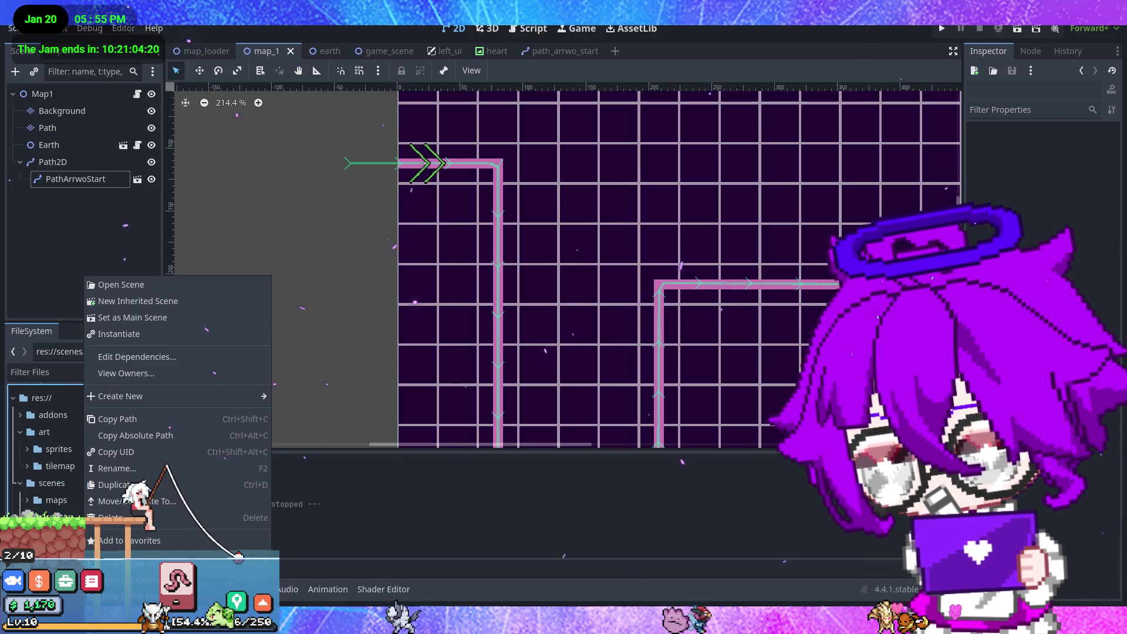
{"action": "left_click", "coordinate": [118, 485]}
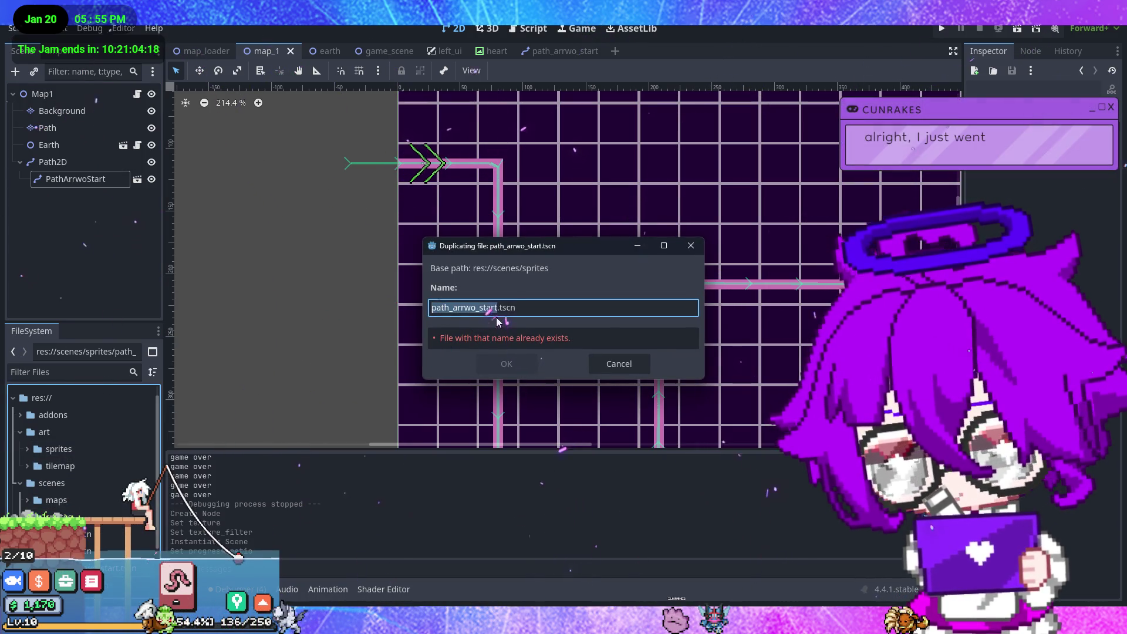
Name the duplicated arrow scene path_arrwo_end.tscn
{"action": "left_click", "coordinate": [496, 308]}
{"action": "key", "text": "BackSpace"}
{"action": "key", "text": "BackSpace"}
{"action": "key", "text": "BackSpace"}
{"action": "type", "text": "end"}
{"action": "key", "text": "Return"}
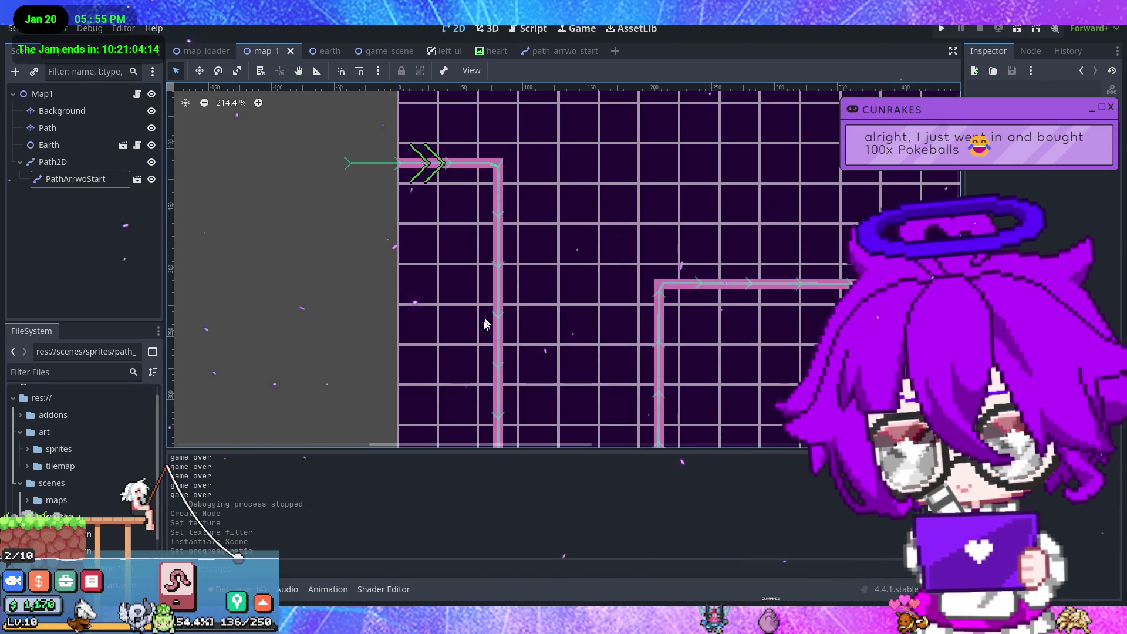
Open path_arrwo_end.tscn, reassign its Sprite2D texture, save it, and return to map_1
{"action": "double_click", "coordinate": [112, 568]}
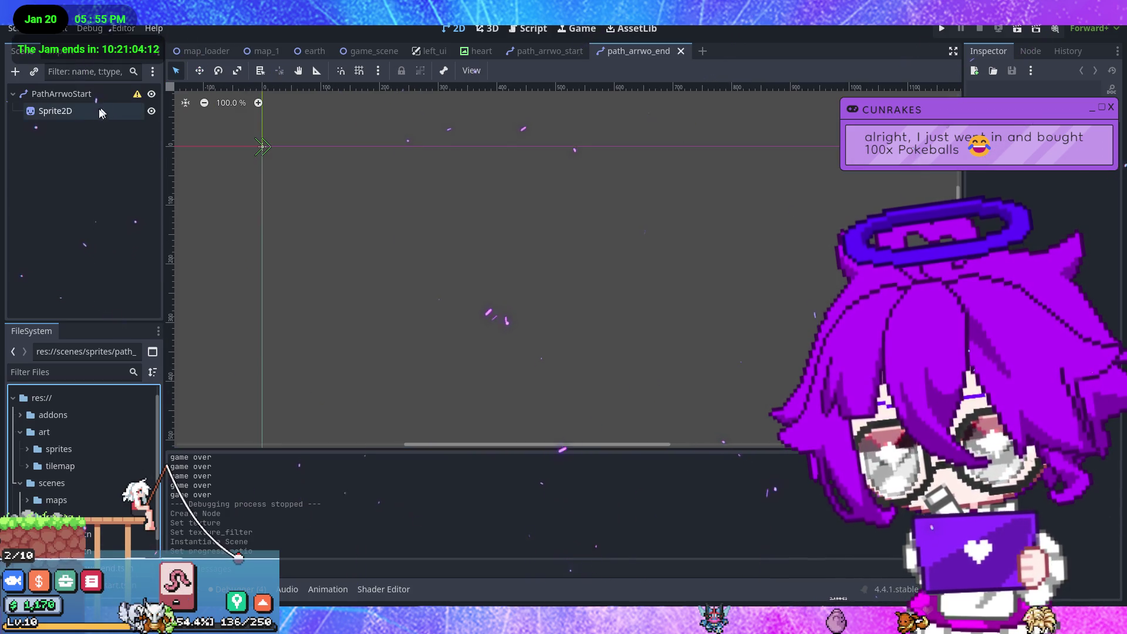
{"action": "left_click", "coordinate": [101, 111]}
{"action": "left_click", "coordinate": [27, 449]}
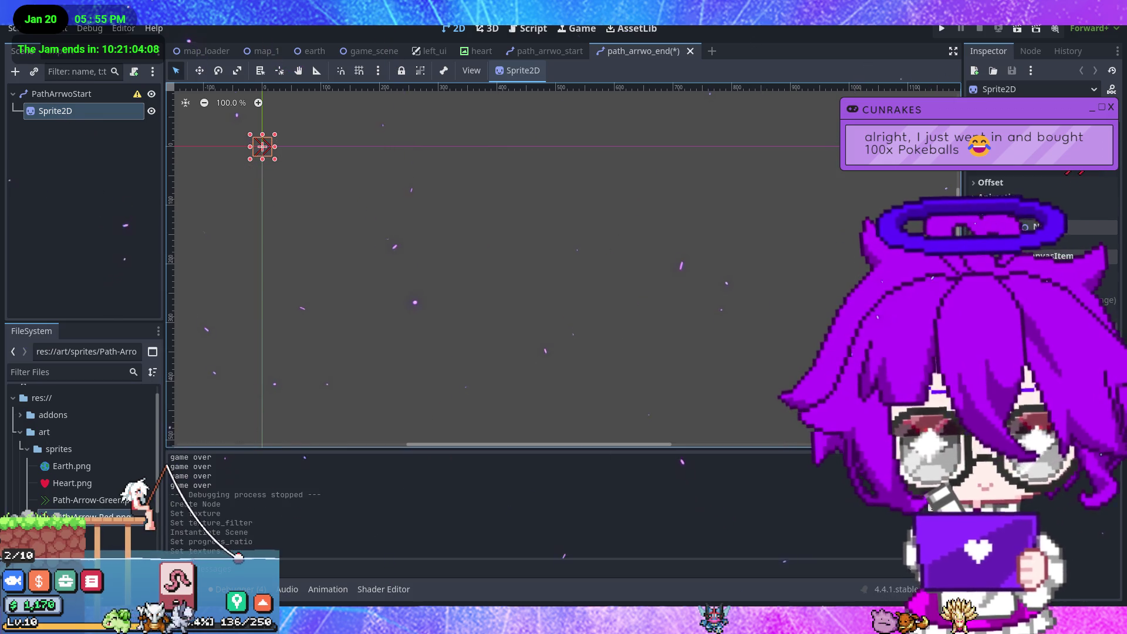
{"action": "key", "text": "ctrl+s"}
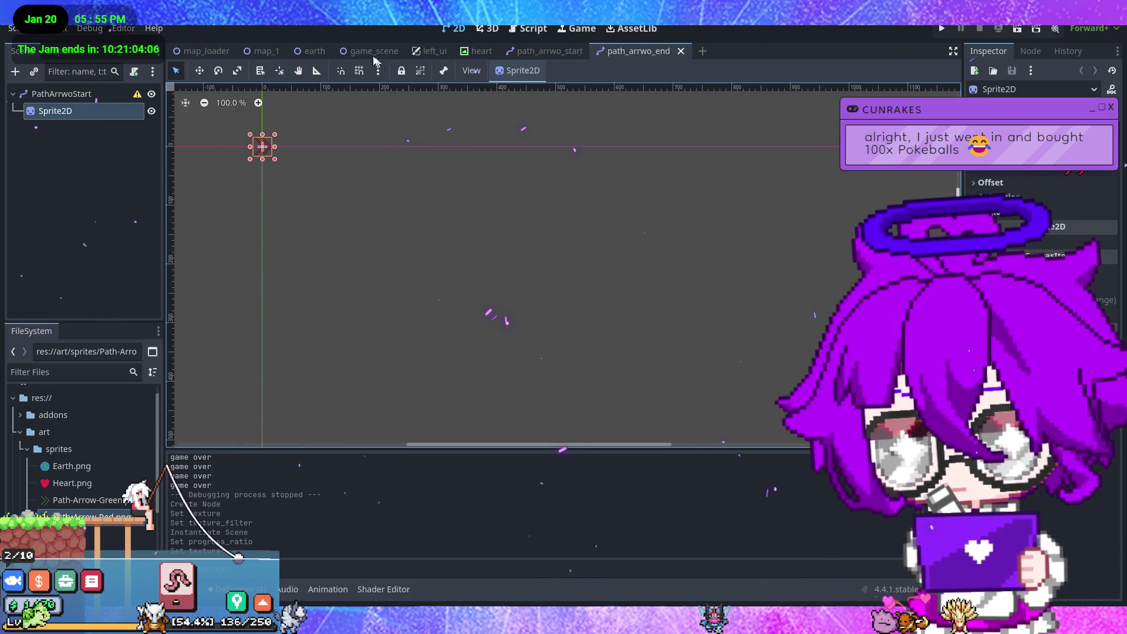
{"action": "left_click", "coordinate": [262, 51]}
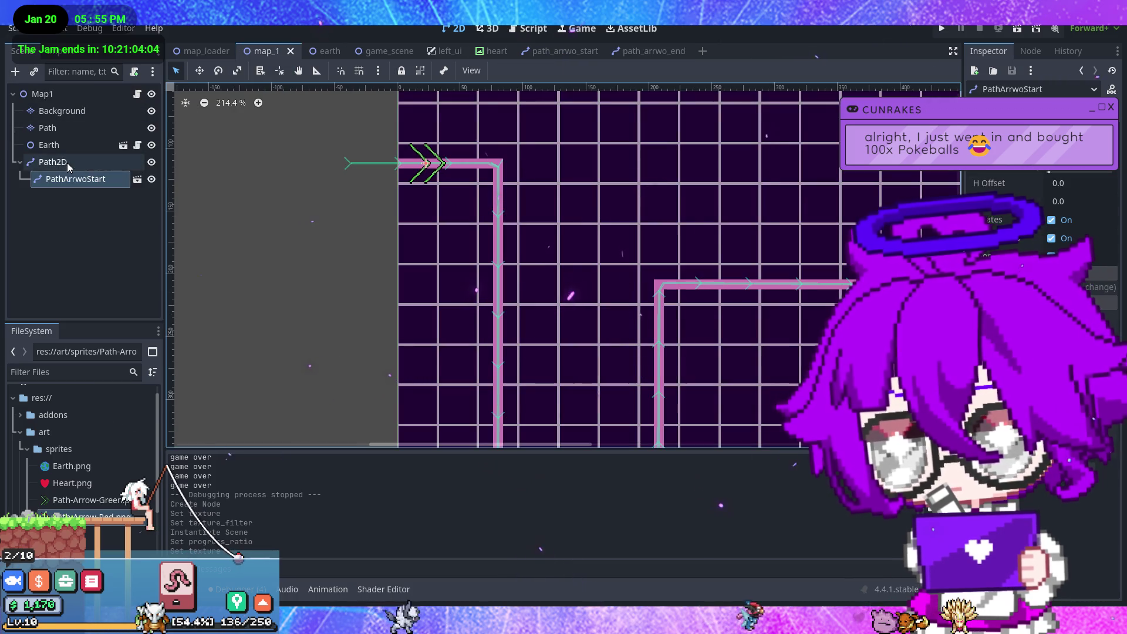
Instance the path_arrwo_end scene as a second arrow under Path2D
{"action": "right_click", "coordinate": [69, 163]}
{"action": "left_click", "coordinate": [164, 194]}
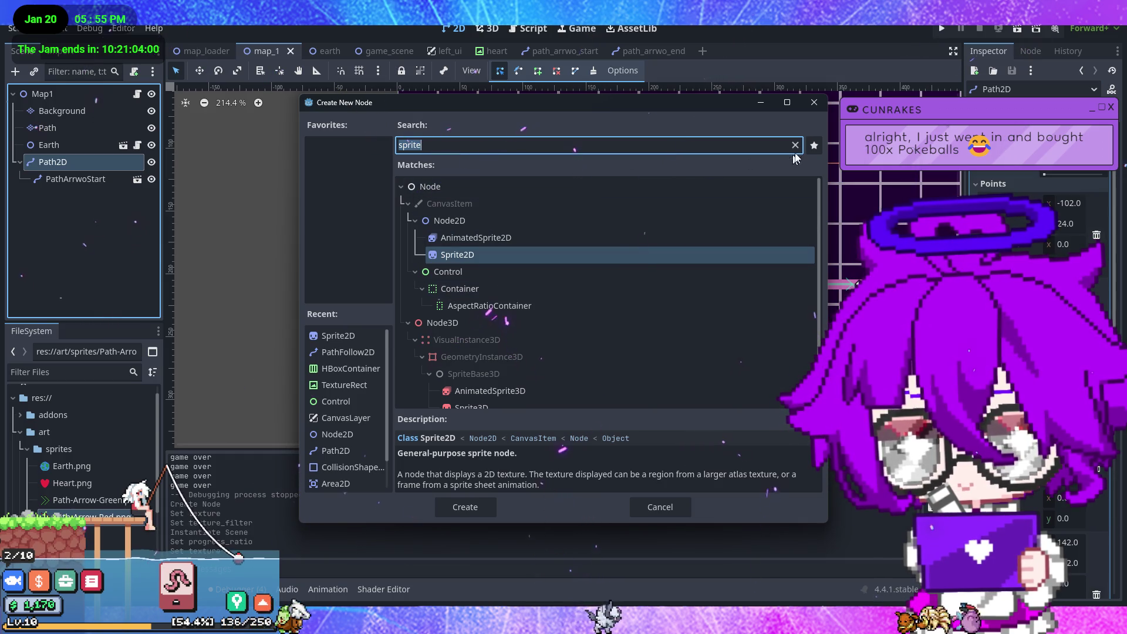
{"action": "left_click", "coordinate": [815, 103]}
{"action": "right_click", "coordinate": [65, 164]}
{"action": "mouse_move", "coordinate": [68, 170]}
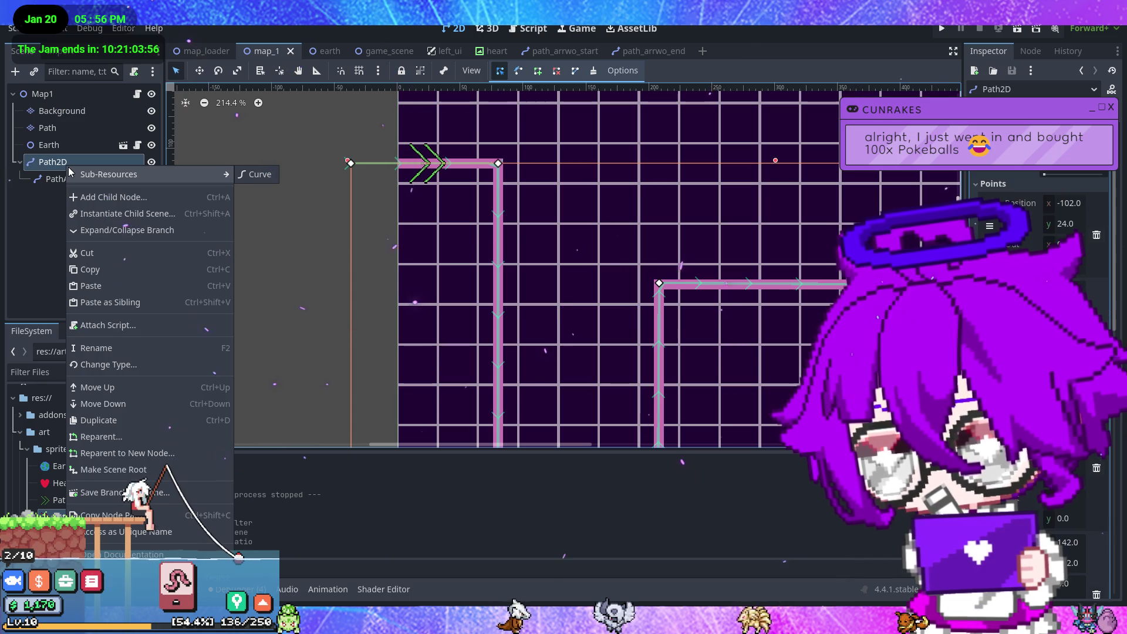
{"action": "key", "text": "Escape"}
{"action": "key", "text": "ctrl+shift+o"}
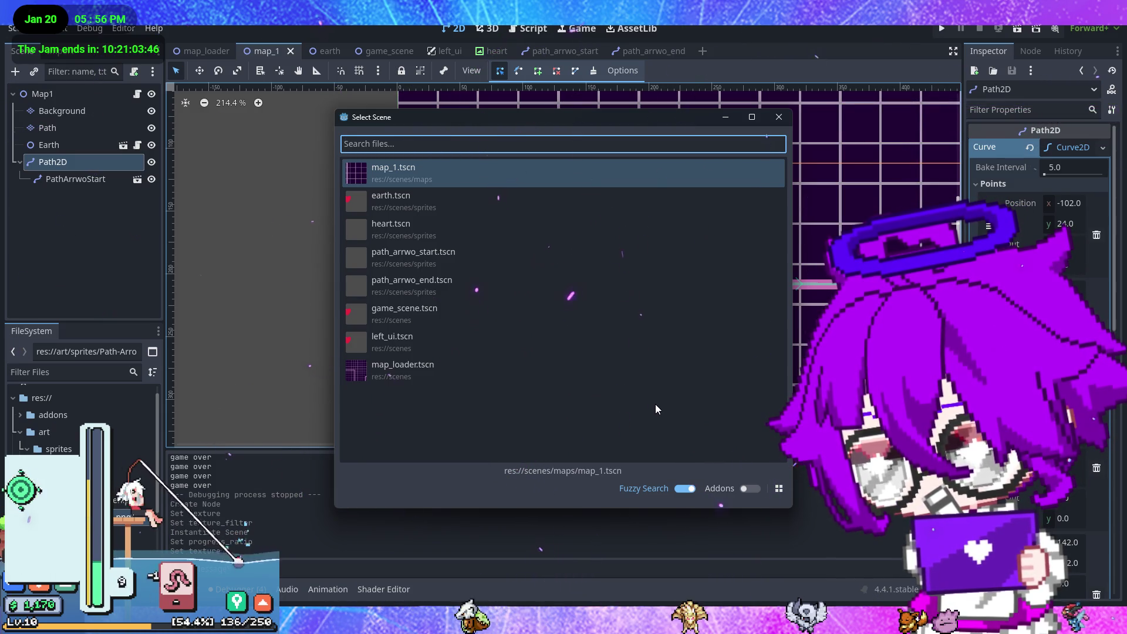
{"action": "double_click", "coordinate": [478, 290]}
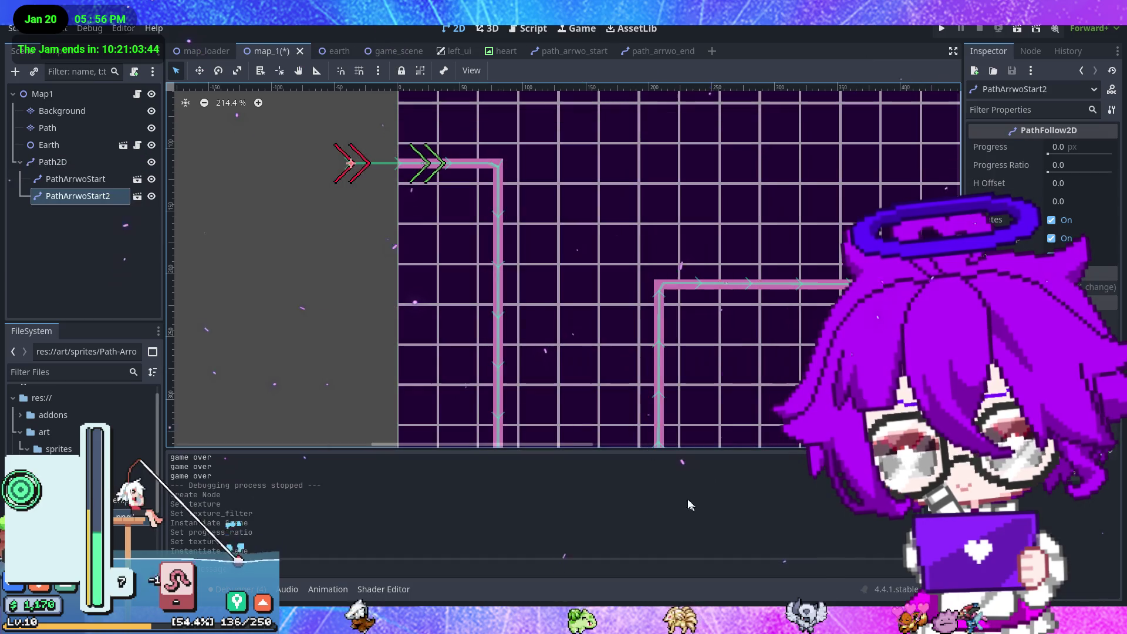
Slide the second arrow along the path beside the Earth and run the game with F5
{"action": "scroll", "coordinate": [734, 311], "scroll_direction": "down", "scroll_amount": 4}
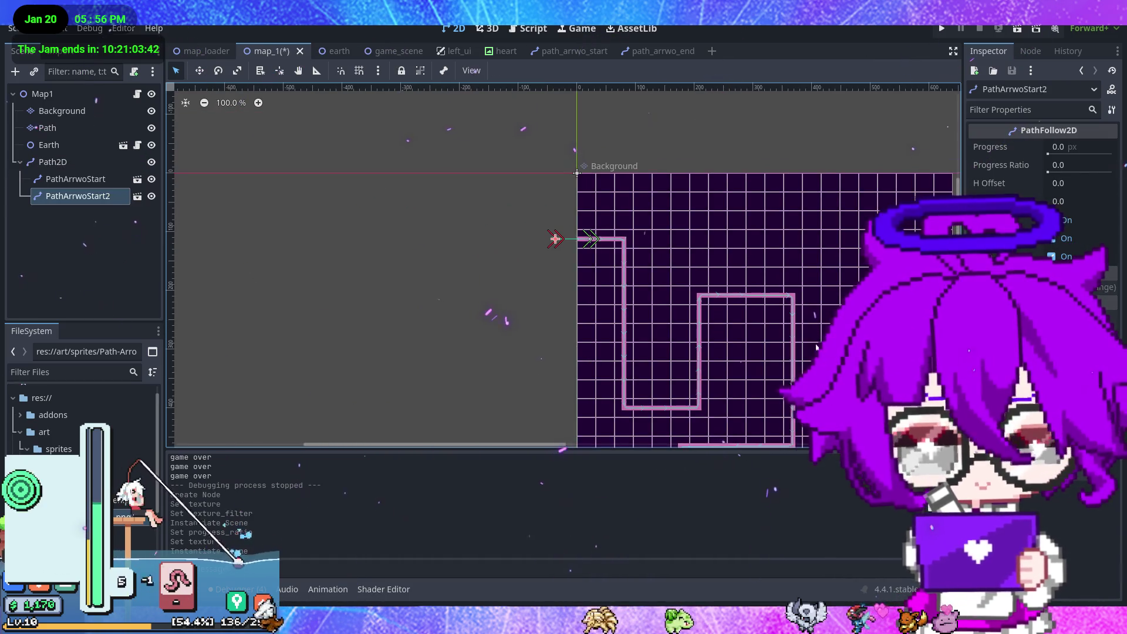
{"action": "left_click_drag", "start_coordinate": [816, 348], "coordinate": [637, 220]}
{"action": "scroll", "coordinate": [637, 220], "scroll_direction": "down", "scroll_amount": 1}
{"action": "left_click_drag", "start_coordinate": [1048, 171], "coordinate": [1110, 173]}
{"action": "left_click", "coordinate": [863, 284]}
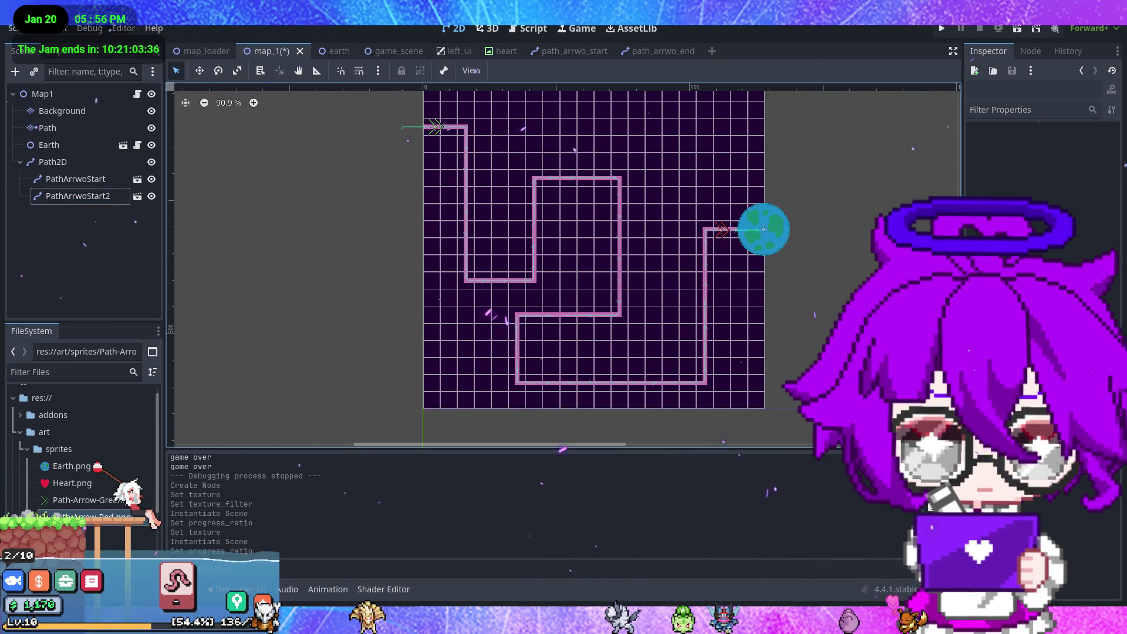
{"action": "left_click_drag", "start_coordinate": [863, 284], "coordinate": [816, 293]}
{"action": "key", "text": "F5"}
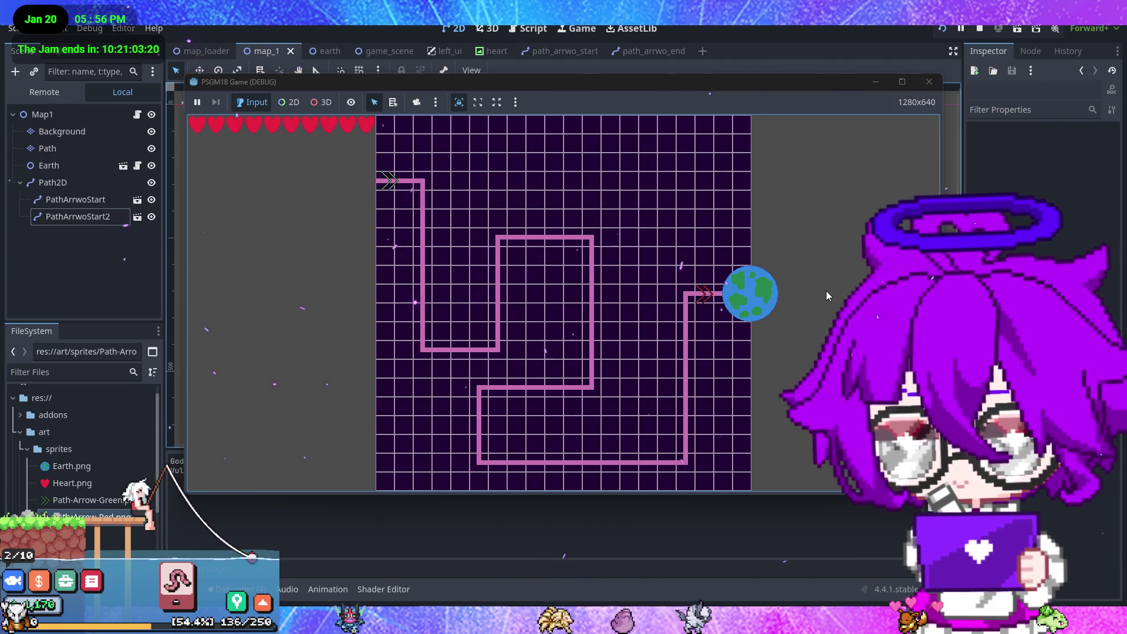
Close the PSGM18 Game window after checking both arrows on the path
{"action": "left_click", "coordinate": [928, 85]}
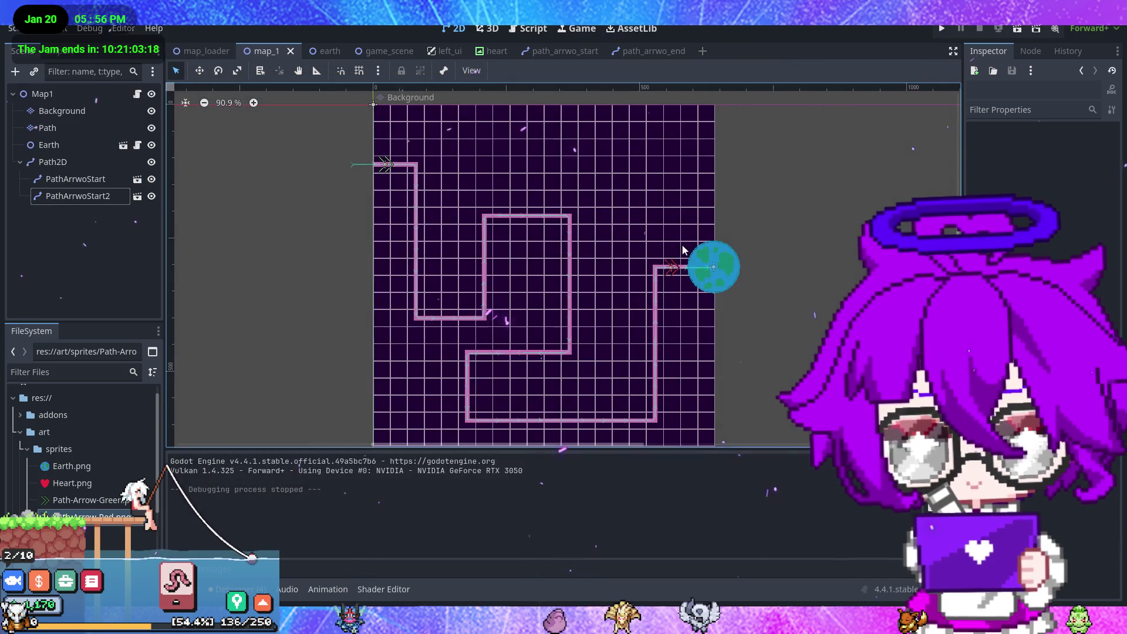
Rename the Path2D node to IndicatorPath
{"action": "left_click", "coordinate": [83, 165]}
{"action": "left_click", "coordinate": [83, 166]}
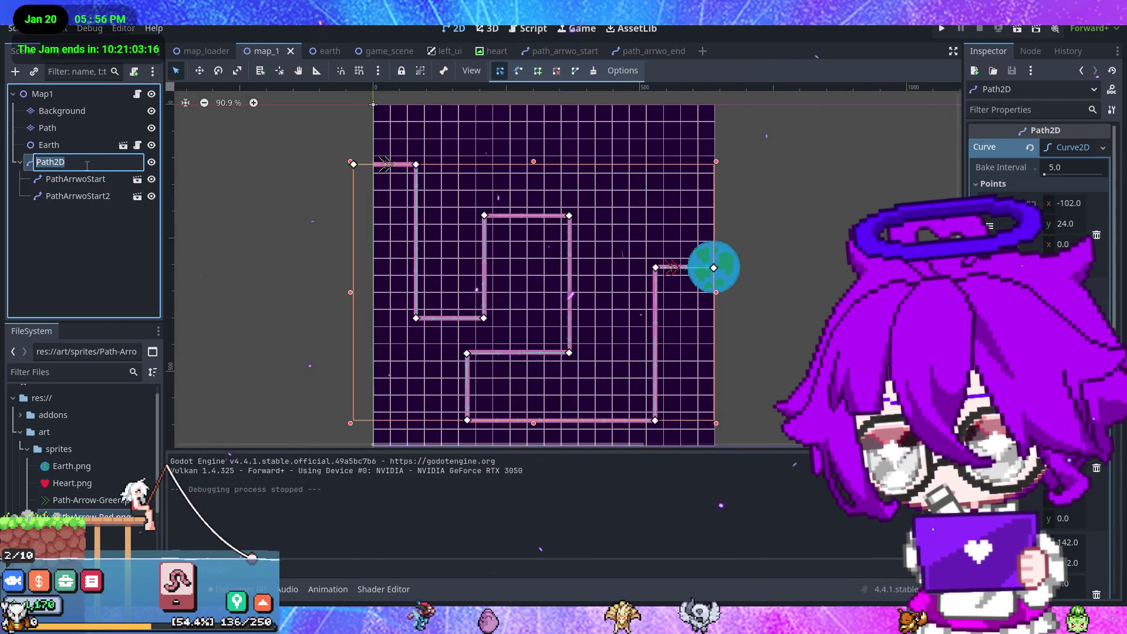
{"action": "type", "text": "P"}
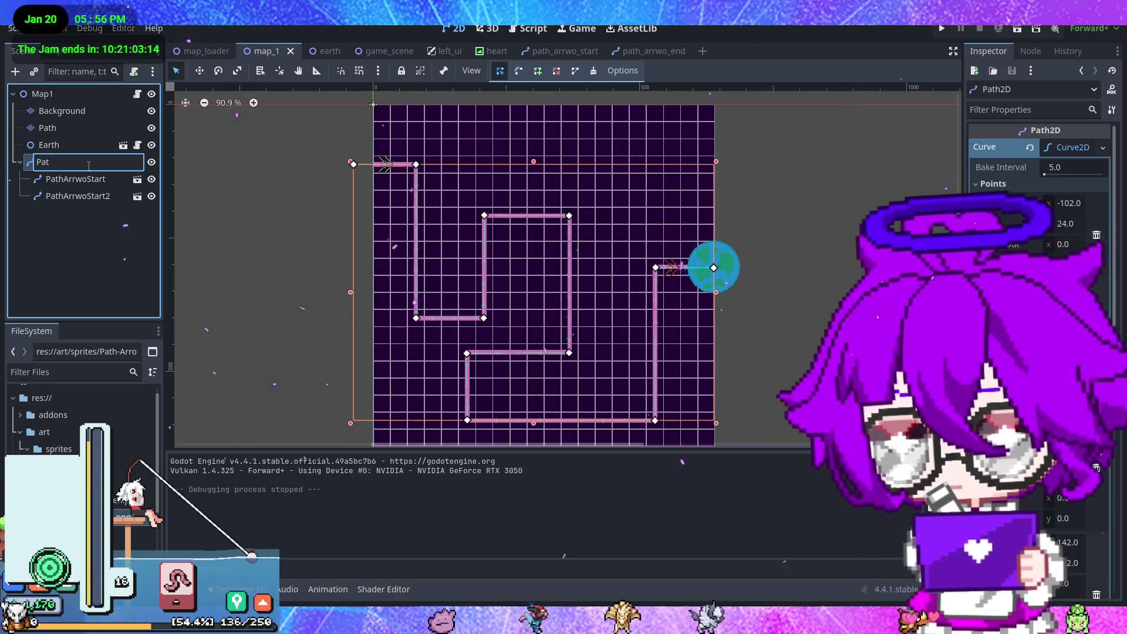
{"action": "key", "text": "BackSpace"}
{"action": "type", "text": "Indicat"}
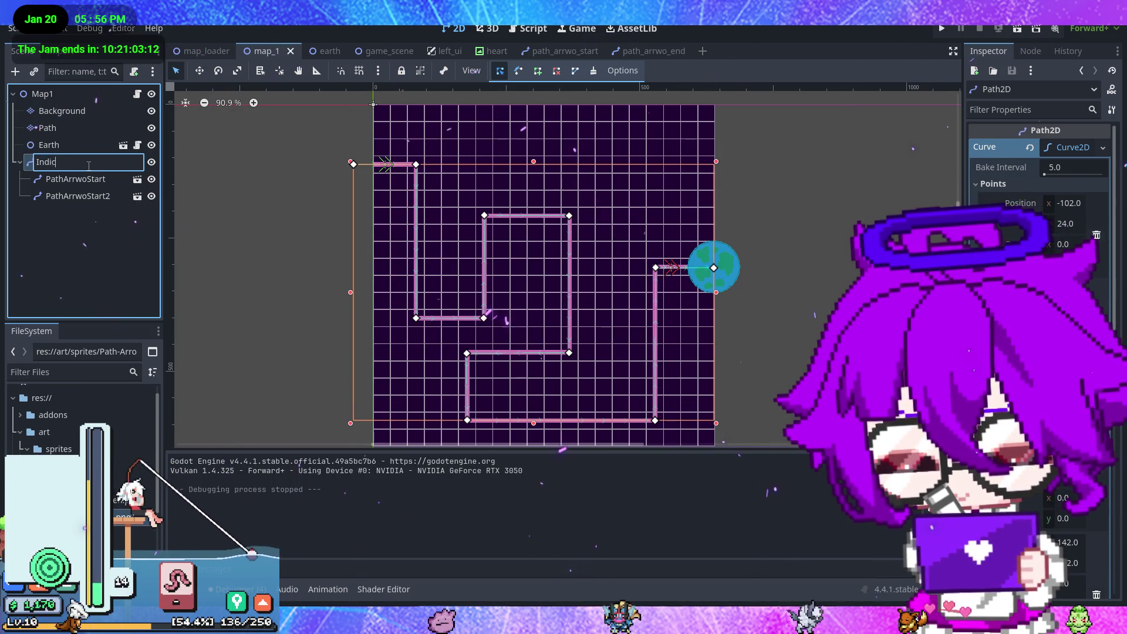
{"action": "type", "text": "orPath"}
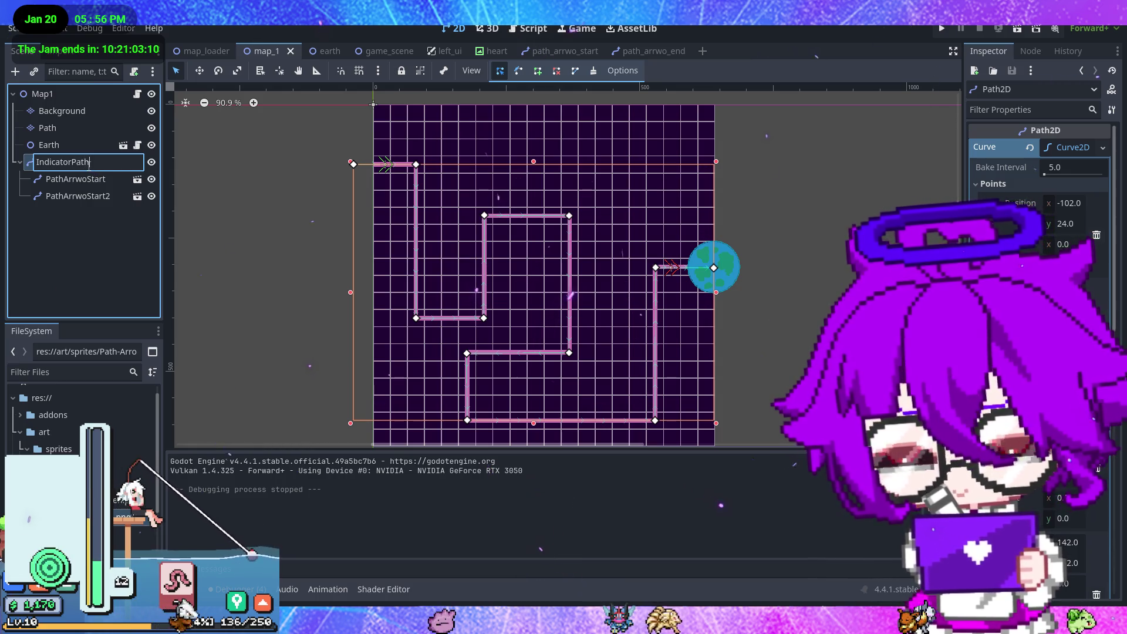
{"action": "key", "text": "Return"}
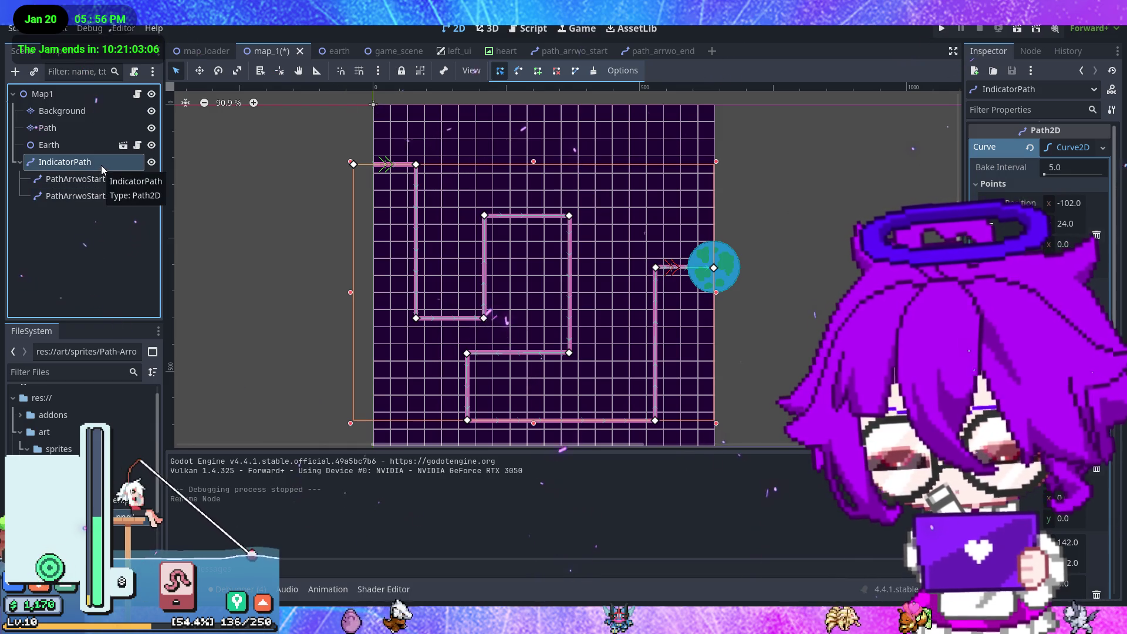
Paste a sibling copy of IndicatorPath and name it EnemyPath
{"action": "key", "text": "ctrl+shift+v"}
{"action": "double_click", "coordinate": [104, 213]}
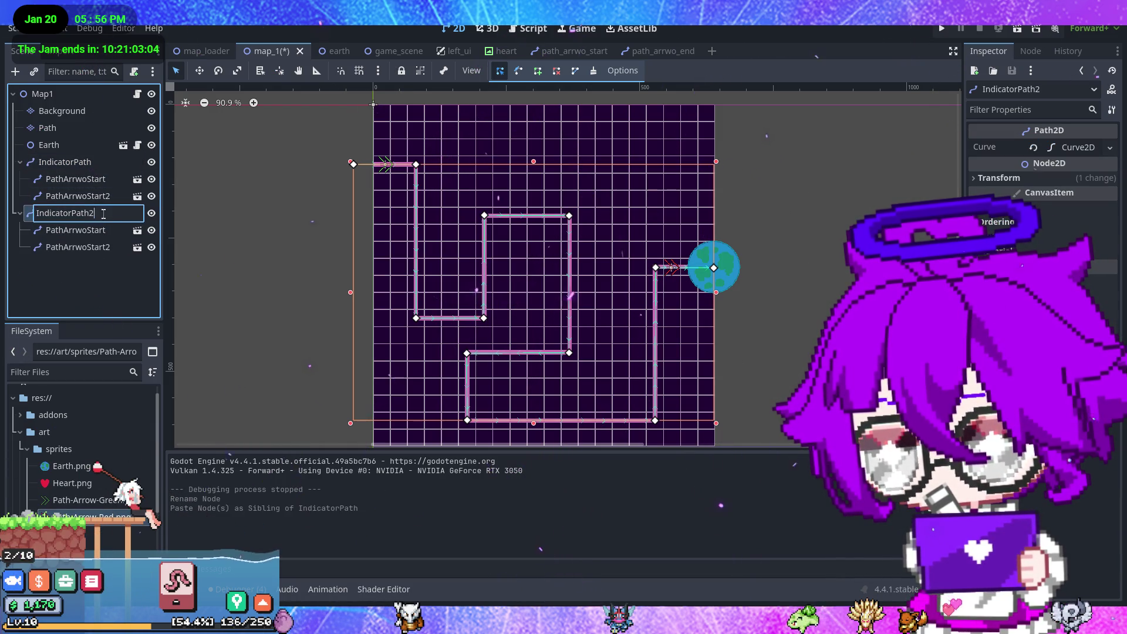
{"action": "type", "text": "EnemyP"}
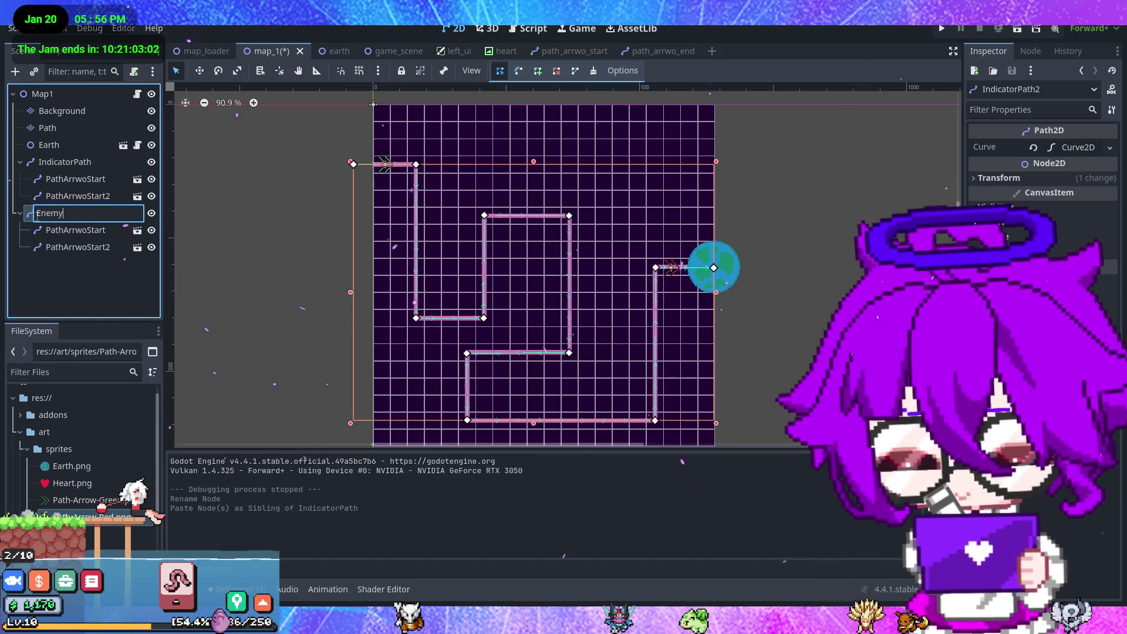
{"action": "type", "text": "ath"}
{"action": "key", "text": "Return"}
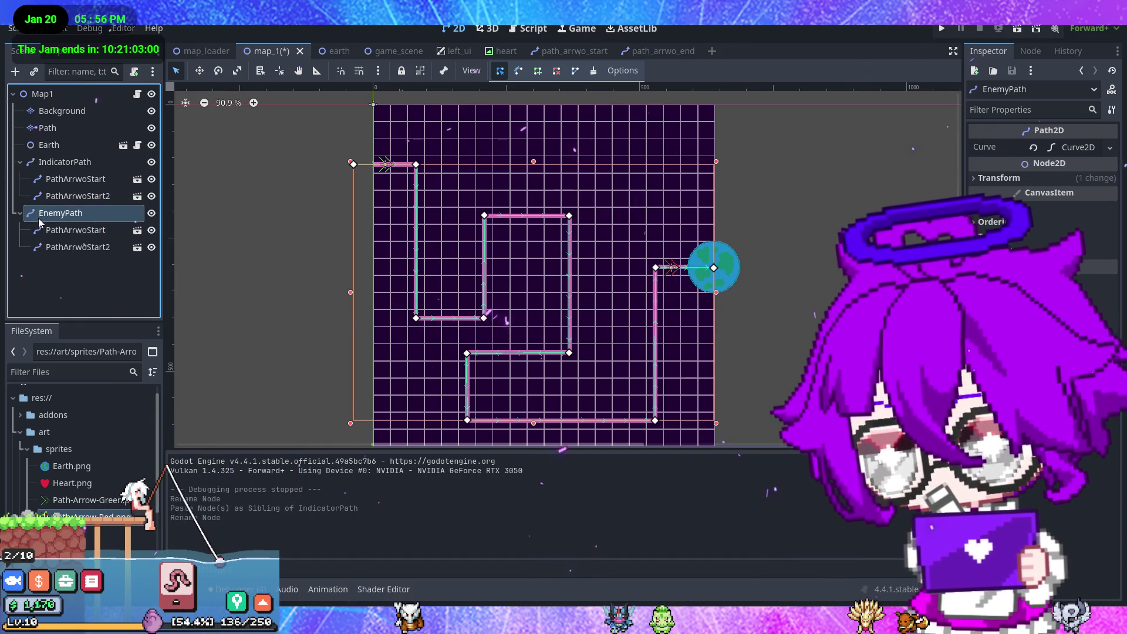
Delete both arrow nodes under EnemyPath
{"action": "left_click", "coordinate": [86, 231]}
{"action": "left_click", "coordinate": [89, 247], "text": "shift"}
{"action": "right_click", "coordinate": [90, 248]}
{"action": "left_click", "coordinate": [143, 449]}
{"action": "left_click", "coordinate": [539, 327]}
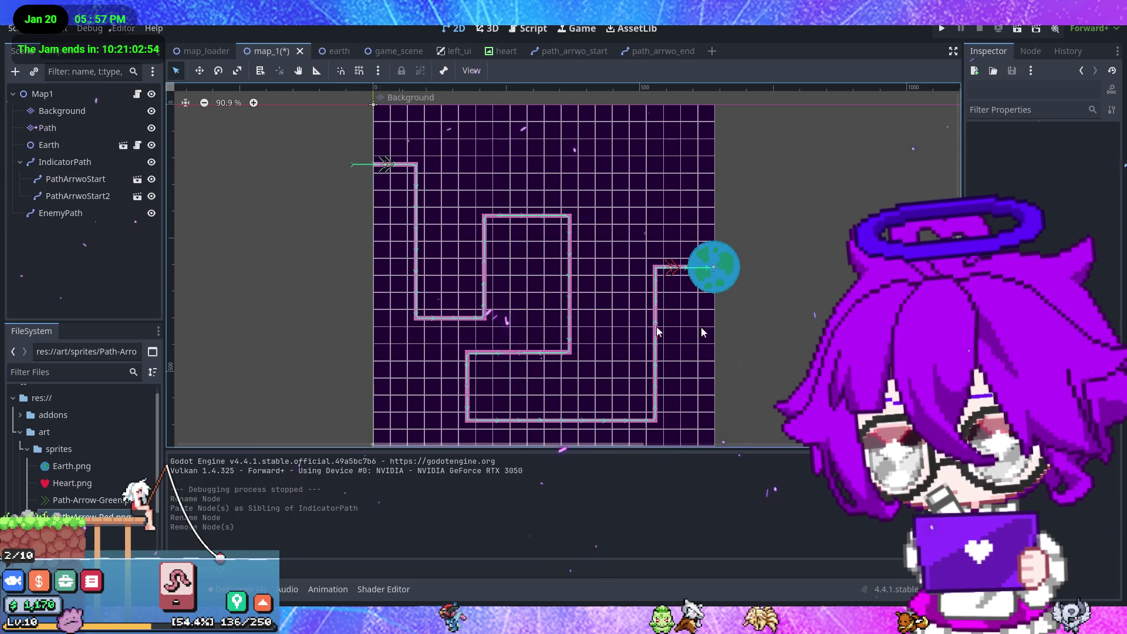
{"action": "left_click", "coordinate": [86, 195]}
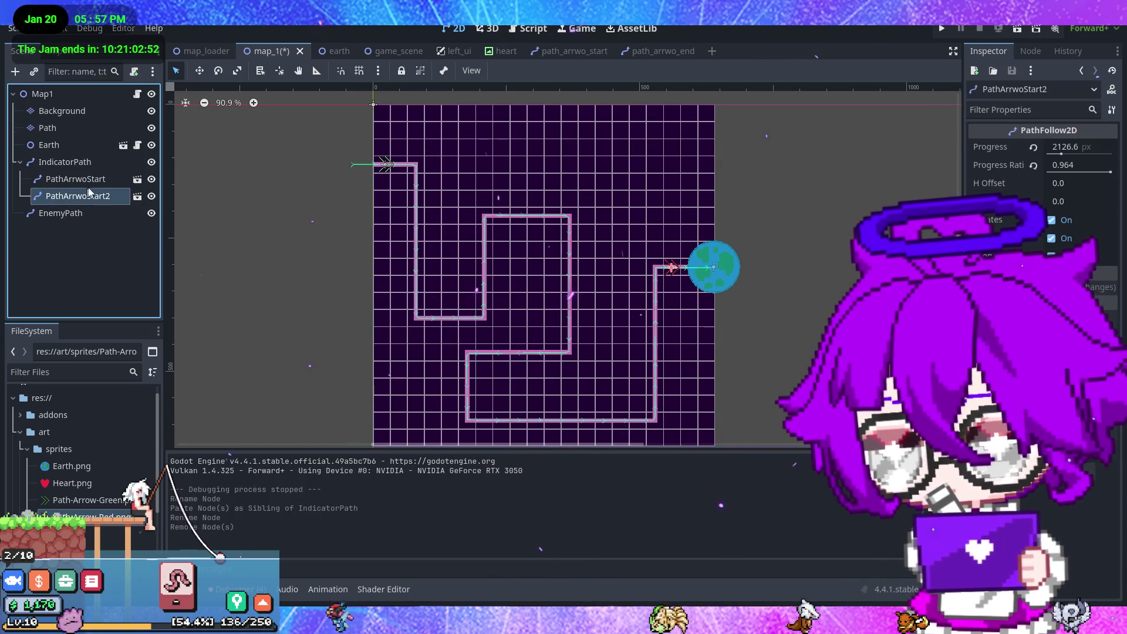
{"action": "left_click", "coordinate": [773, 230]}
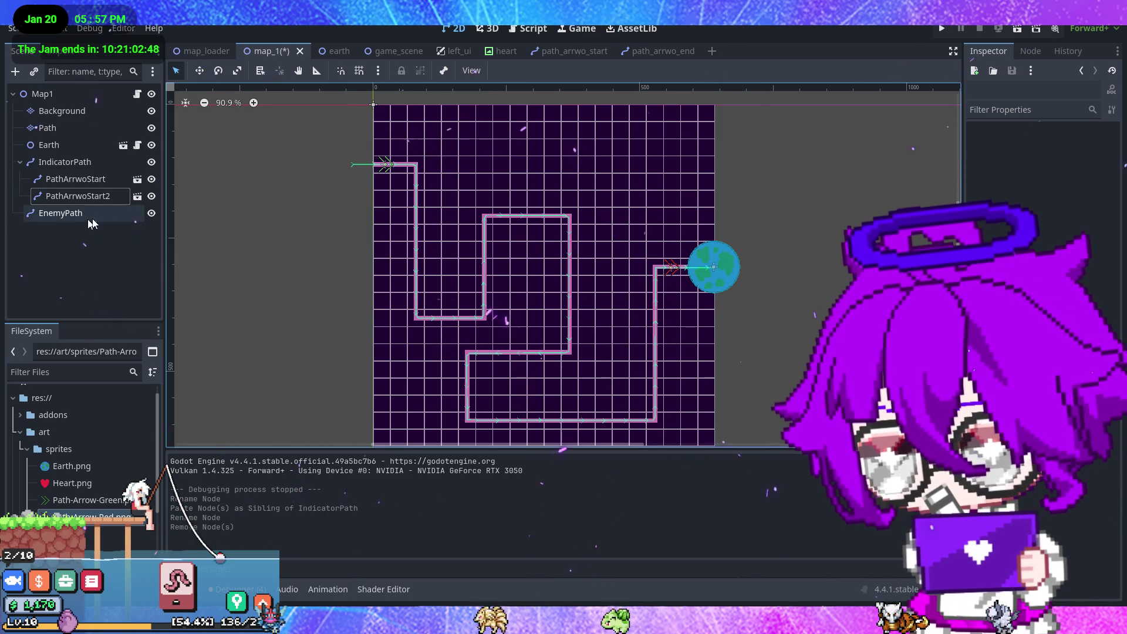
{"action": "left_click", "coordinate": [942, 29]}
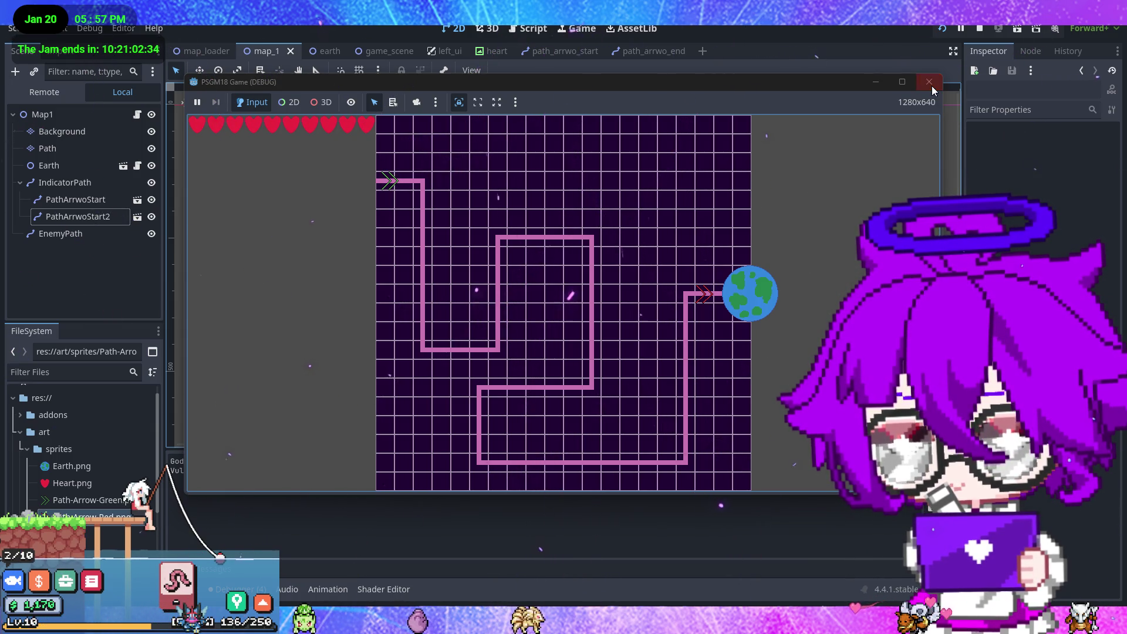
{"action": "left_click", "coordinate": [930, 83]}
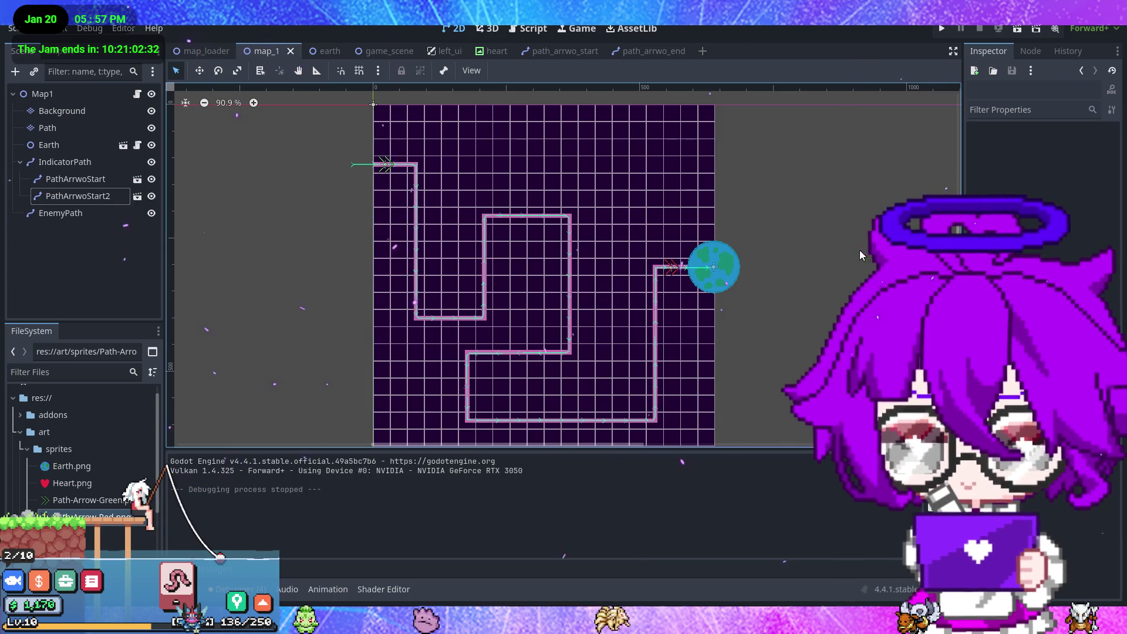
{"action": "left_click", "coordinate": [104, 181]}
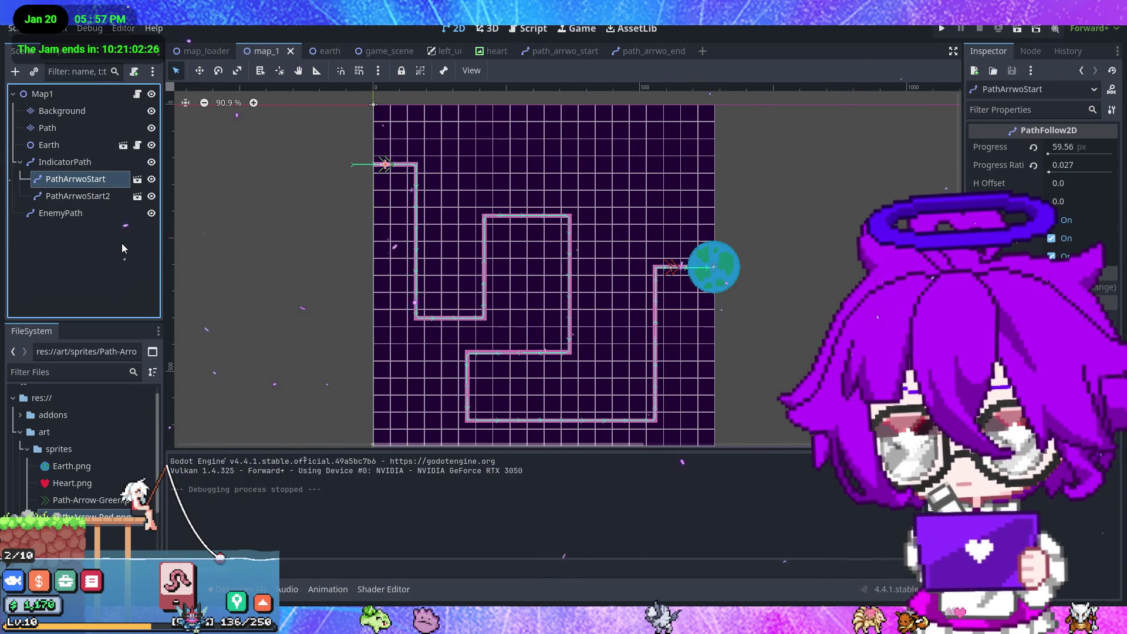
{"action": "left_click", "coordinate": [94, 162]}
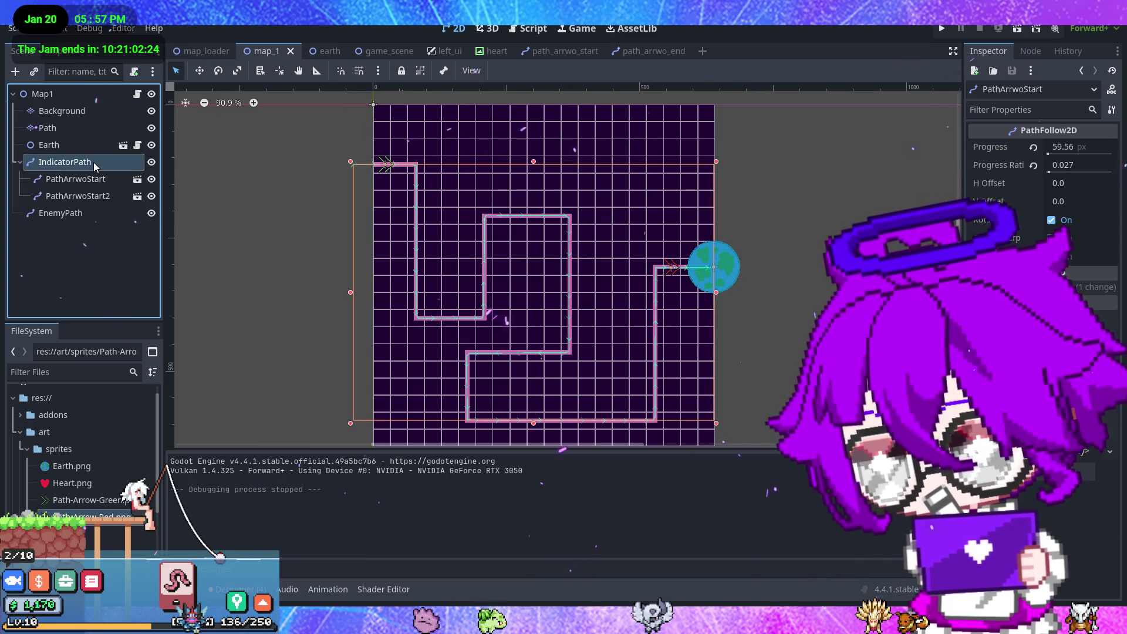
Add an AnimationPlayer child node under IndicatorPath
{"action": "right_click", "coordinate": [93, 164]}
{"action": "left_click", "coordinate": [141, 176]}
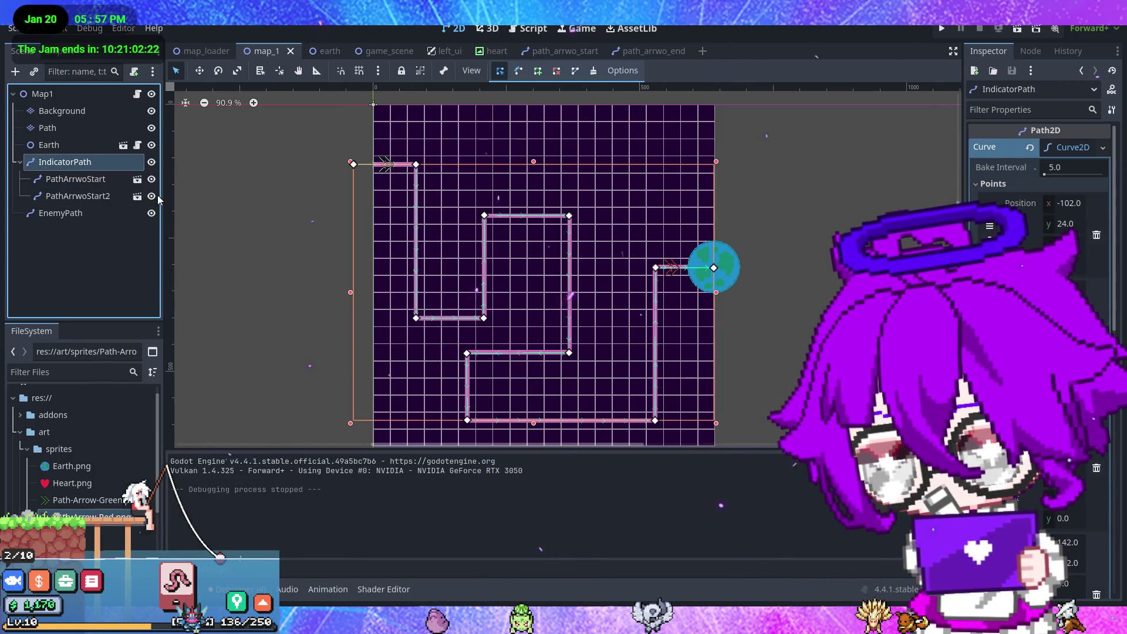
{"action": "type", "text": "anima"}
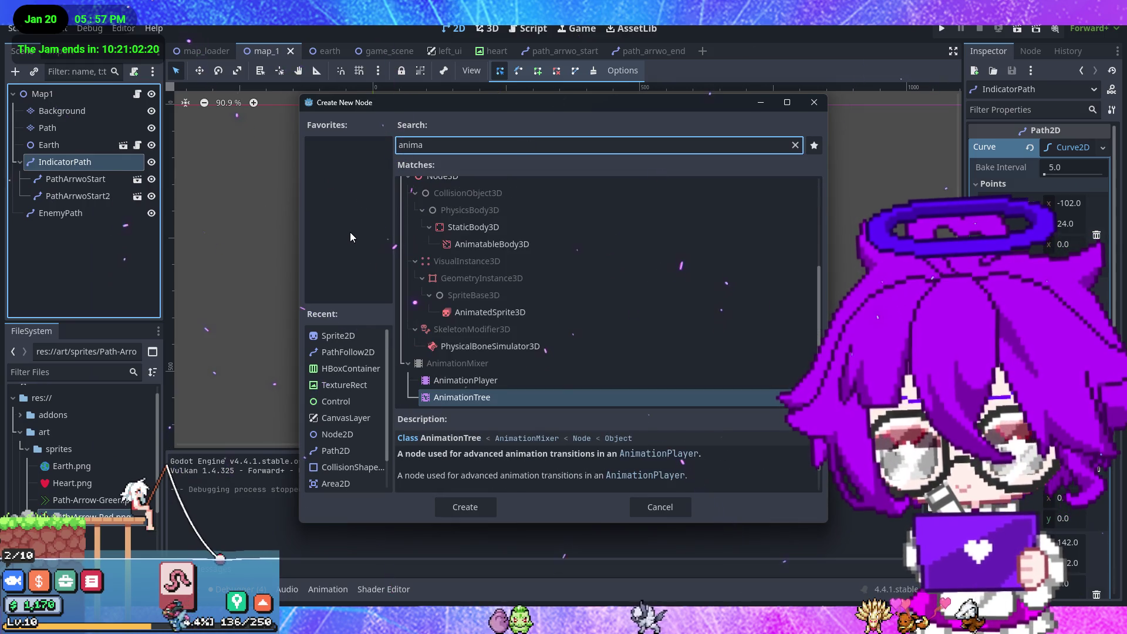
{"action": "double_click", "coordinate": [502, 386]}
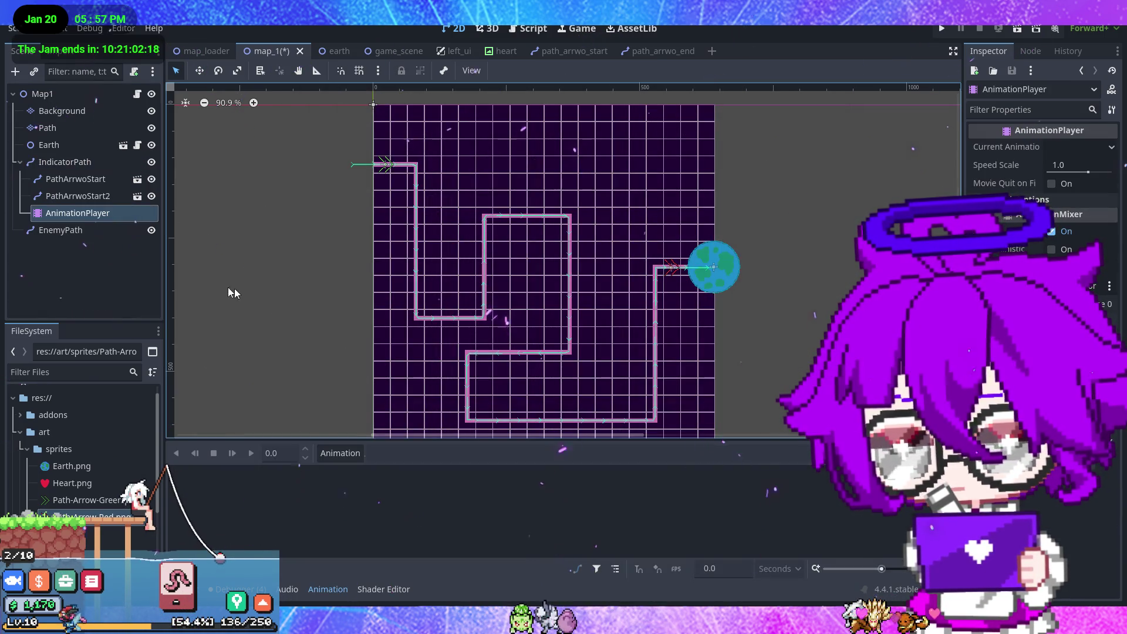
Create a new animation named starting_arrow
{"action": "left_click", "coordinate": [329, 452]}
{"action": "left_click", "coordinate": [365, 467]}
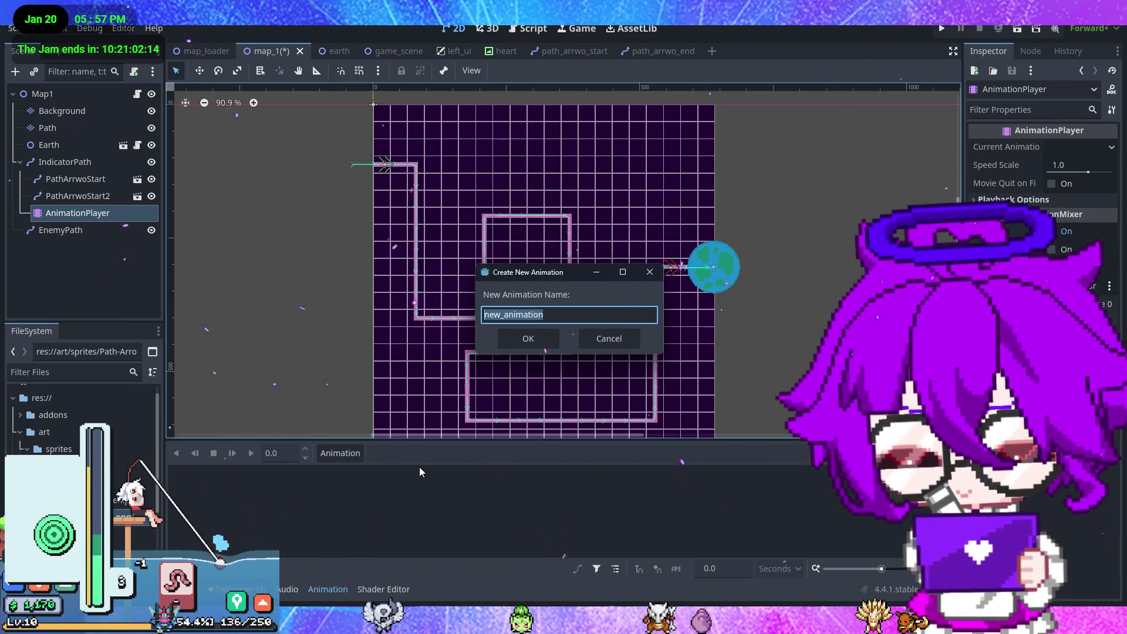
{"action": "type", "text": "starting_arrow"}
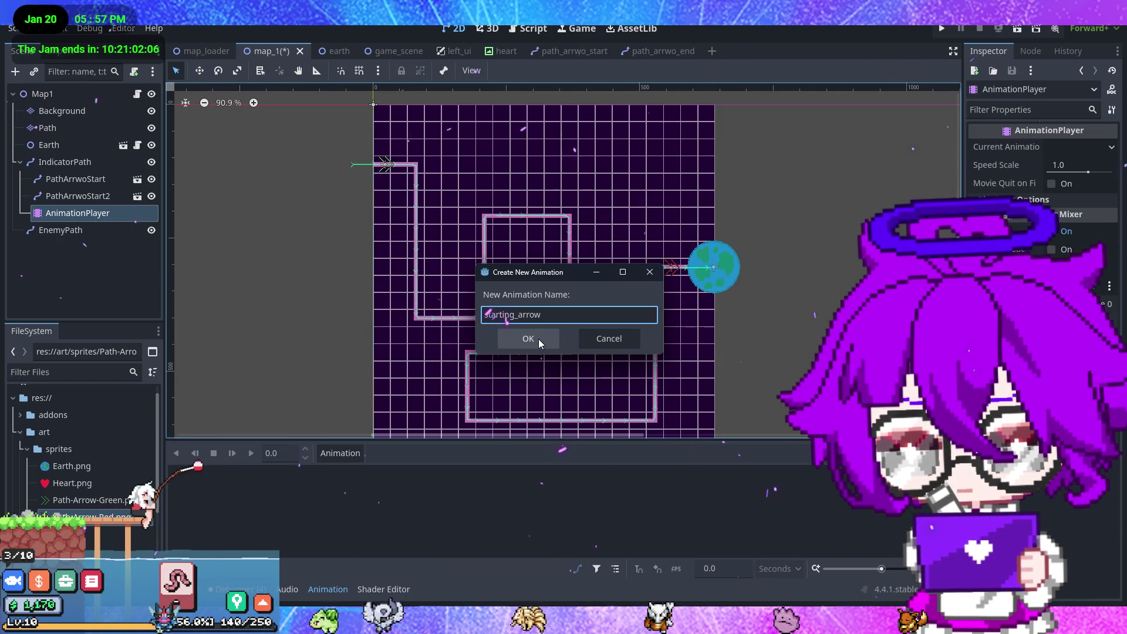
{"action": "left_click", "coordinate": [539, 343]}
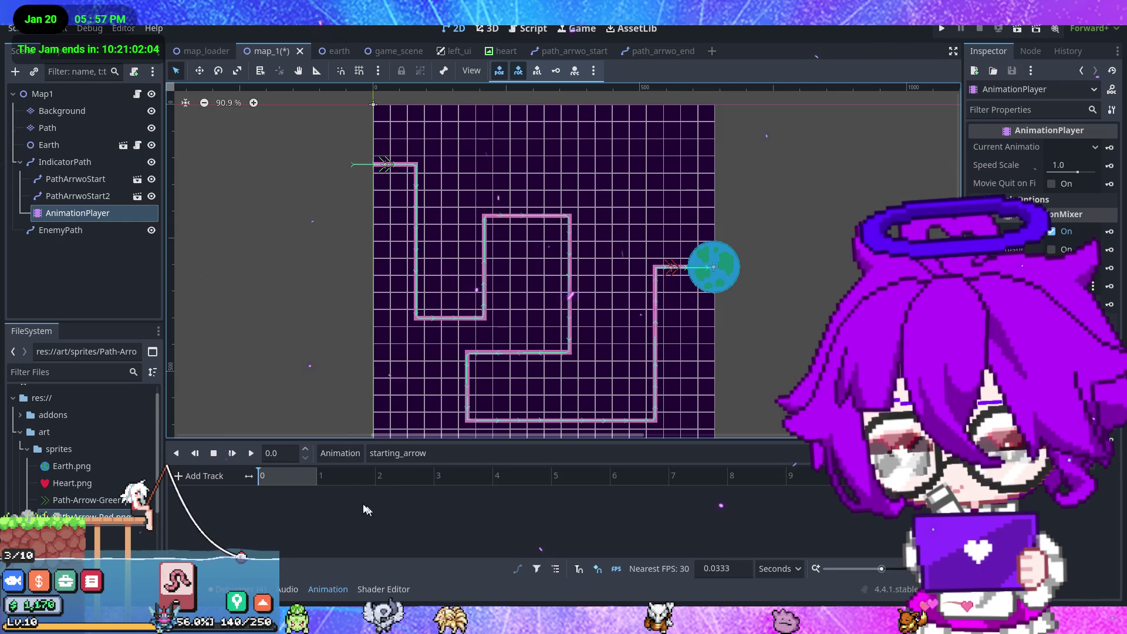
Rename the PathArrwoStart2 node to PathArrwoEnd
{"action": "left_click", "coordinate": [107, 196]}
{"action": "right_click", "coordinate": [107, 196]}
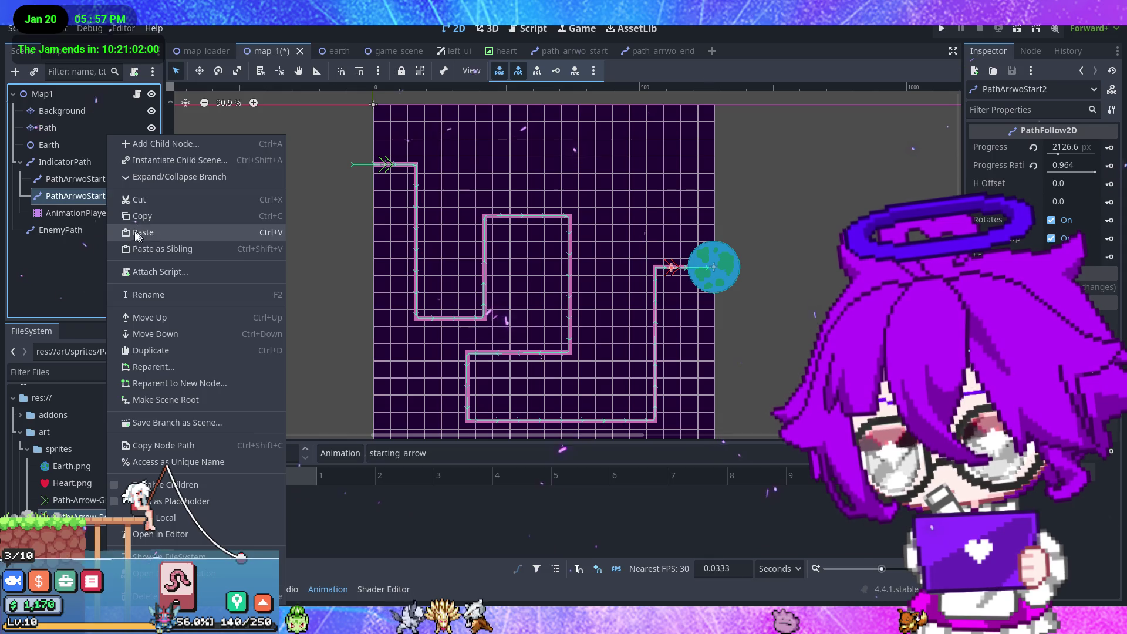
{"action": "left_click", "coordinate": [100, 197]}
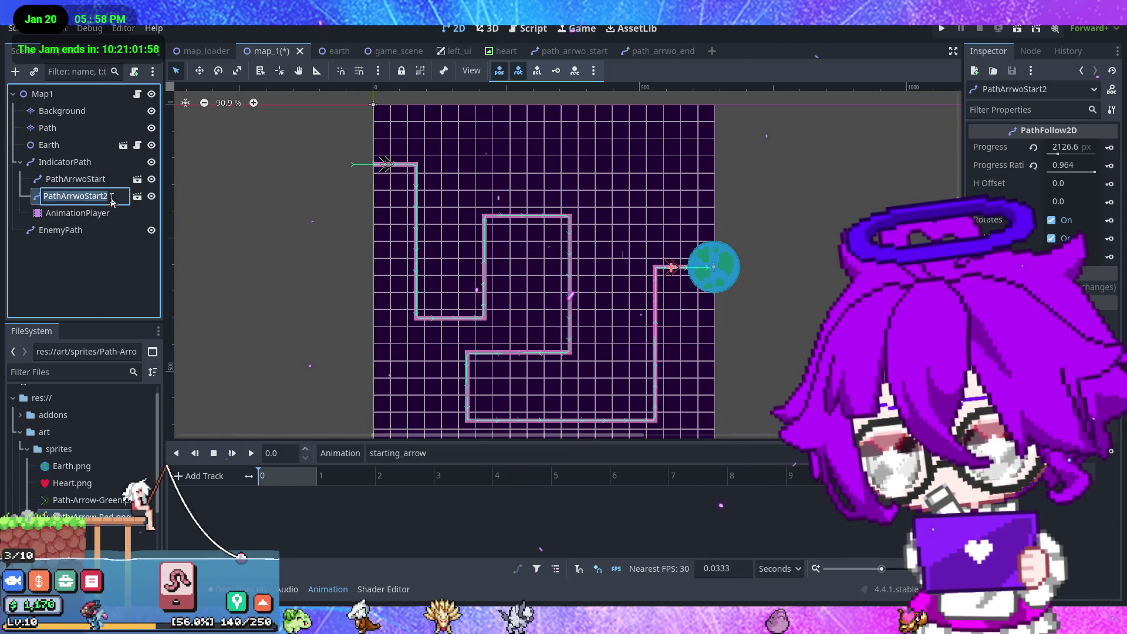
{"action": "left_click", "coordinate": [111, 197]}
{"action": "left_click_drag", "start_coordinate": [109, 197], "coordinate": [84, 199]}
{"action": "type", "text": "End"}
{"action": "key", "text": "Return"}
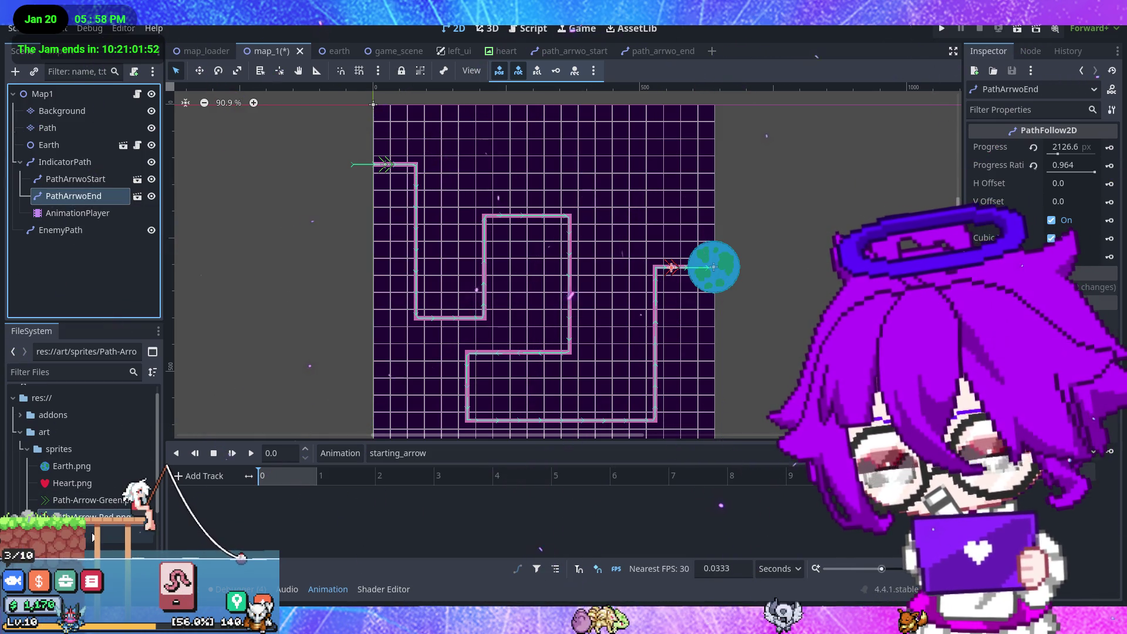
Rename the arrow scene files to path_arrow_end and path_arrow_start
{"action": "scroll", "coordinate": [93, 537], "scroll_direction": "down", "scroll_amount": 4}
{"action": "right_click", "coordinate": [101, 501]}
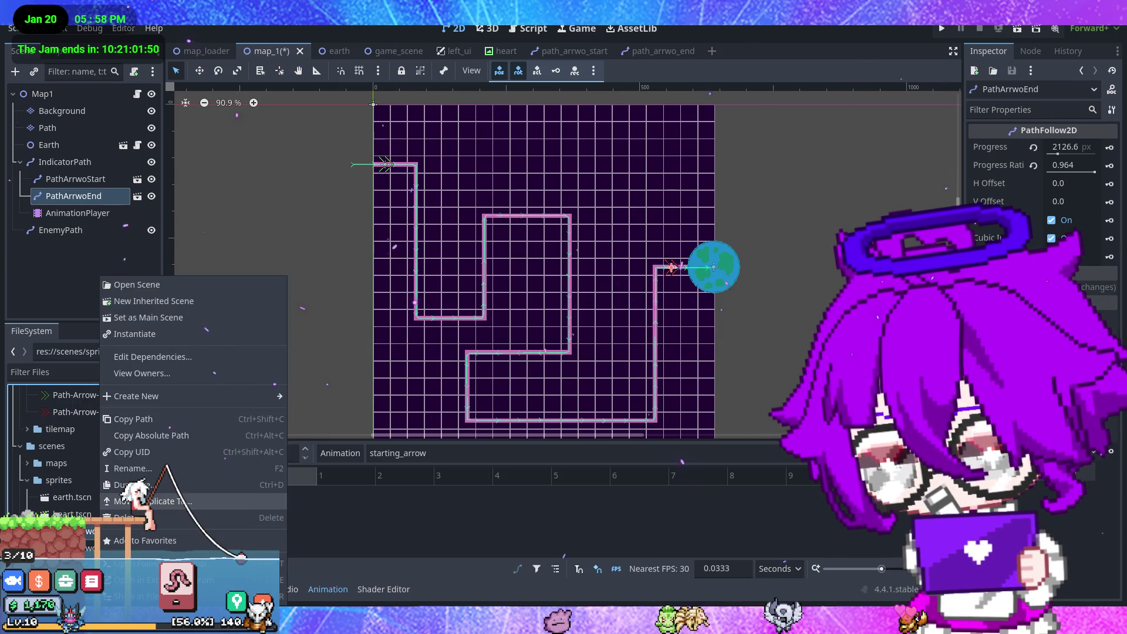
{"action": "left_click", "coordinate": [135, 468]}
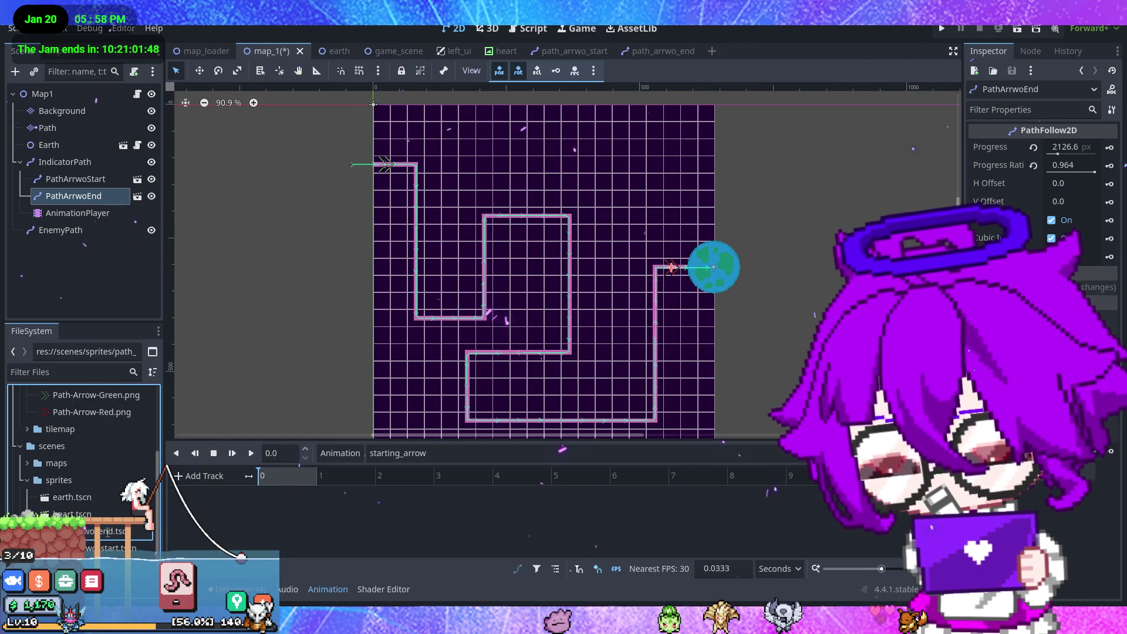
{"action": "key", "text": "Return"}
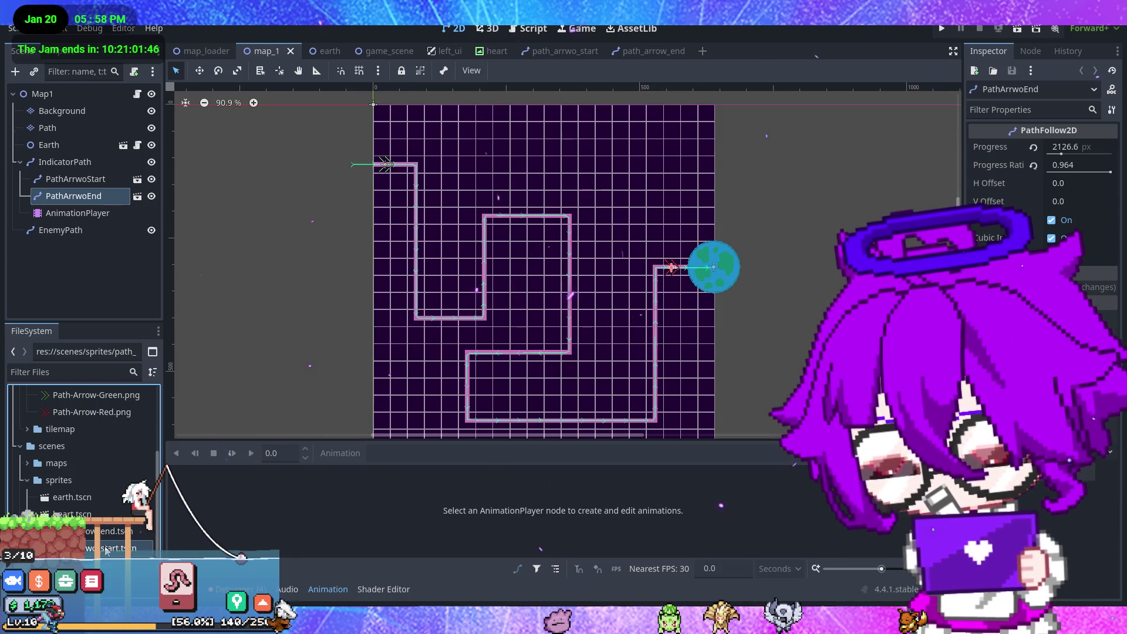
{"action": "right_click", "coordinate": [107, 550]}
{"action": "left_click", "coordinate": [135, 468]}
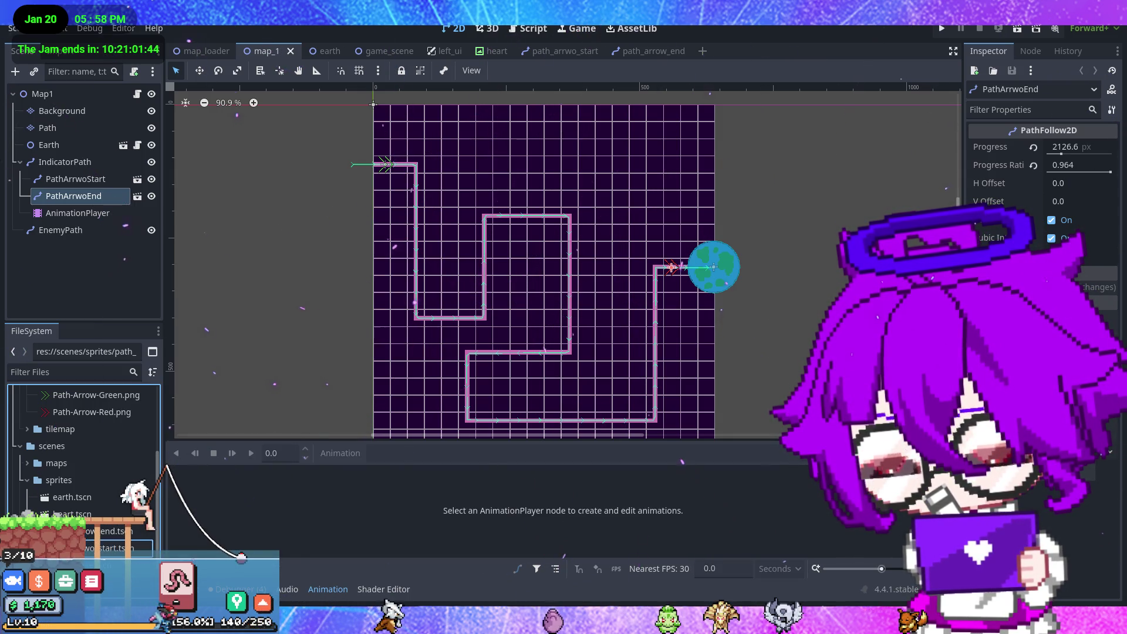
{"action": "type", "text": "path_arrow_start"}
{"action": "key", "text": "Return"}
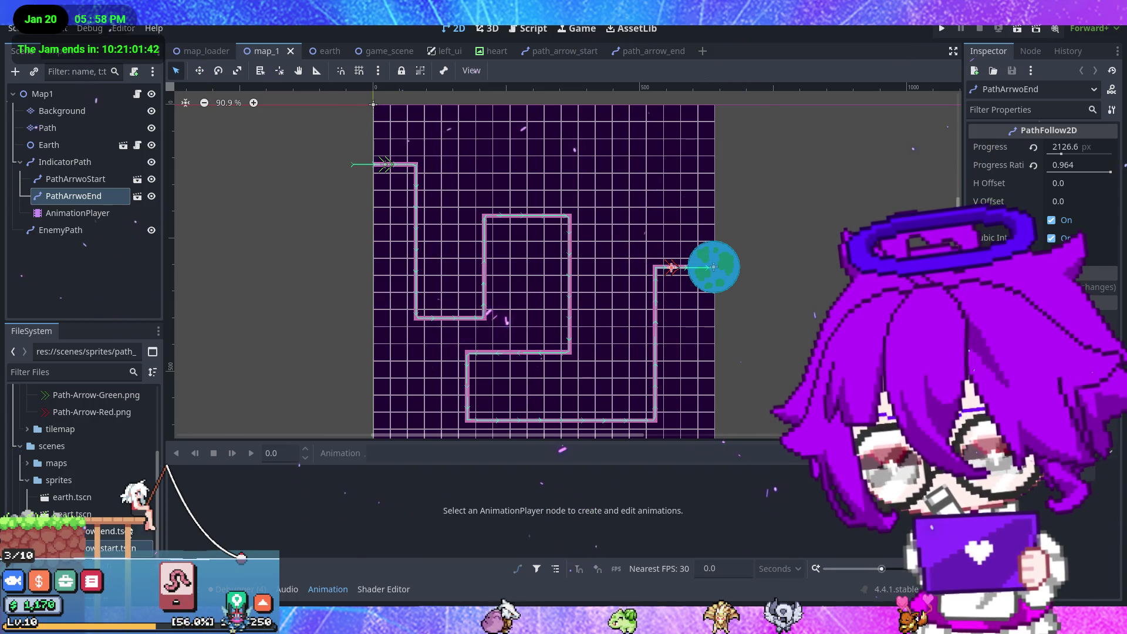
Correct the start arrow node's name to PathArrowStart and save map_1
{"action": "right_click", "coordinate": [100, 181]}
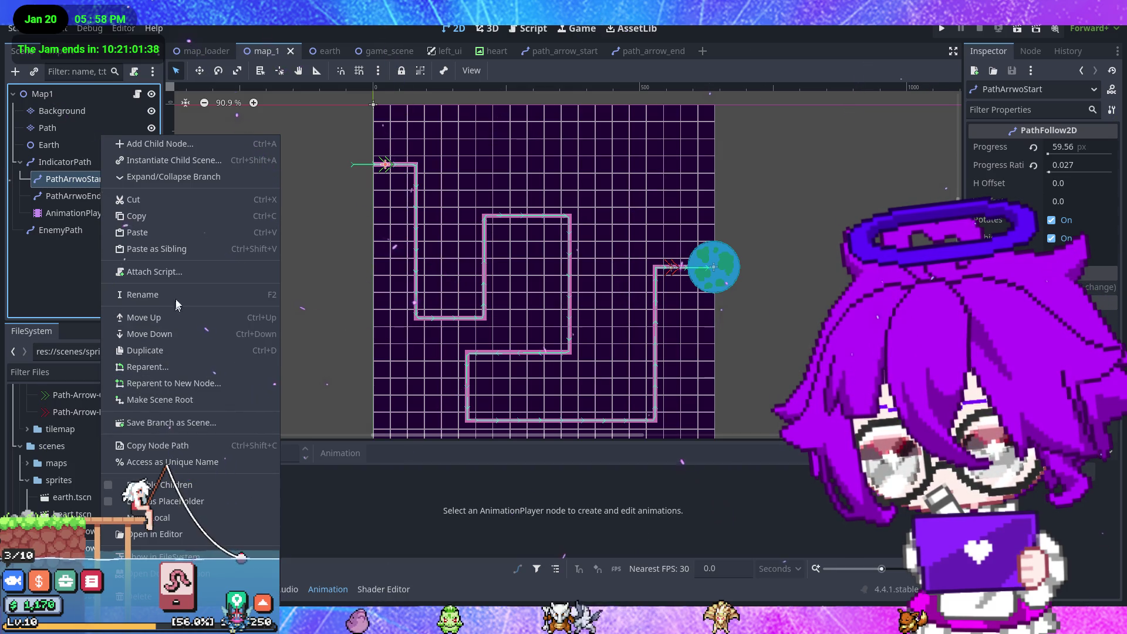
{"action": "left_click", "coordinate": [175, 299]}
{"action": "key", "text": "BackSpace"}
{"action": "key", "text": "BackSpace"}
{"action": "type", "text": "ow"}
{"action": "key", "text": "Return"}
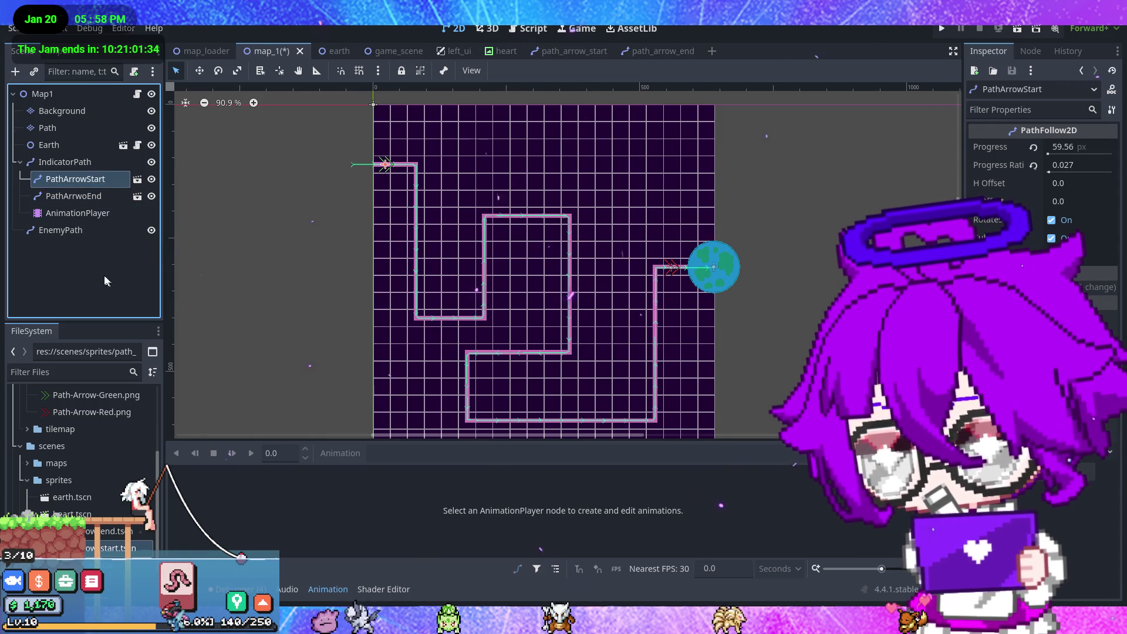
{"action": "key", "text": "ctrl+s"}
{"action": "left_click", "coordinate": [131, 214]}
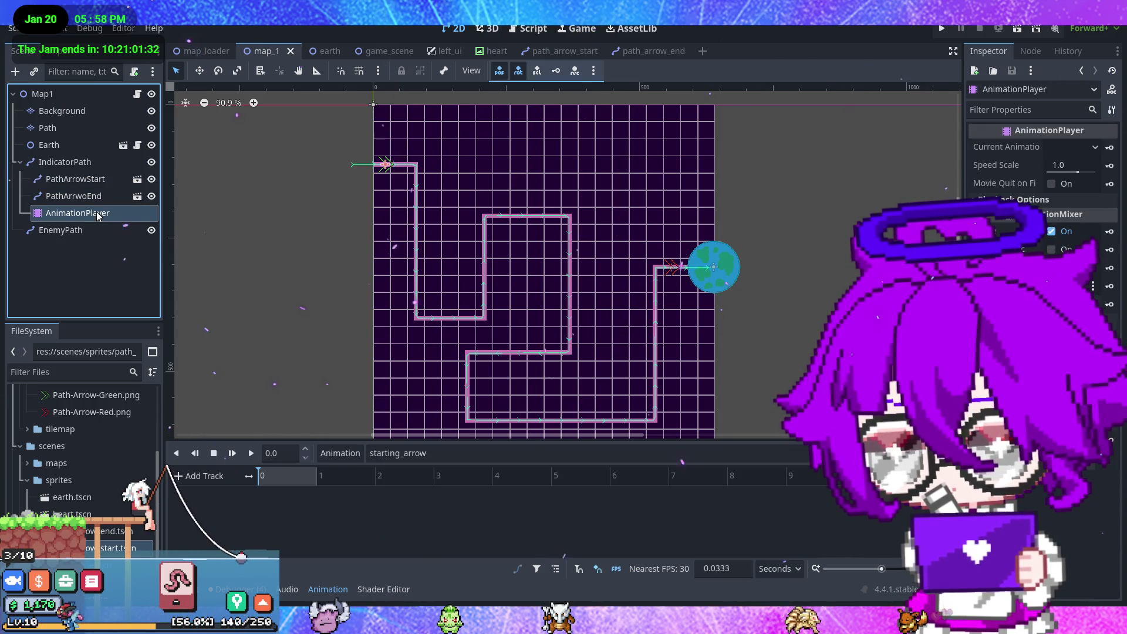
Key PathArrowStart's progress ratio 0.027 at 0 s in a new track
{"action": "left_click", "coordinate": [82, 179]}
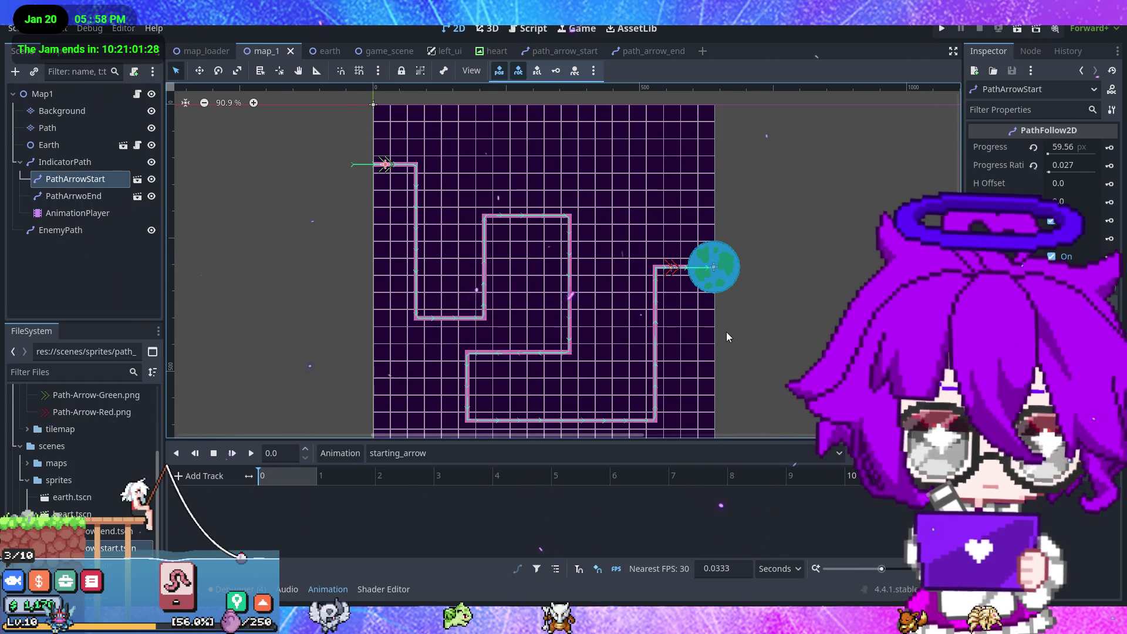
{"action": "left_click", "coordinate": [1108, 165]}
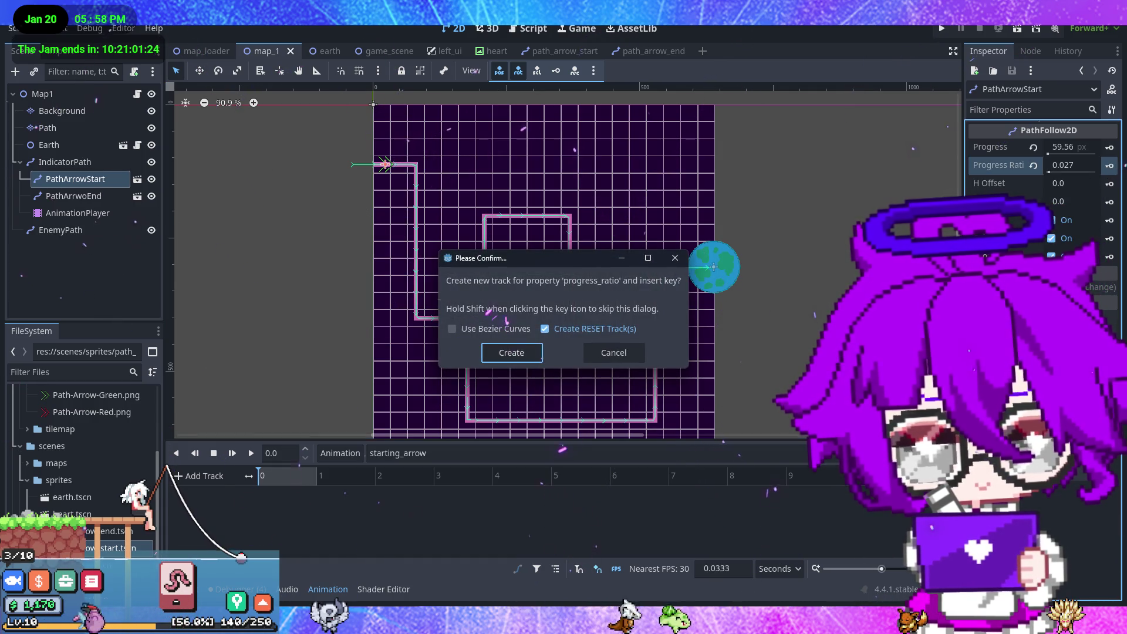
{"action": "left_click", "coordinate": [498, 355]}
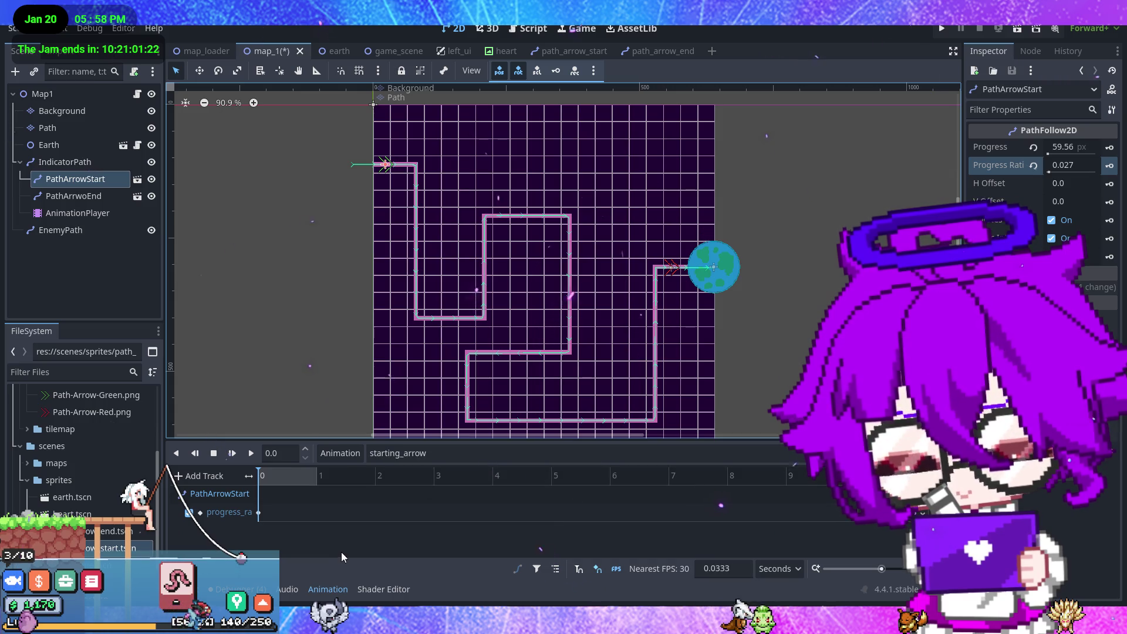
At 0.5 s, key PathArrowStart's progress ratio at 0.0511
{"action": "left_click", "coordinate": [274, 480]}
{"action": "left_click_drag", "start_coordinate": [274, 480], "coordinate": [280, 480]}
{"action": "double_click", "coordinate": [281, 453]}
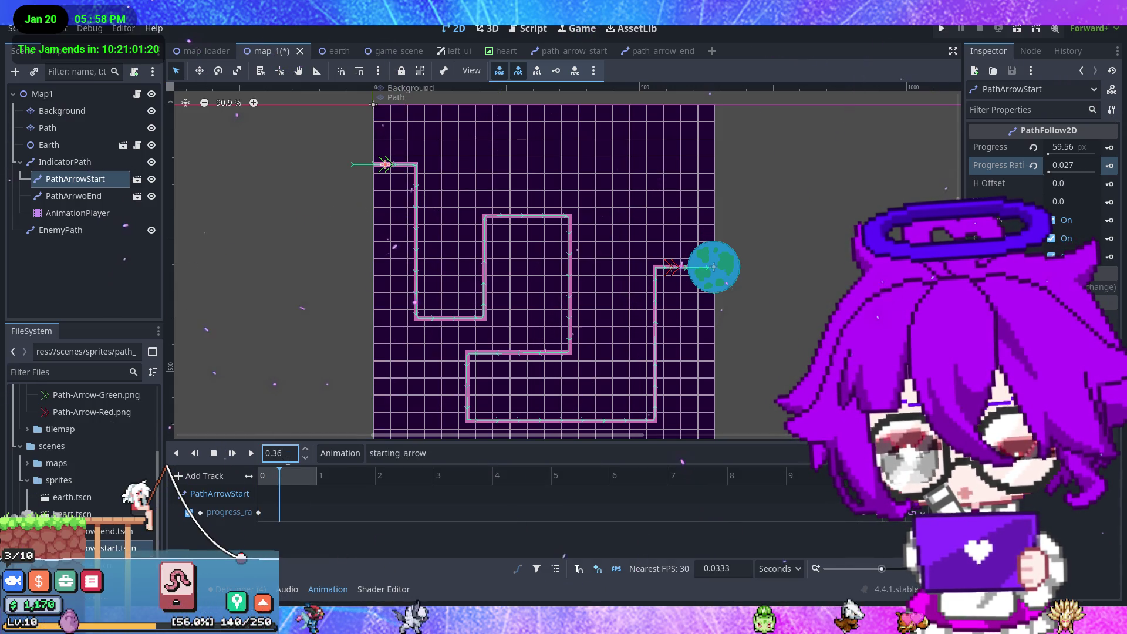
{"action": "type", "text": "0.5"}
{"action": "key", "text": "Return"}
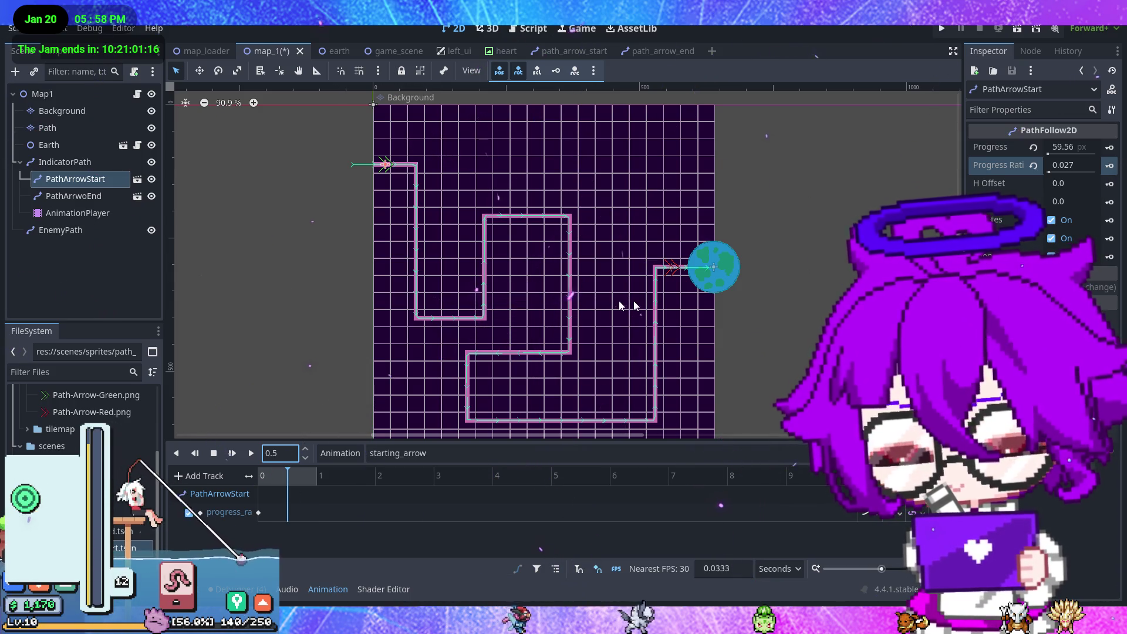
{"action": "left_click", "coordinate": [1049, 171]}
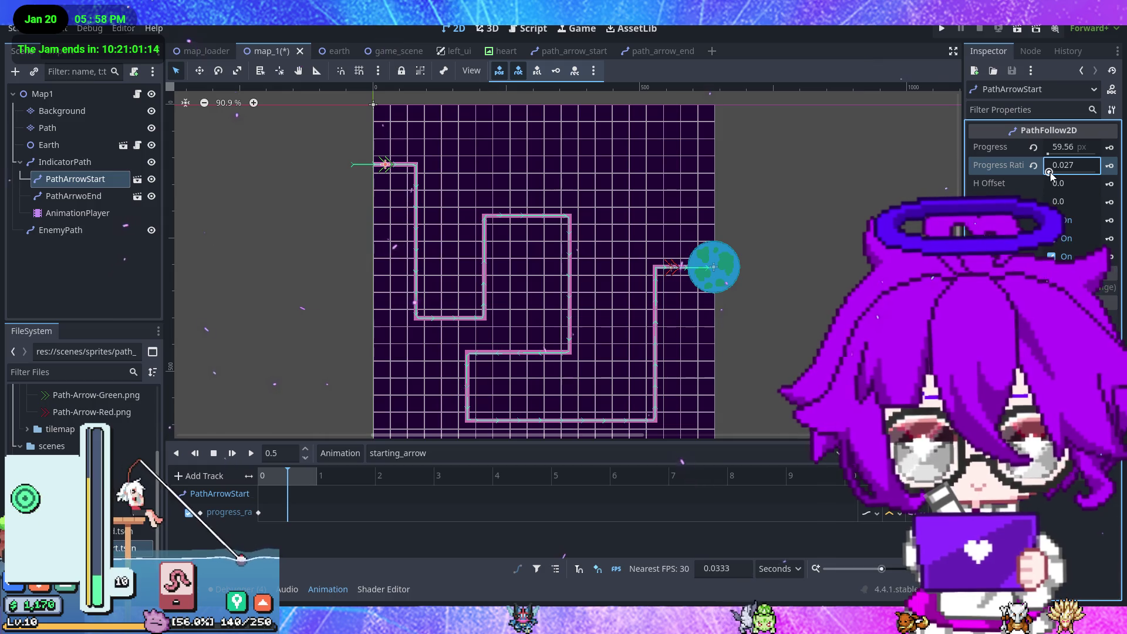
{"action": "left_click", "coordinate": [1109, 166]}
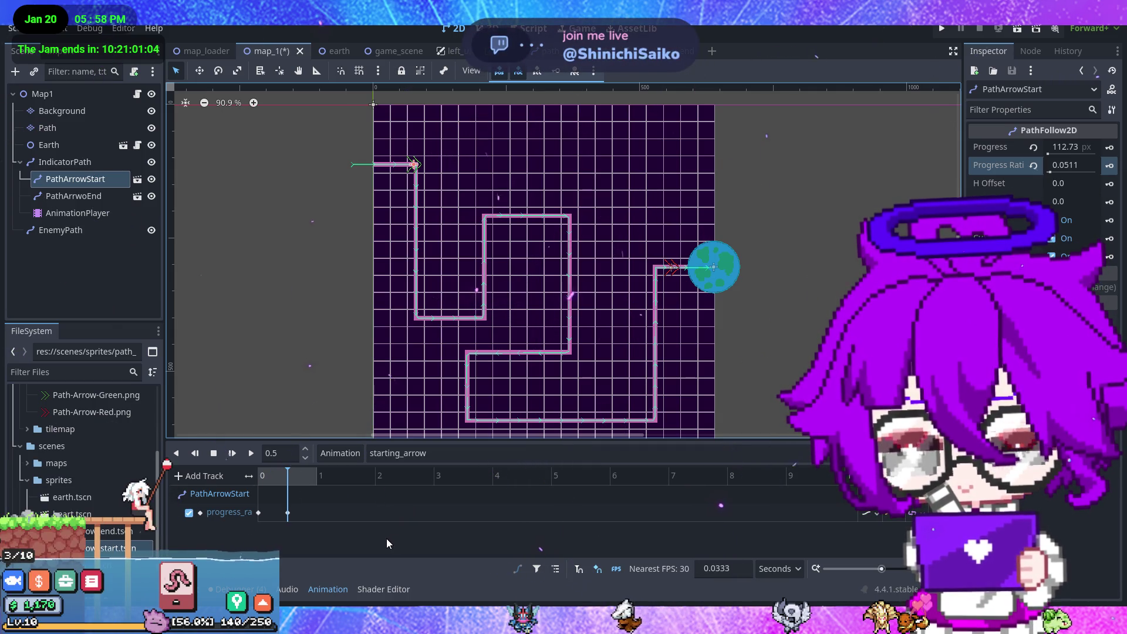
Play the starting_arrow animation to preview the arrow moving
{"action": "left_click", "coordinate": [252, 456]}
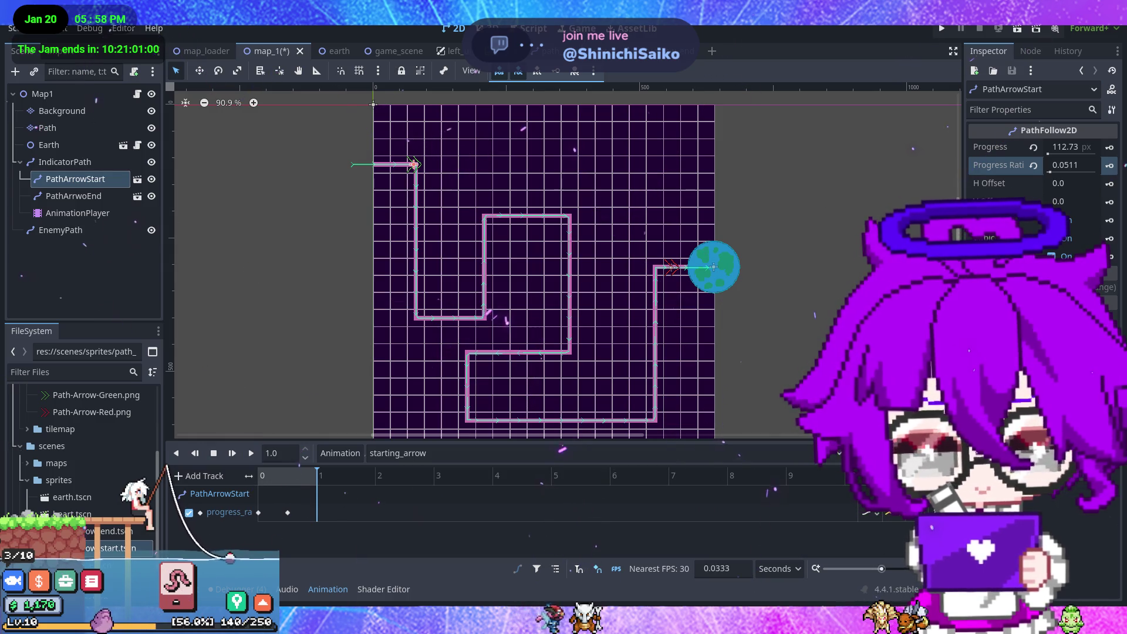
{"action": "left_click", "coordinate": [288, 512]}
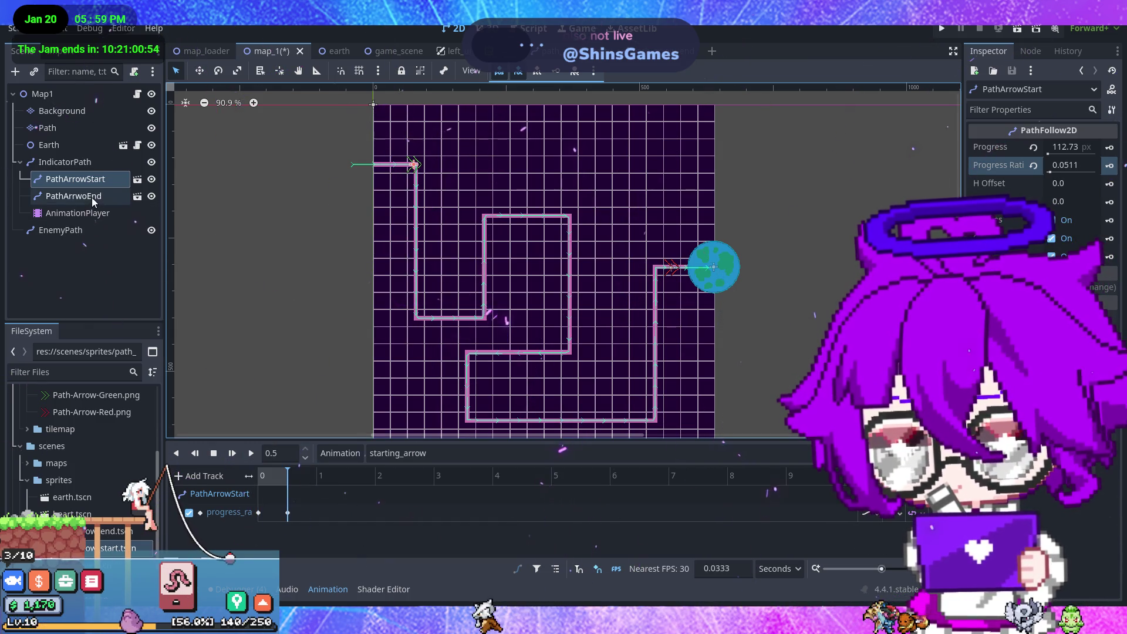
{"action": "left_click", "coordinate": [434, 453]}
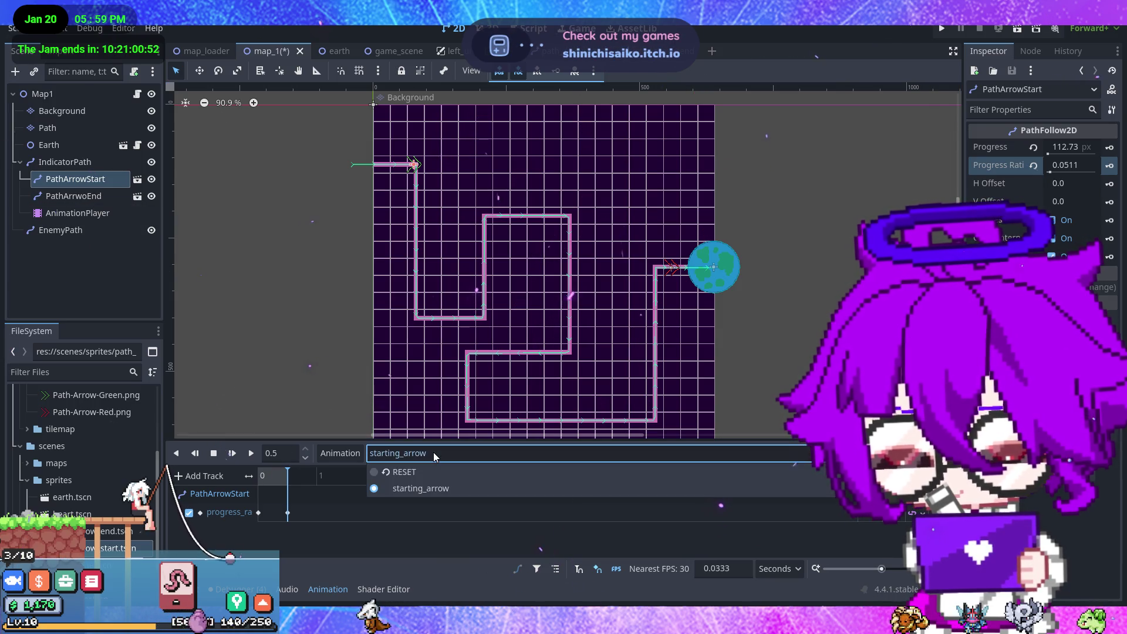
Create a new animation named ending_arrow
{"action": "left_click", "coordinate": [428, 488]}
{"action": "left_click", "coordinate": [339, 452]}
{"action": "left_click", "coordinate": [358, 472]}
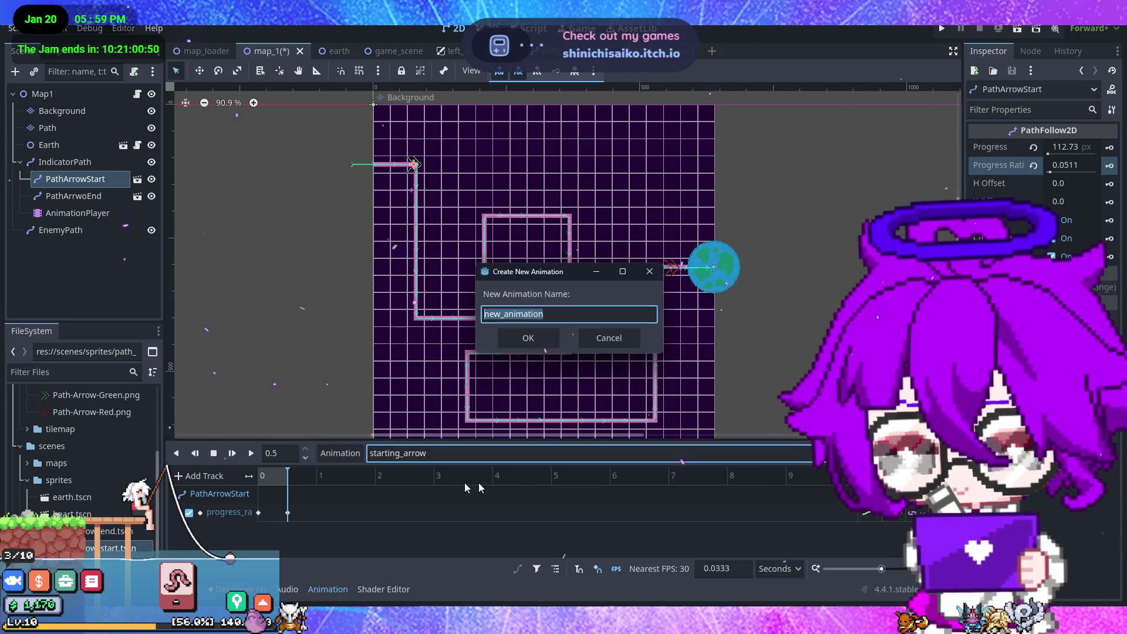
{"action": "type", "text": "ending_a"}
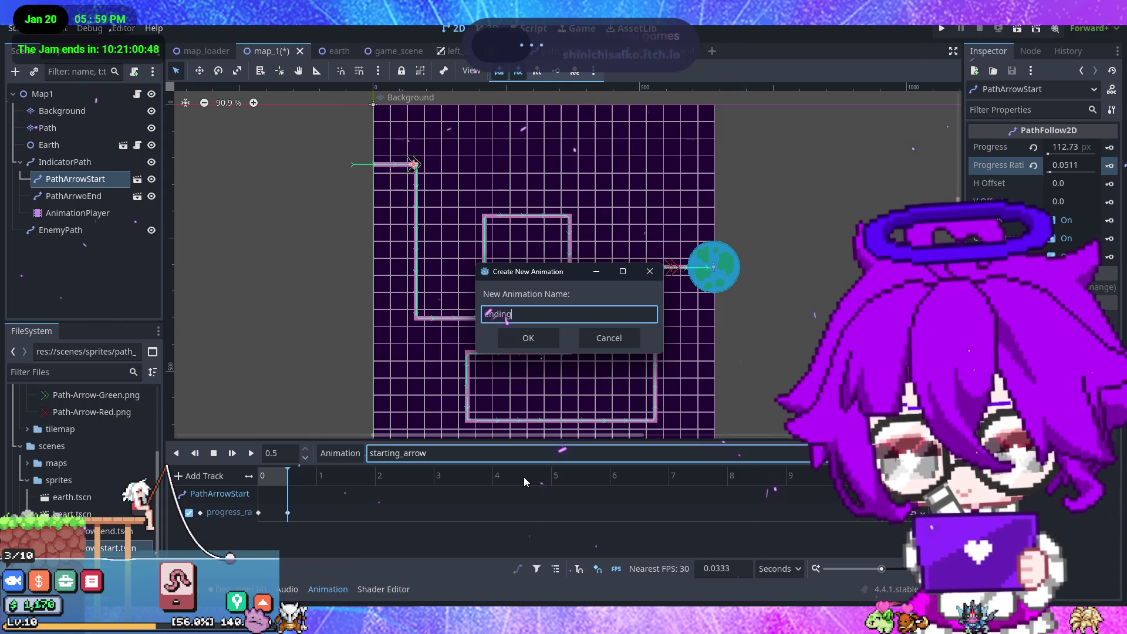
{"action": "type", "text": "rrow"}
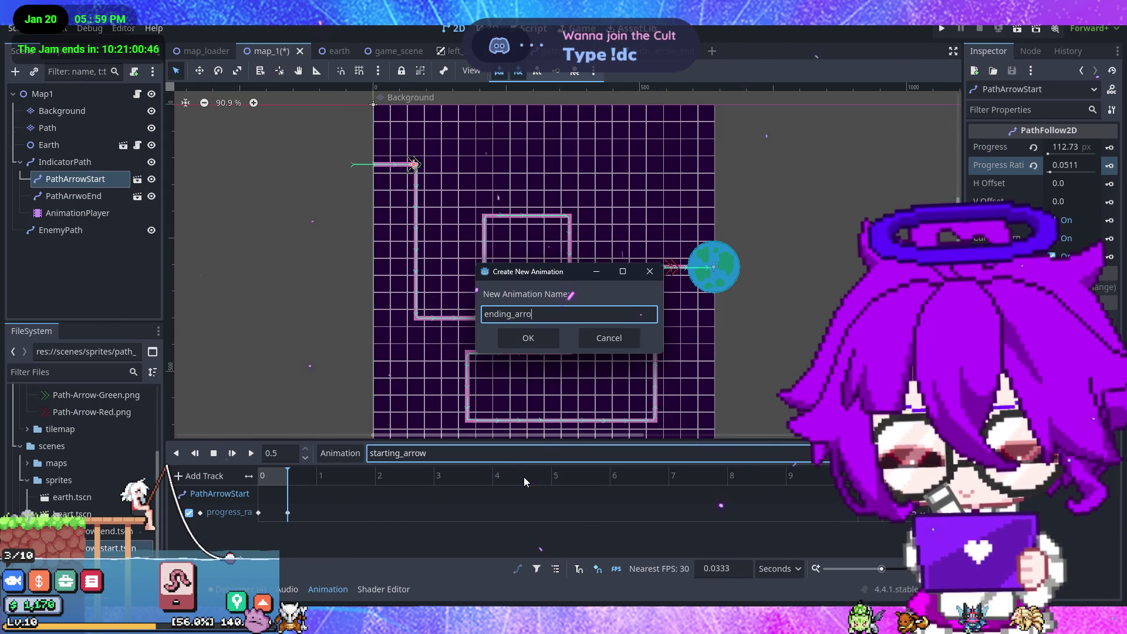
{"action": "key", "text": "Return"}
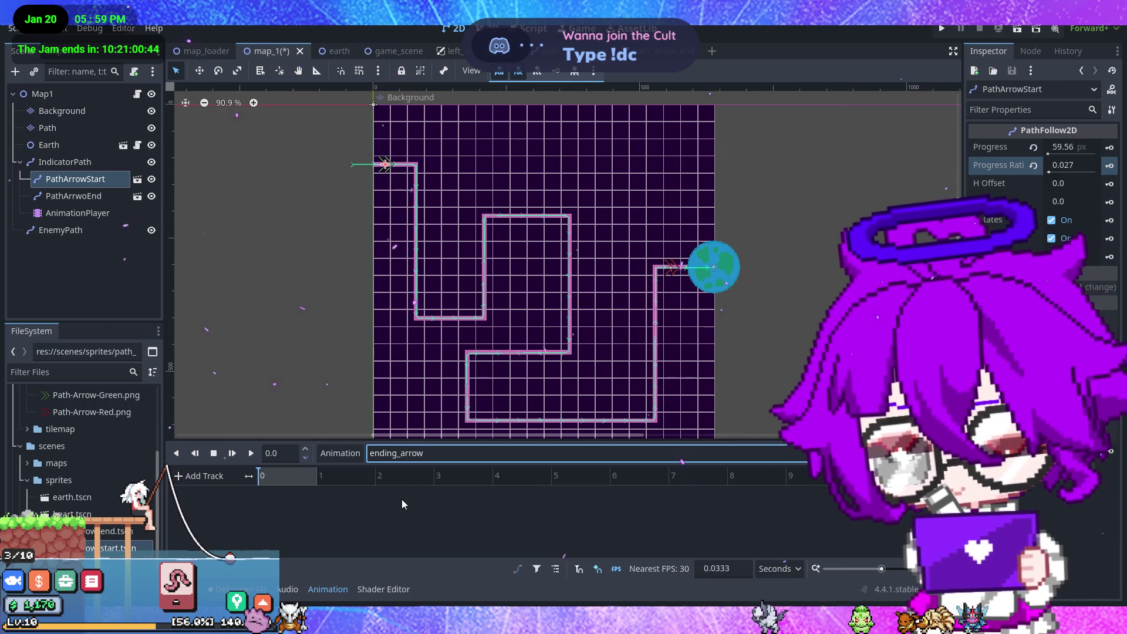
Set PathArrwoEnd's progress ratio to 0.954 and key it at 0 s in a new track
{"action": "left_click", "coordinate": [106, 199]}
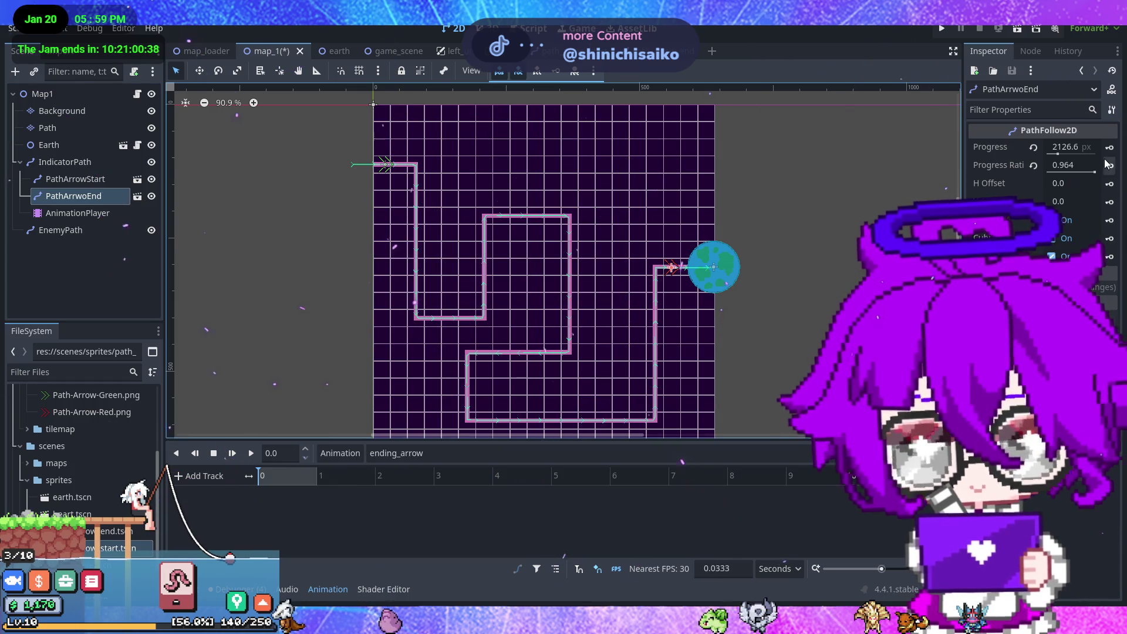
{"action": "left_click_drag", "start_coordinate": [1093, 173], "coordinate": [1092, 173]}
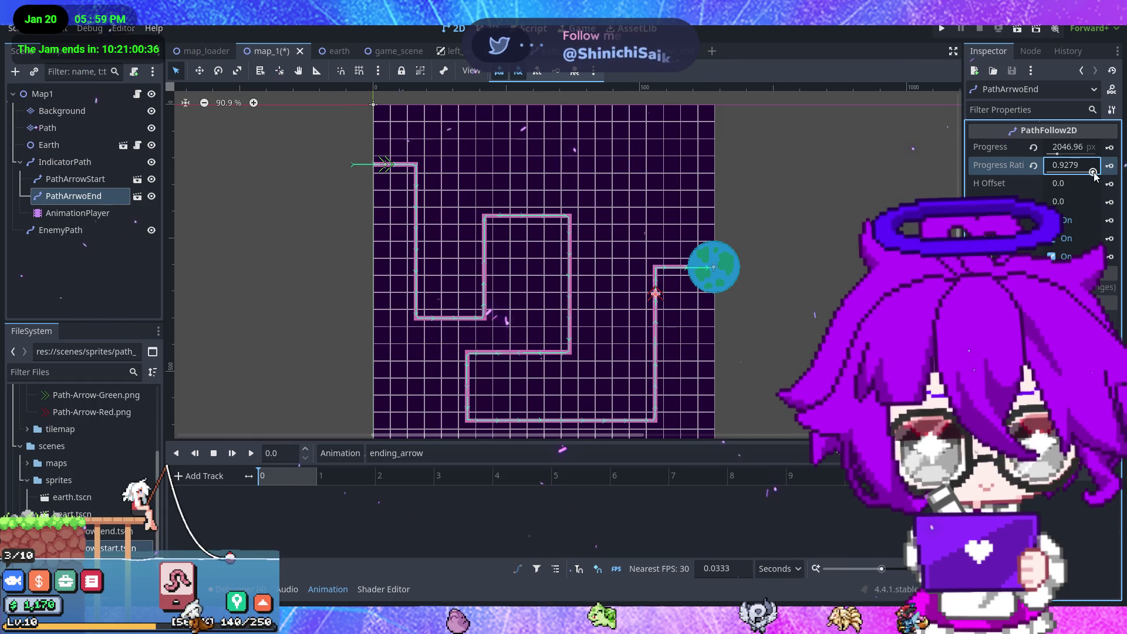
{"action": "key", "text": "ctrl+z"}
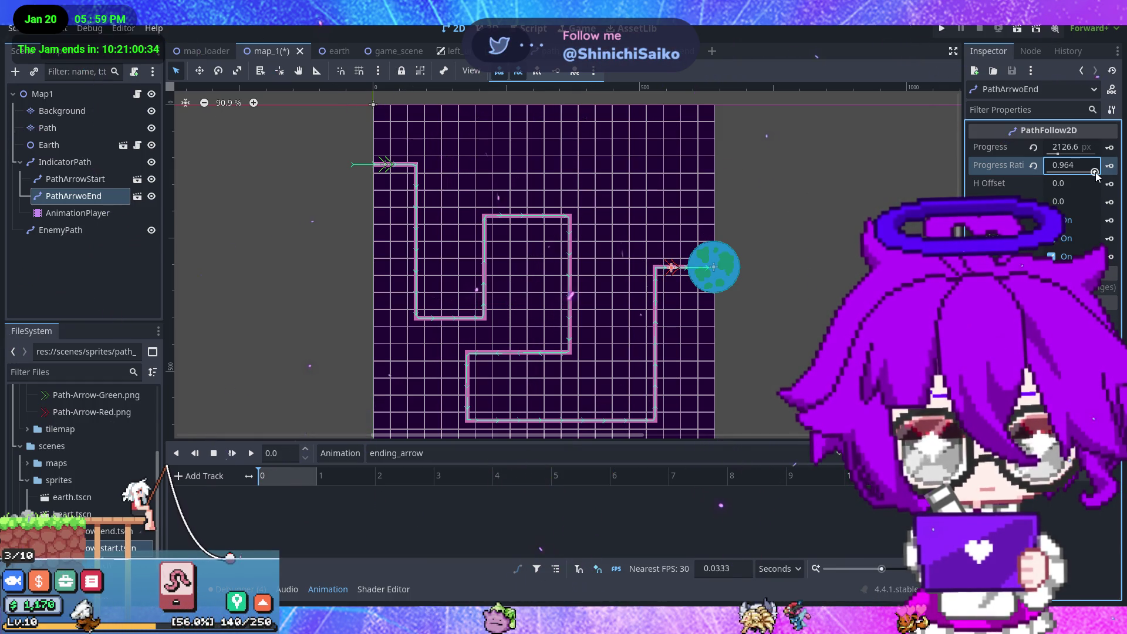
{"action": "left_click", "coordinate": [1077, 169]}
{"action": "type", "text": "0.960"}
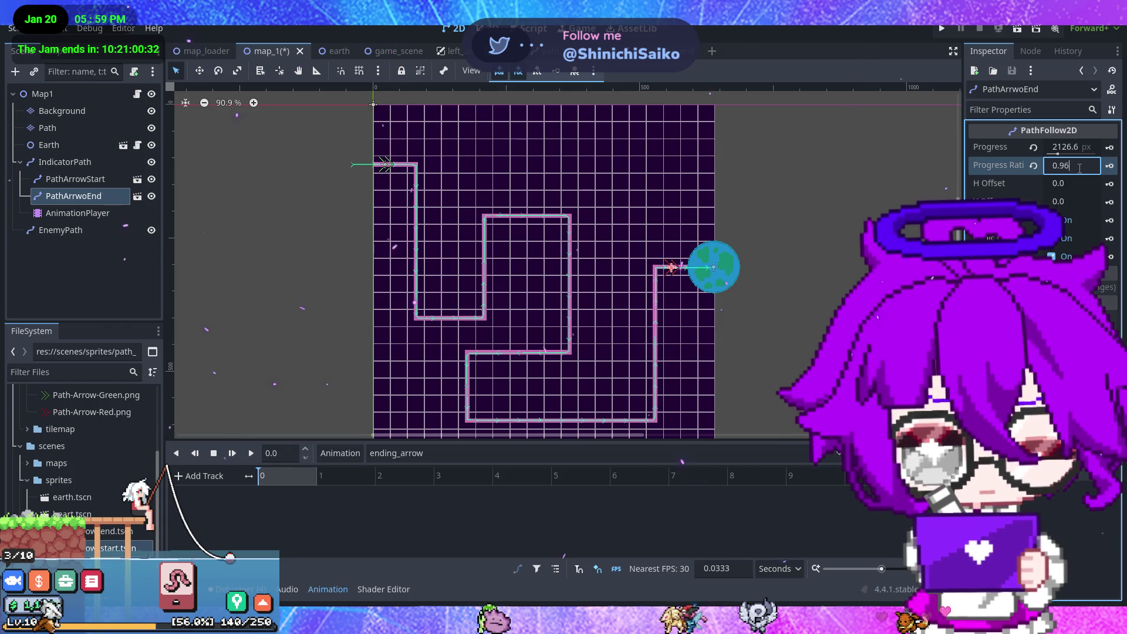
{"action": "key", "text": "Return"}
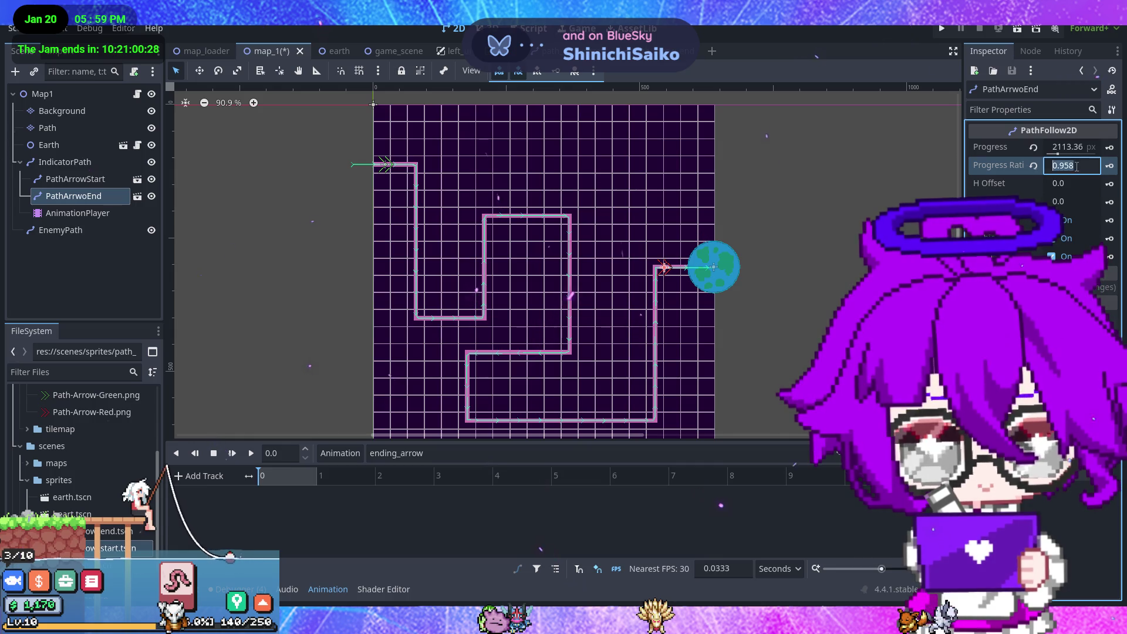
{"action": "key", "text": "BackSpace"}
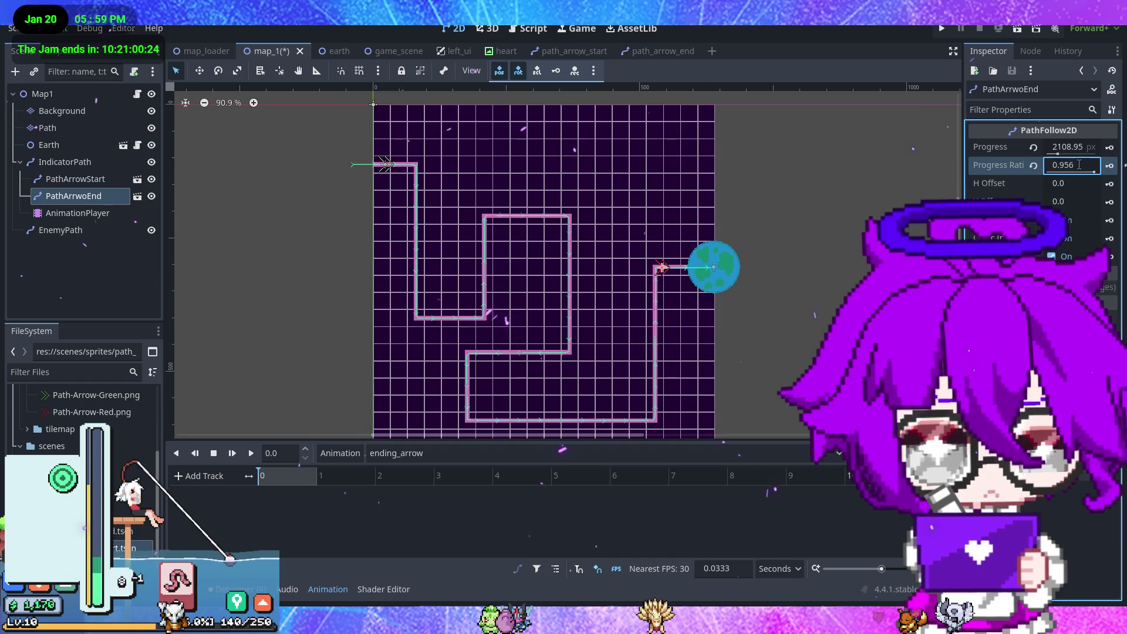
{"action": "double_click", "coordinate": [1078, 164]}
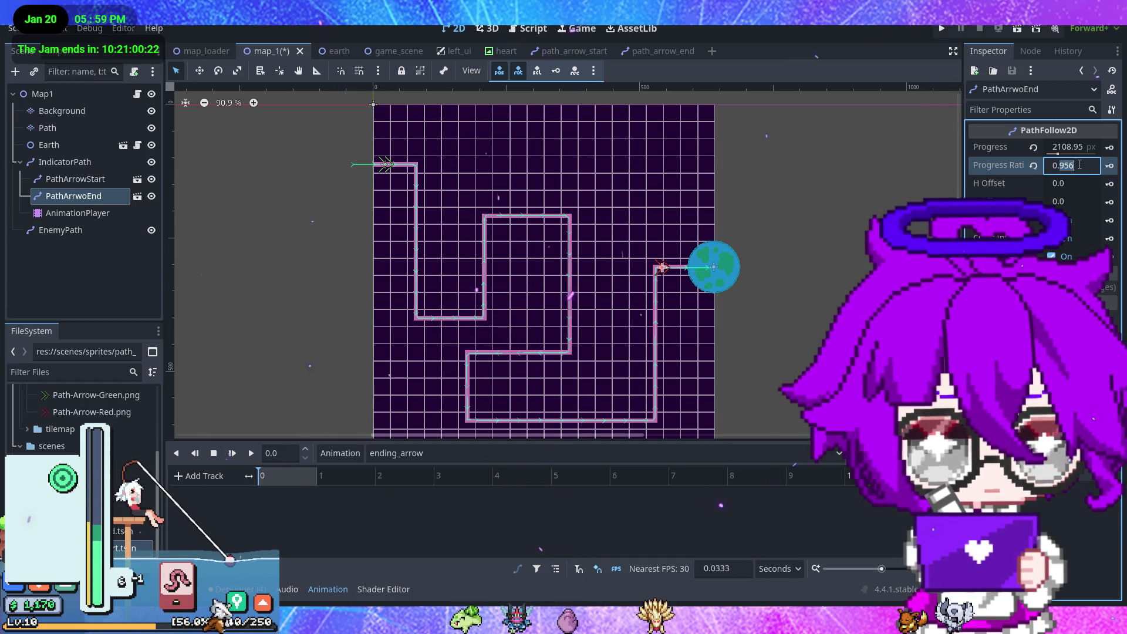
{"action": "type", "text": "954"}
{"action": "key", "text": "Return"}
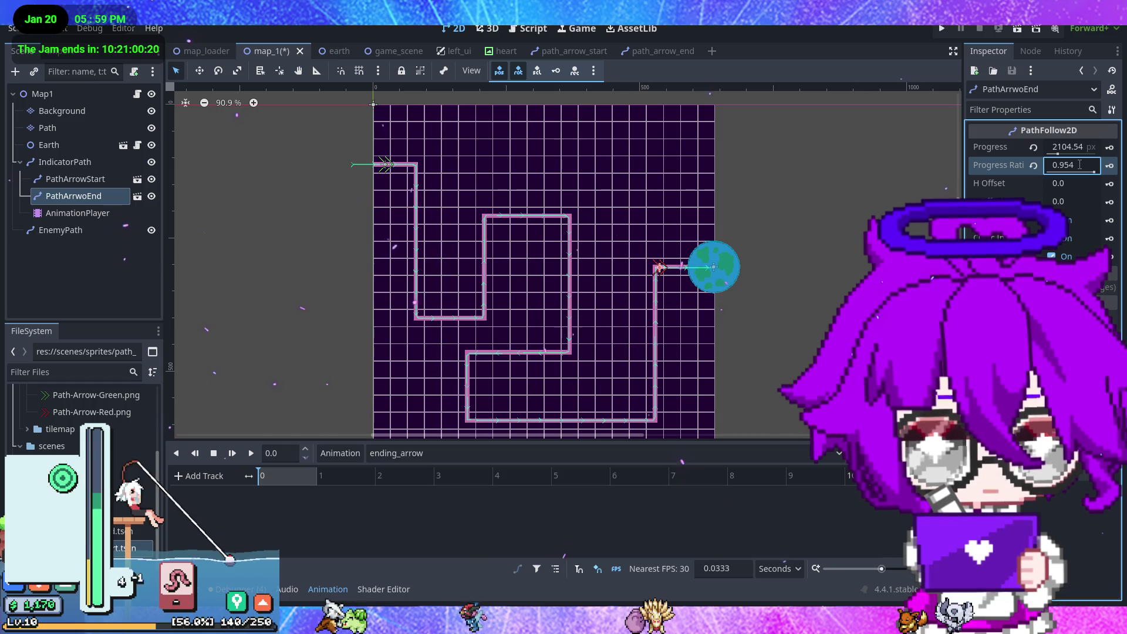
{"action": "left_click", "coordinate": [1109, 165]}
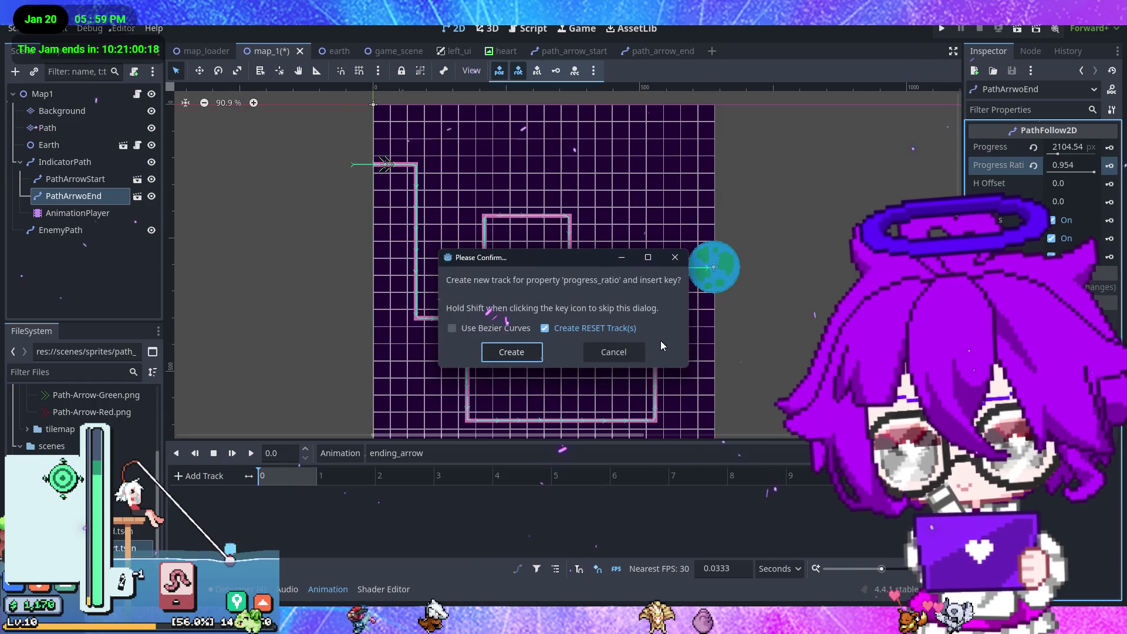
{"action": "left_click", "coordinate": [536, 352]}
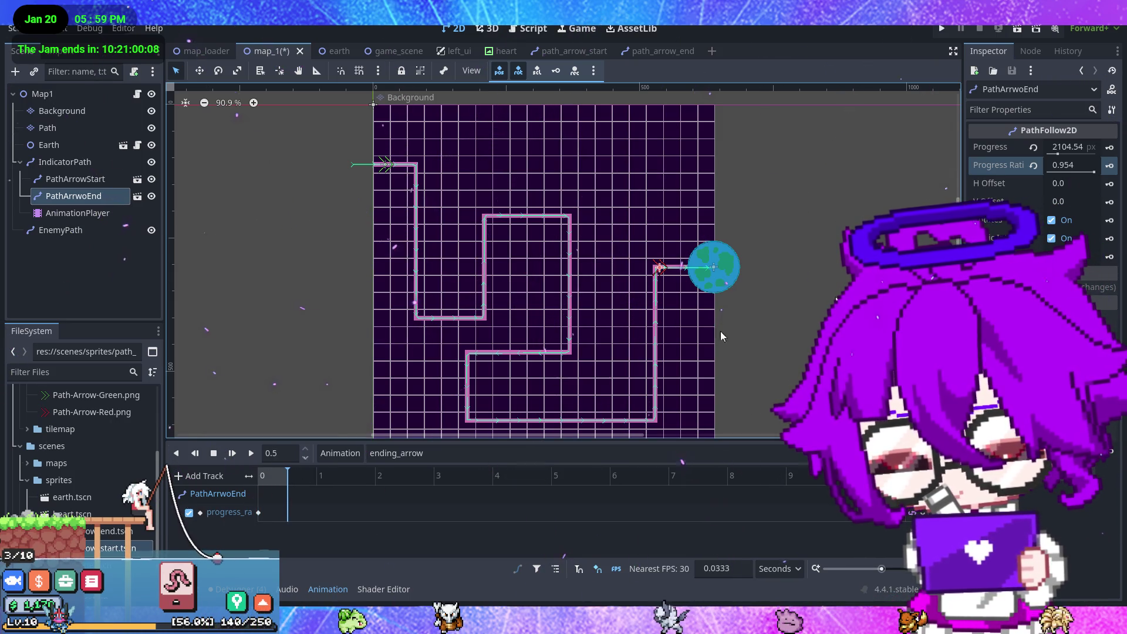
Key the progress ratio at 0.9781 at 0.5 s and play ending_arrow
{"action": "left_click_drag", "start_coordinate": [1096, 170], "coordinate": [1097, 172]}
{"action": "left_click", "coordinate": [1110, 169]}
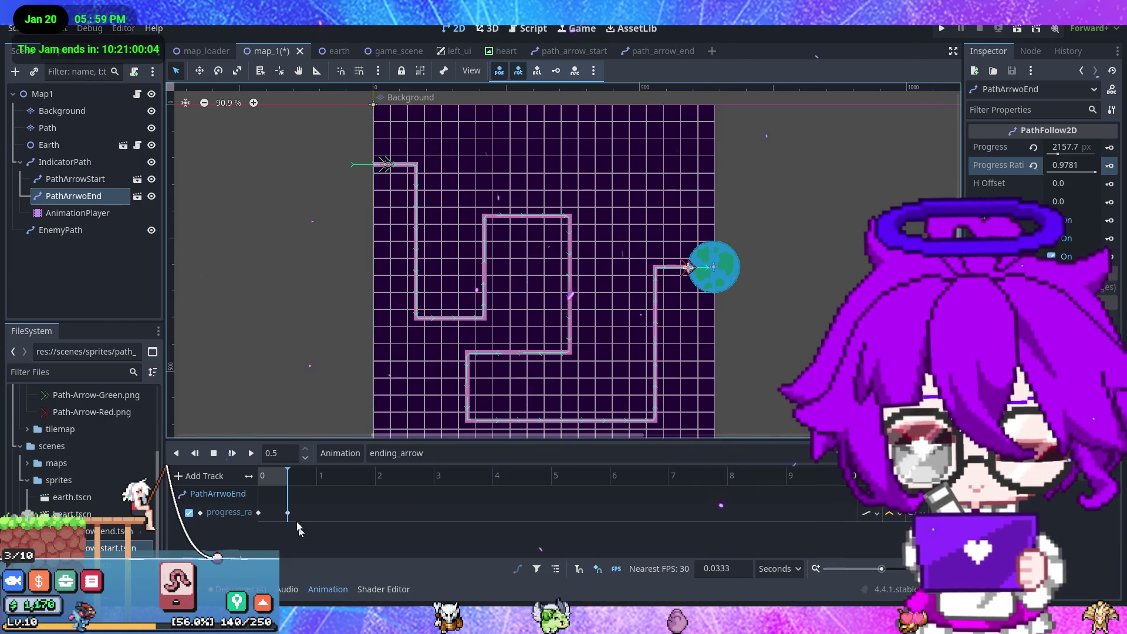
{"action": "left_click", "coordinate": [255, 456]}
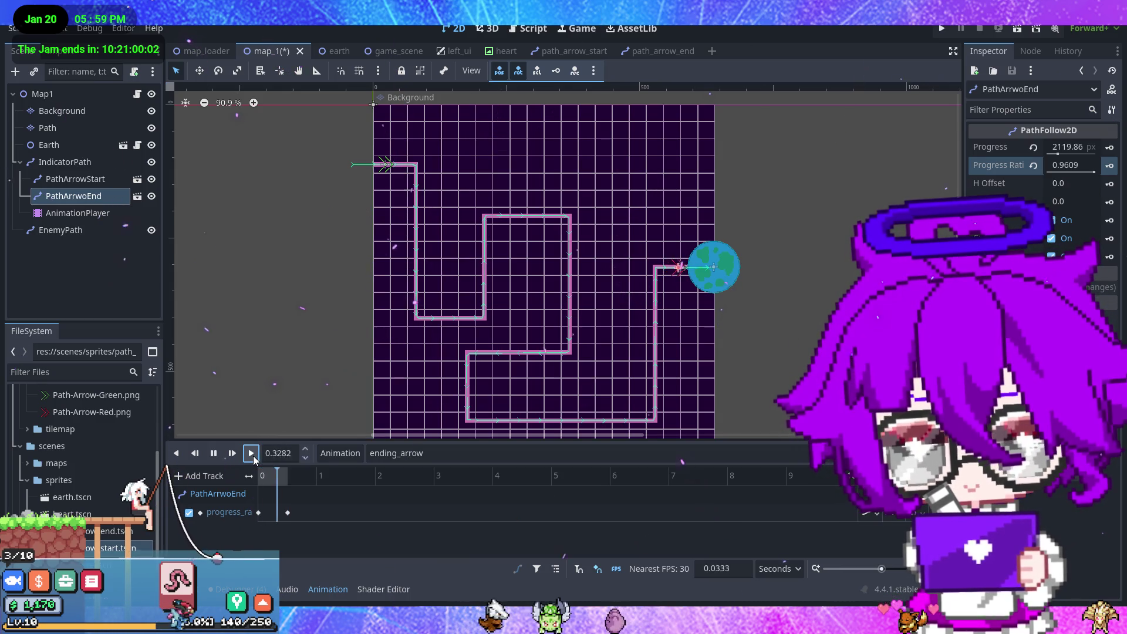
{"action": "left_click", "coordinate": [107, 219]}
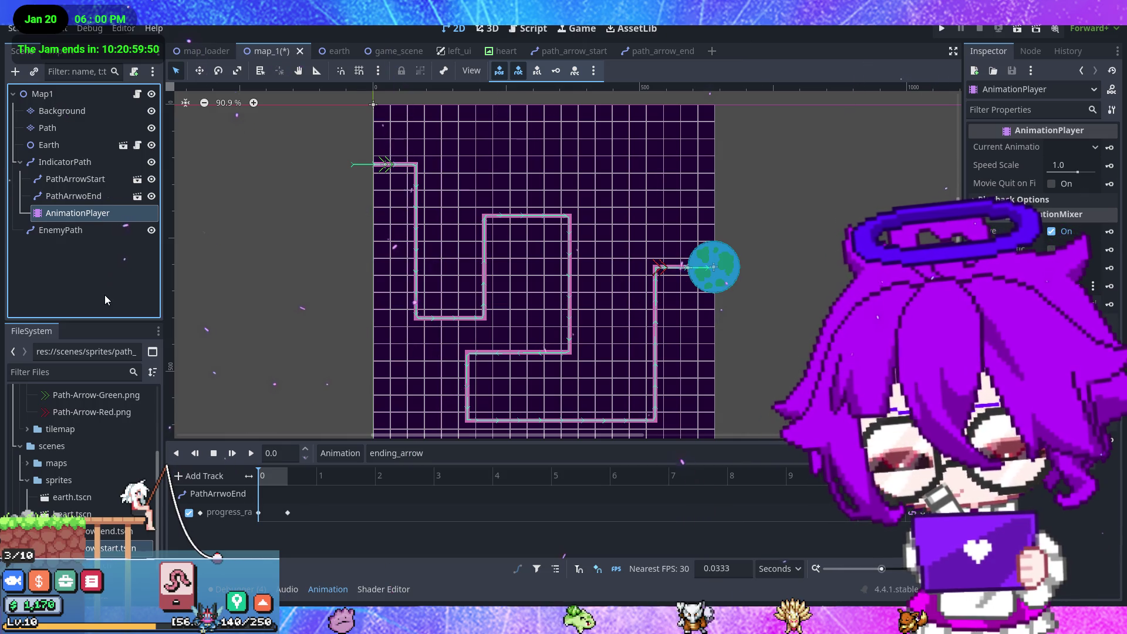
Rename the AnimationPlayer to Map1st, then delete the node
{"action": "left_click", "coordinate": [124, 212]}
{"action": "left_click_drag", "start_coordinate": [122, 220], "coordinate": [50, 213]}
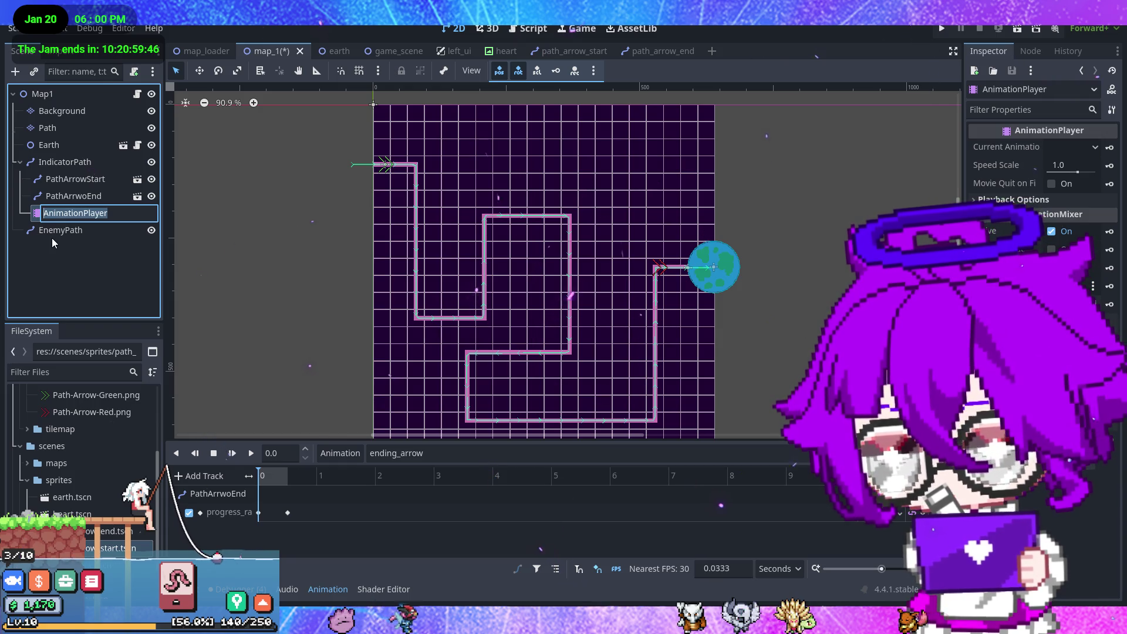
{"action": "type", "text": "Map1"}
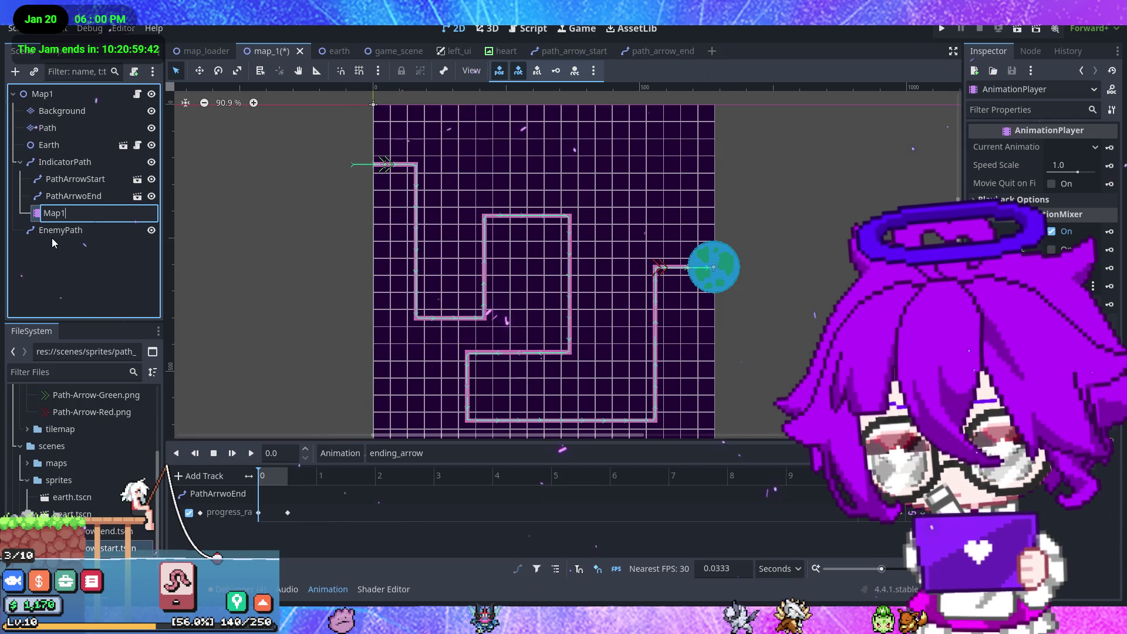
{"action": "type", "text": "star"}
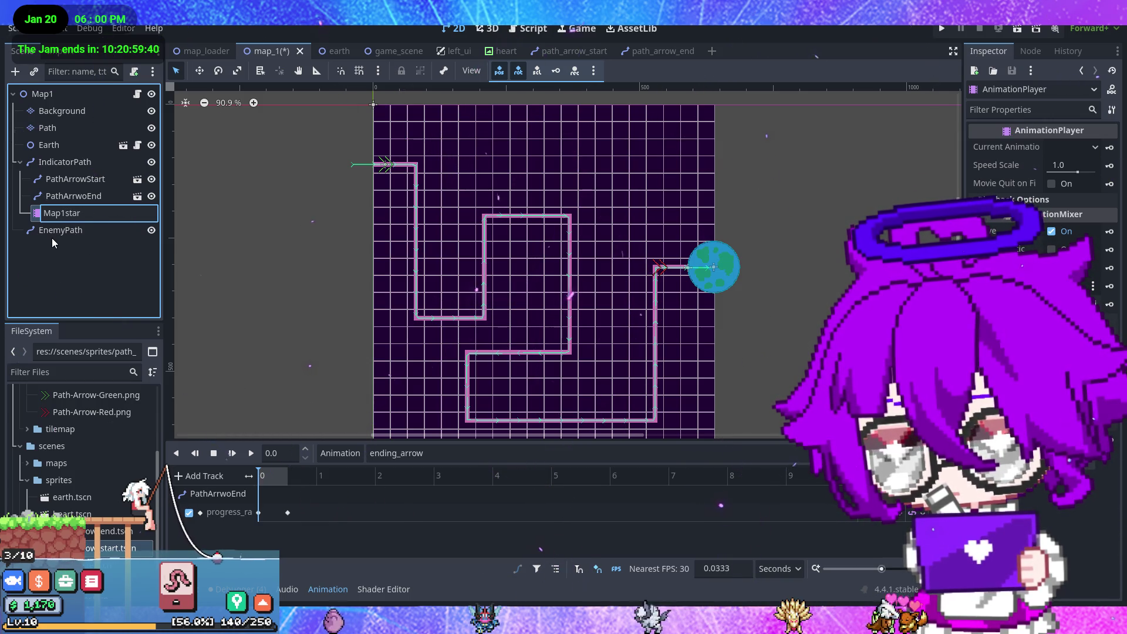
{"action": "type", "text": "t"}
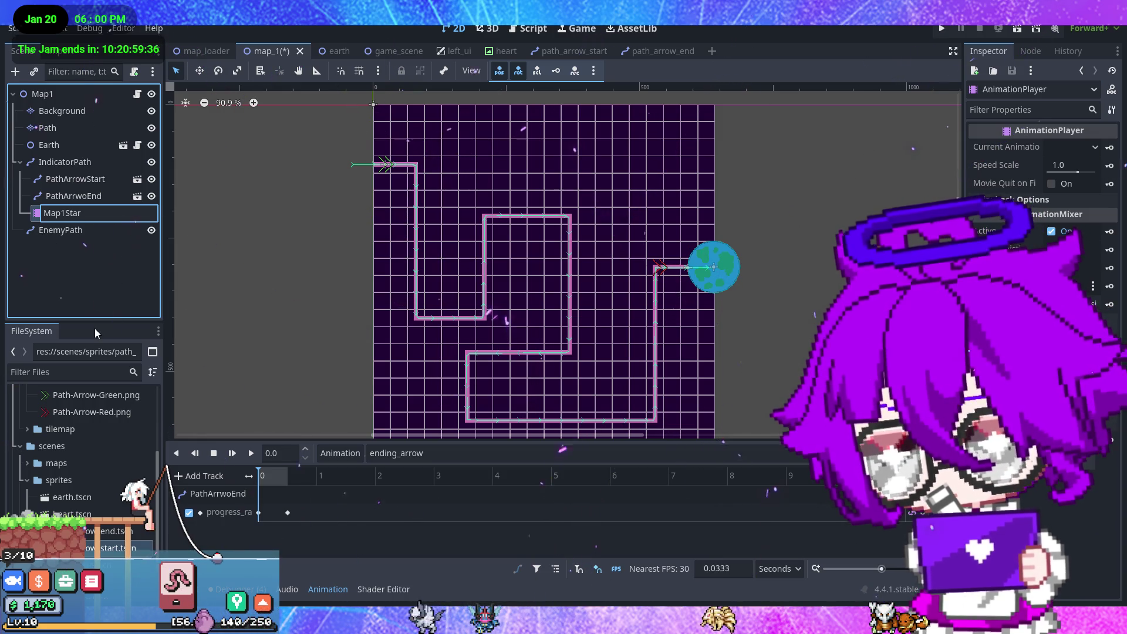
{"action": "key", "text": "Return"}
{"action": "right_click", "coordinate": [80, 210]}
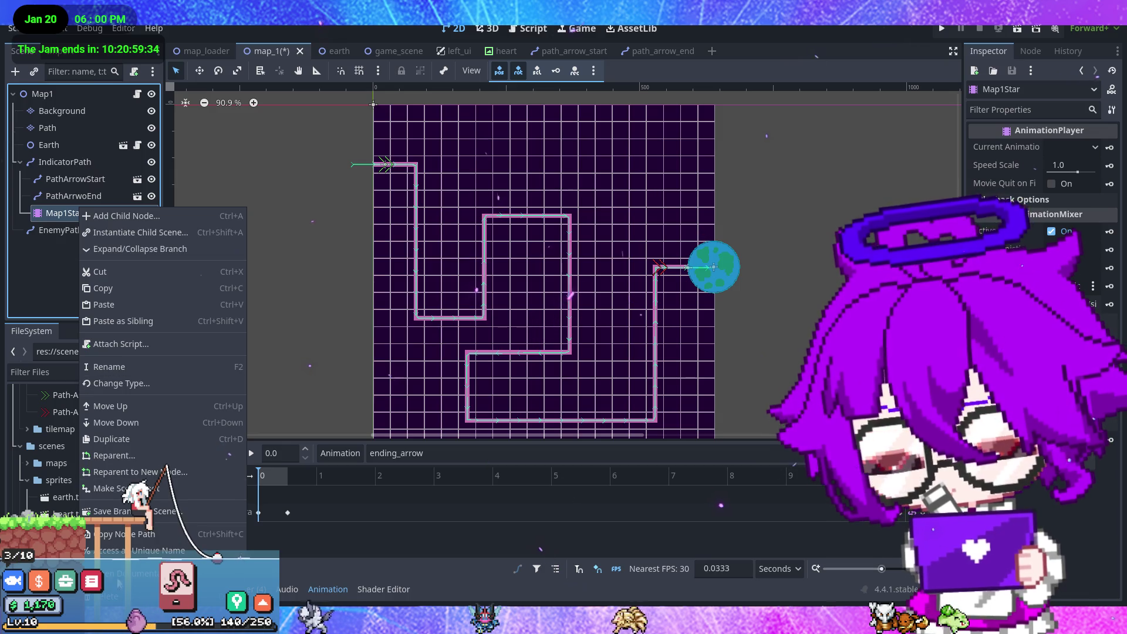
{"action": "key", "text": "Delete"}
{"action": "left_click", "coordinate": [540, 324]}
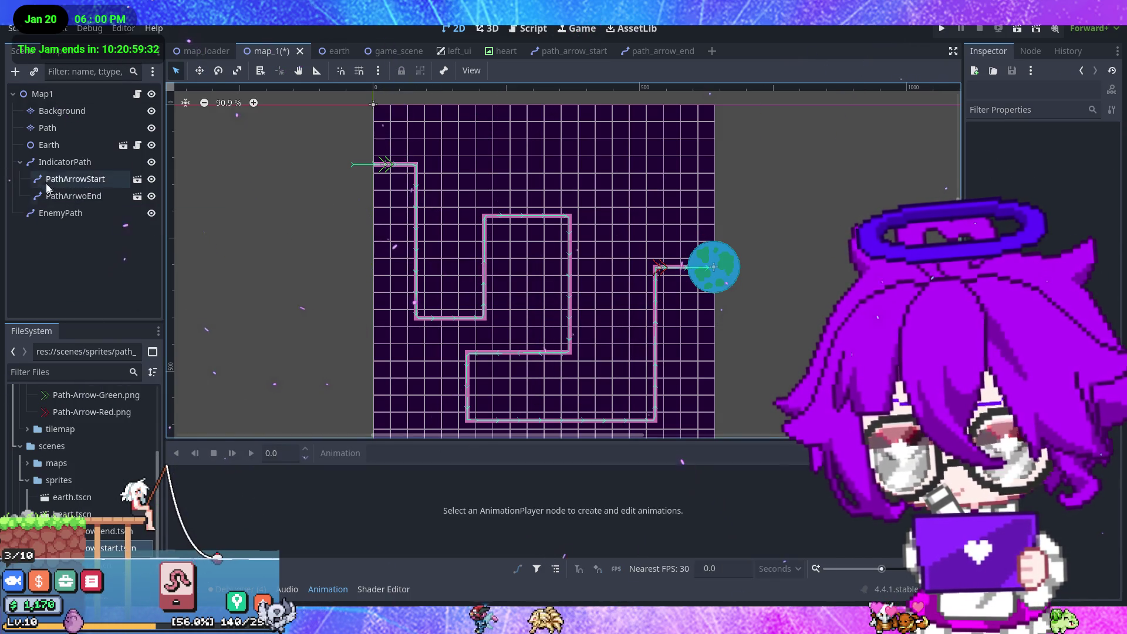
Select IndicatorPath and bring up its node actions
{"action": "left_click", "coordinate": [83, 180]}
{"action": "left_click", "coordinate": [111, 166]}
{"action": "right_click", "coordinate": [112, 169]}
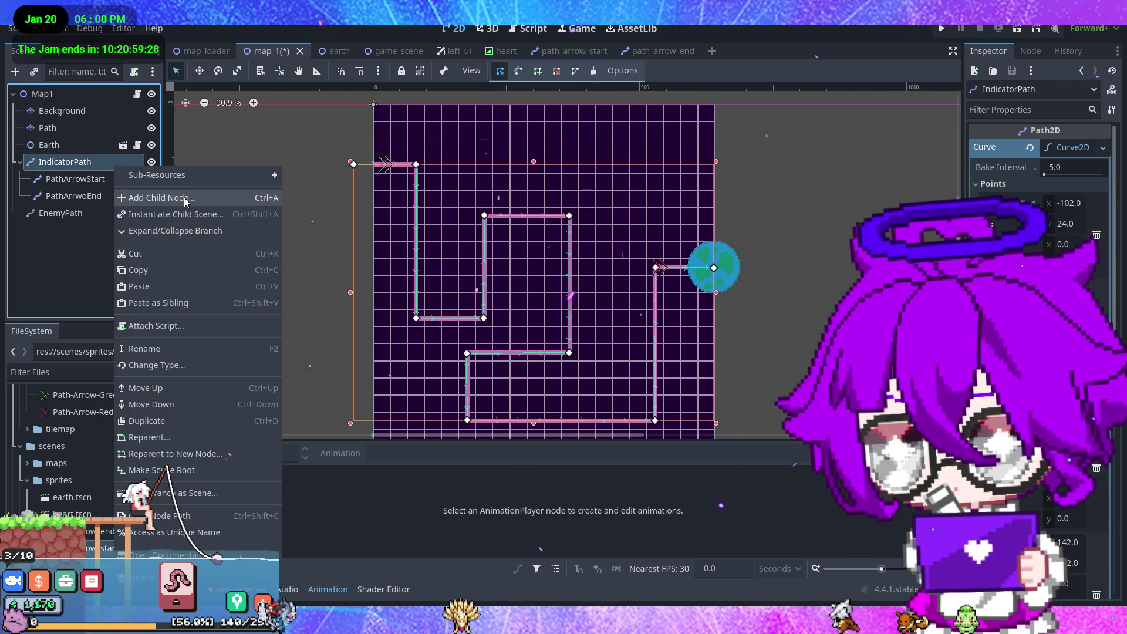
Start attaching a script to IndicatorPath, browsing to the scripts/maps folder
{"action": "left_click", "coordinate": [156, 326]}
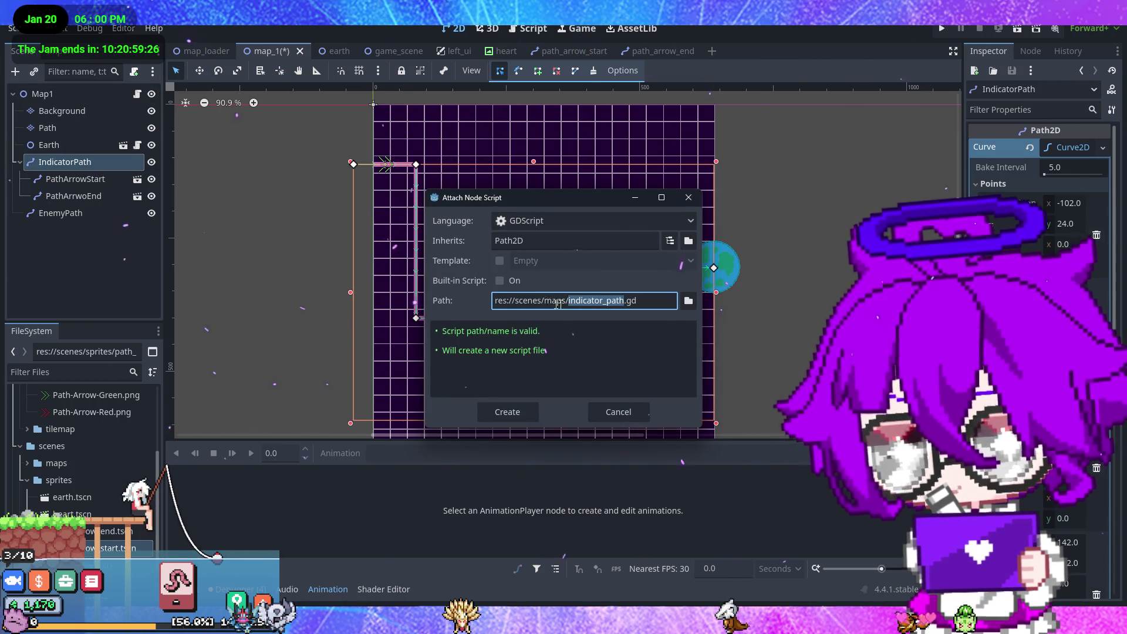
{"action": "left_click", "coordinate": [687, 301]}
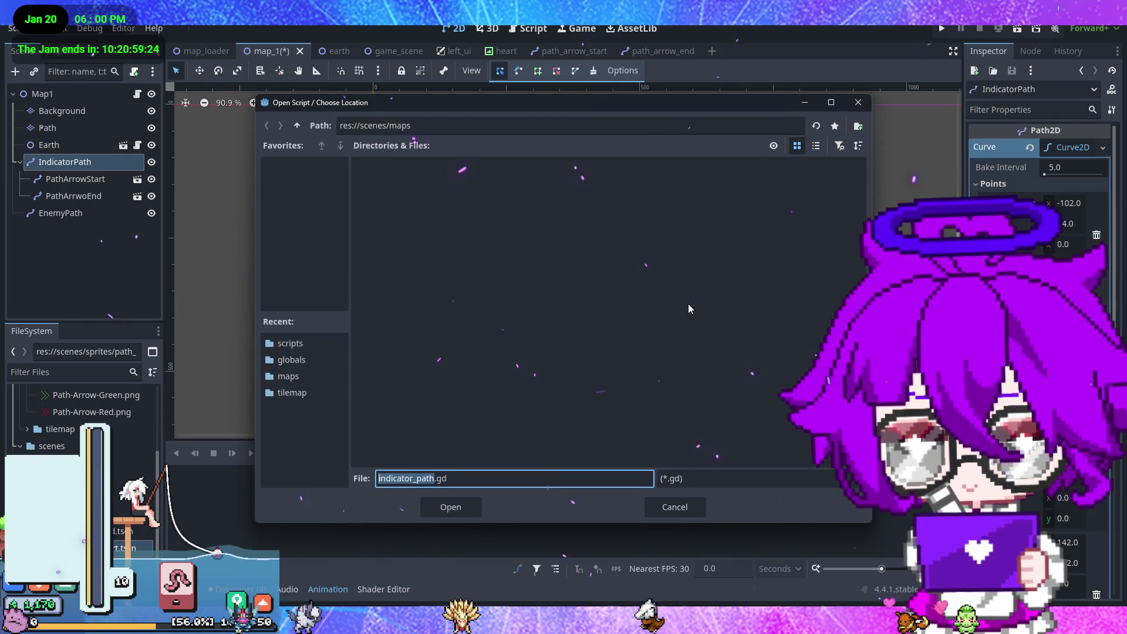
{"action": "double_click", "coordinate": [297, 125]}
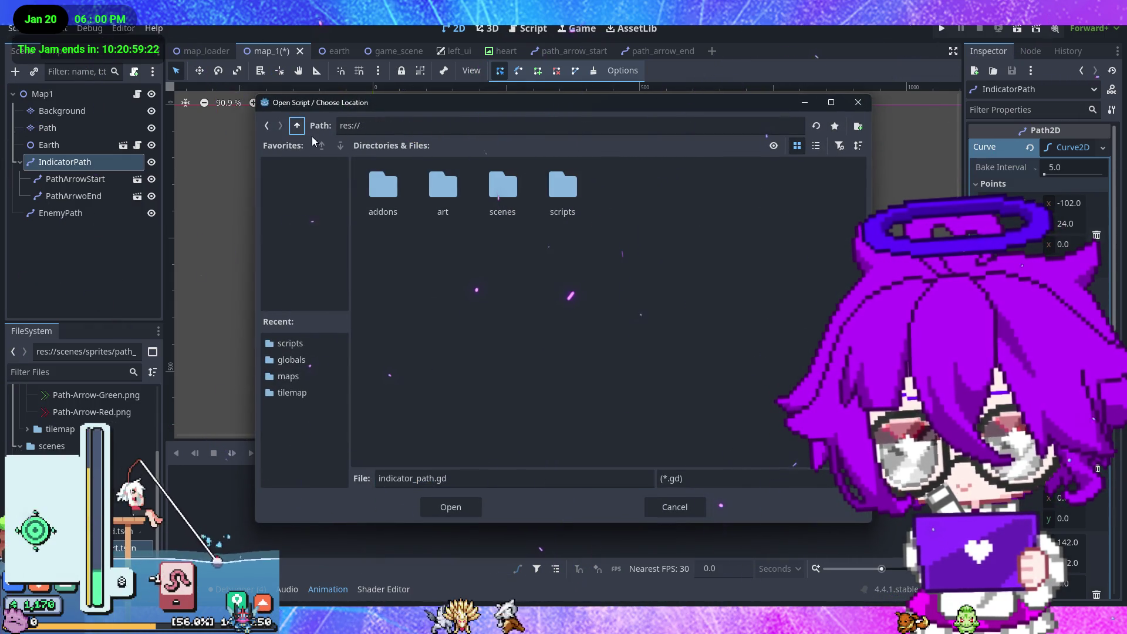
{"action": "double_click", "coordinate": [562, 191]}
{"action": "double_click", "coordinate": [494, 215]}
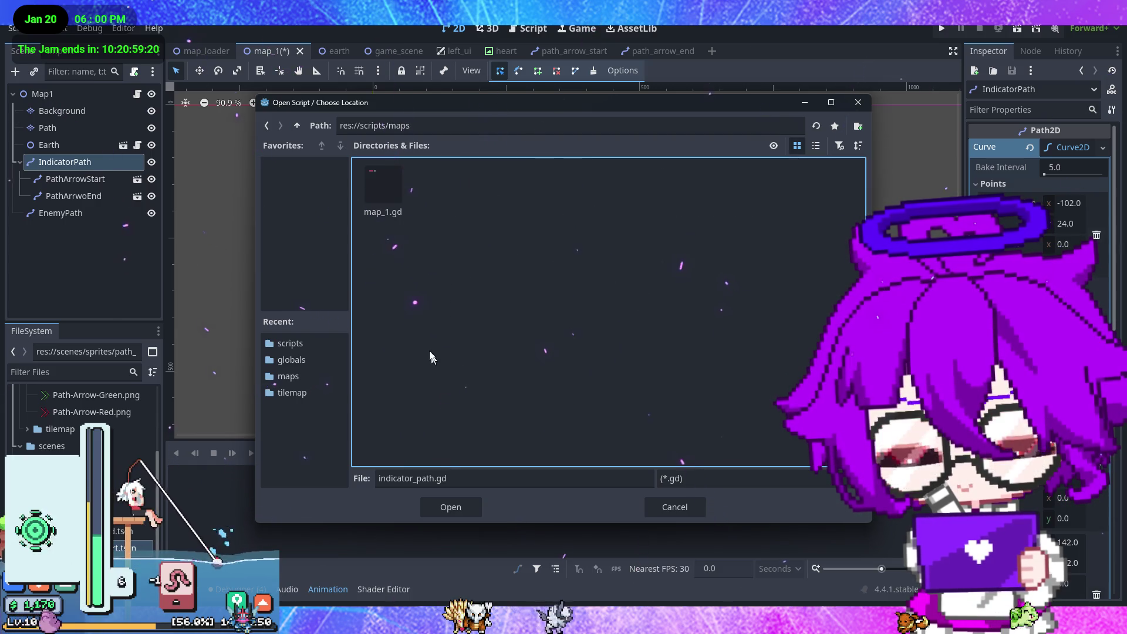
{"action": "left_click_drag", "start_coordinate": [435, 480], "coordinate": [375, 479]}
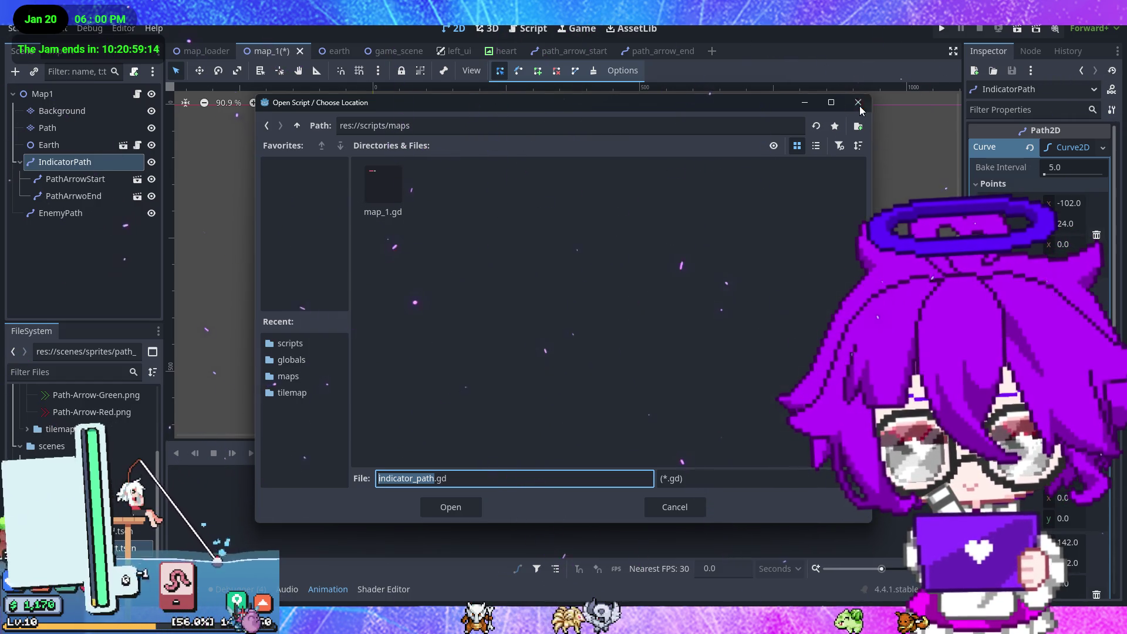
{"action": "key", "text": "Escape"}
{"action": "left_click", "coordinate": [687, 197]}
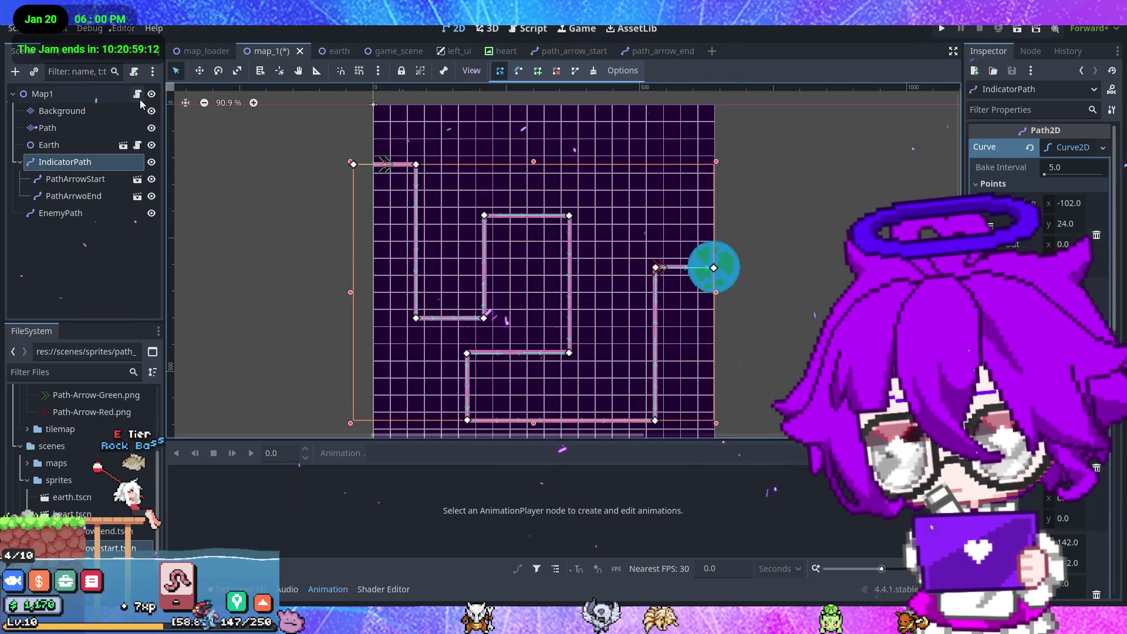
{"action": "left_click", "coordinate": [137, 94]}
{"action": "type", "text": "@export var"}
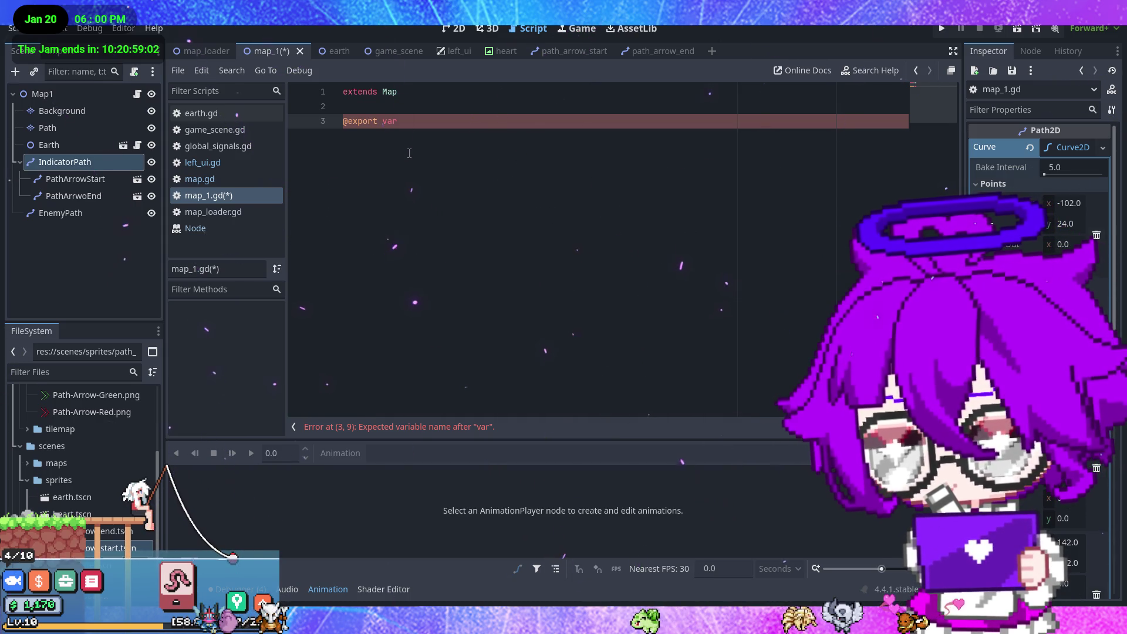
Declare an exported path_indicator_start variable typed PathFollow2D in map_1.gd
{"action": "type", "text": "i"}
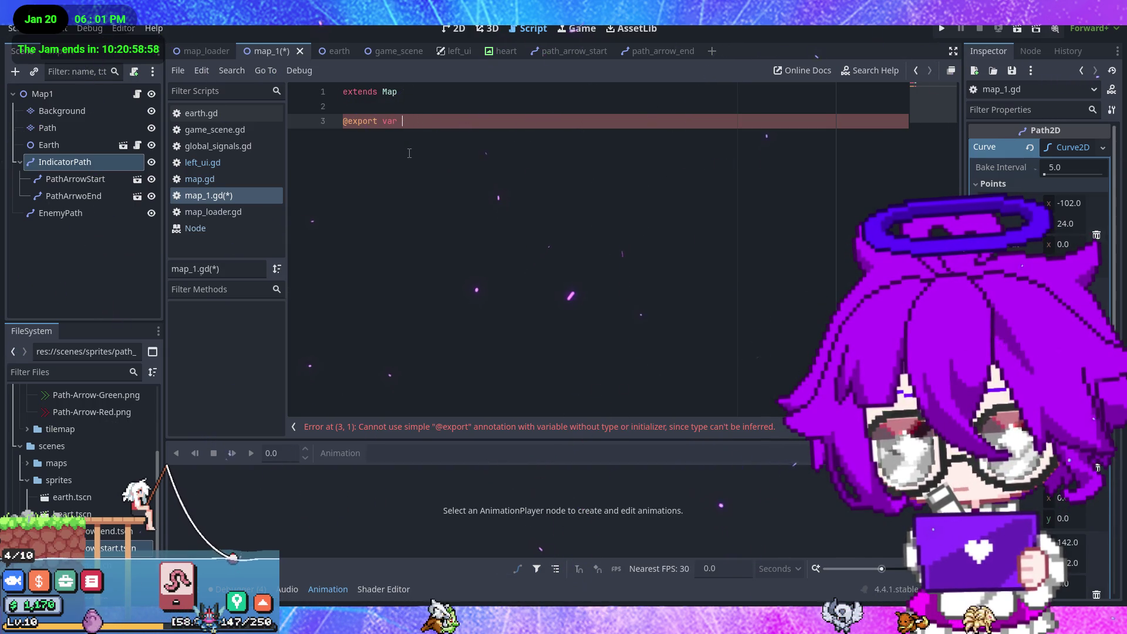
{"action": "key", "text": "BackSpace"}
{"action": "type", "text": "h:in"}
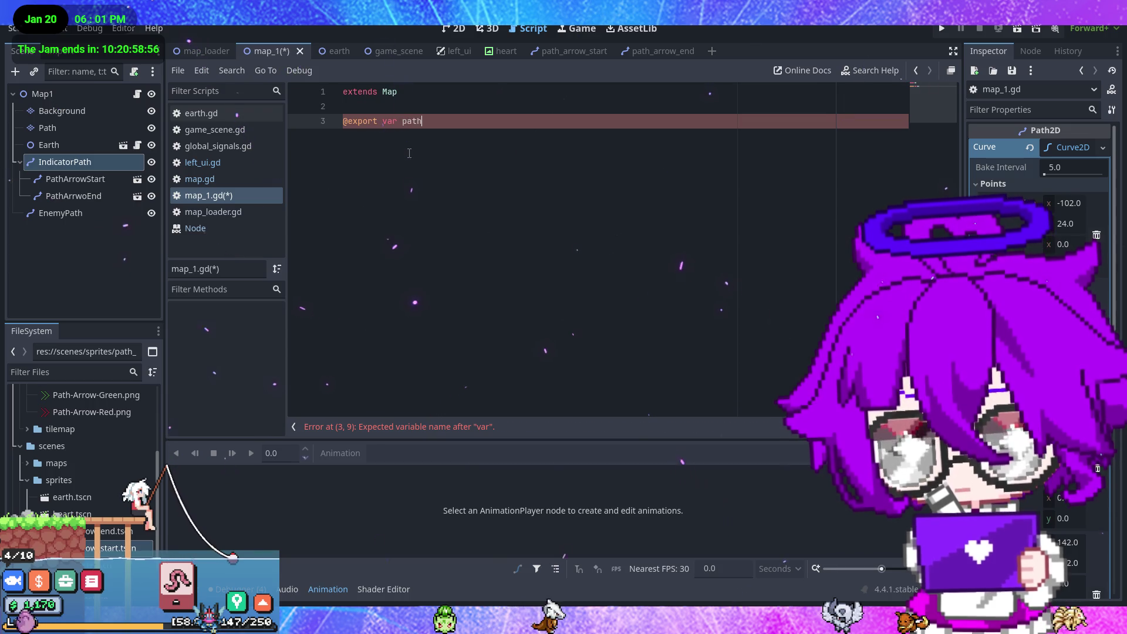
{"action": "type", "text": "dicator"}
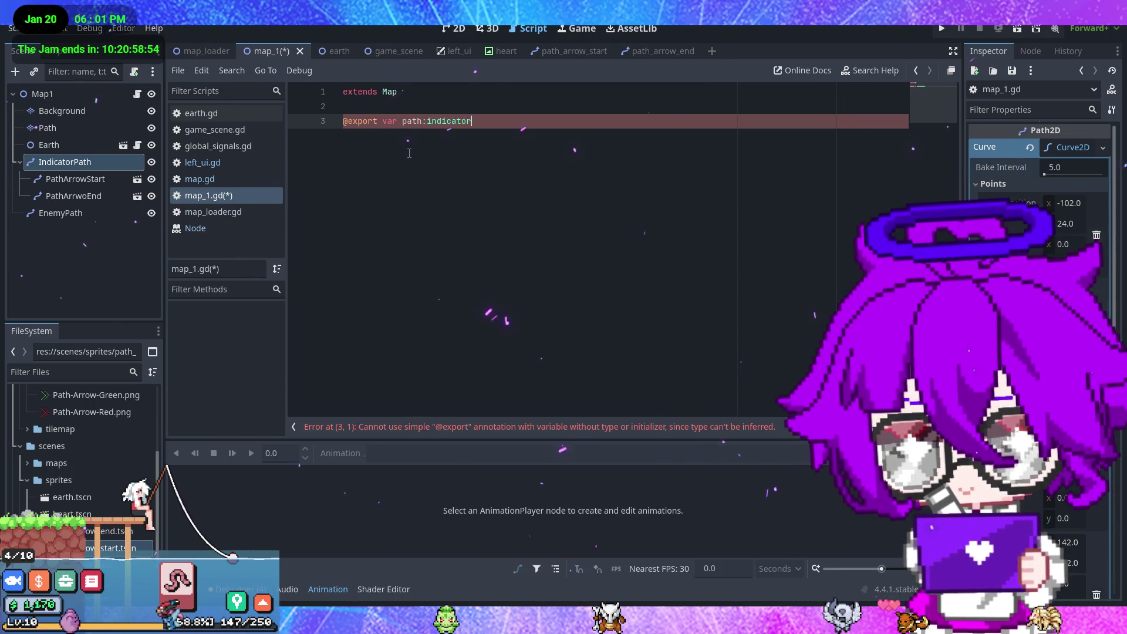
{"action": "key", "text": "BackSpace"}
{"action": "key", "text": "BackSpace"}
{"action": "key", "text": "BackSpace"}
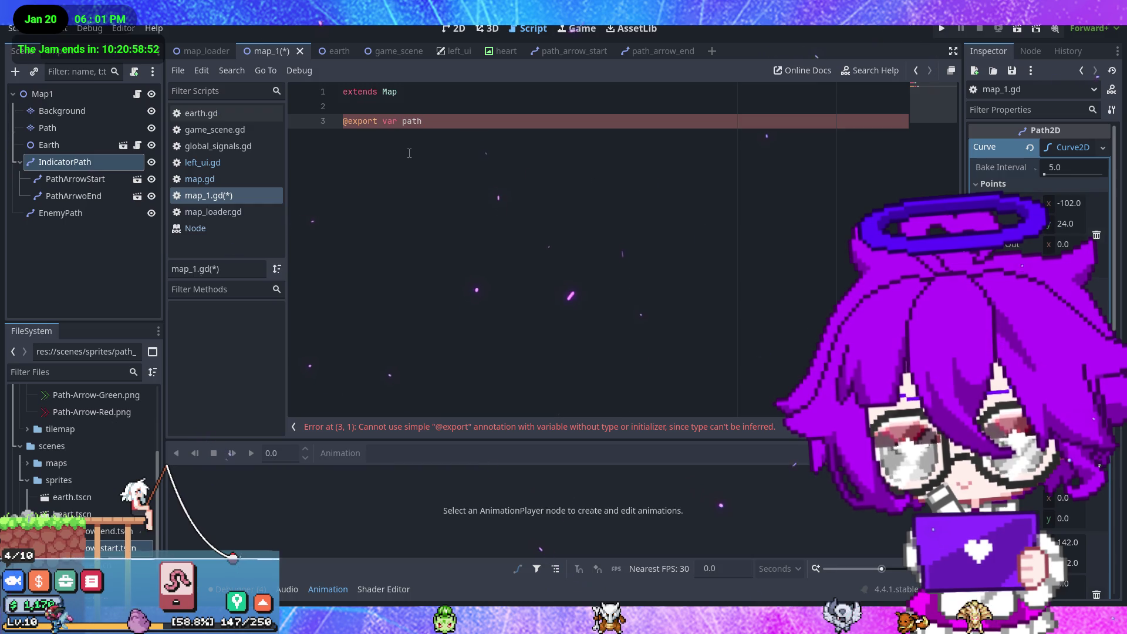
{"action": "type", "text": "_indicato"}
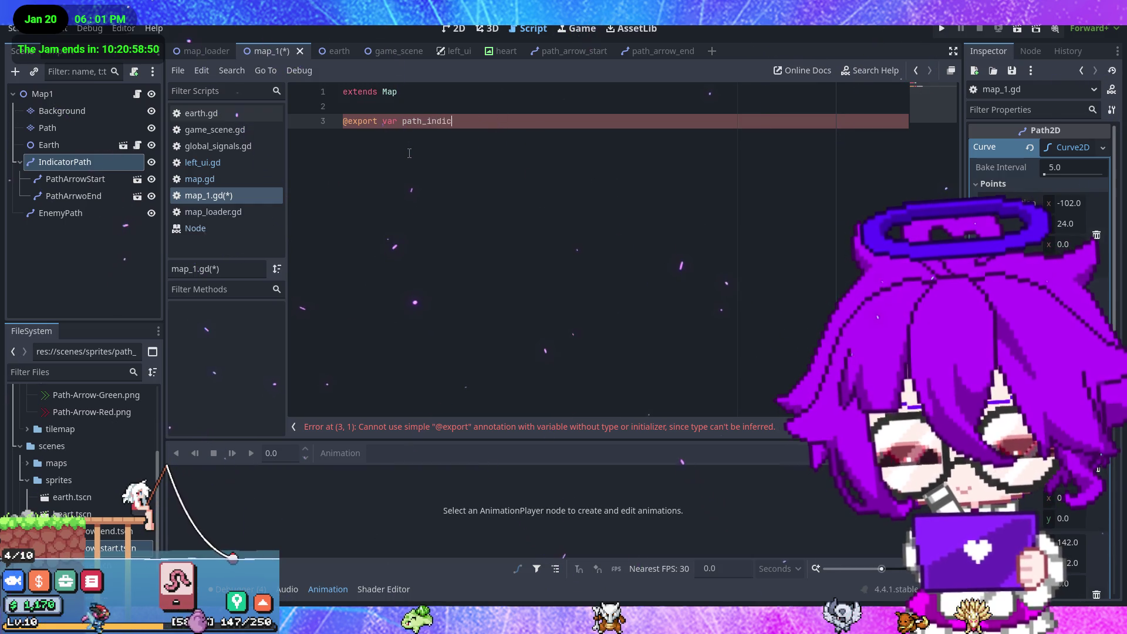
{"action": "type", "text": "r_start"}
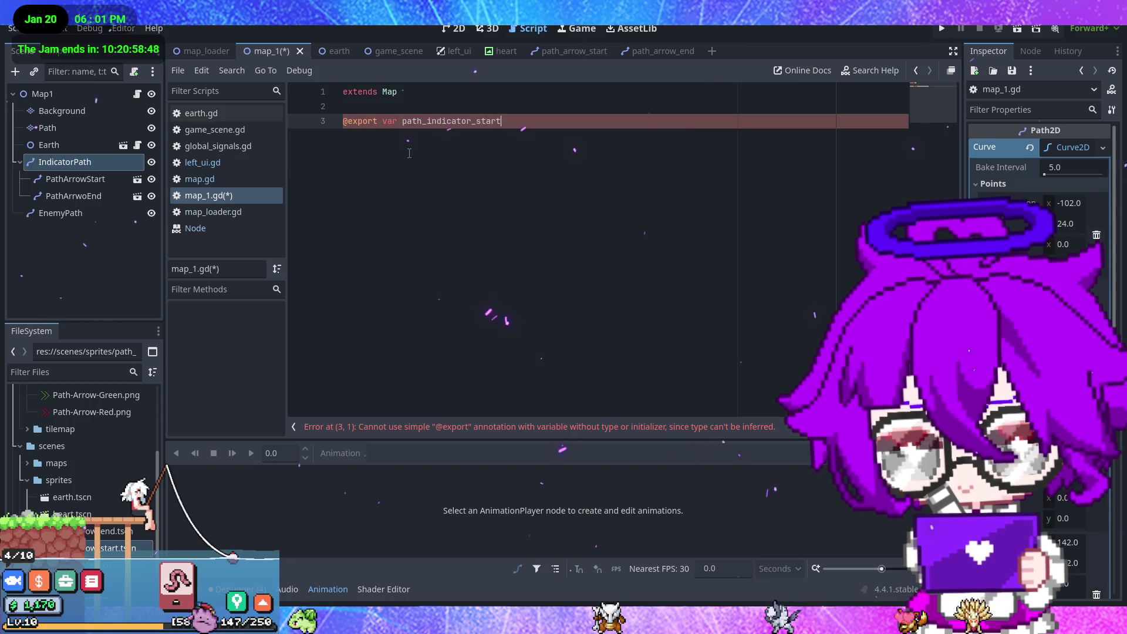
{"action": "type", "text": ": "}
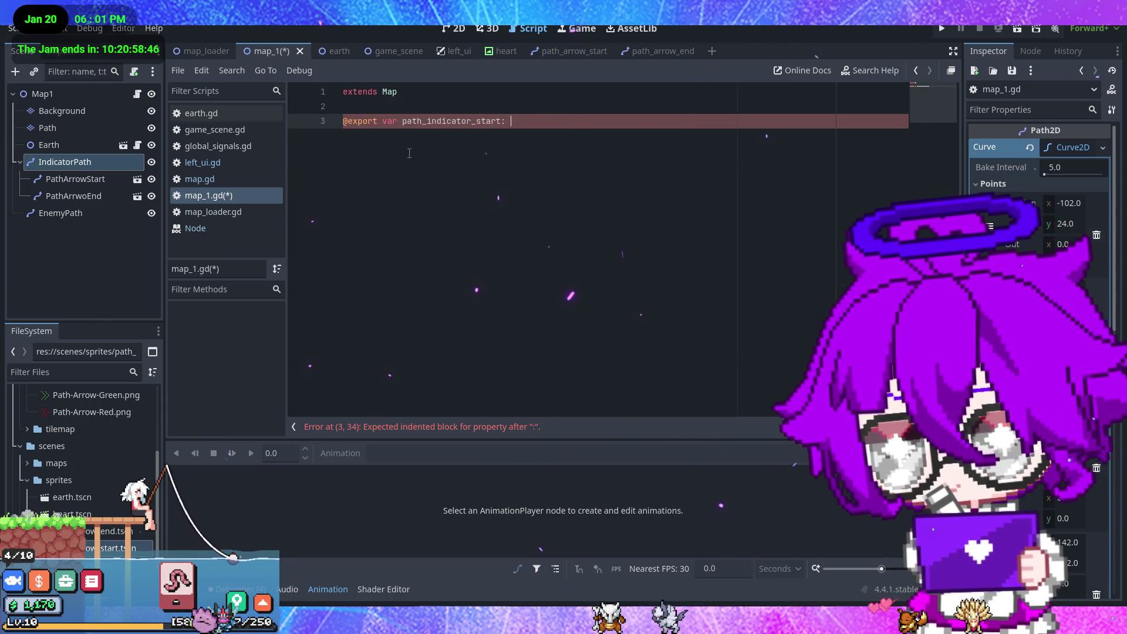
{"action": "type", "text": "Path"}
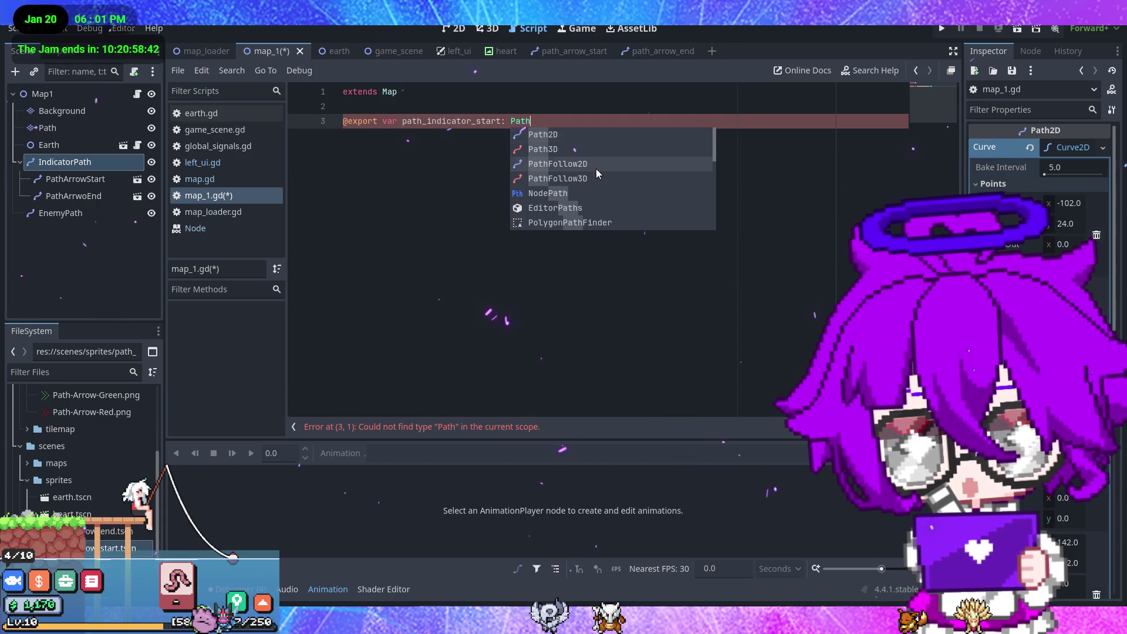
{"action": "left_click", "coordinate": [597, 165]}
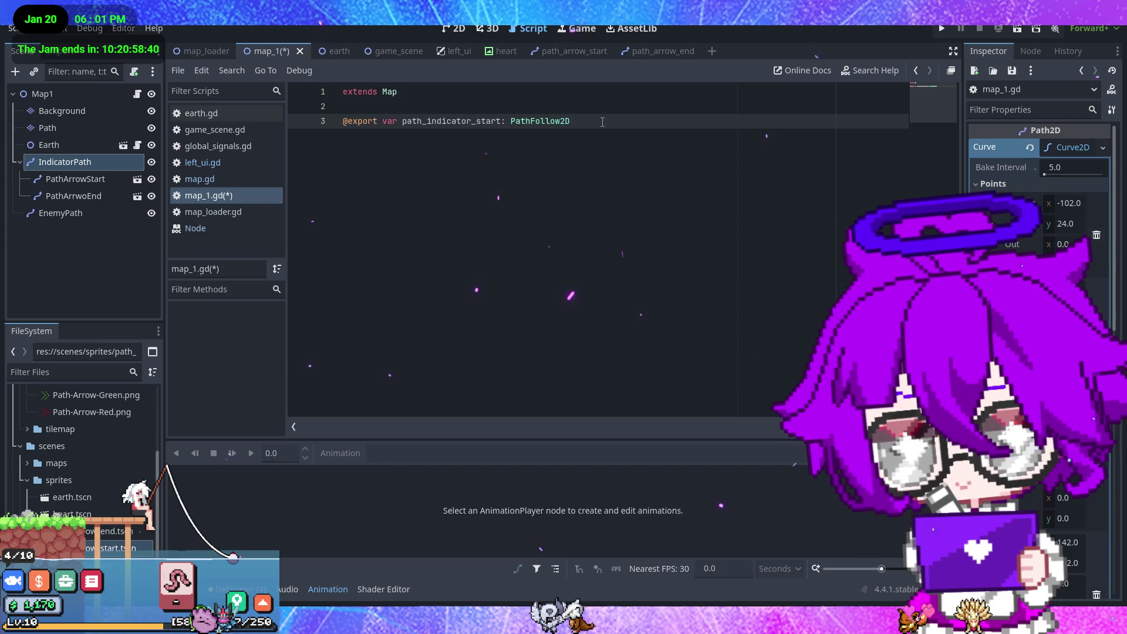
Duplicate the declaration as path_indicator_end and save the script
{"action": "left_click_drag", "start_coordinate": [604, 122], "coordinate": [343, 122]}
{"action": "key", "text": "ctrl+c"}
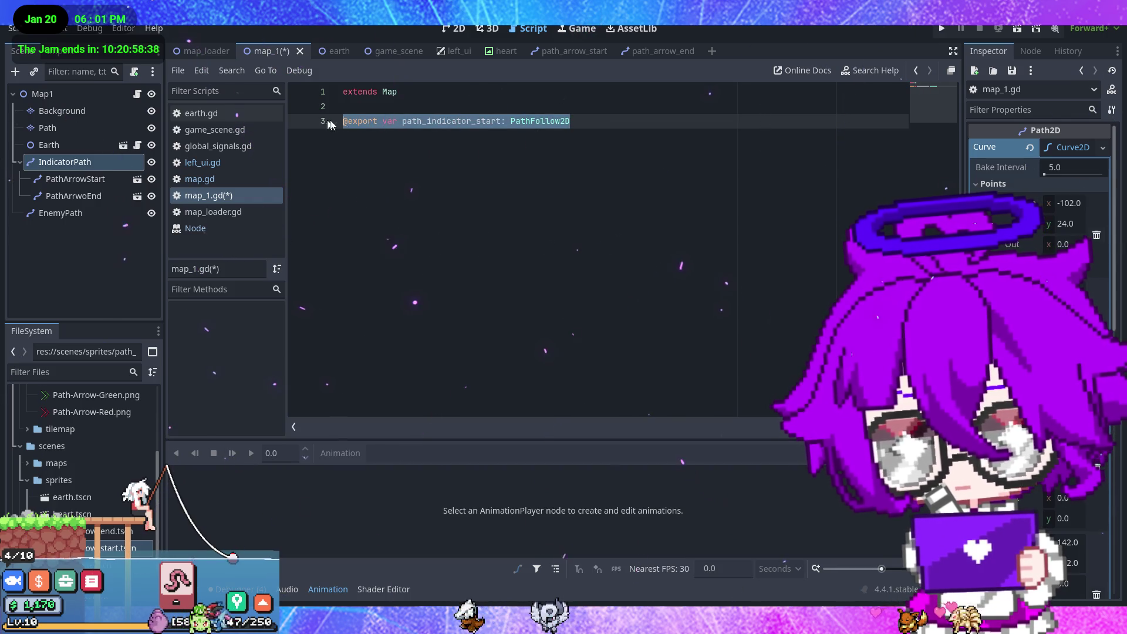
{"action": "left_click", "coordinate": [618, 127]}
{"action": "key", "text": "Return"}
{"action": "key", "text": "ctrl+v"}
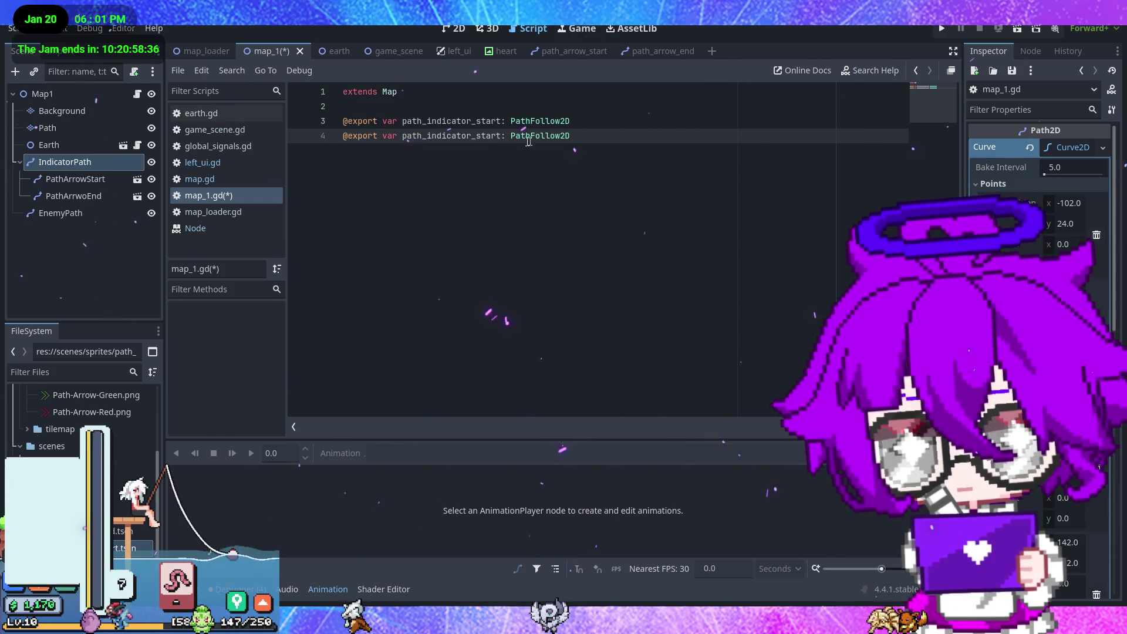
{"action": "key", "text": "BackSpace"}
{"action": "key", "text": "BackSpace"}
{"action": "key", "text": "BackSpace"}
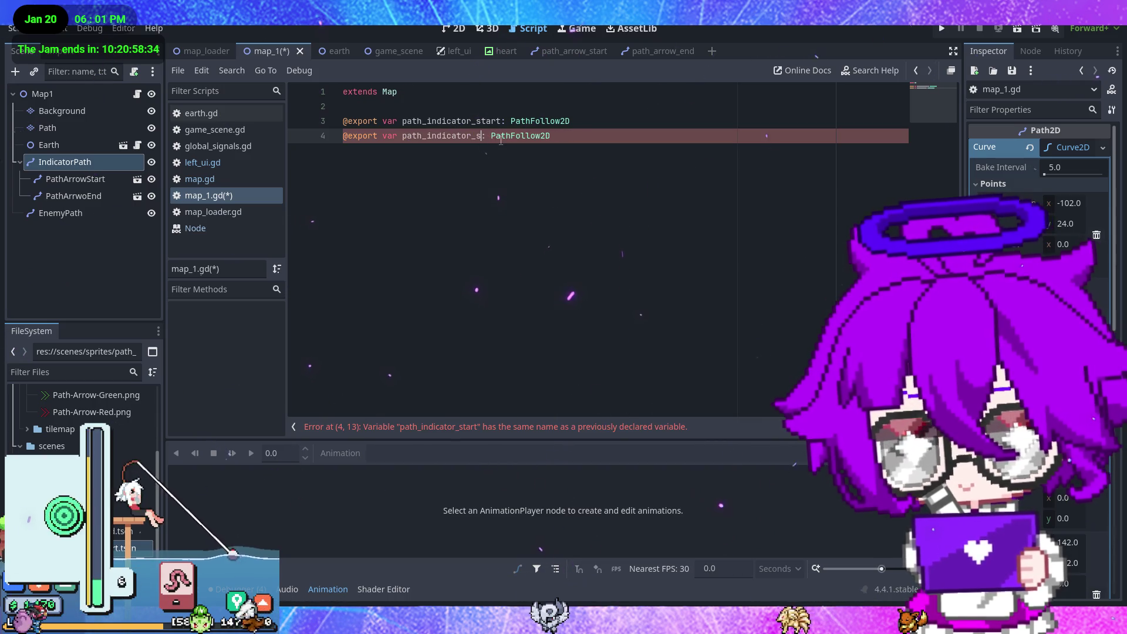
{"action": "type", "text": "end"}
{"action": "key", "text": "End"}
{"action": "key", "text": "ctrl+s"}
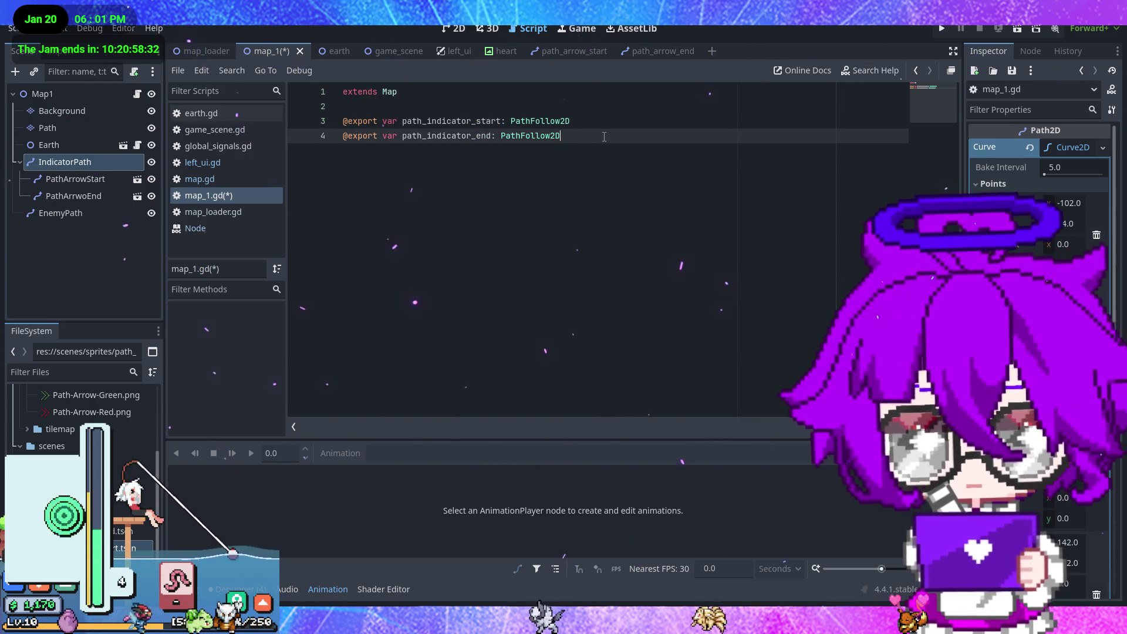
{"action": "left_click", "coordinate": [43, 94]}
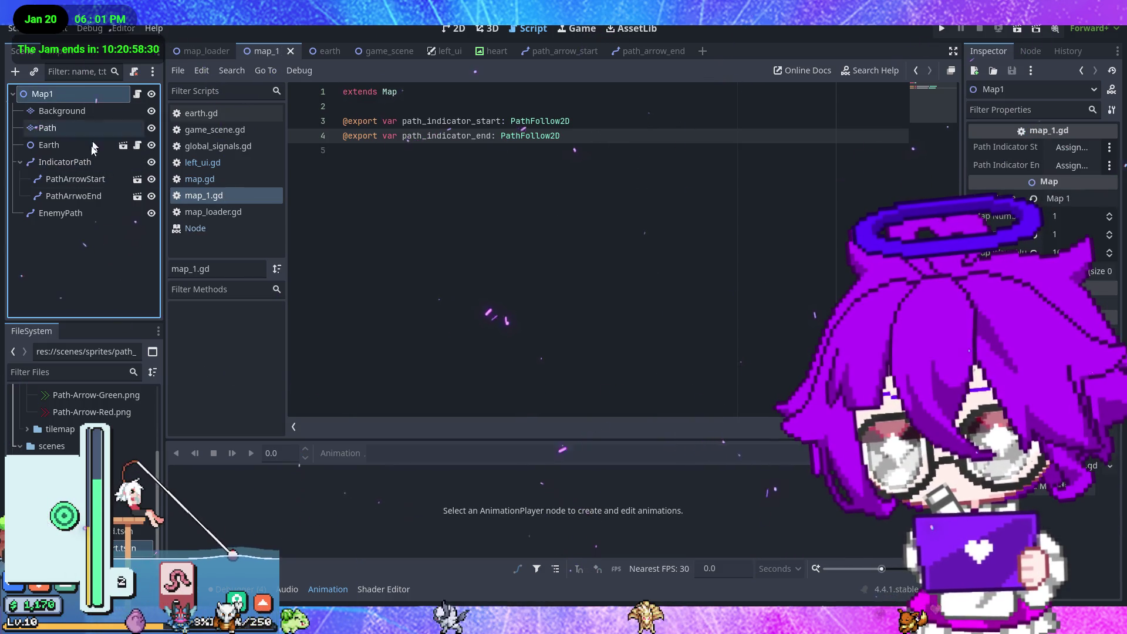
In Map1's Inspector, assign PathArrowStart to Path Indicator Start and PathArrwoEnd to Path Indicator End
{"action": "left_click_drag", "start_coordinate": [75, 181], "coordinate": [1061, 151]}
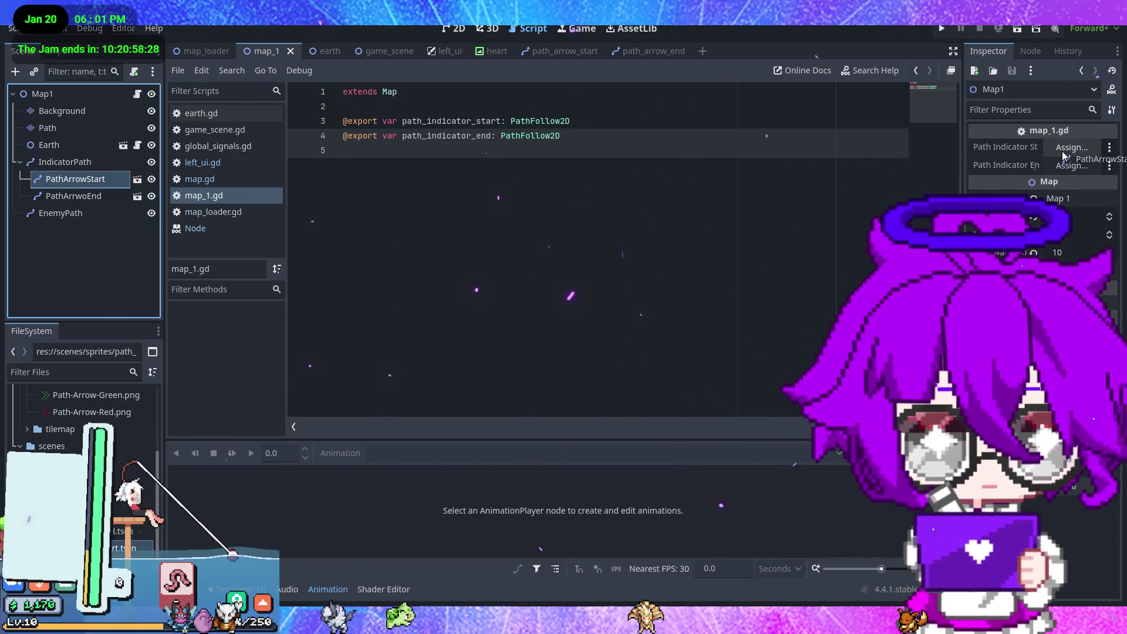
{"action": "mouse_move", "coordinate": [101, 200]}
{"action": "left_mouse_down"}
{"action": "mouse_move", "coordinate": [352, 150]}
{"action": "mouse_move", "coordinate": [1077, 168]}
{"action": "left_mouse_up"}
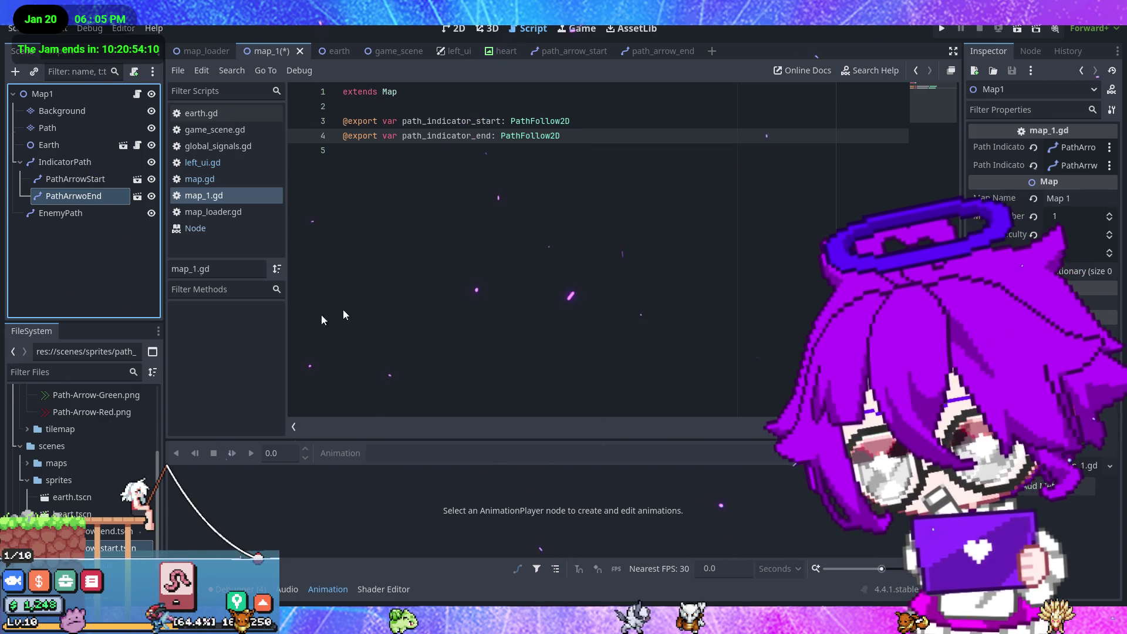
Save the script and close the Node documentation page
{"action": "left_click", "coordinate": [581, 155]}
{"action": "key", "text": "ctrl+s"}
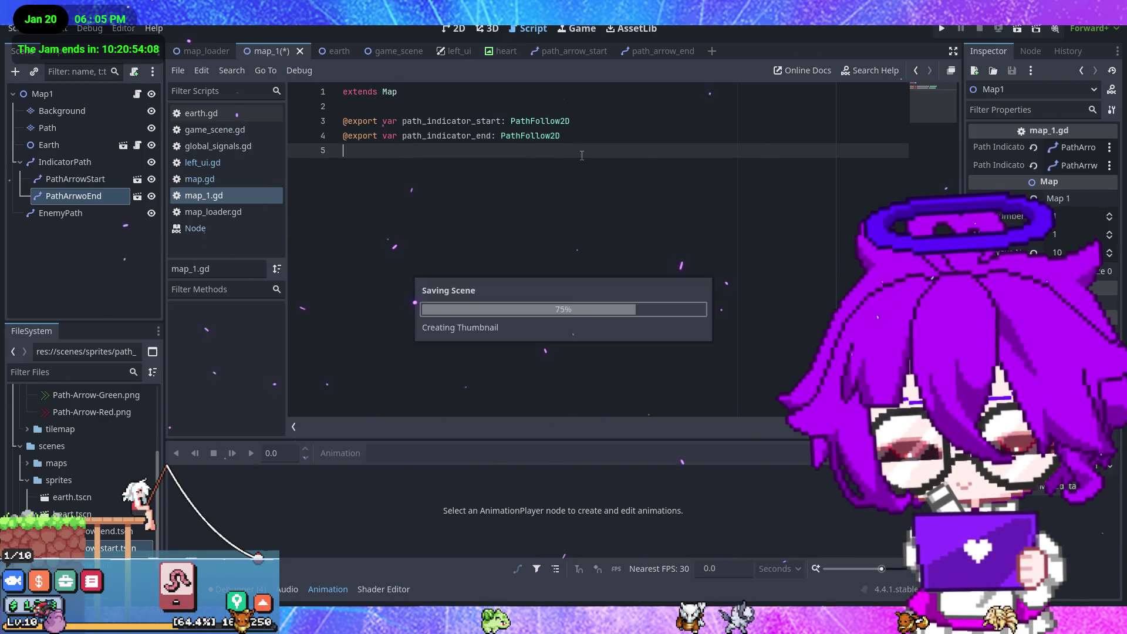
{"action": "right_click", "coordinate": [207, 223]}
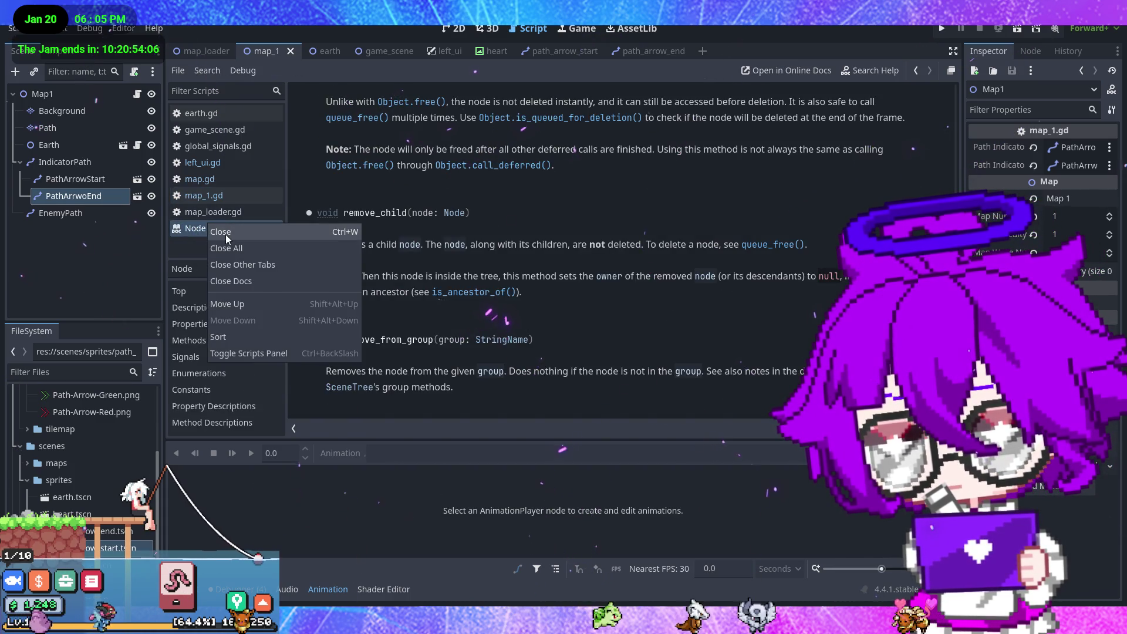
{"action": "left_click", "coordinate": [226, 232]}
{"action": "left_click", "coordinate": [452, 155]}
Add a _ready function that calls animate_path()
{"action": "key", "text": "Return"}
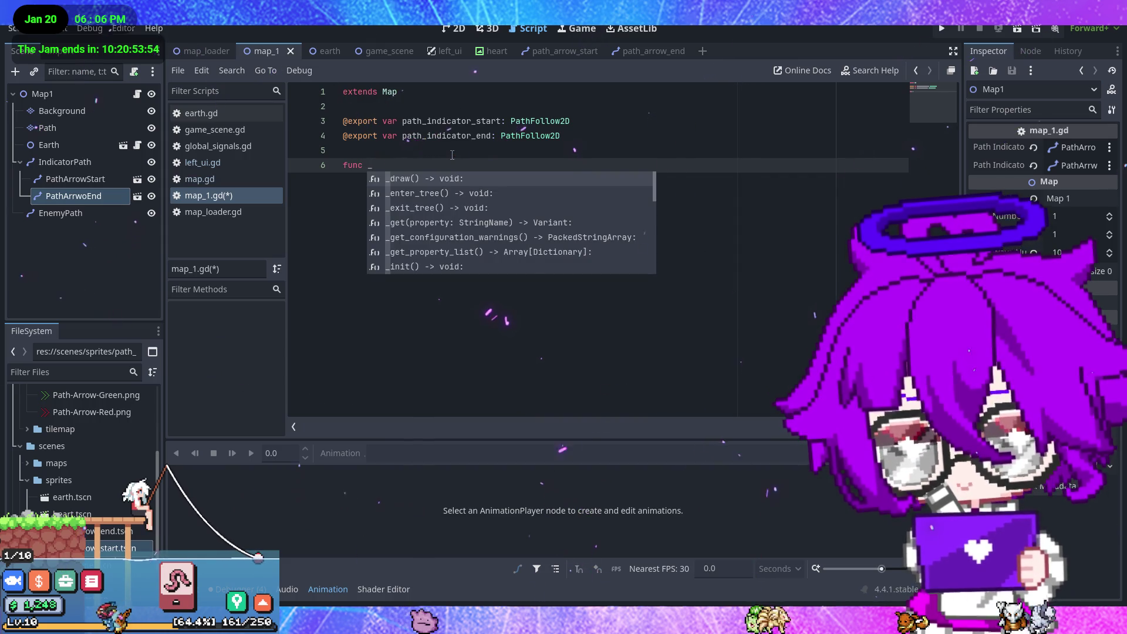
{"action": "type", "text": "re"}
{"action": "key", "text": "Return"}
{"action": "key", "text": "Return"}
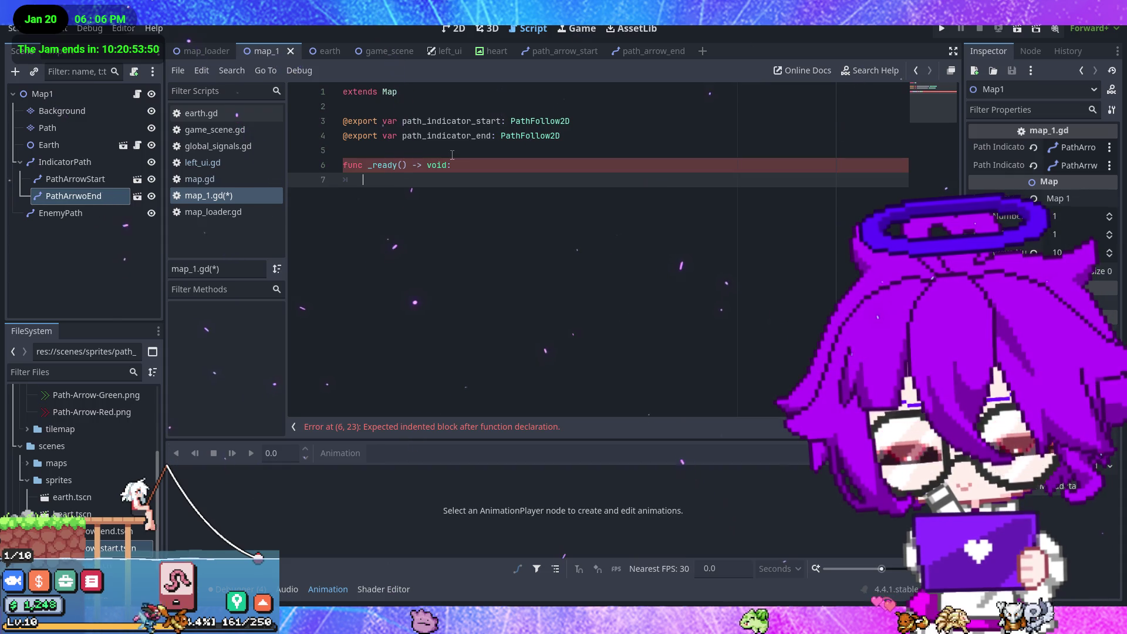
{"action": "type", "text": "nimate"}
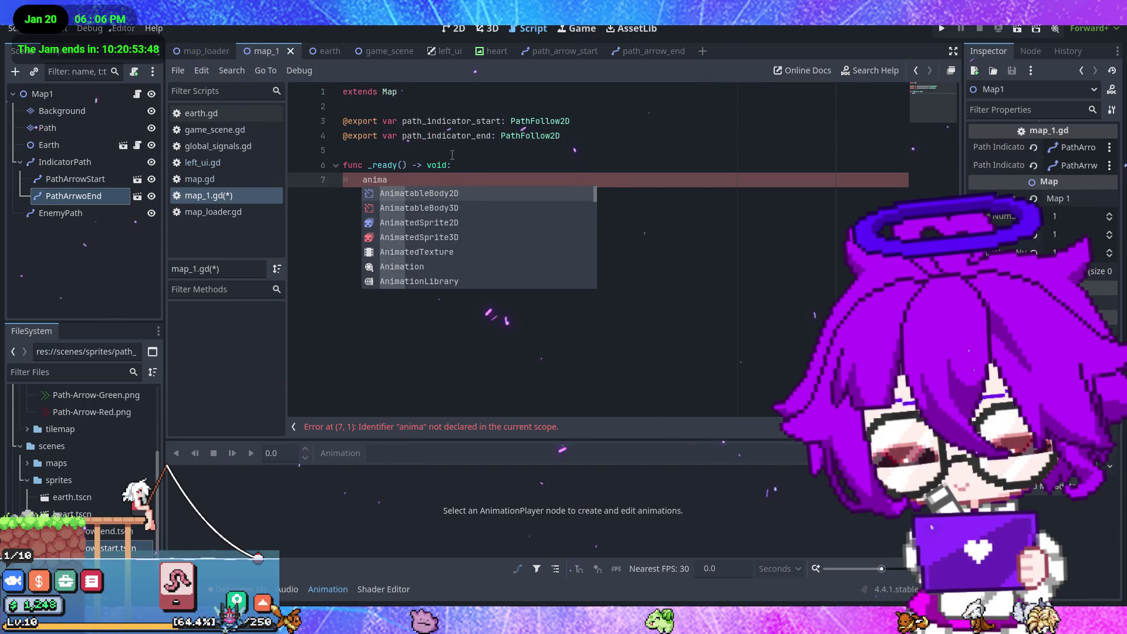
{"action": "type", "text": "_path("}
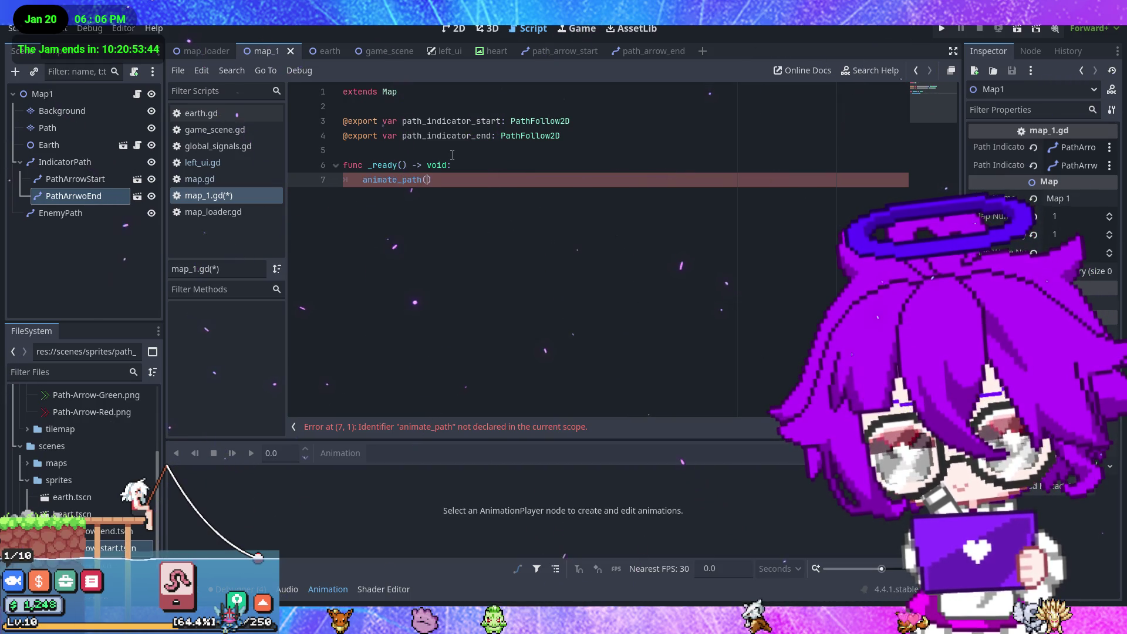
{"action": "type", "text": ")"}
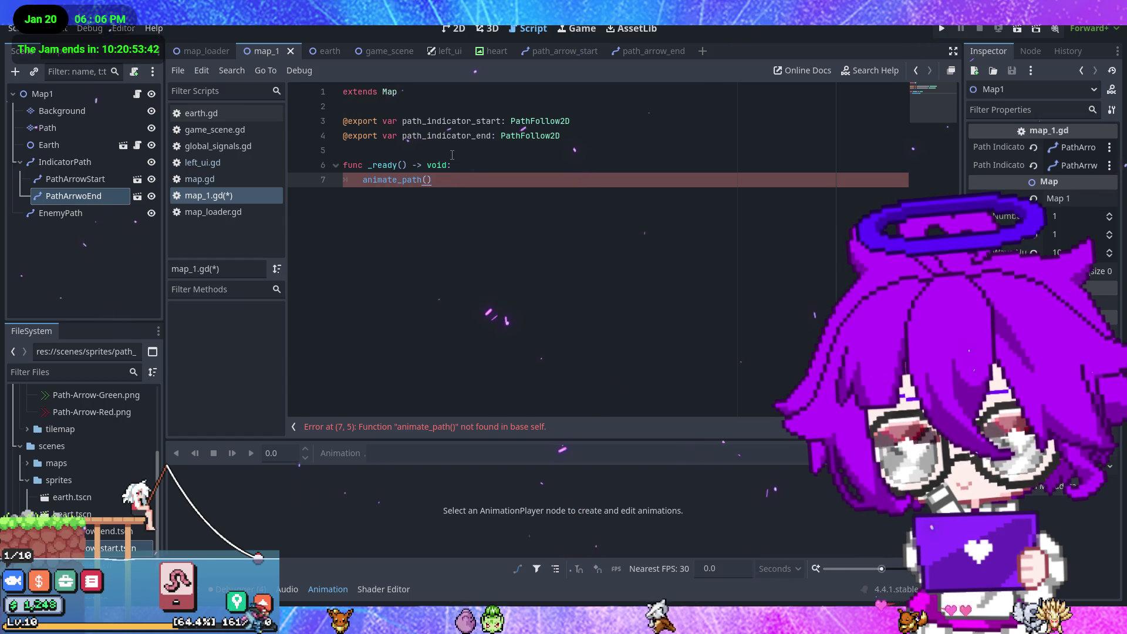
{"action": "key", "text": "Return"}
Declare func animate_path() -> void: with a pass body and a blank line above pass
{"action": "key", "text": "BackSpace"}
{"action": "key", "text": "Return"}
{"action": "key", "text": "Return"}
{"action": "type", "text": "func animate_path() ->"}
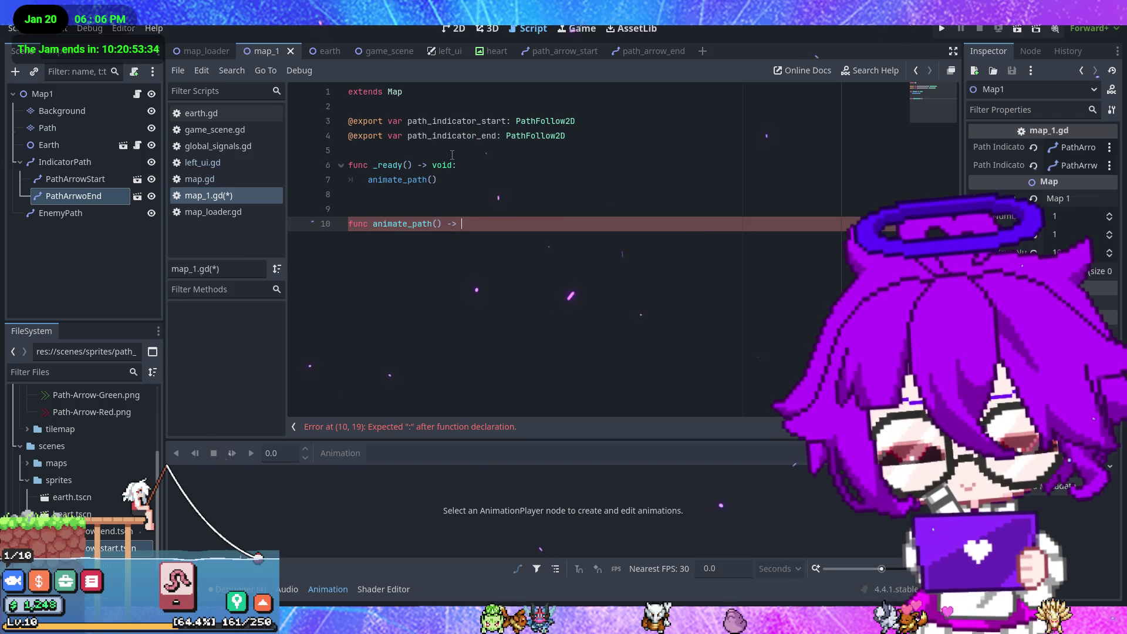
{"action": "type", "text": "void"}
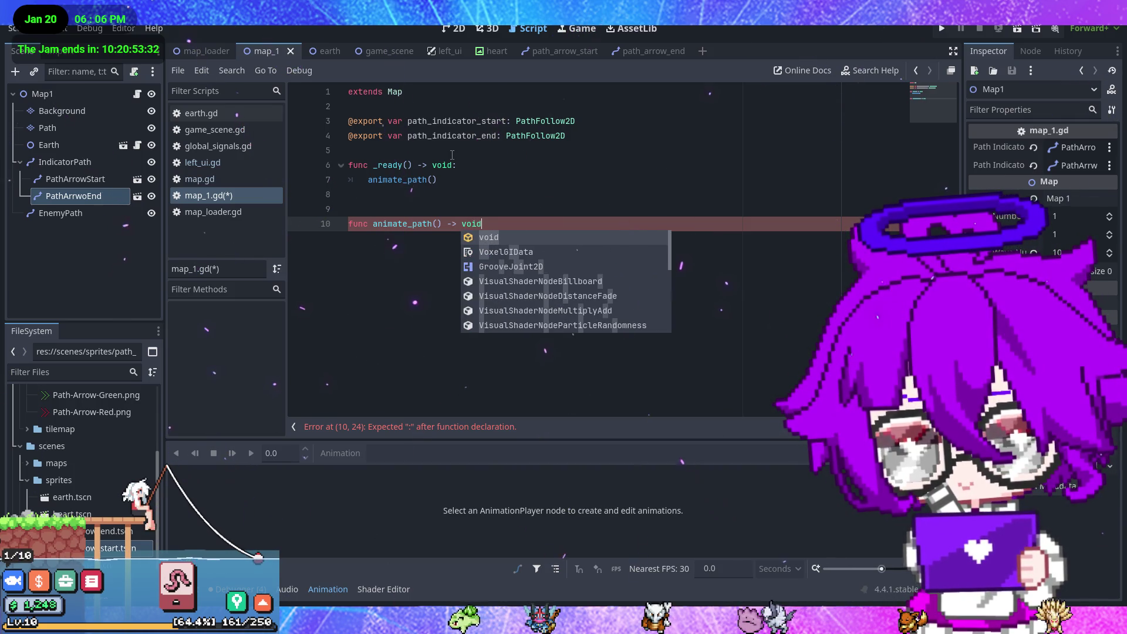
{"action": "type", "text": ":"}
{"action": "key", "text": "Return"}
{"action": "type", "text": "pass"}
{"action": "left_click", "coordinate": [518, 225]}
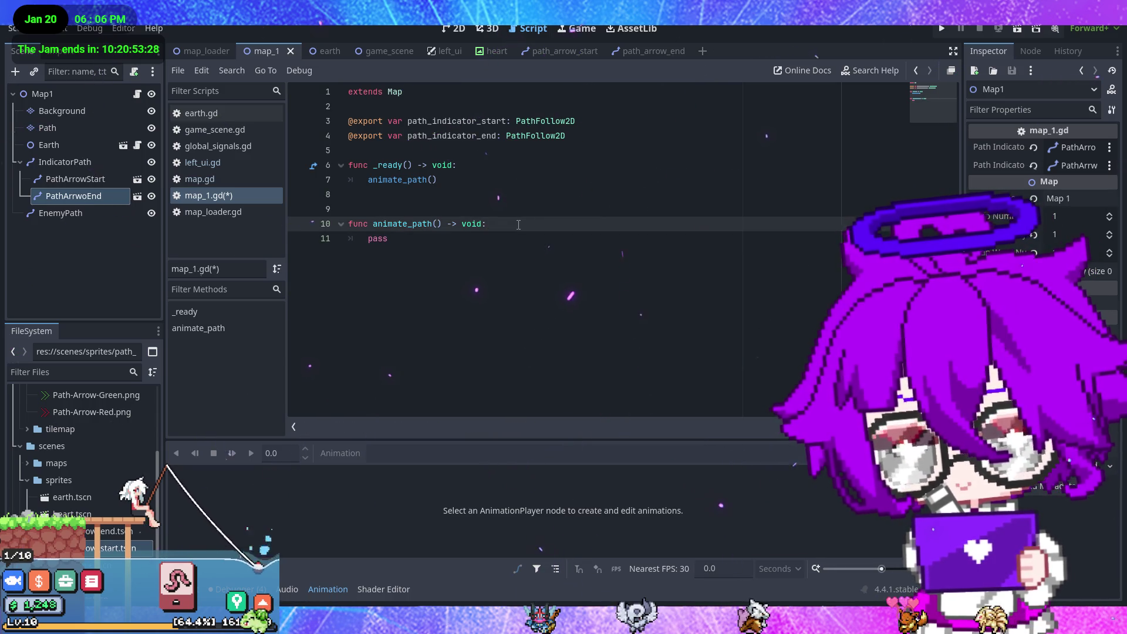
{"action": "key", "text": "Return"}
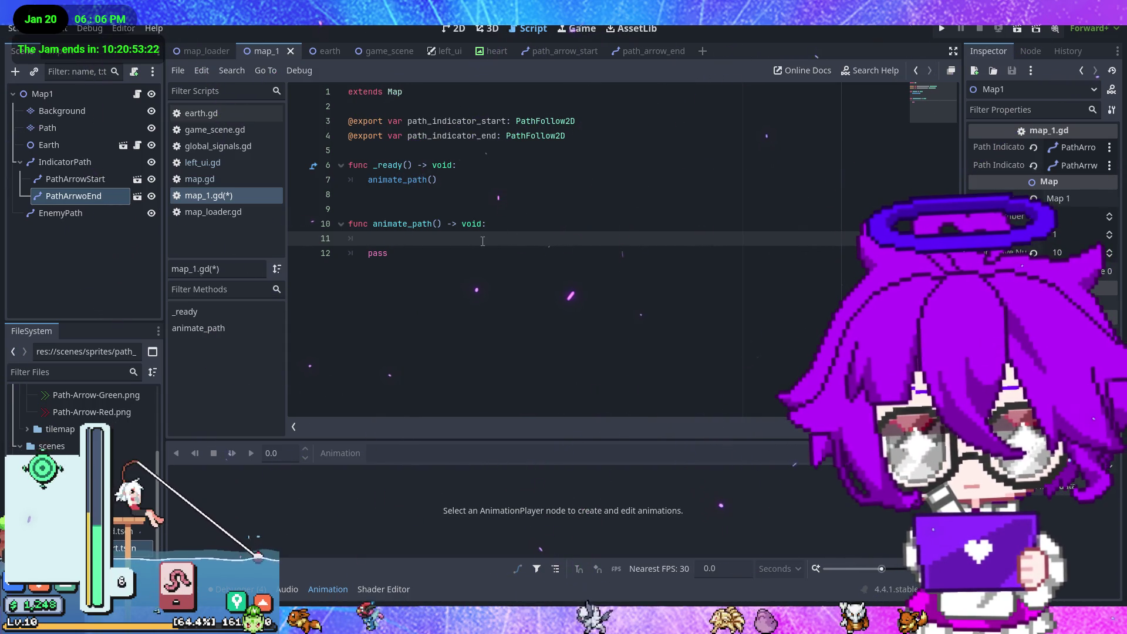
Write path_indicator_end.create_tween() inside animate_path
{"action": "type", "text": "path"}
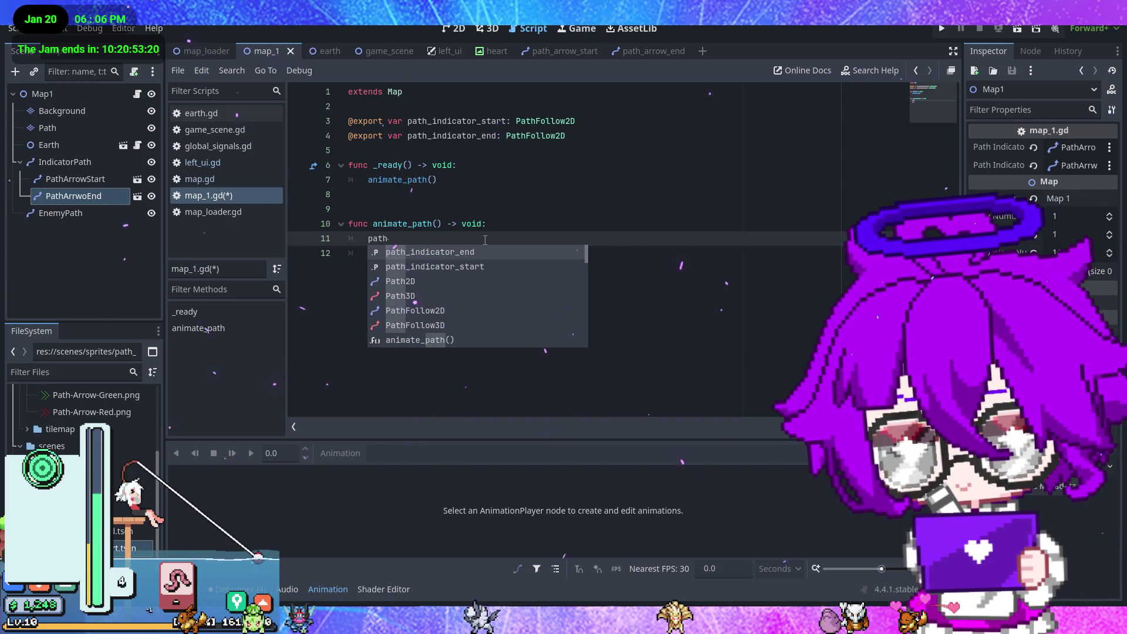
{"action": "key", "text": "Return"}
{"action": "type", "text": ".t"}
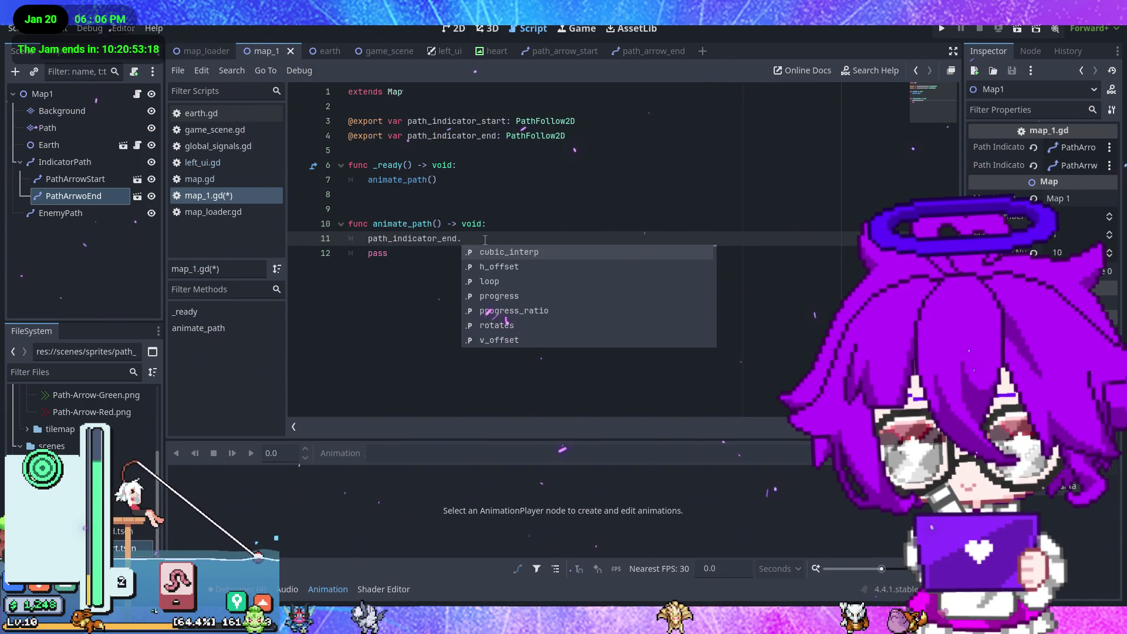
{"action": "type", "text": "we"}
{"action": "key", "text": "Return"}
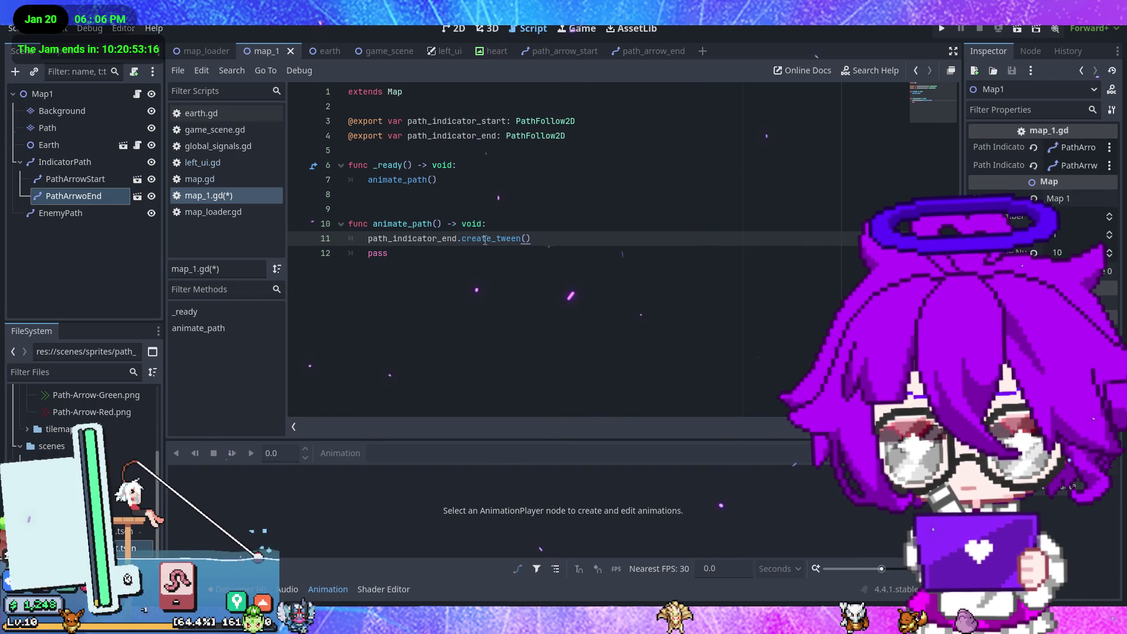
Read the create_tween documentation, then close the Node help page
{"action": "left_click", "coordinate": [485, 240], "text": "ctrl"}
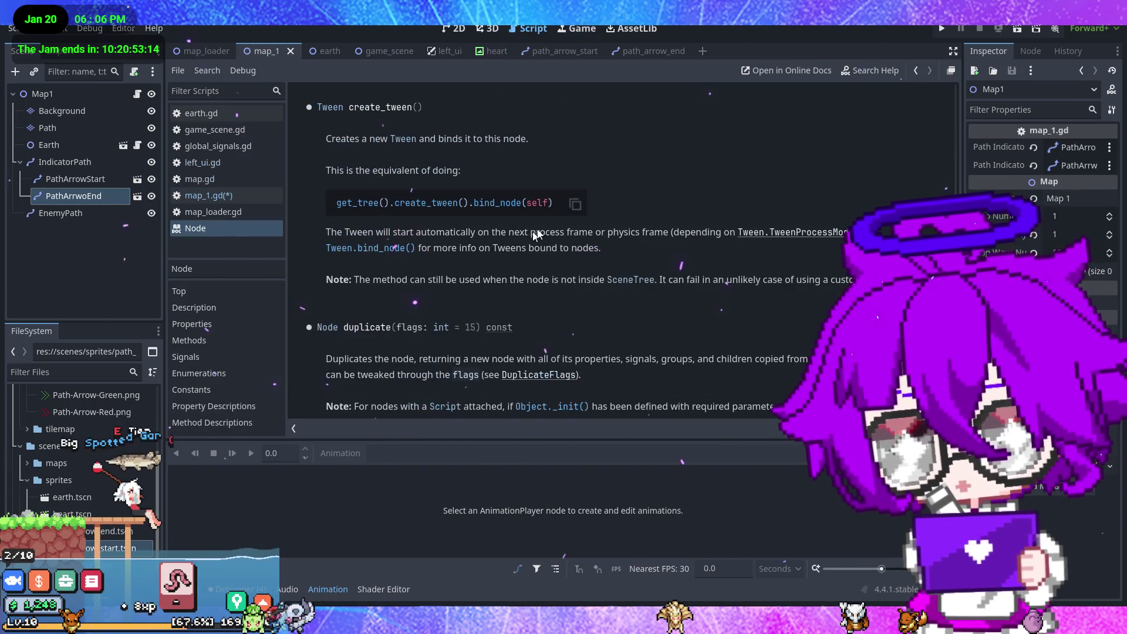
{"action": "scroll", "coordinate": [626, 251], "scroll_direction": "up", "scroll_amount": 1}
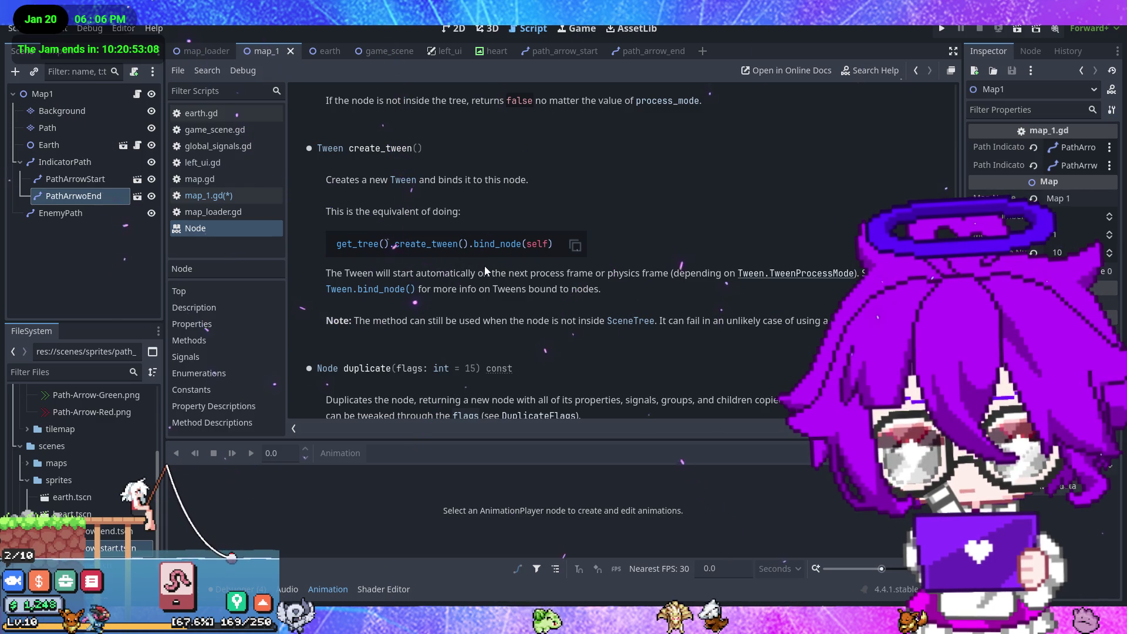
{"action": "left_click_drag", "start_coordinate": [407, 273], "coordinate": [502, 273]}
{"action": "left_click", "coordinate": [502, 273]}
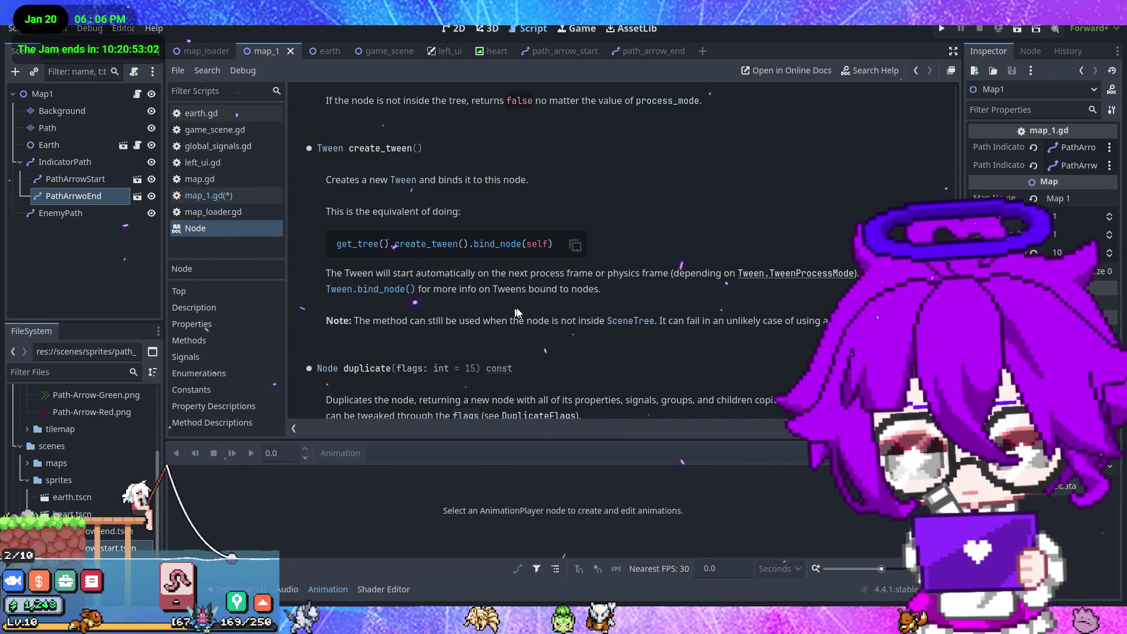
{"action": "scroll", "coordinate": [519, 308], "scroll_direction": "down", "scroll_amount": 3}
{"action": "scroll", "coordinate": [533, 308], "scroll_direction": "down", "scroll_amount": 7}
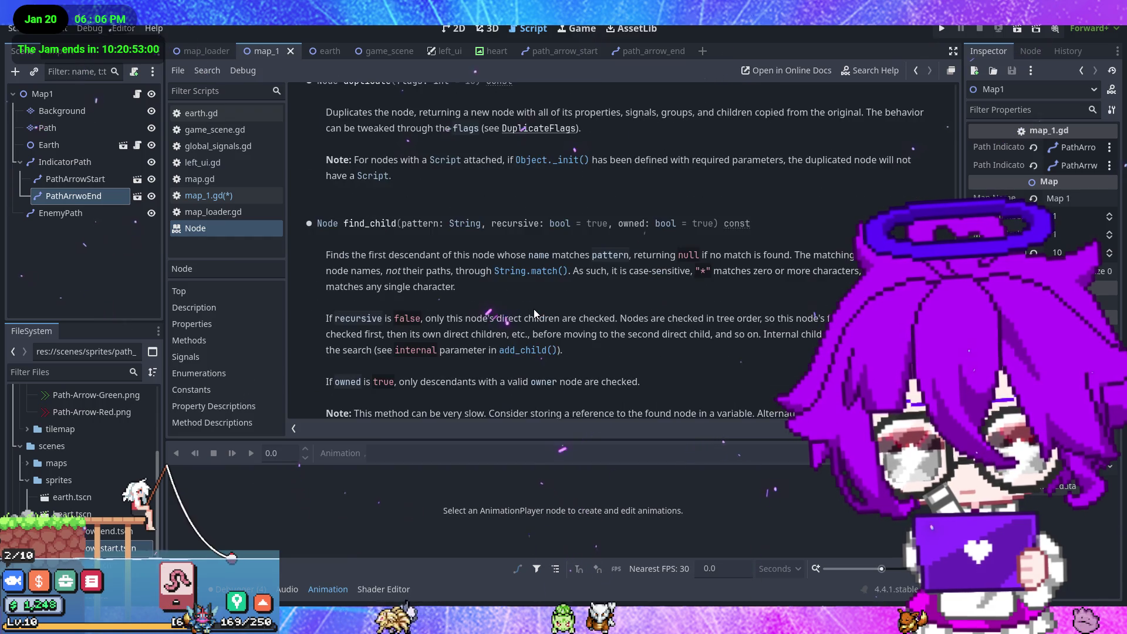
{"action": "scroll", "coordinate": [533, 308], "scroll_direction": "up", "scroll_amount": 15}
{"action": "scroll", "coordinate": [543, 308], "scroll_direction": "up", "scroll_amount": 20}
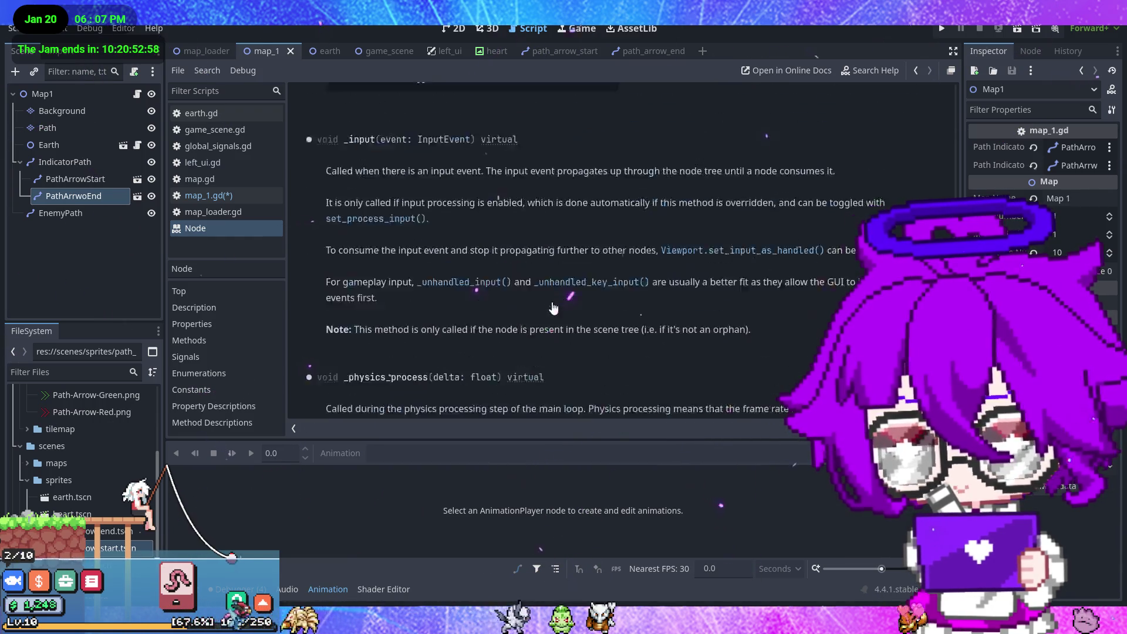
{"action": "left_click", "coordinate": [220, 231]}
{"action": "right_click", "coordinate": [221, 231]}
{"action": "left_click", "coordinate": [244, 242]}
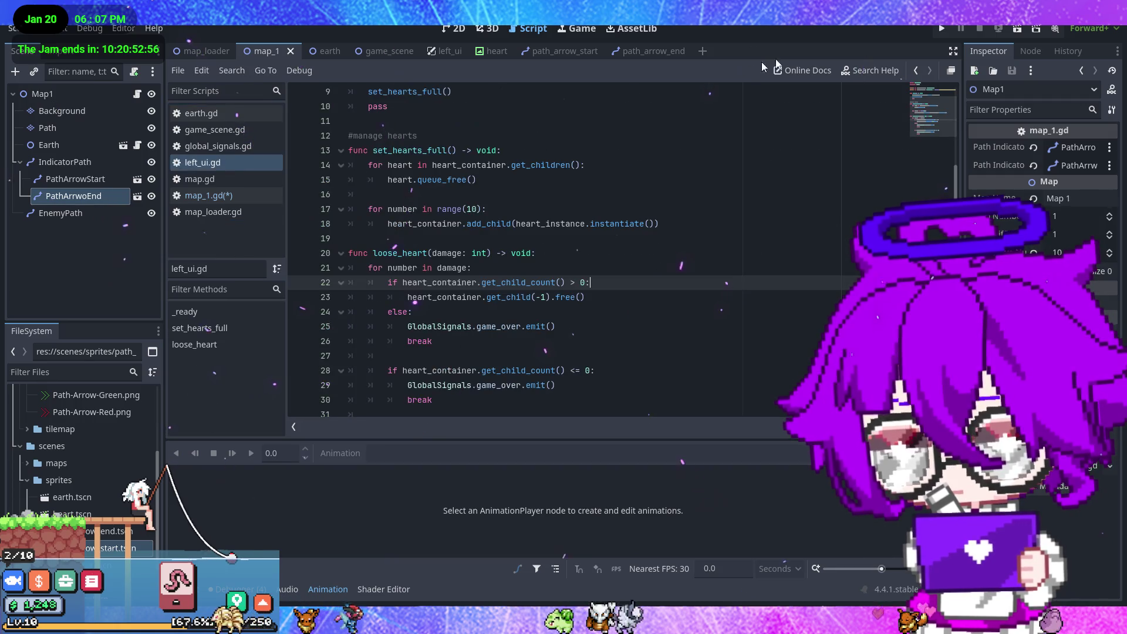
Search the help for 'tween' and open the Tween class reference
{"action": "left_click", "coordinate": [845, 76]}
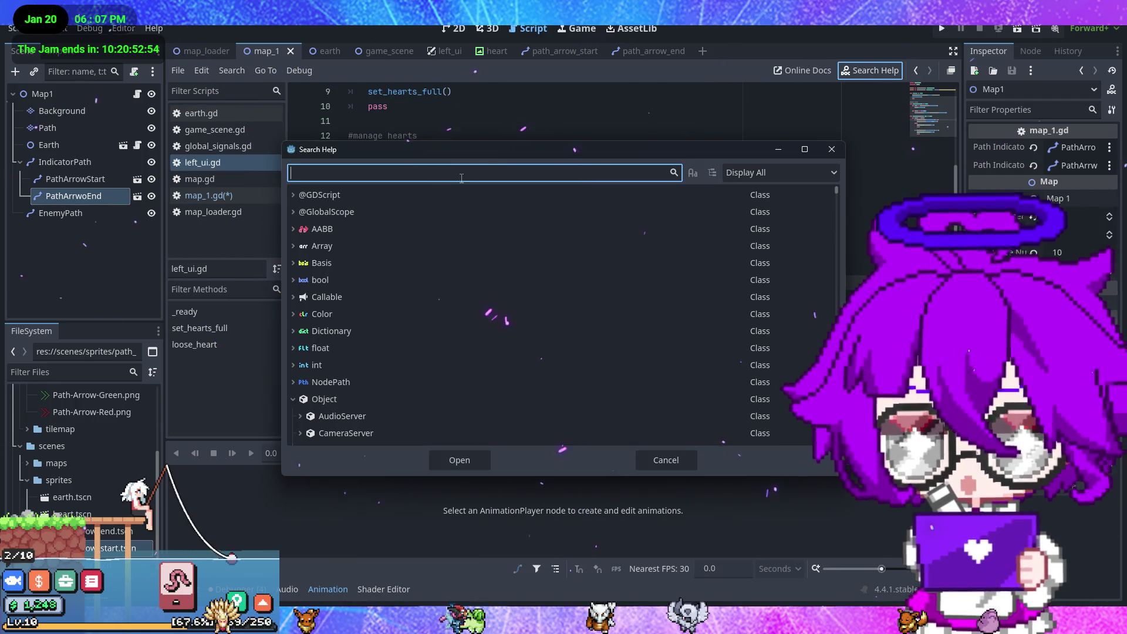
{"action": "type", "text": "tween"}
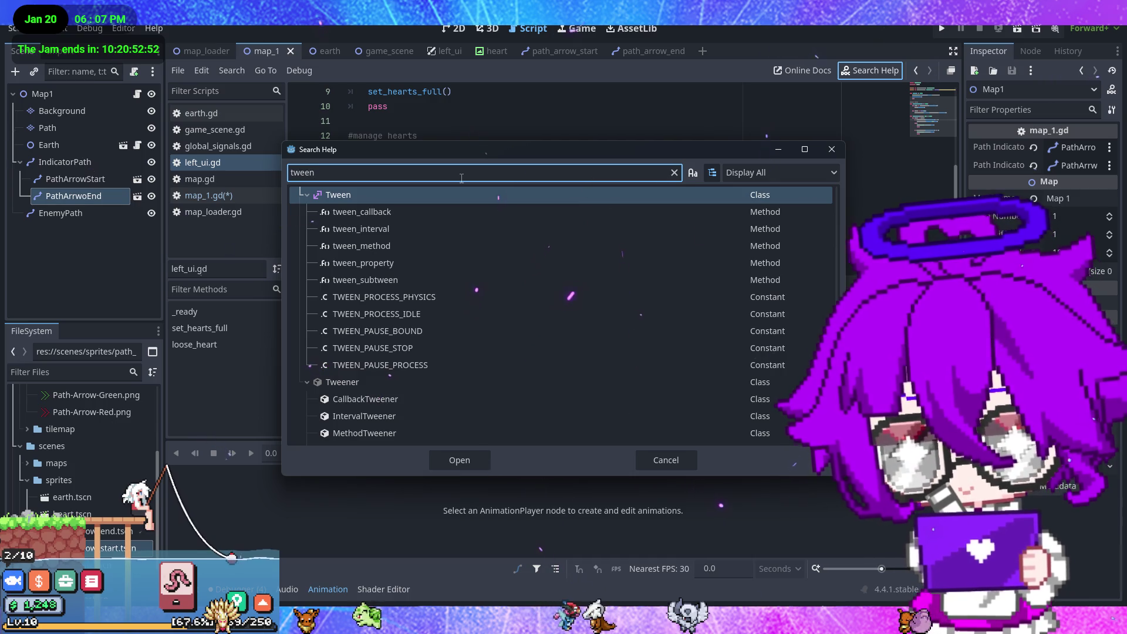
{"action": "double_click", "coordinate": [439, 191]}
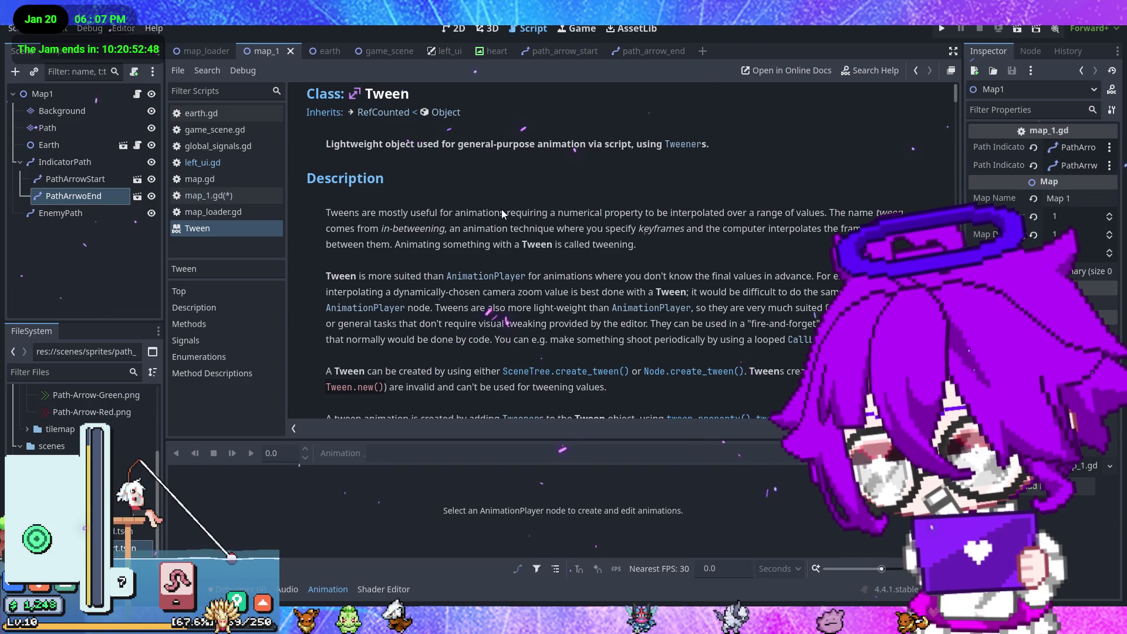
Read through Tween's Methods and Method Descriptions, then return to map_1.gd
{"action": "scroll", "coordinate": [576, 255], "scroll_direction": "down", "scroll_amount": 3}
{"action": "scroll", "coordinate": [578, 259], "scroll_direction": "down", "scroll_amount": 1}
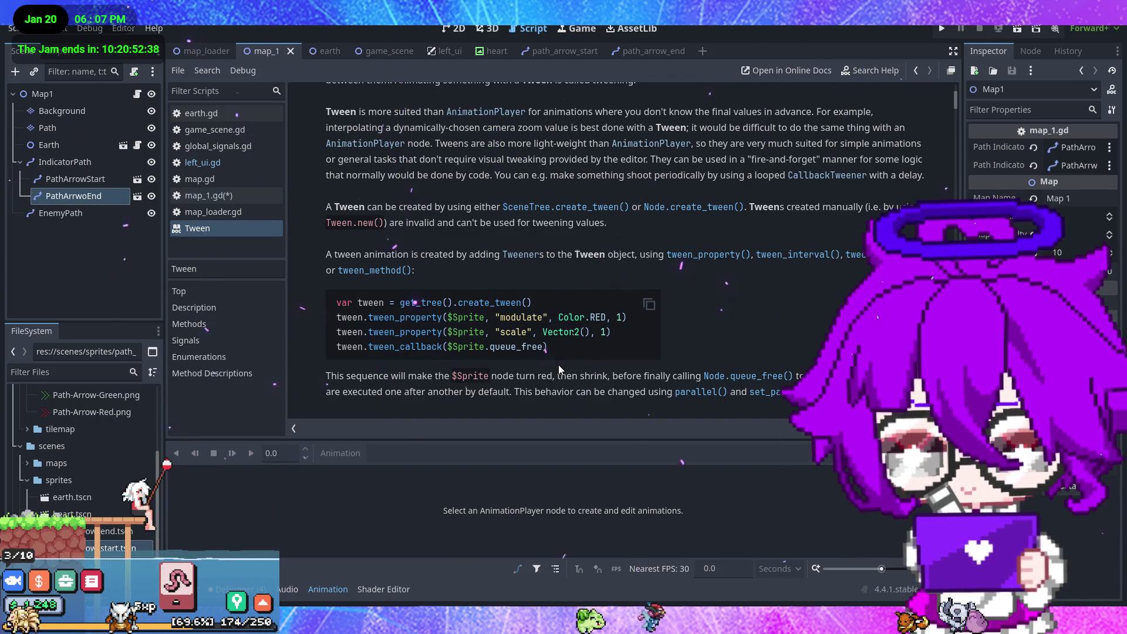
{"action": "scroll", "coordinate": [563, 364], "scroll_direction": "down", "scroll_amount": 1}
{"action": "scroll", "coordinate": [568, 364], "scroll_direction": "down", "scroll_amount": 2}
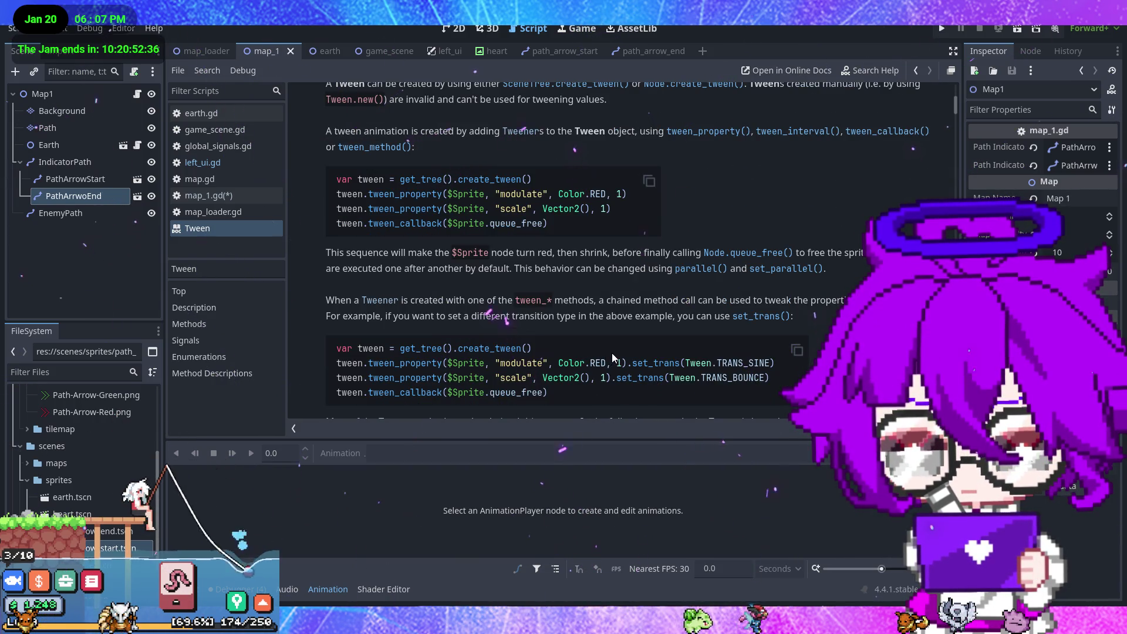
{"action": "scroll", "coordinate": [614, 353], "scroll_direction": "down", "scroll_amount": 3}
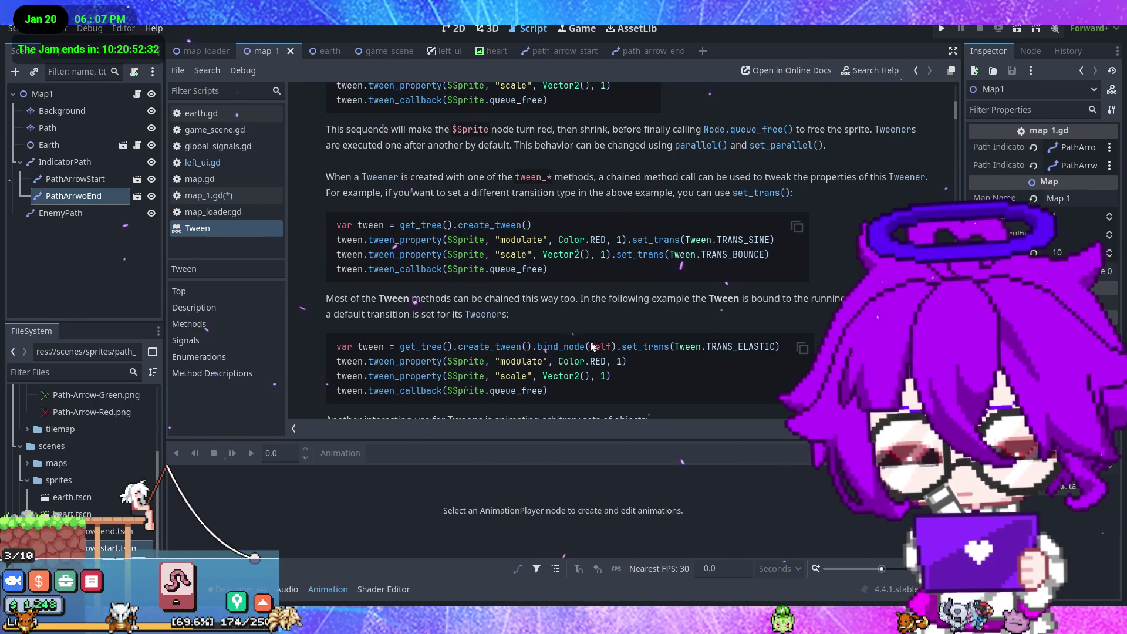
{"action": "scroll", "coordinate": [558, 340], "scroll_direction": "up", "scroll_amount": 1}
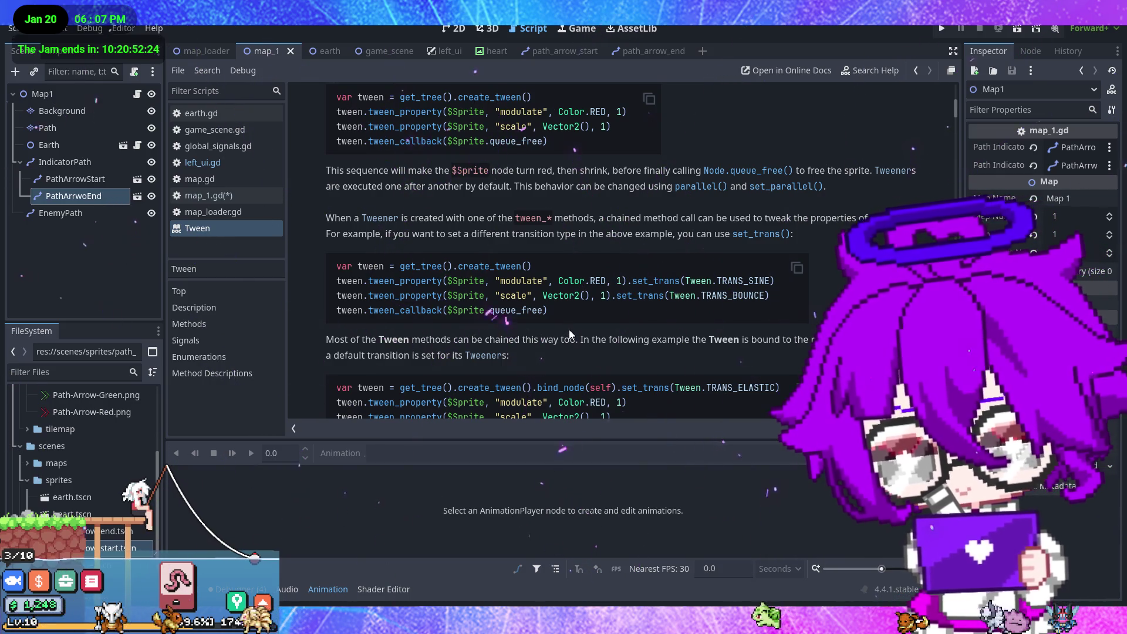
{"action": "scroll", "coordinate": [565, 340], "scroll_direction": "up", "scroll_amount": 3}
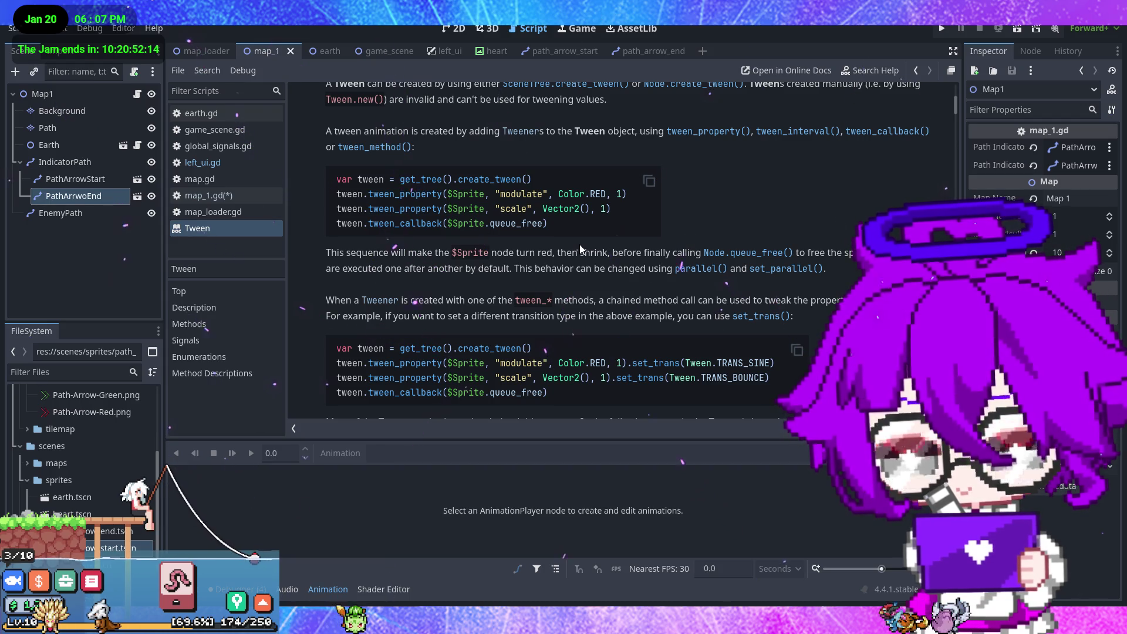
{"action": "scroll", "coordinate": [579, 244], "scroll_direction": "down", "scroll_amount": 2}
{"action": "scroll", "coordinate": [580, 244], "scroll_direction": "down", "scroll_amount": 8}
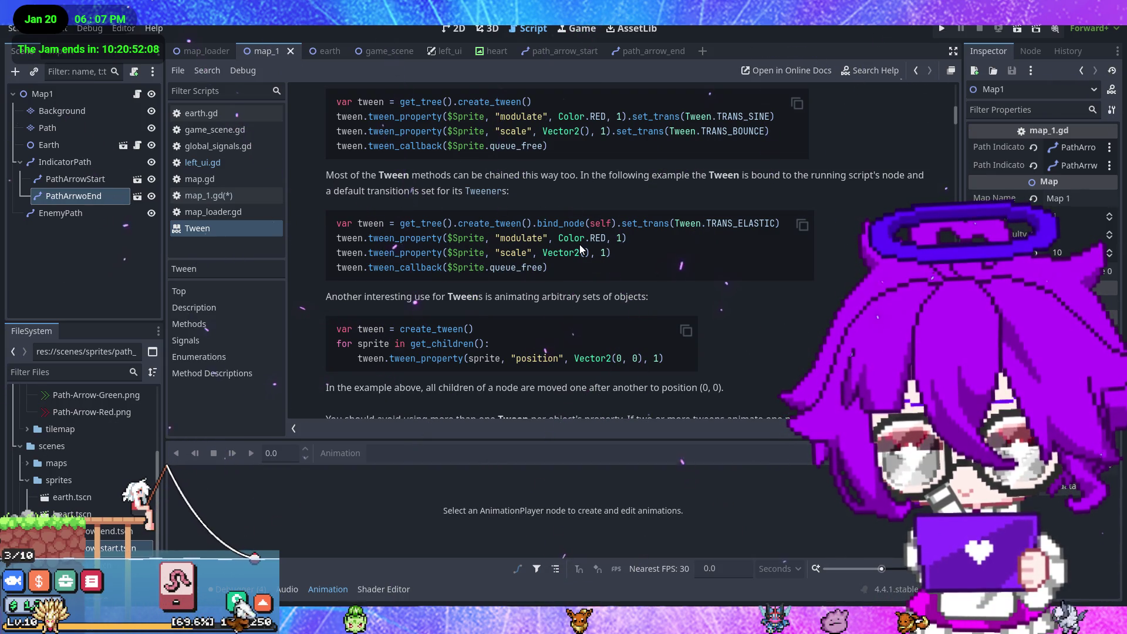
{"action": "scroll", "coordinate": [713, 300], "scroll_direction": "down", "scroll_amount": 2}
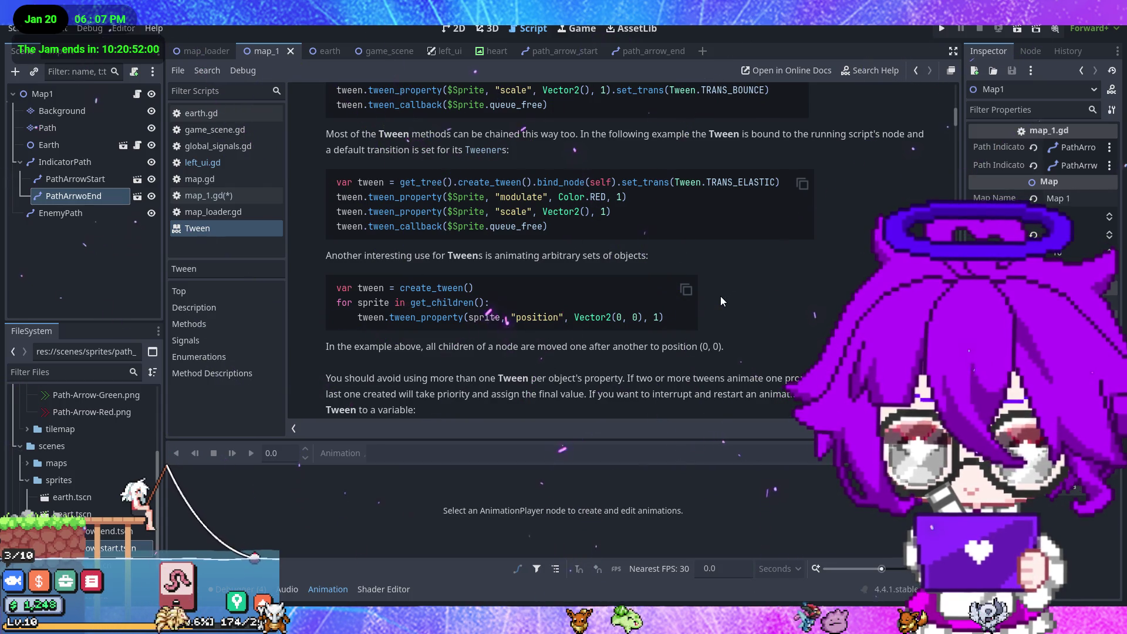
{"action": "scroll", "coordinate": [720, 296], "scroll_direction": "down", "scroll_amount": 8}
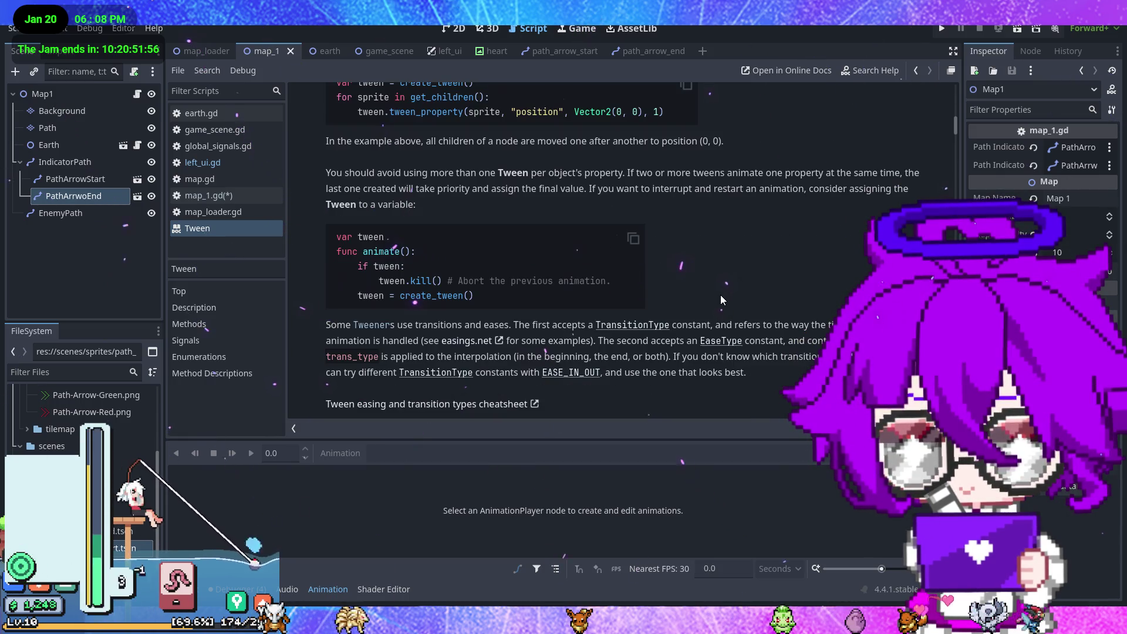
{"action": "scroll", "coordinate": [721, 294], "scroll_direction": "down", "scroll_amount": 15}
{"action": "scroll", "coordinate": [720, 295], "scroll_direction": "down", "scroll_amount": 13}
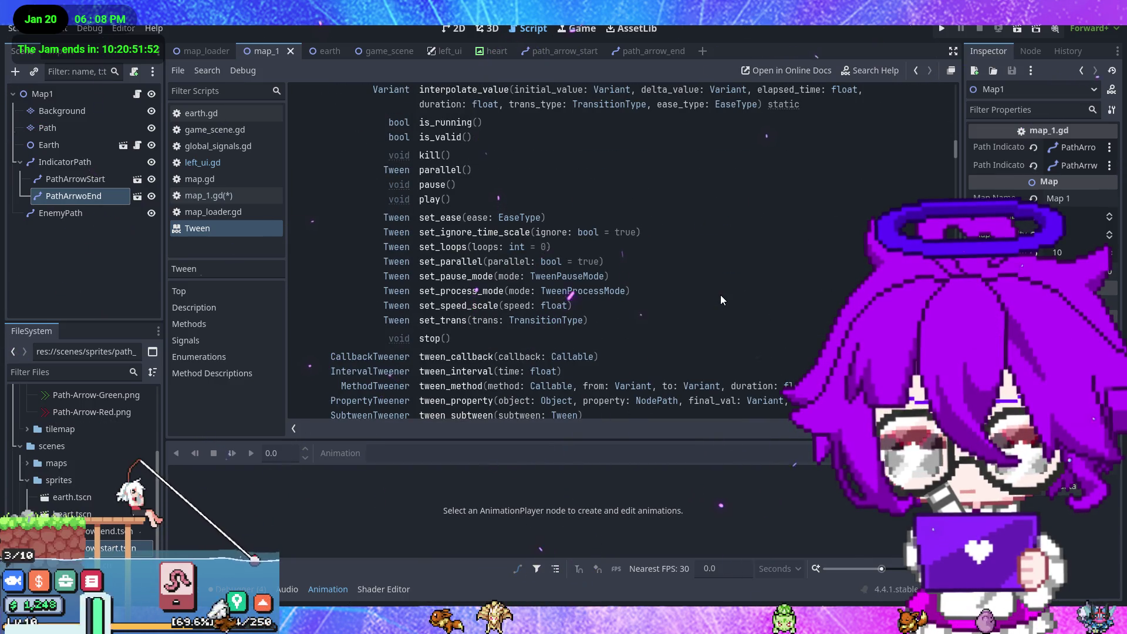
{"action": "scroll", "coordinate": [720, 294], "scroll_direction": "up", "scroll_amount": 11}
{"action": "scroll", "coordinate": [720, 295], "scroll_direction": "down", "scroll_amount": 15}
{"action": "scroll", "coordinate": [721, 295], "scroll_direction": "down", "scroll_amount": 13}
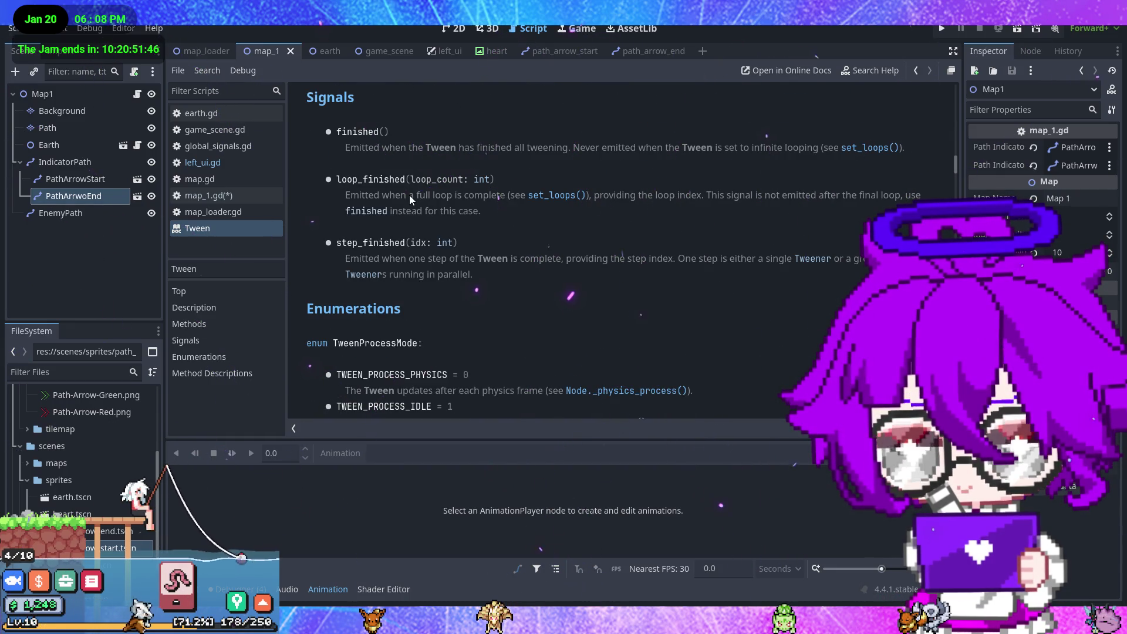
{"action": "scroll", "coordinate": [517, 220], "scroll_direction": "up", "scroll_amount": 6}
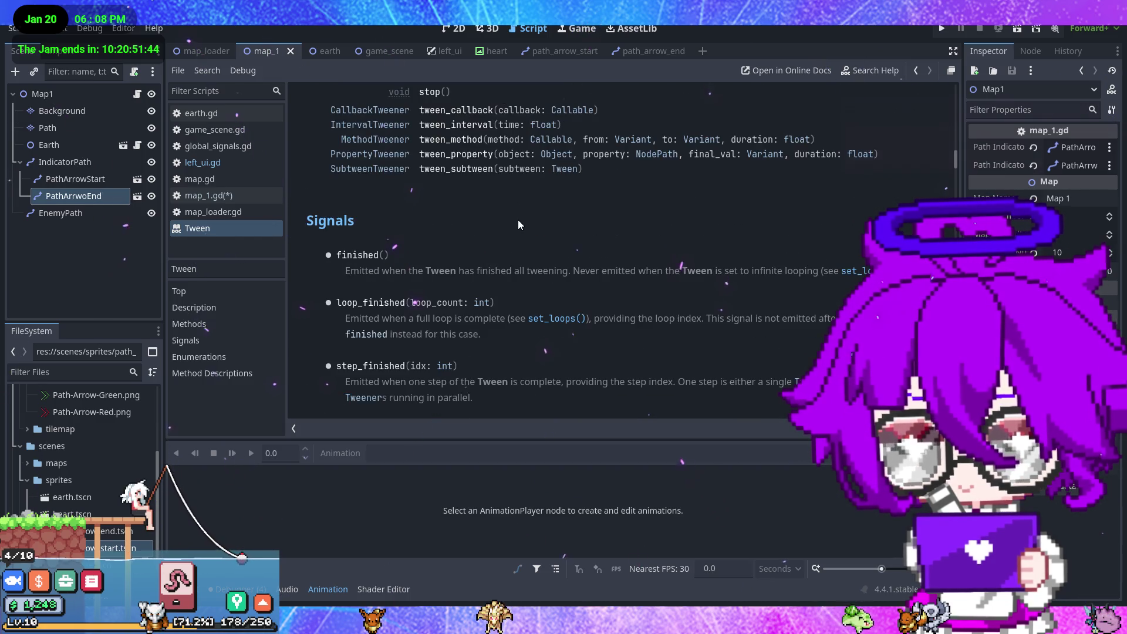
{"action": "scroll", "coordinate": [517, 227], "scroll_direction": "up", "scroll_amount": 6}
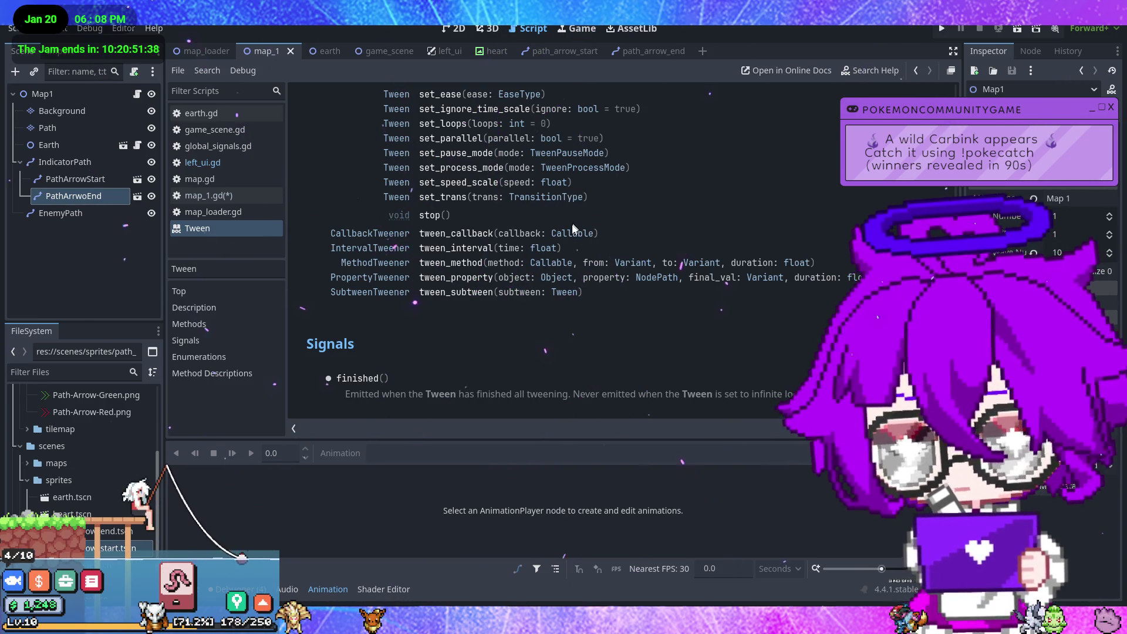
{"action": "scroll", "coordinate": [564, 228], "scroll_direction": "up", "scroll_amount": 2}
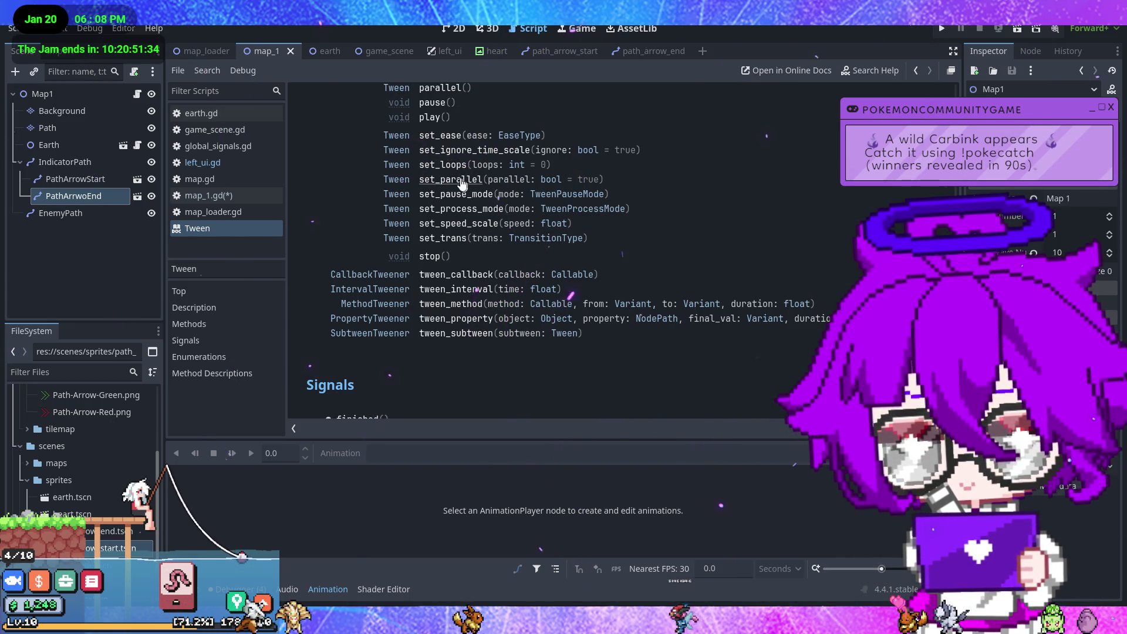
{"action": "scroll", "coordinate": [514, 211], "scroll_direction": "up", "scroll_amount": 6}
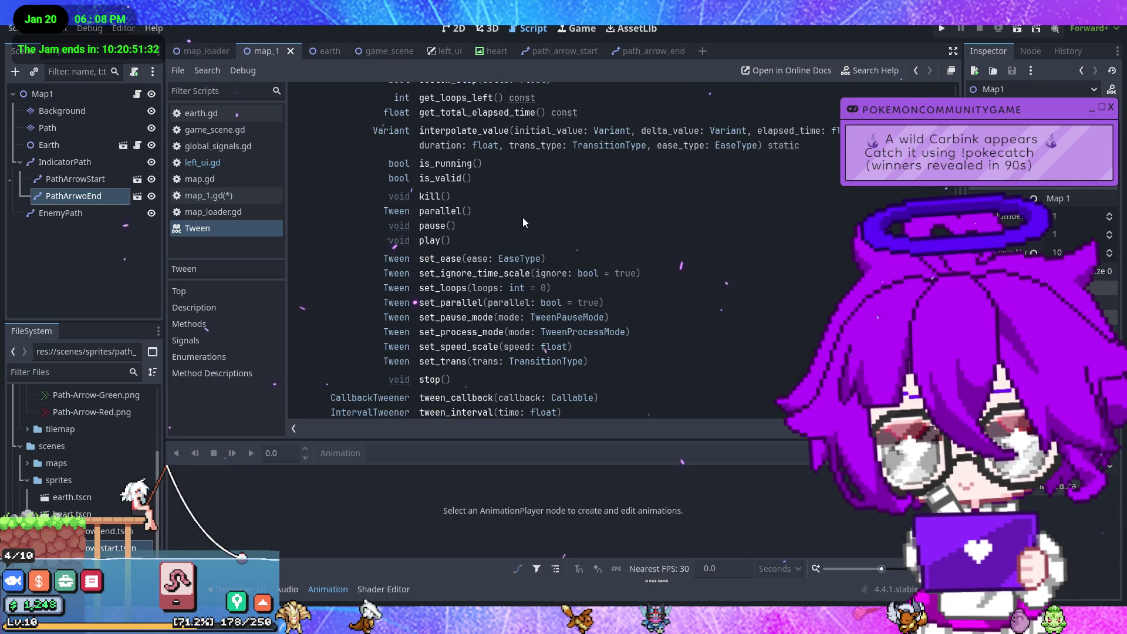
{"action": "scroll", "coordinate": [522, 217], "scroll_direction": "up", "scroll_amount": 2}
{"action": "scroll", "coordinate": [536, 223], "scroll_direction": "up", "scroll_amount": 2}
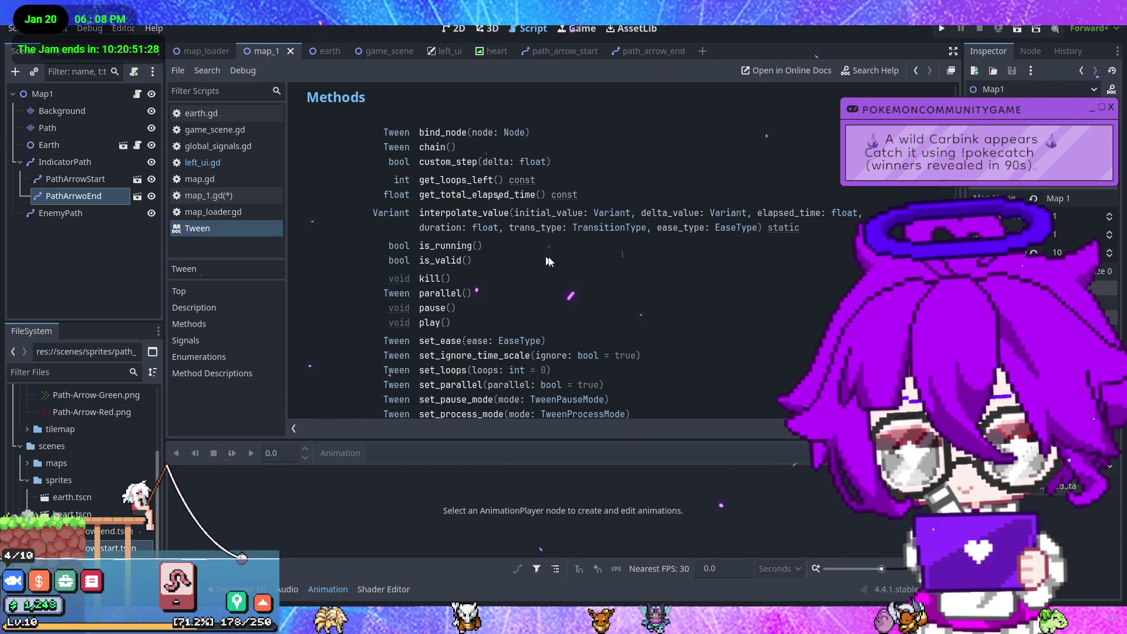
{"action": "scroll", "coordinate": [568, 268], "scroll_direction": "down", "scroll_amount": 2}
{"action": "scroll", "coordinate": [568, 269], "scroll_direction": "up", "scroll_amount": 3}
{"action": "scroll", "coordinate": [573, 270], "scroll_direction": "down", "scroll_amount": 12}
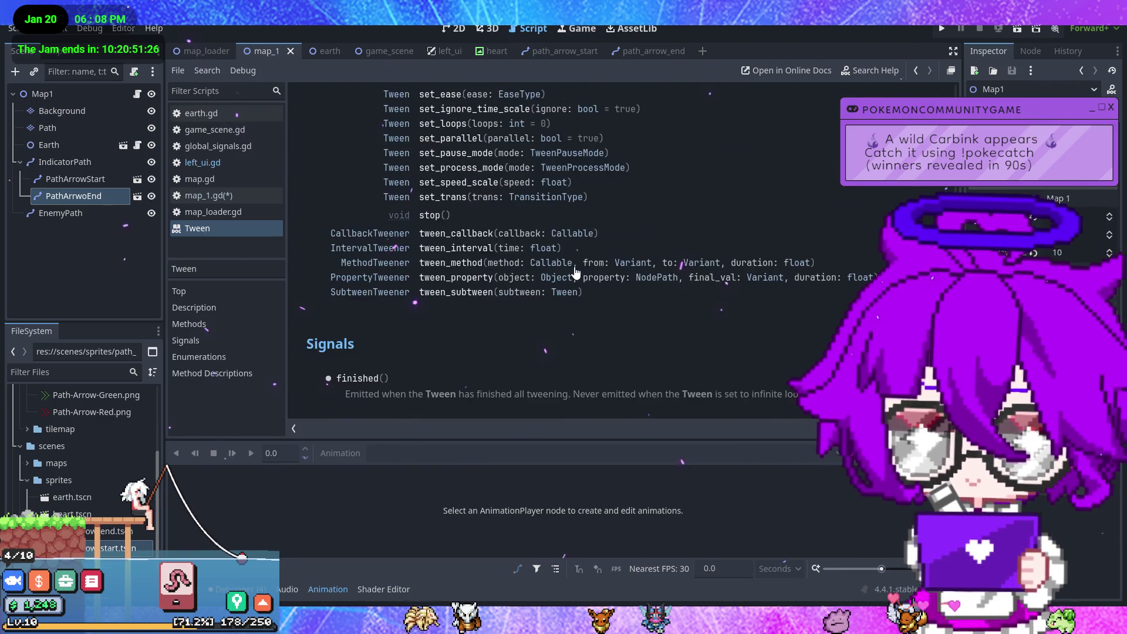
{"action": "scroll", "coordinate": [575, 272], "scroll_direction": "down", "scroll_amount": 12}
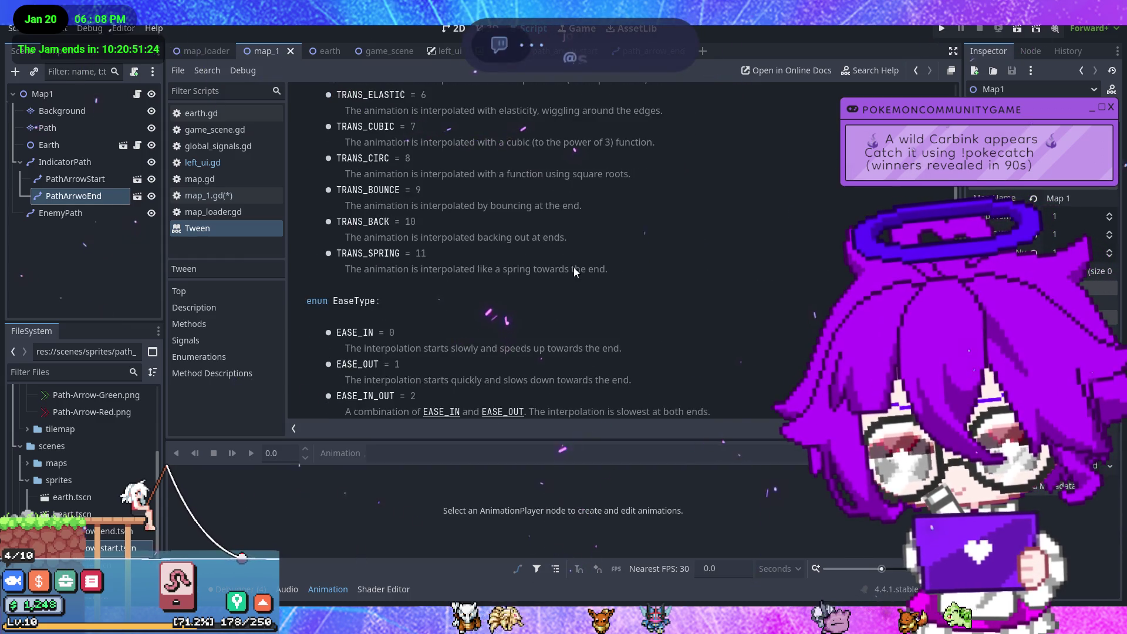
{"action": "scroll", "coordinate": [573, 271], "scroll_direction": "down", "scroll_amount": 10}
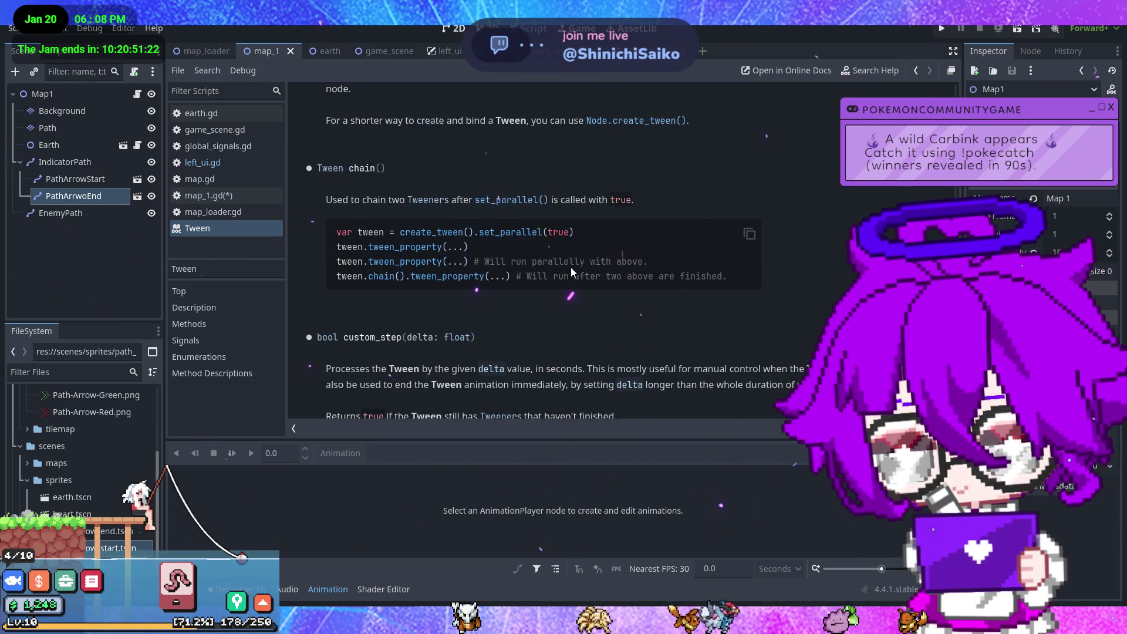
{"action": "scroll", "coordinate": [572, 271], "scroll_direction": "down", "scroll_amount": 5}
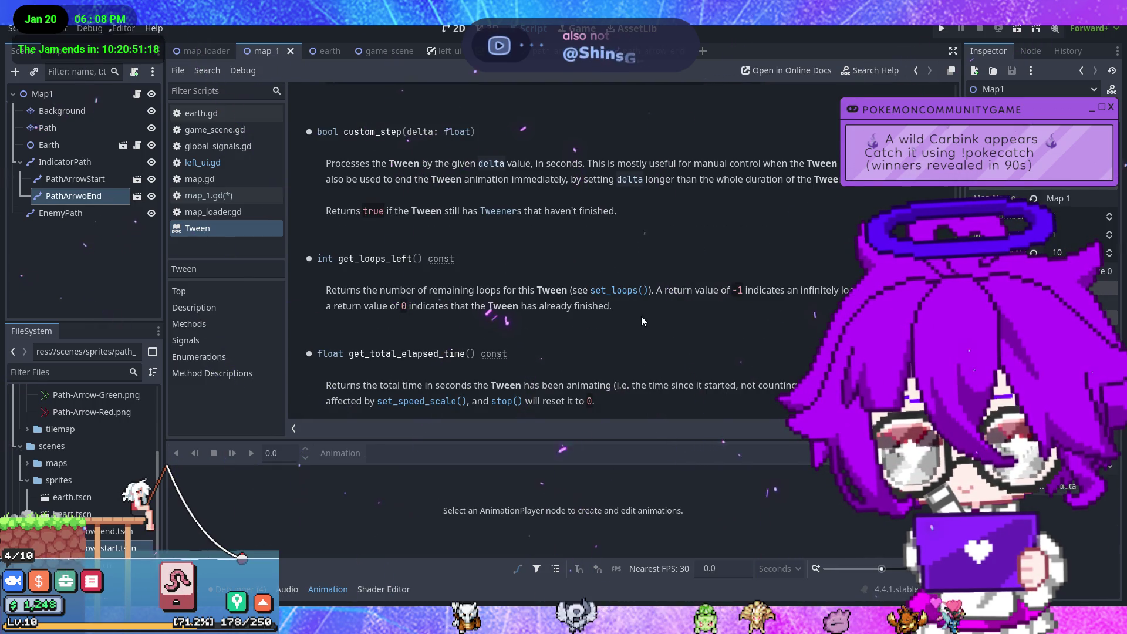
{"action": "scroll", "coordinate": [641, 320], "scroll_direction": "down", "scroll_amount": 2}
{"action": "scroll", "coordinate": [641, 318], "scroll_direction": "down", "scroll_amount": 7}
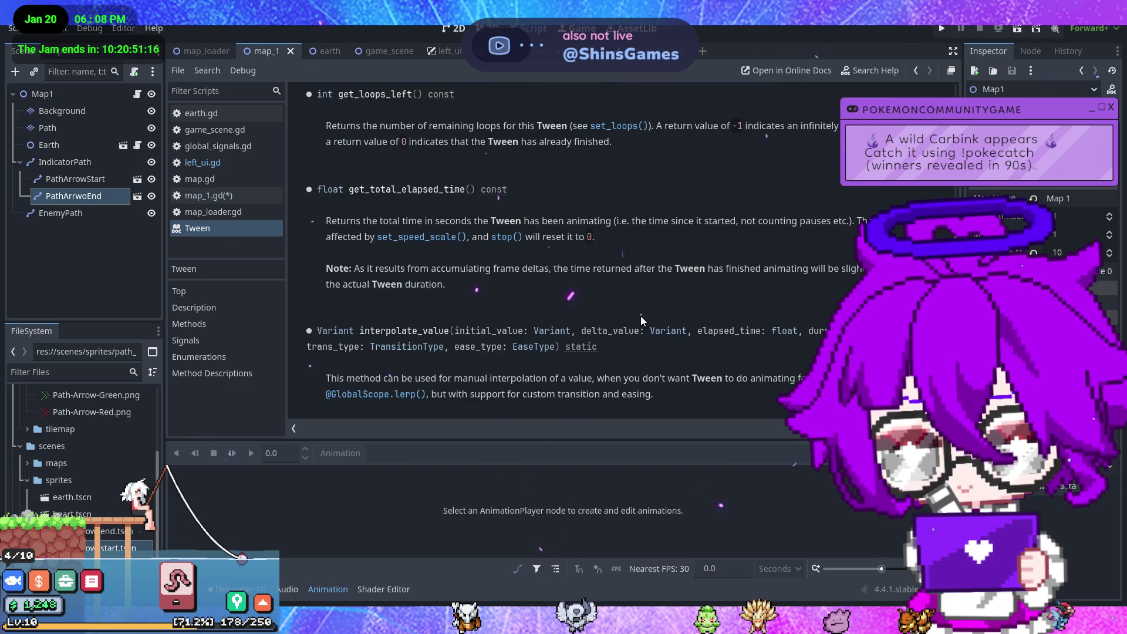
{"action": "scroll", "coordinate": [643, 320], "scroll_direction": "down", "scroll_amount": 12}
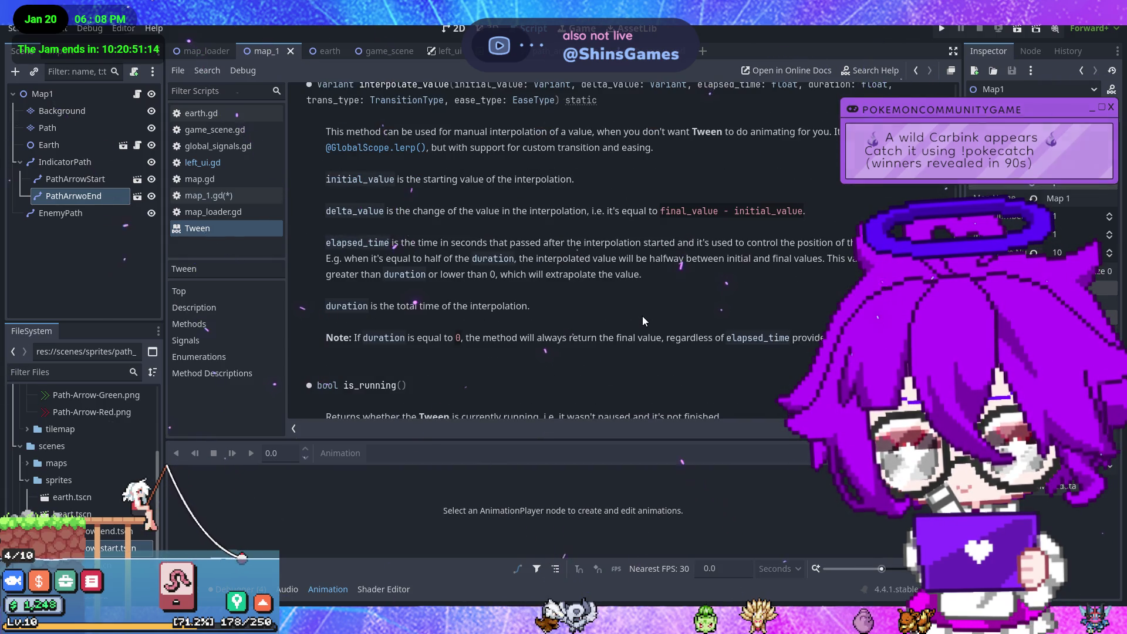
{"action": "scroll", "coordinate": [643, 315], "scroll_direction": "down", "scroll_amount": 5}
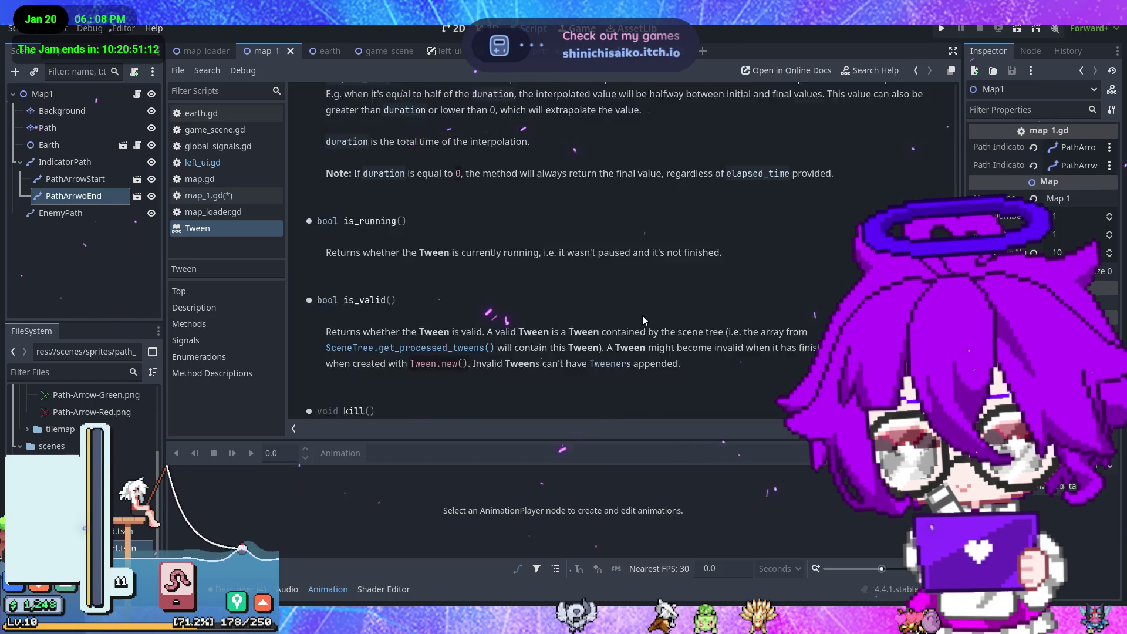
{"action": "scroll", "coordinate": [643, 315], "scroll_direction": "down", "scroll_amount": 9}
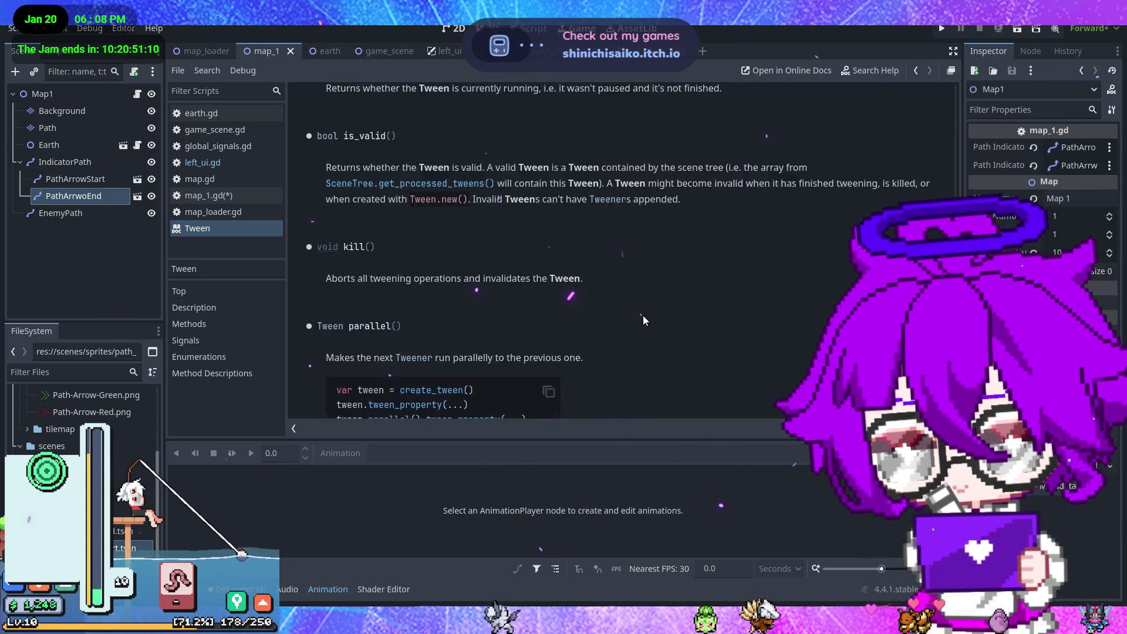
{"action": "left_click", "coordinate": [230, 195]}
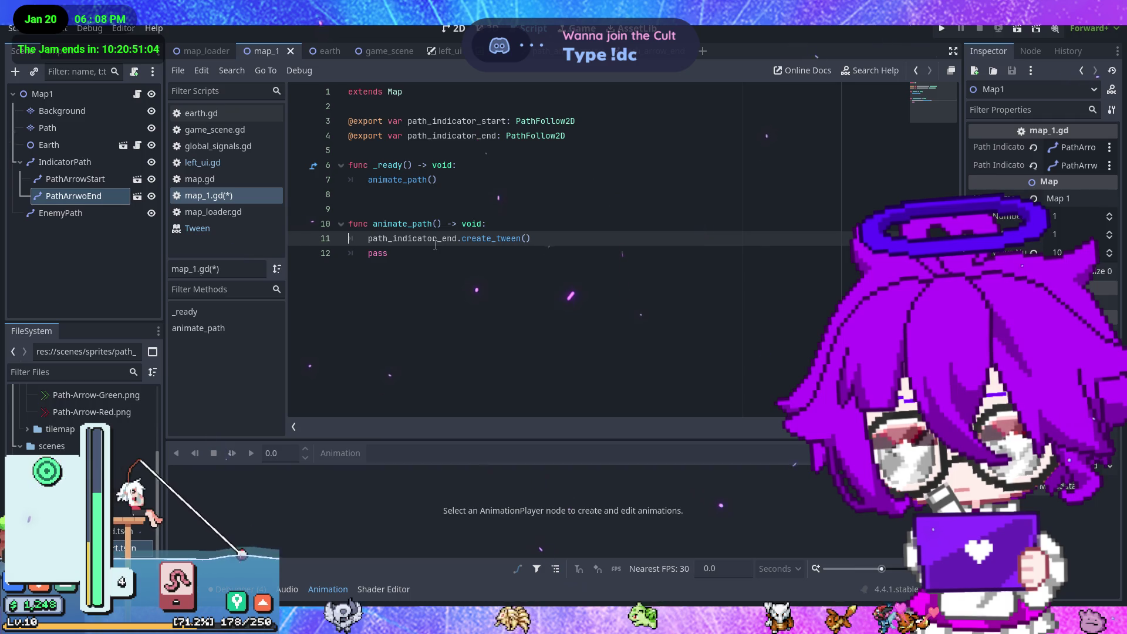
{"action": "left_click", "coordinate": [242, 230]}
{"action": "scroll", "coordinate": [442, 248], "scroll_direction": "up", "scroll_amount": 15}
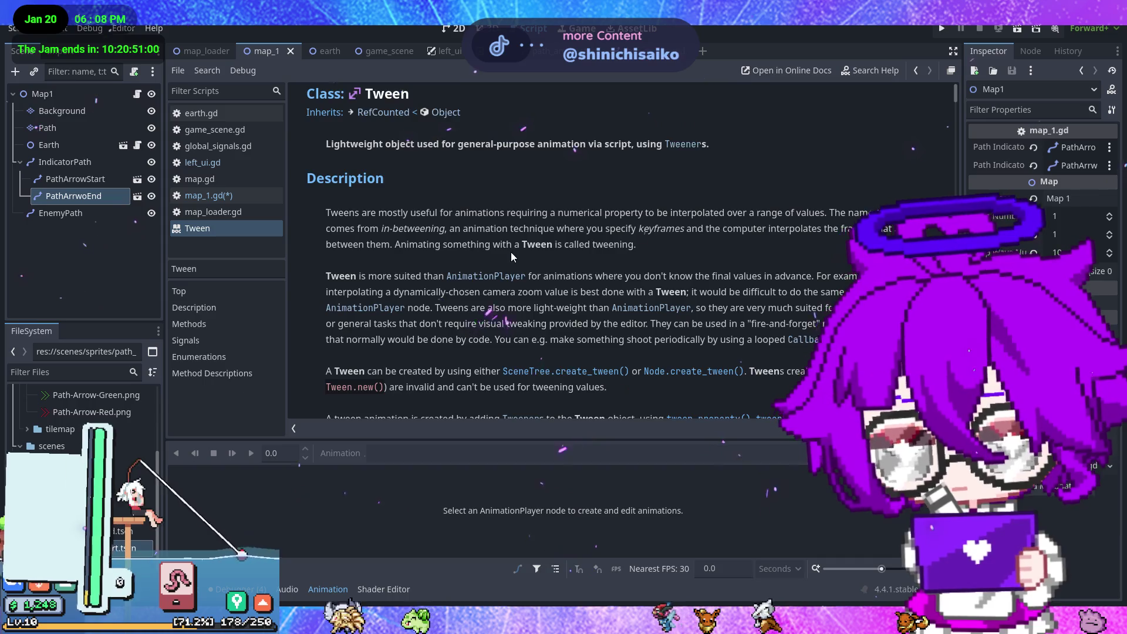
{"action": "scroll", "coordinate": [511, 252], "scroll_direction": "down", "scroll_amount": 3}
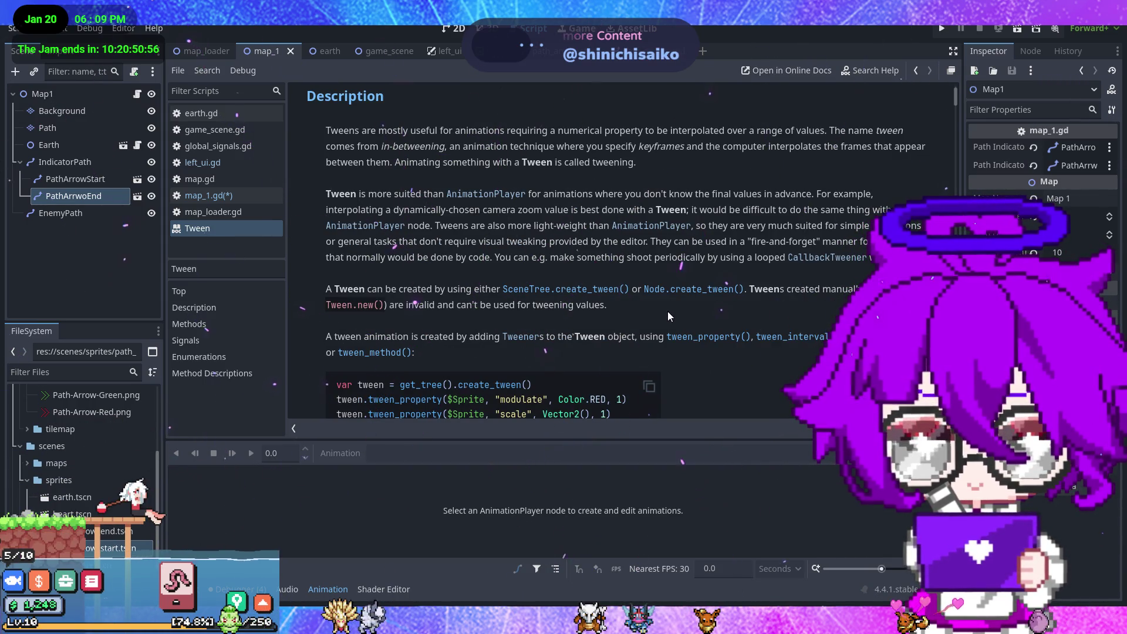
{"action": "scroll", "coordinate": [667, 311], "scroll_direction": "down", "scroll_amount": 2}
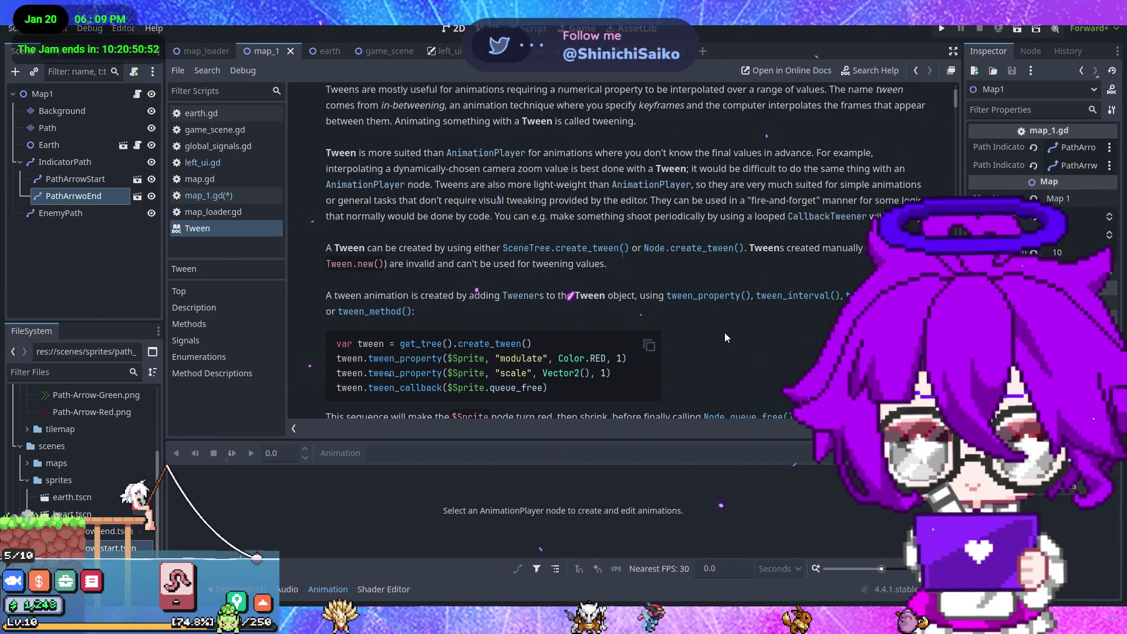
{"action": "scroll", "coordinate": [724, 333], "scroll_direction": "down", "scroll_amount": 2}
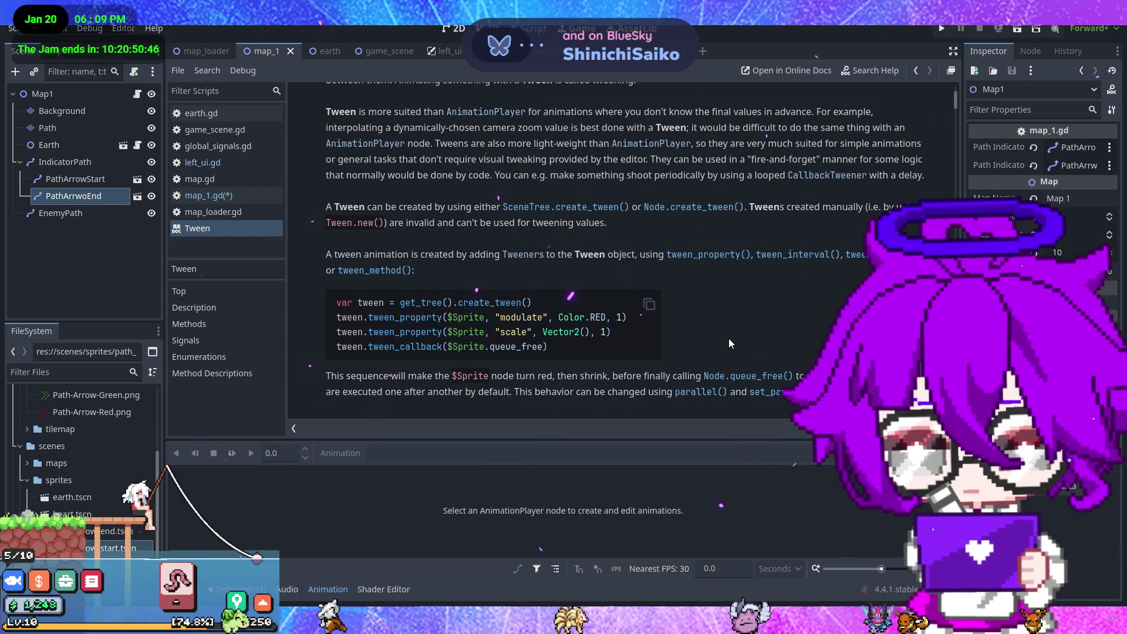
{"action": "scroll", "coordinate": [728, 338], "scroll_direction": "down", "scroll_amount": 2}
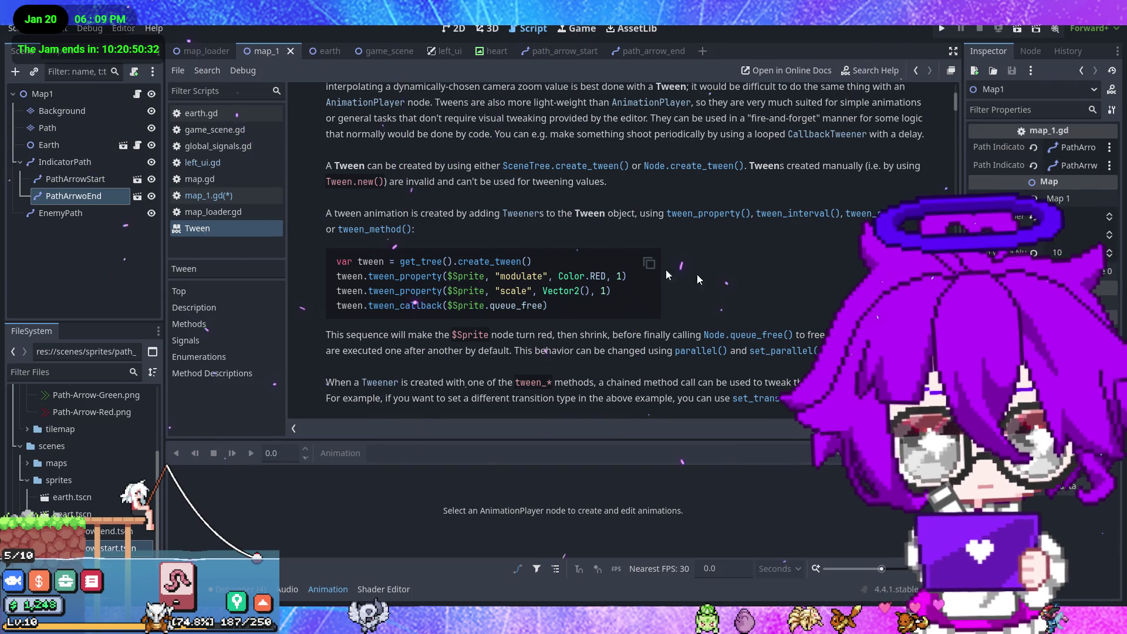
Change line 11 to var start_tween = path_indicator_start.create_tween()
{"action": "left_click", "coordinate": [232, 195]}
{"action": "left_click", "coordinate": [368, 239]}
{"action": "type", "text": "var"}
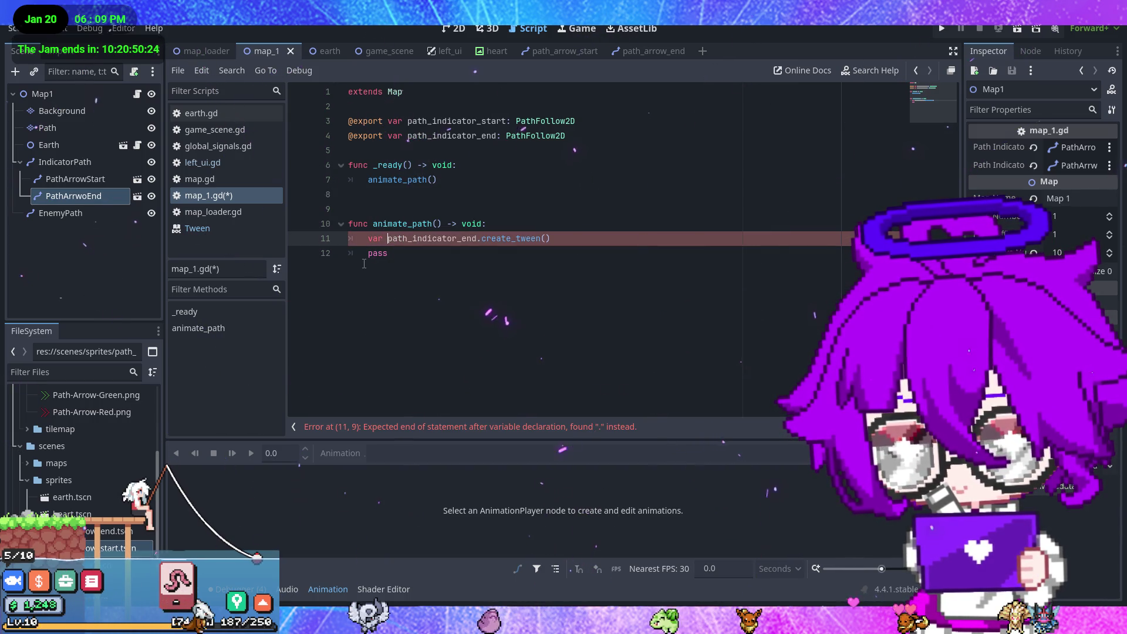
{"action": "type", "text": "start_tween"}
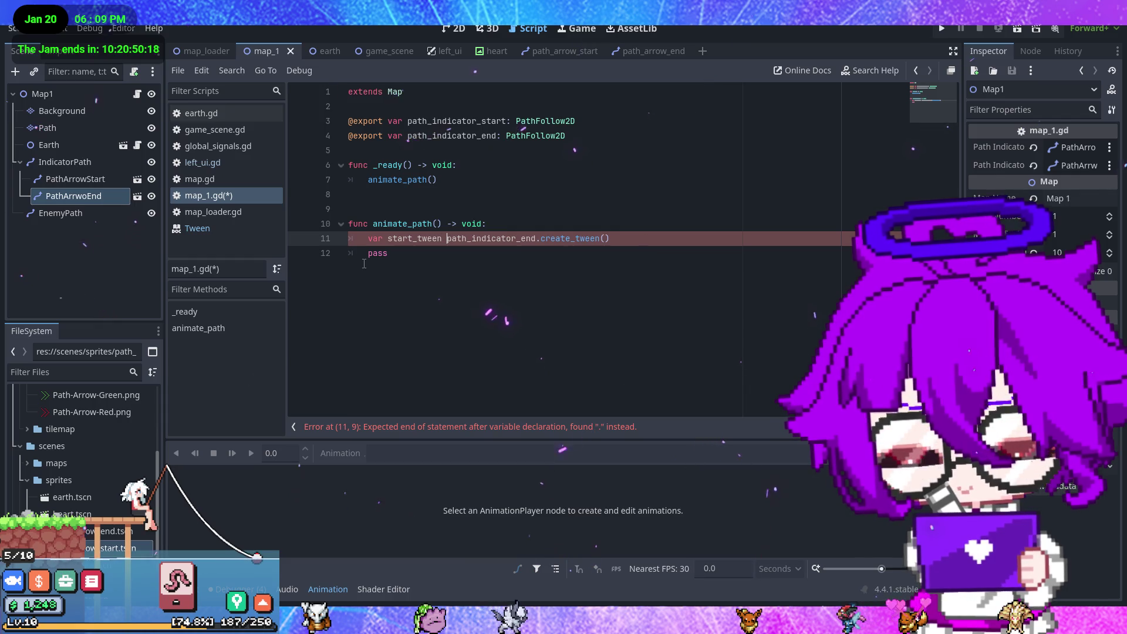
{"action": "type", "text": "="}
{"action": "left_click", "coordinate": [547, 237]}
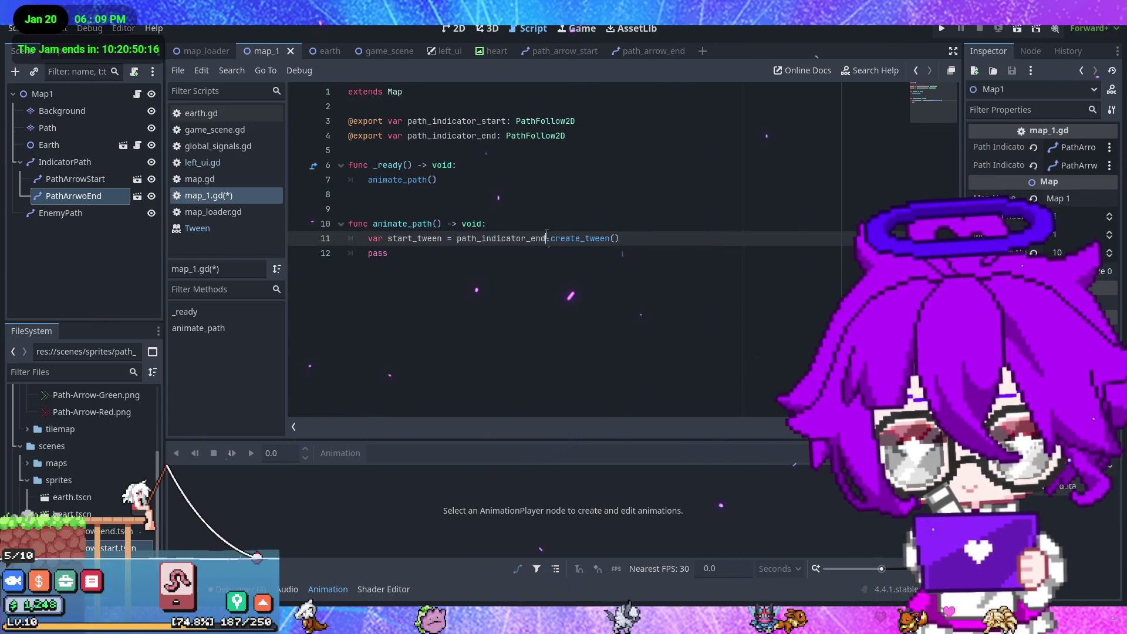
{"action": "key", "text": "BackSpace"}
{"action": "key", "text": "BackSpace"}
{"action": "key", "text": "BackSpace"}
{"action": "type", "text": "start"}
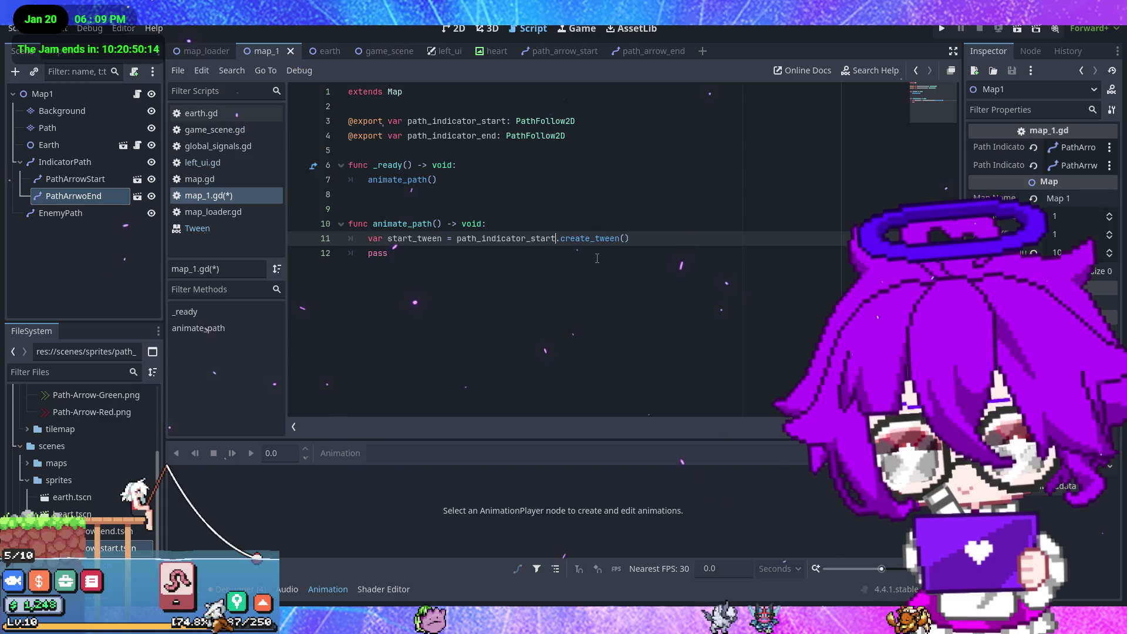
Begin a new line reading start_tween.twe
{"action": "key", "text": "Return"}
{"action": "type", "text": "start"}
{"action": "key", "text": "Return"}
{"action": "type", "text": ".twe"}
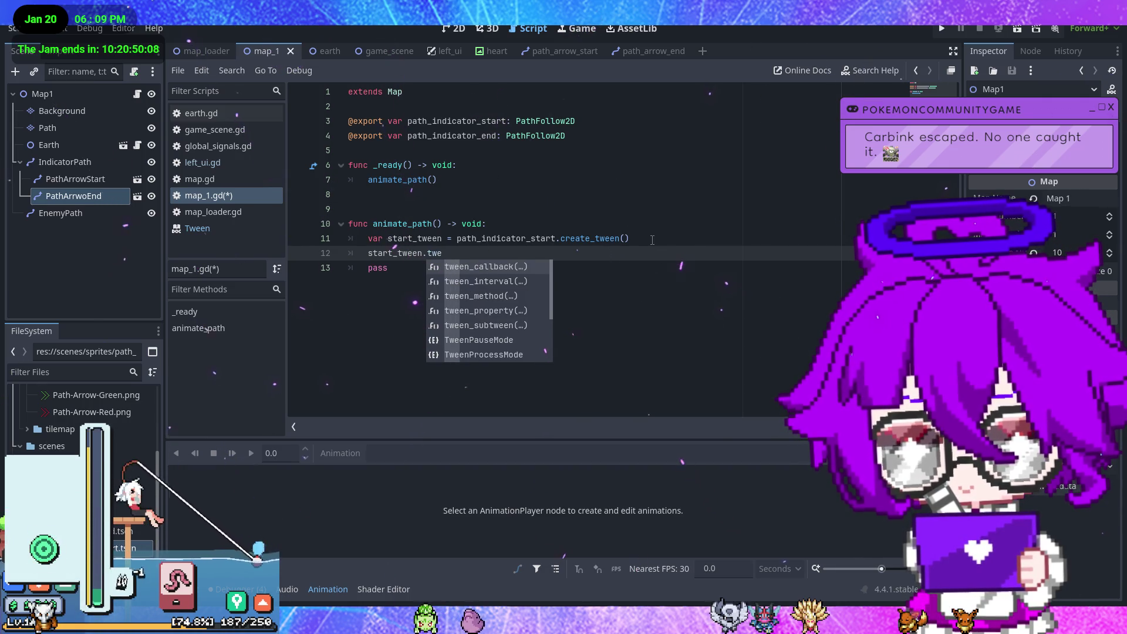
Insert start_tween.tween_property with path_indicator_start as the tweened object
{"action": "key", "text": "Down"}
{"action": "key", "text": "Down"}
{"action": "key", "text": "Down"}
{"action": "key", "text": "Return"}
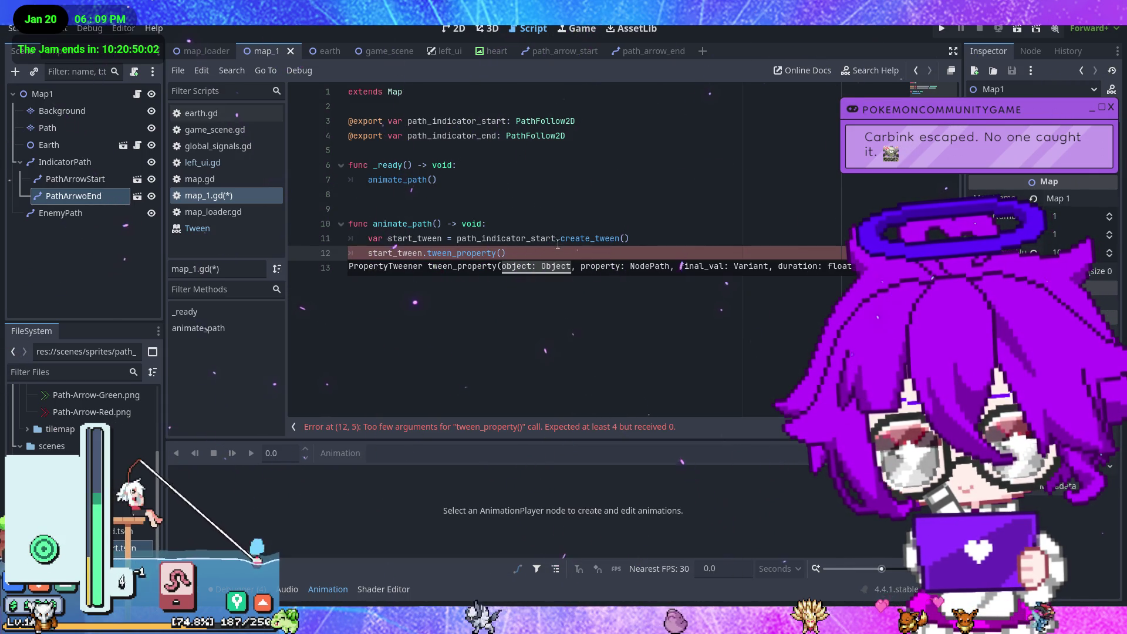
{"action": "type", "text": "pat"}
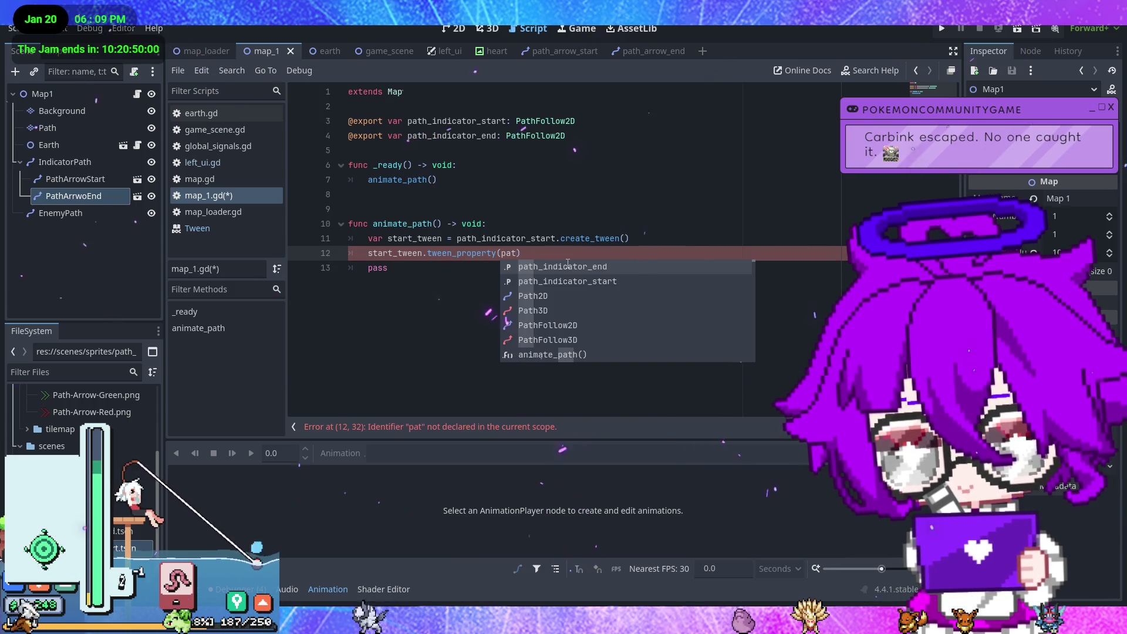
{"action": "key", "text": "Down"}
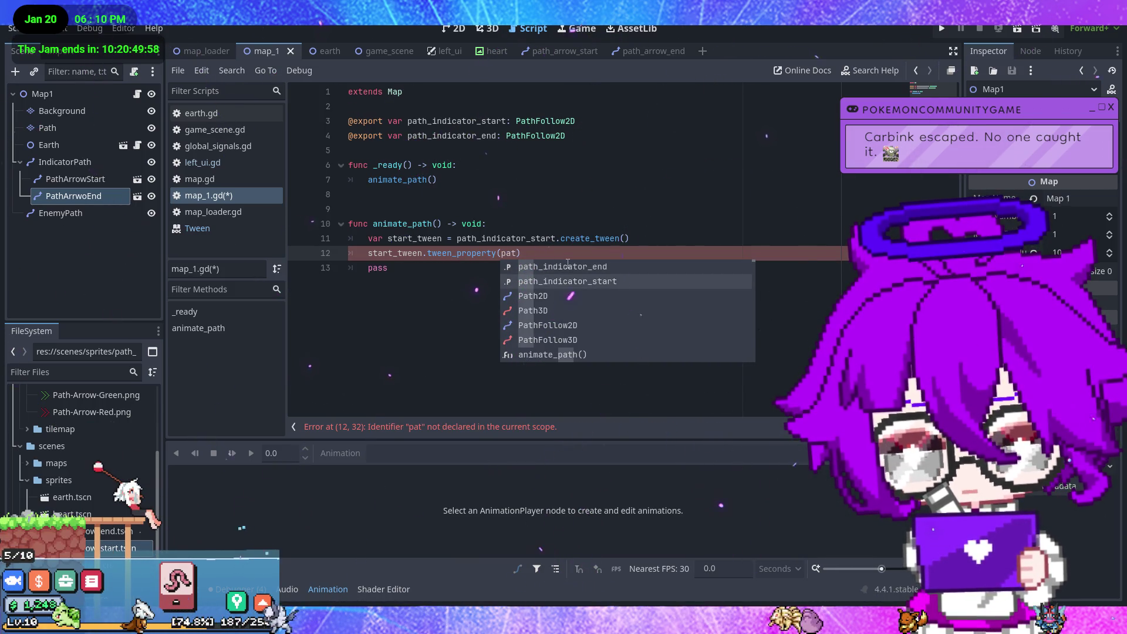
{"action": "key", "text": "Return"}
{"action": "type", "text": ","}
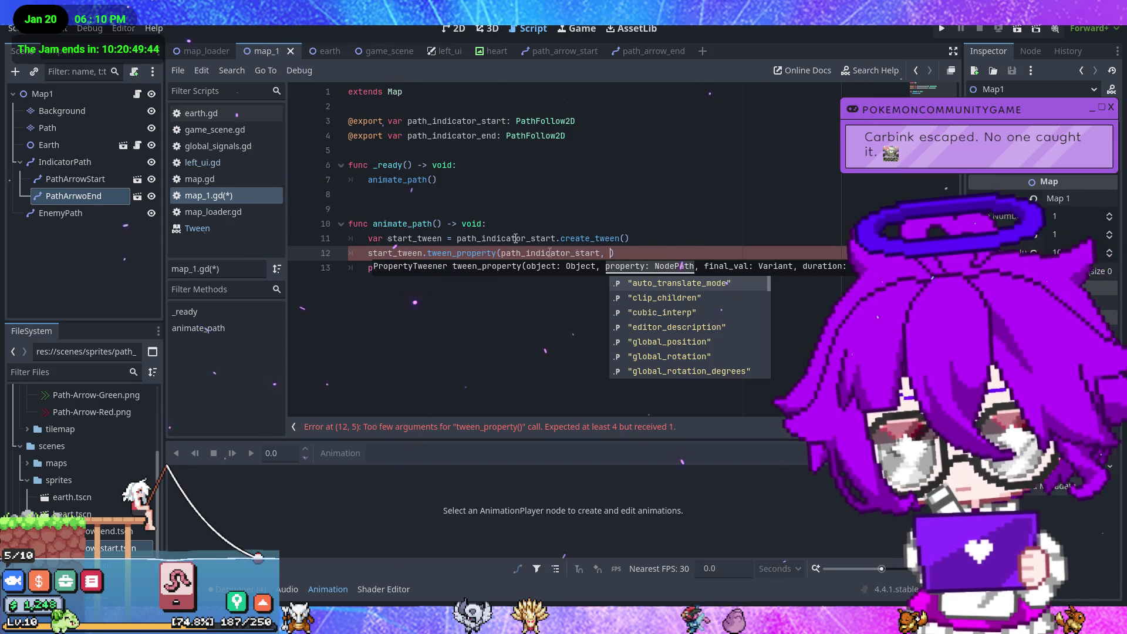
Check PathArrowStart's properties, then pick progress_ratio as the tweened property
{"action": "left_click", "coordinate": [75, 179]}
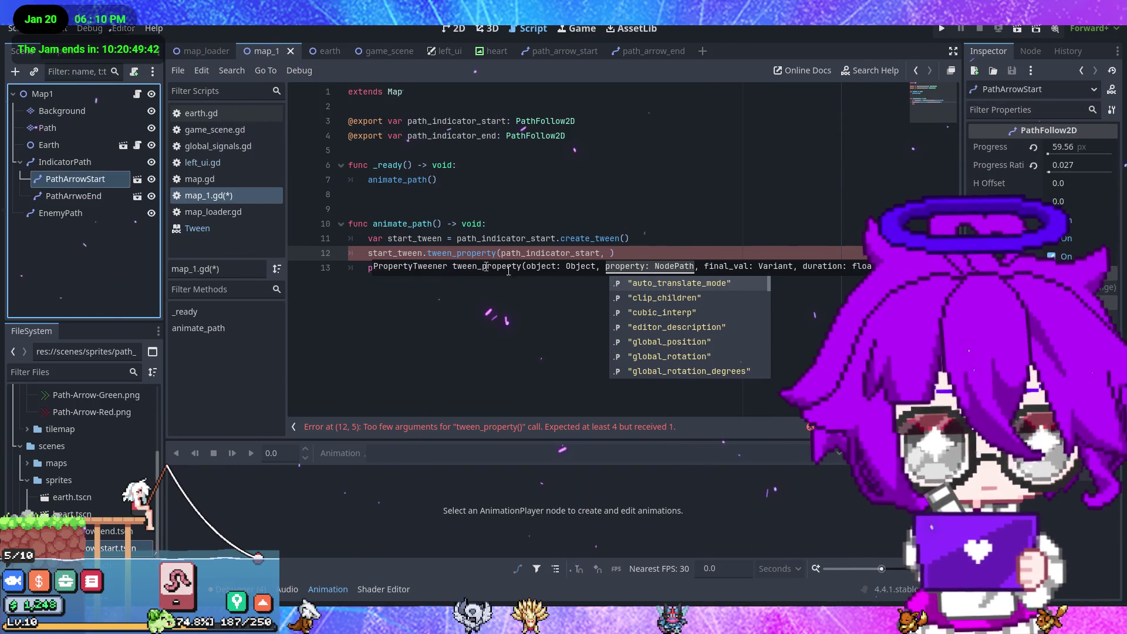
{"action": "left_click", "coordinate": [610, 257]}
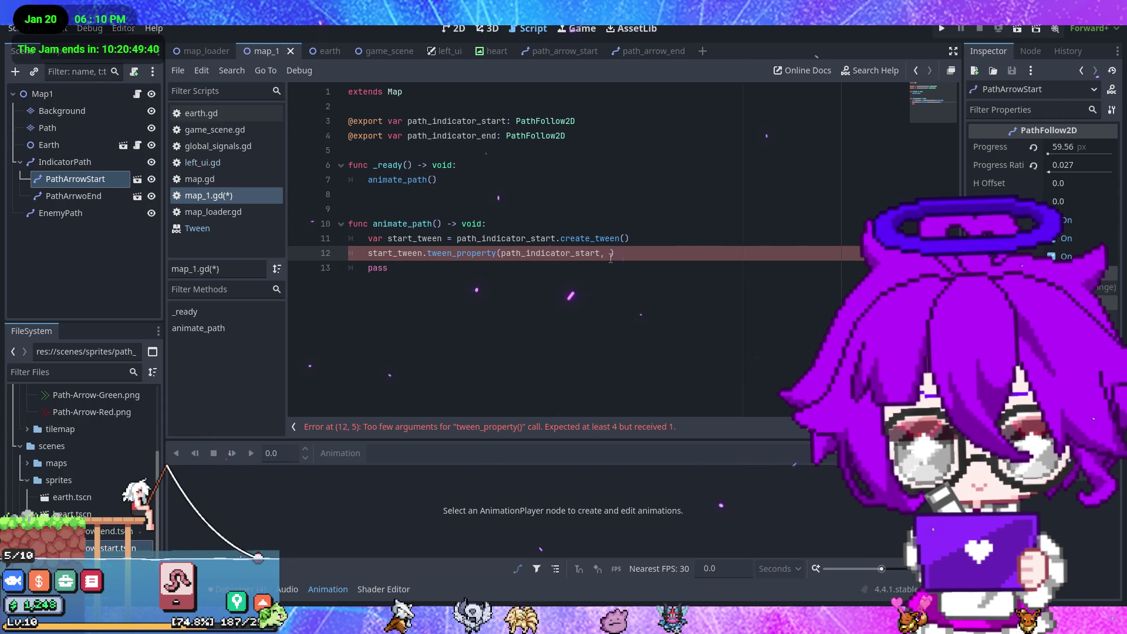
{"action": "type", "text": "\"P"}
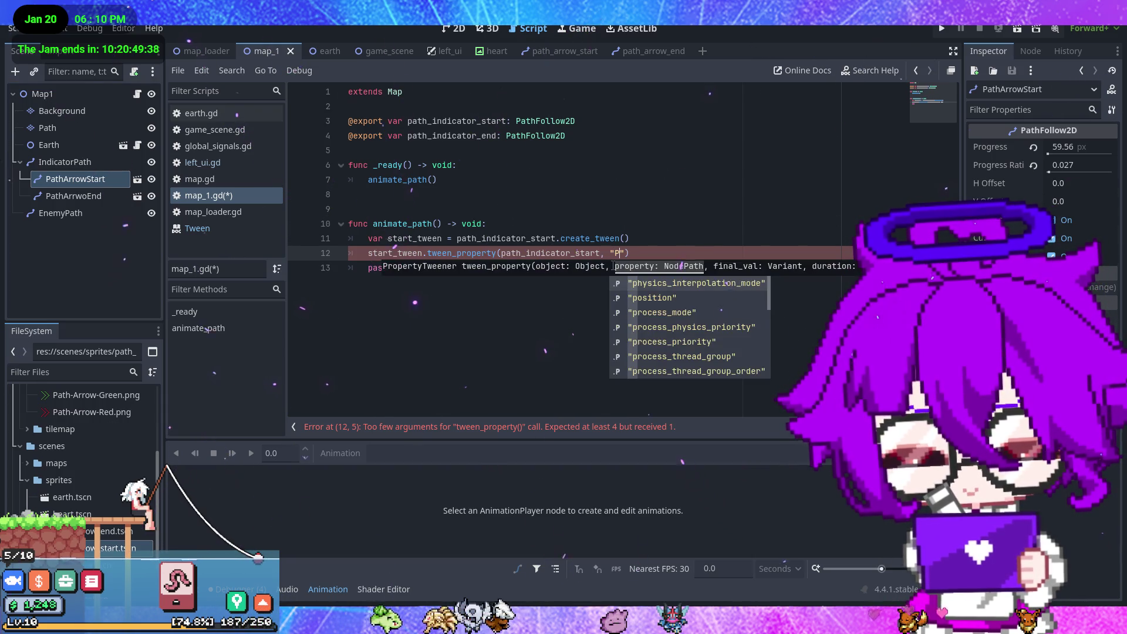
{"action": "type", "text": "ro"}
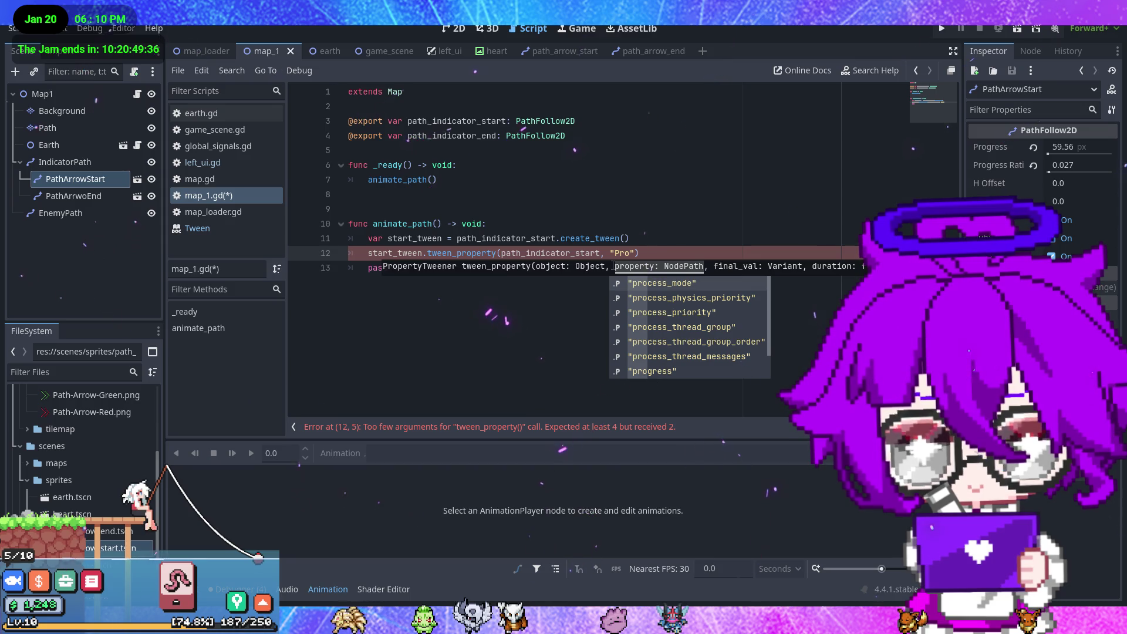
{"action": "type", "text": "gre"}
{"action": "key", "text": "Down"}
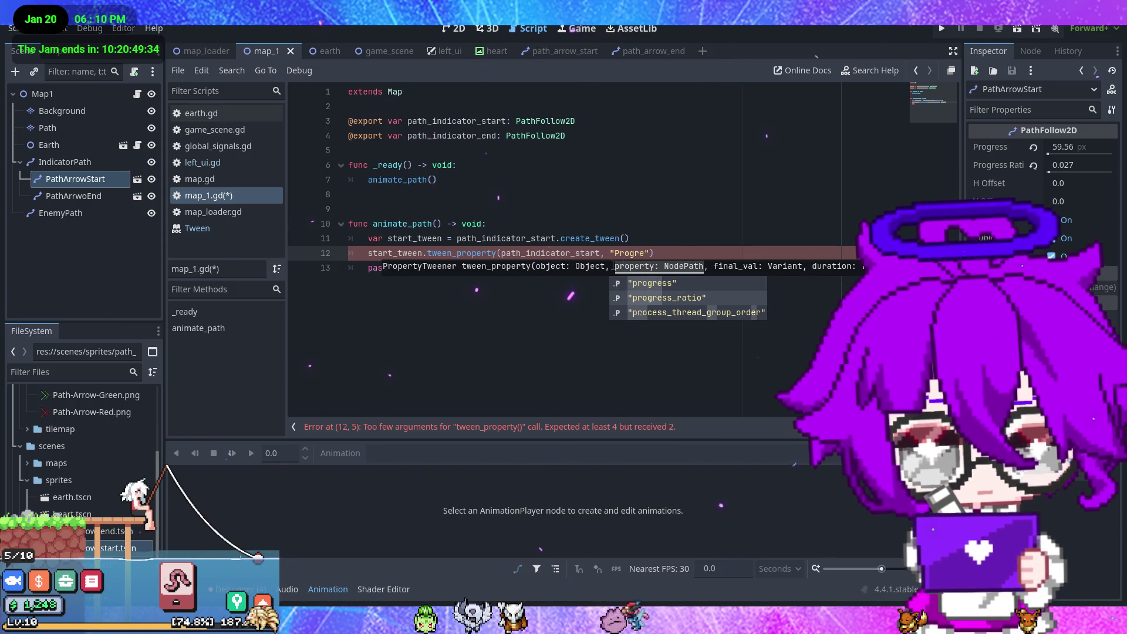
{"action": "key", "text": "Return"}
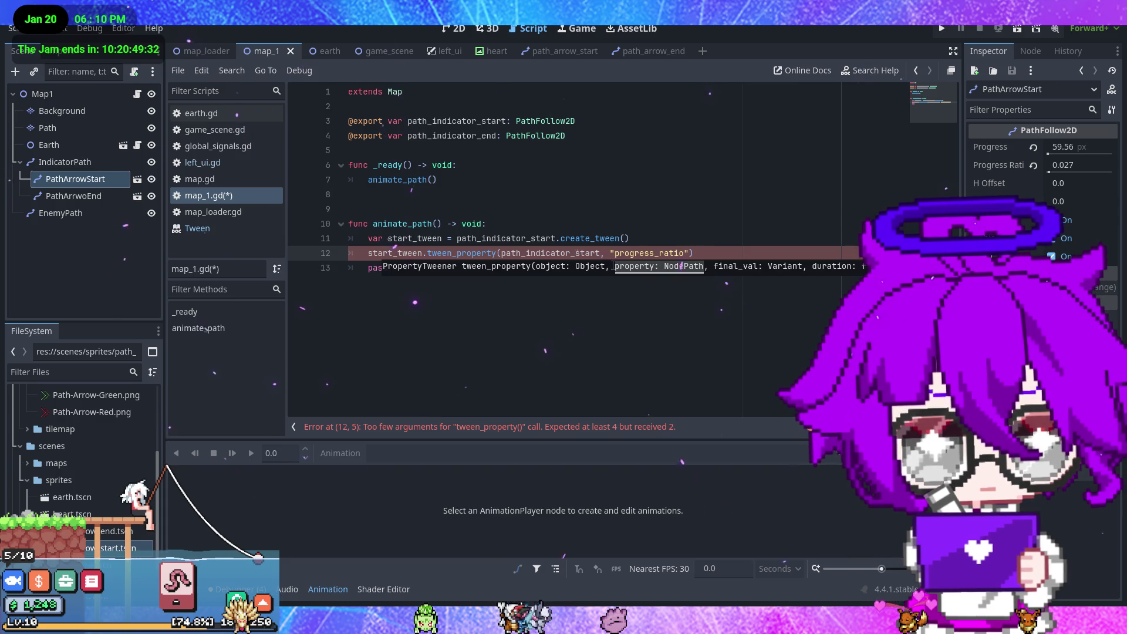
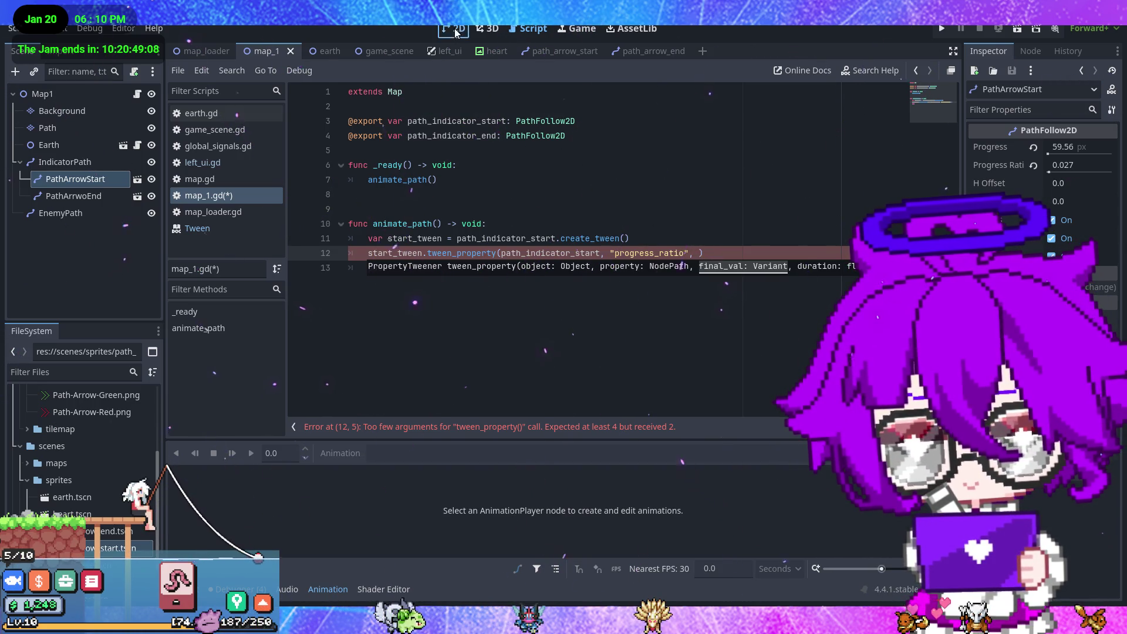
Set PathArrowStart's progress ratio to 0.02, add the comment '#start at 0.02' in map_1.gd, and save
{"action": "key", "text": "ctrl+F1"}
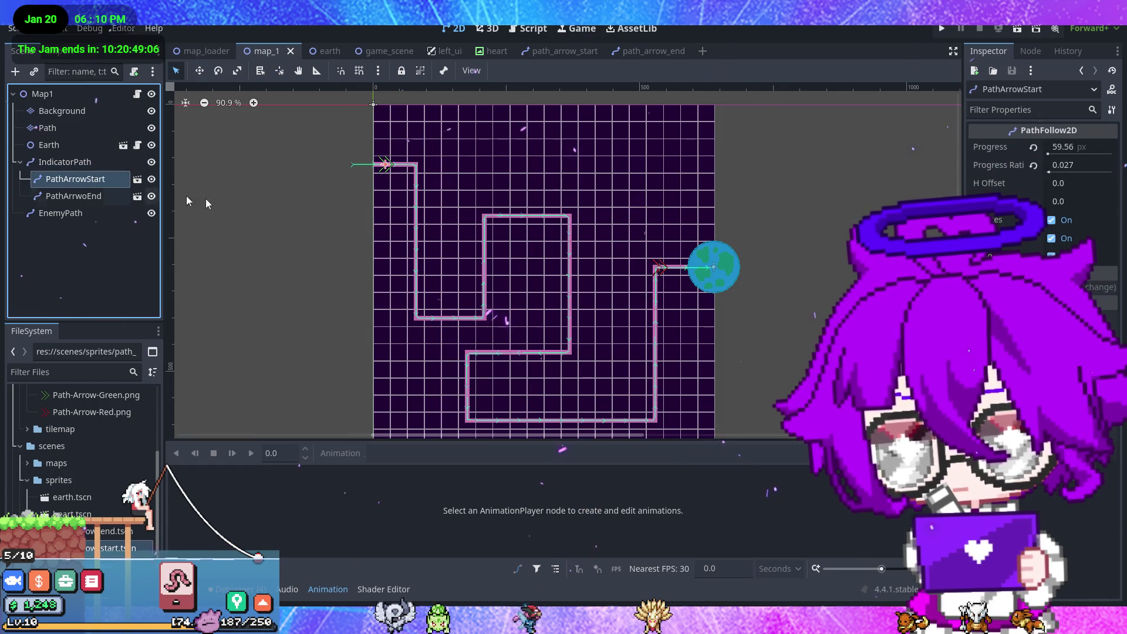
{"action": "left_click", "coordinate": [1048, 172]}
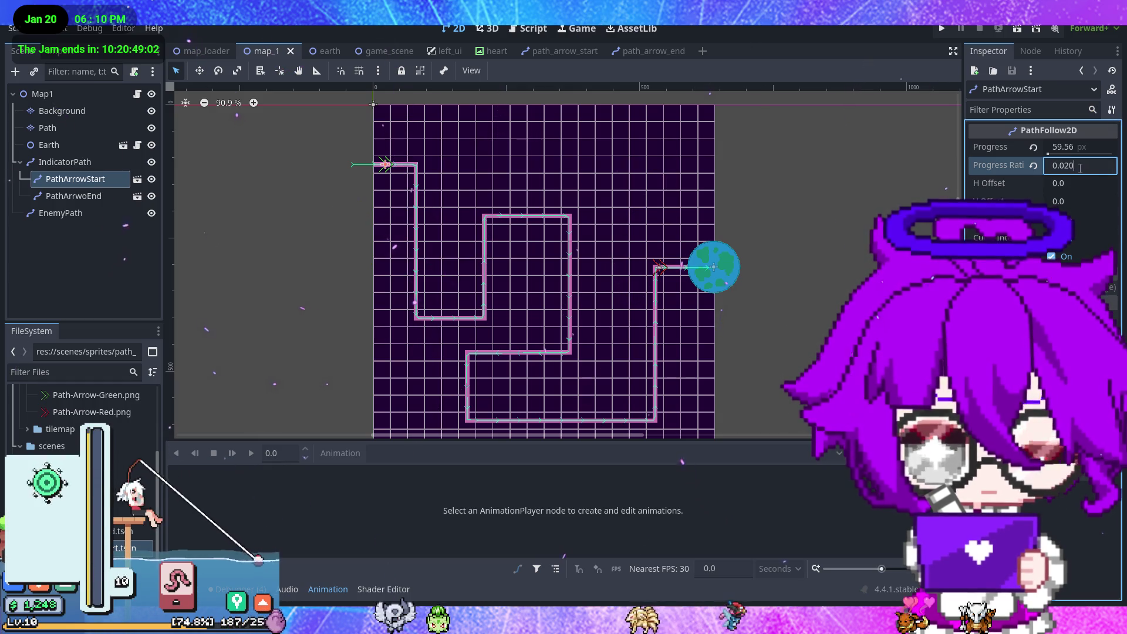
{"action": "key", "text": "BackSpace"}
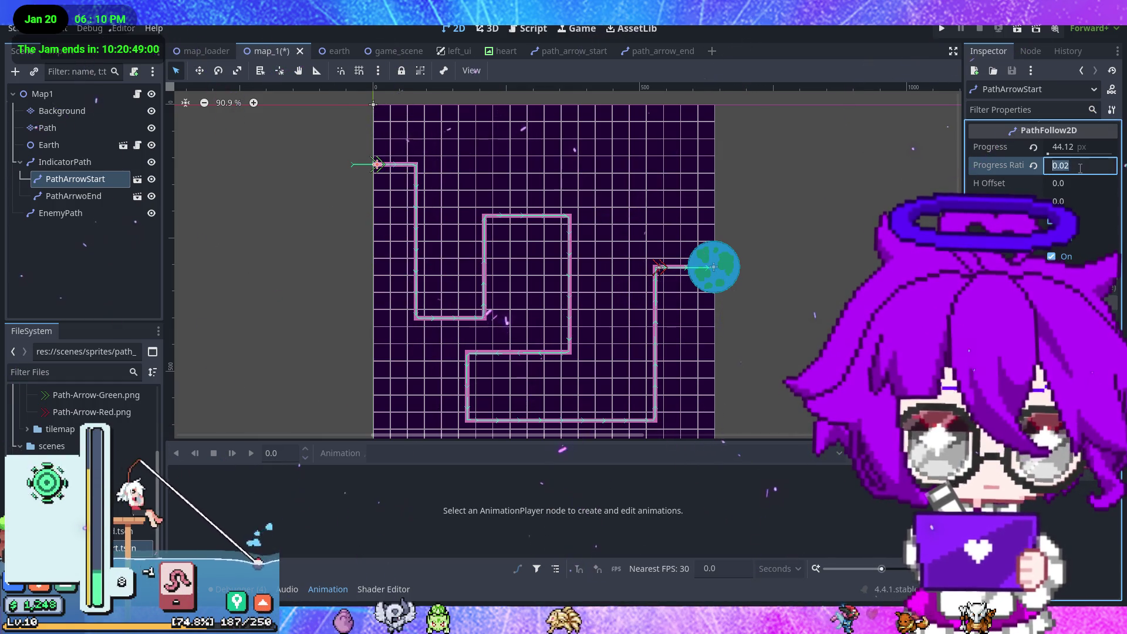
{"action": "left_click", "coordinate": [812, 184]}
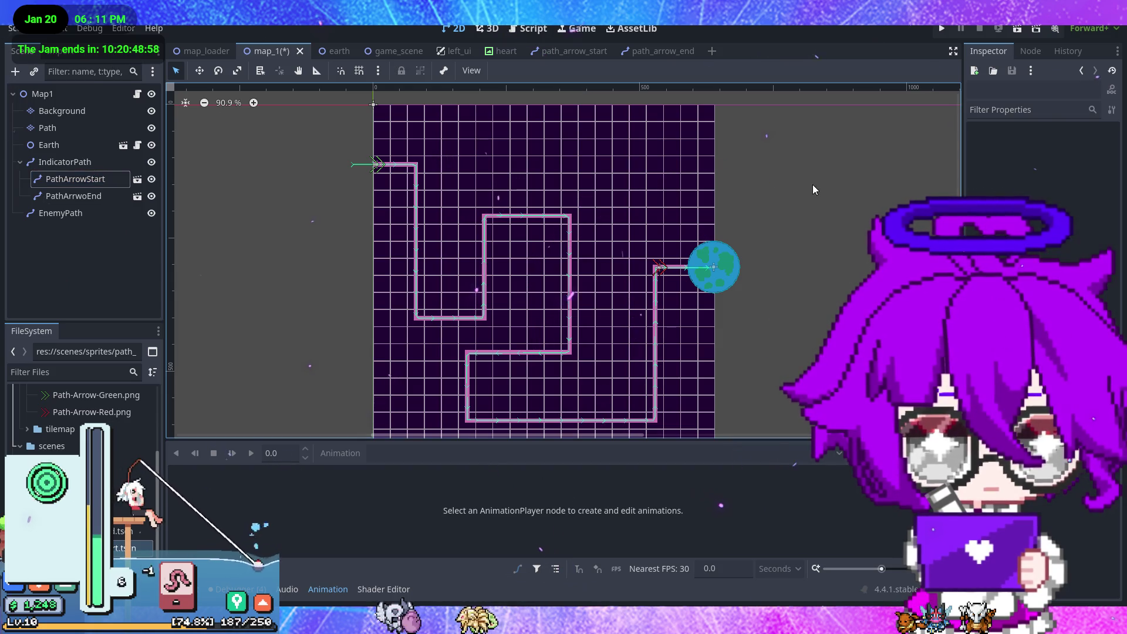
{"action": "left_click", "coordinate": [531, 29]}
{"action": "left_click", "coordinate": [563, 226]}
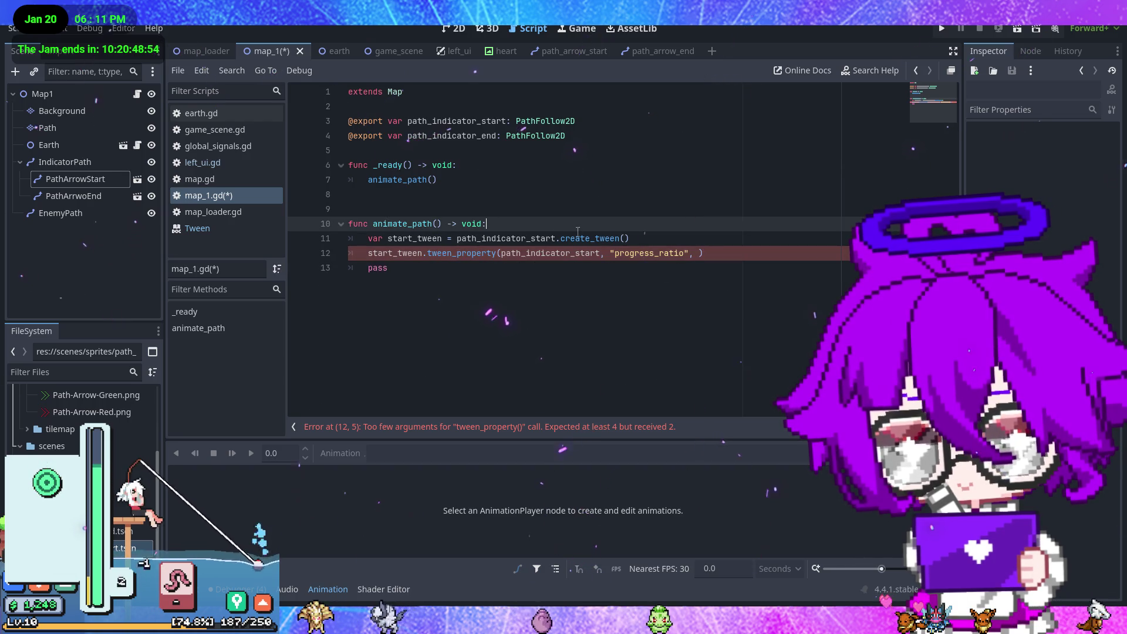
{"action": "key", "text": "Return"}
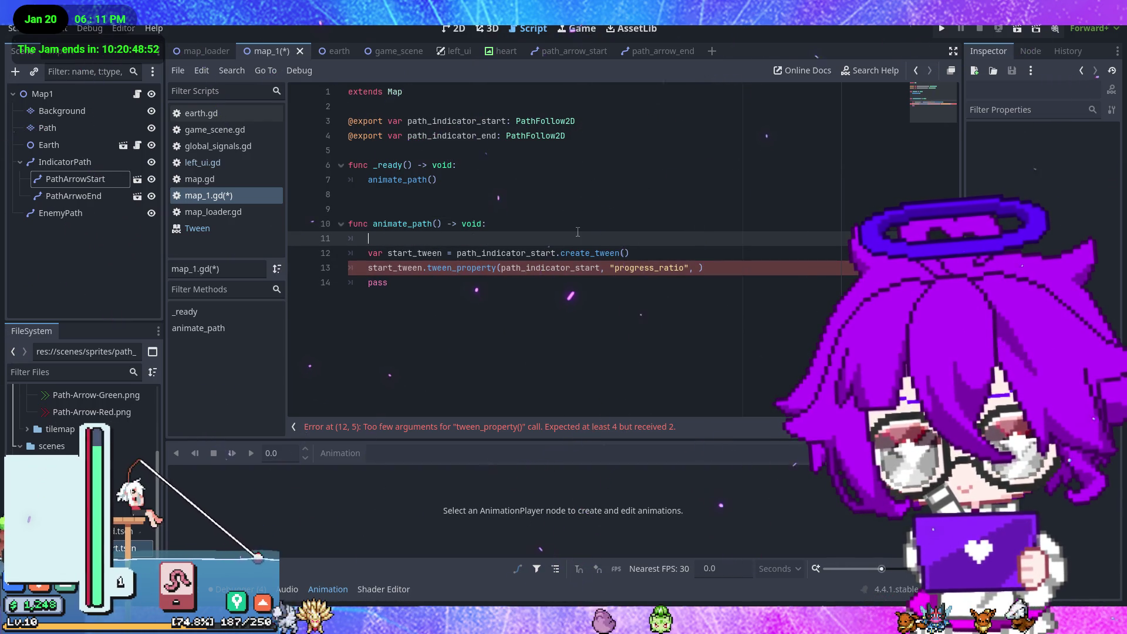
{"action": "type", "text": "#start"}
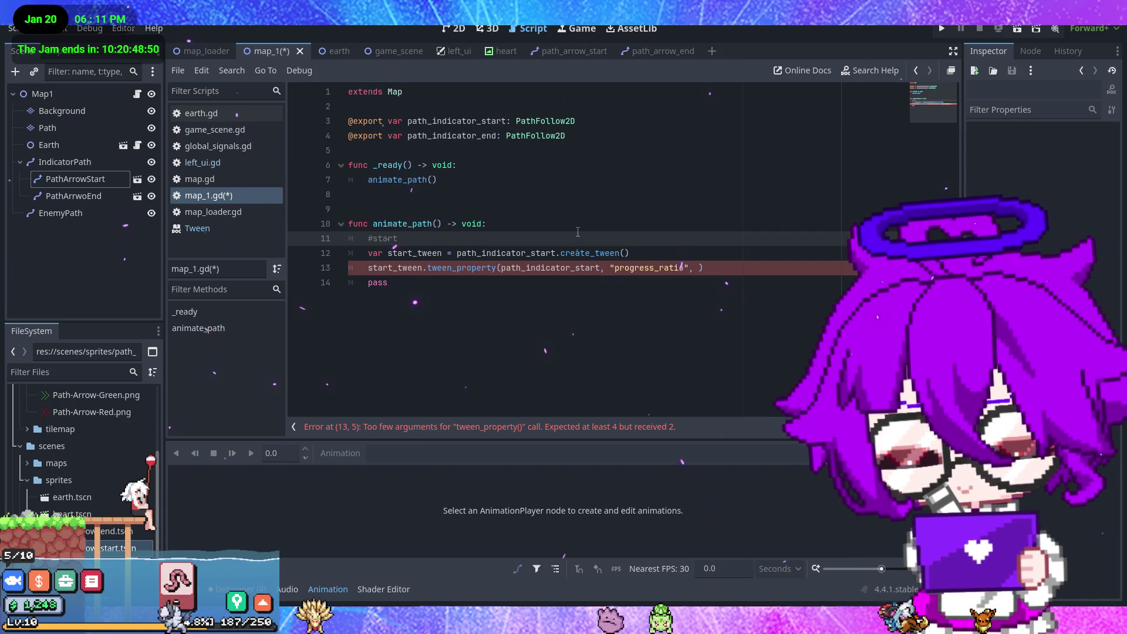
{"action": "type", "text": " at 0."}
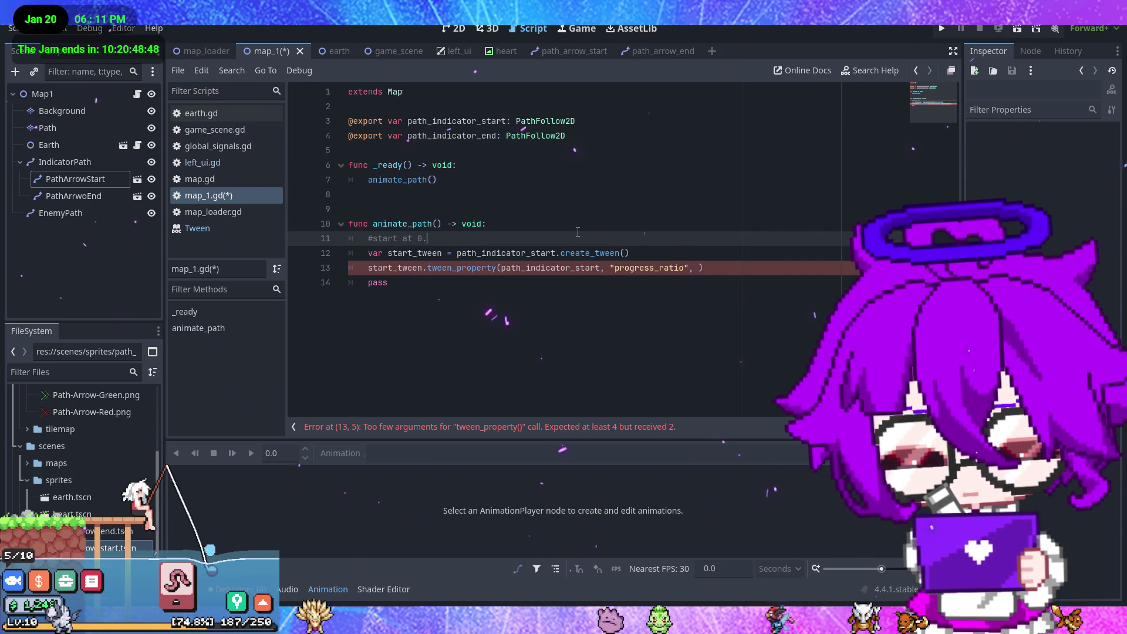
{"action": "type", "text": "02"}
{"action": "key", "text": "ctrl+s"}
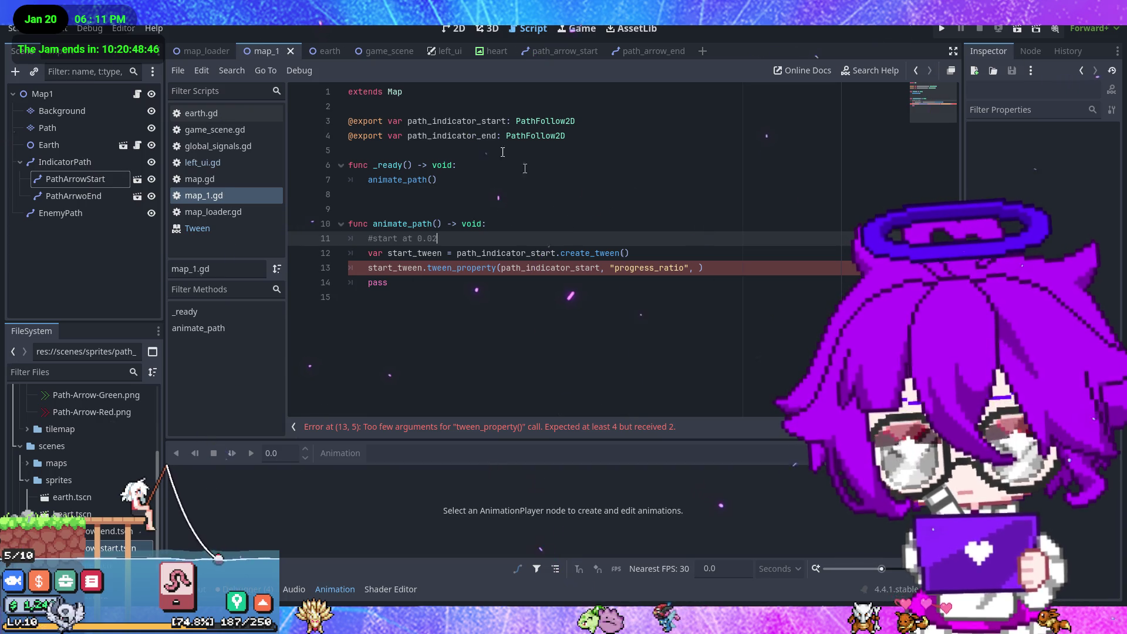
Raise PathArrowStart's progress ratio to 0.05 and extend the comment with 'end at 0.0'
{"action": "left_click", "coordinate": [83, 182]}
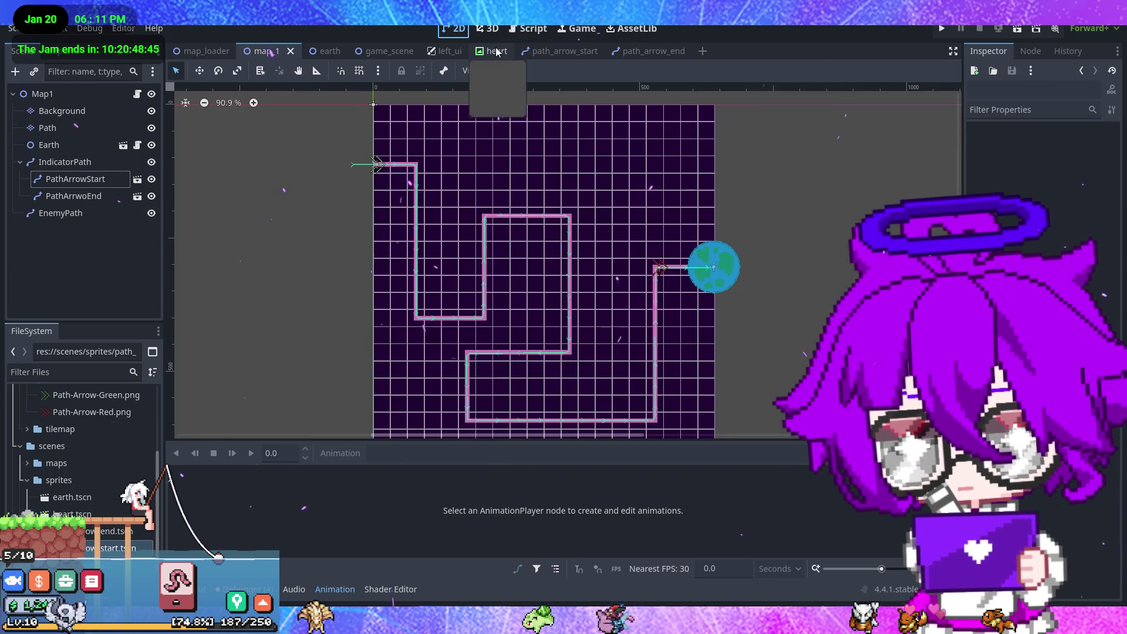
{"action": "left_click", "coordinate": [84, 181]}
{"action": "left_click", "coordinate": [1053, 170]}
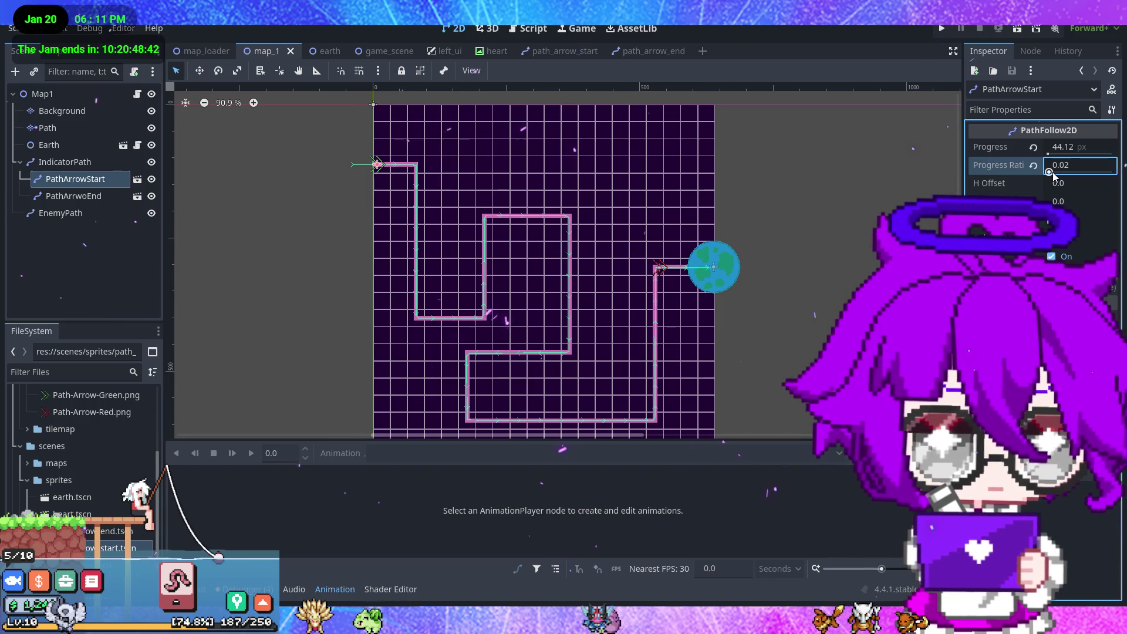
{"action": "left_click_drag", "start_coordinate": [1052, 172], "coordinate": [1072, 172]}
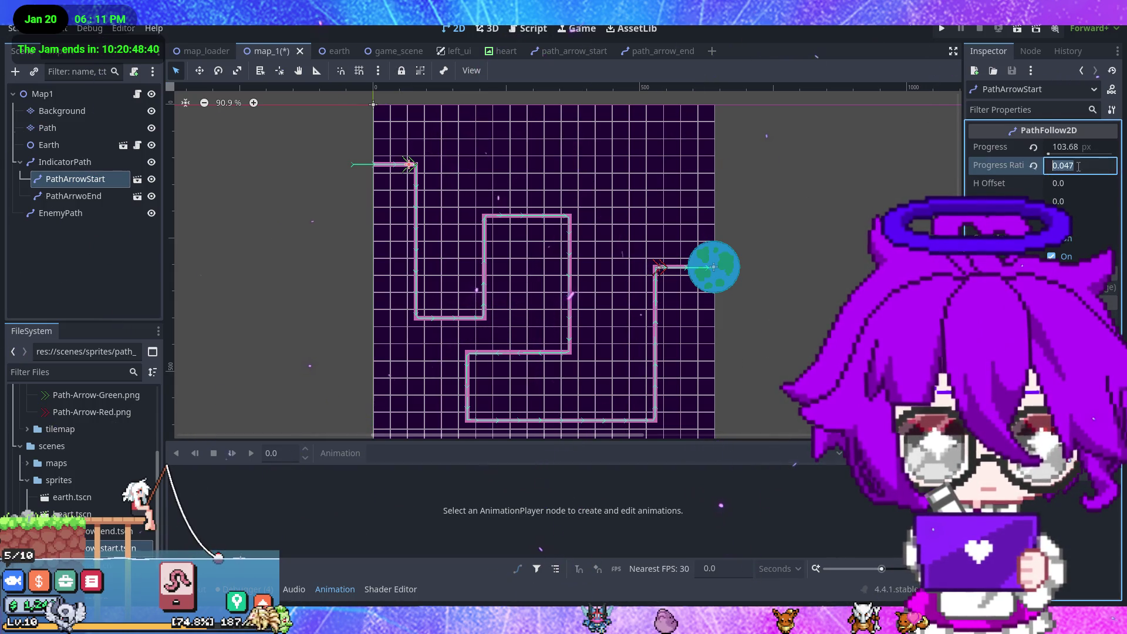
{"action": "key", "text": "BackSpace"}
{"action": "key", "text": "BackSpace"}
{"action": "type", "text": "5"}
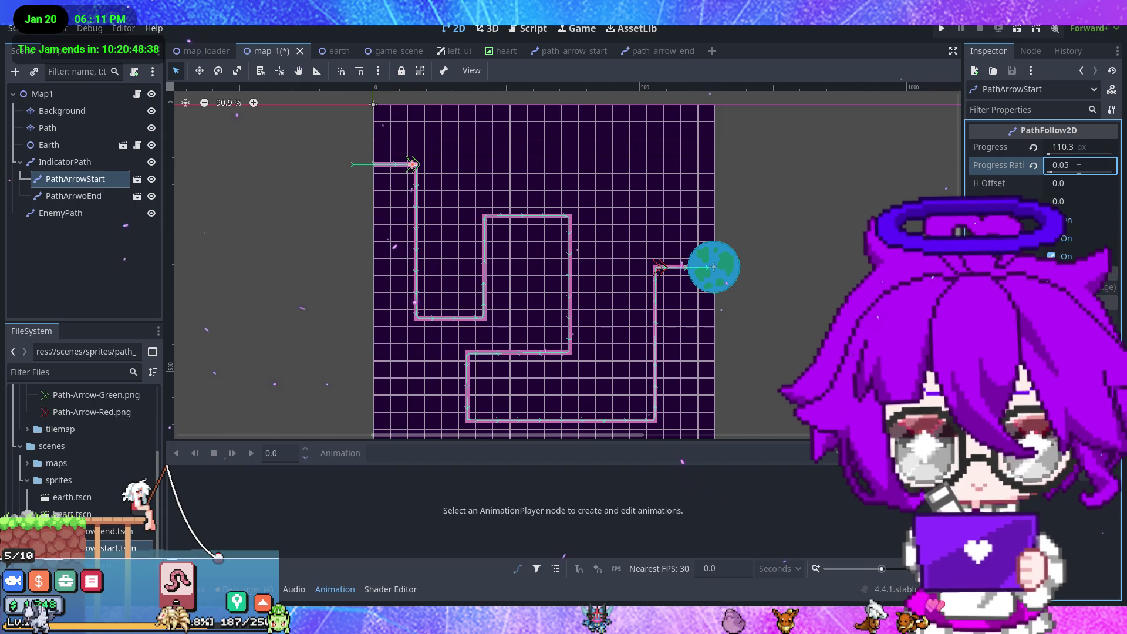
{"action": "key", "text": "Return"}
{"action": "left_click", "coordinate": [531, 29]}
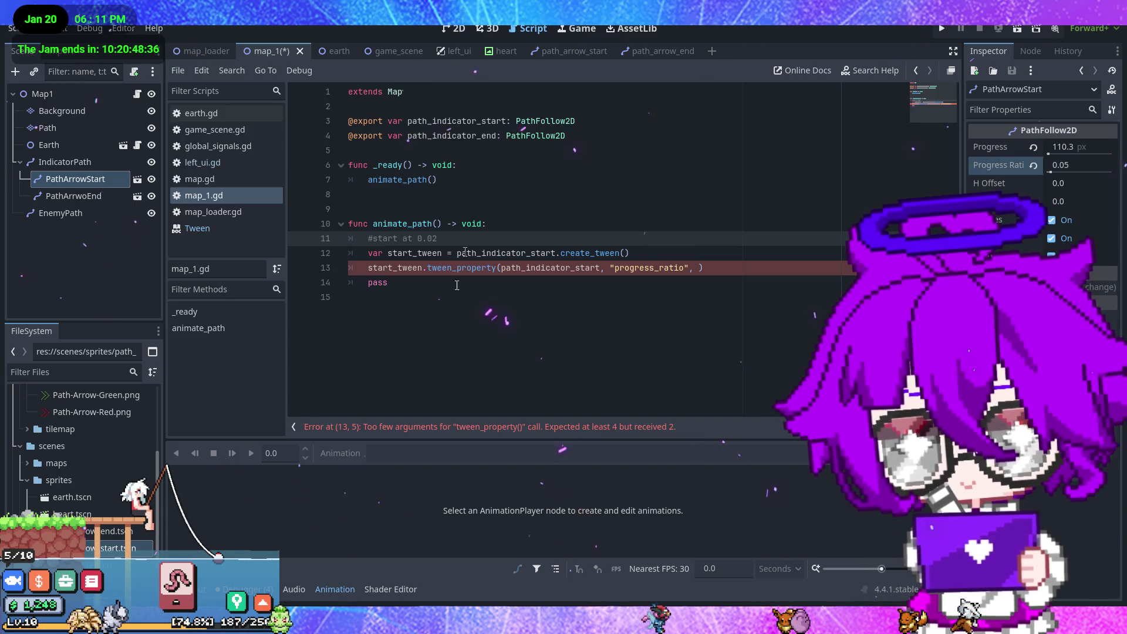
{"action": "type", "text": "end at 0.05"}
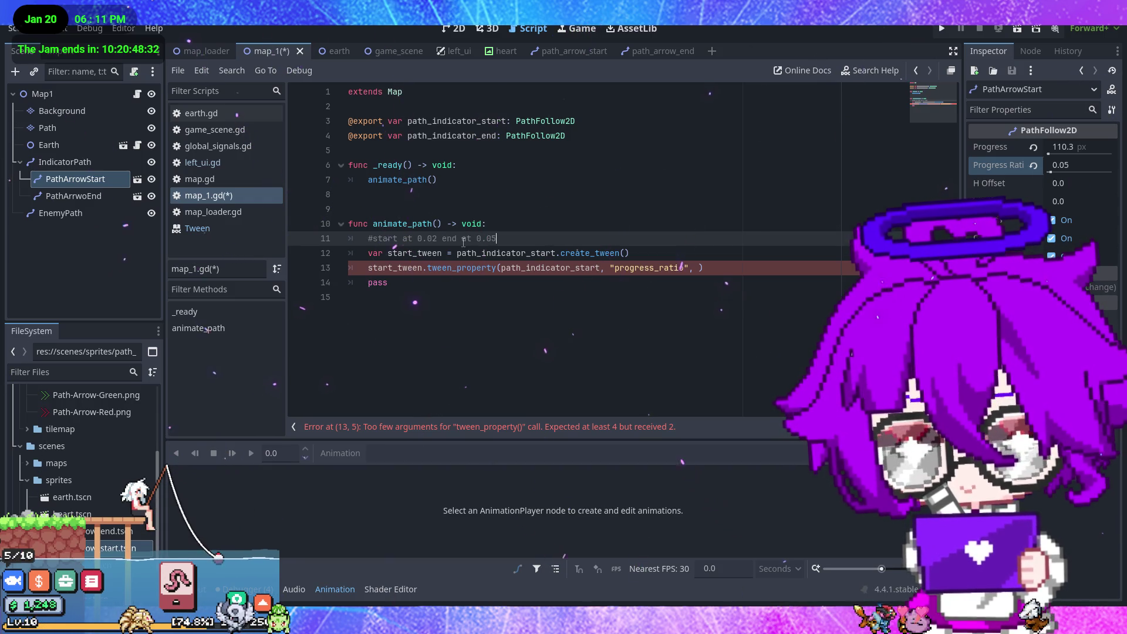
Finish line 13's tween with target 0.05 over 0.5, and start a second _tween.tween_property call
{"action": "left_click", "coordinate": [697, 270]}
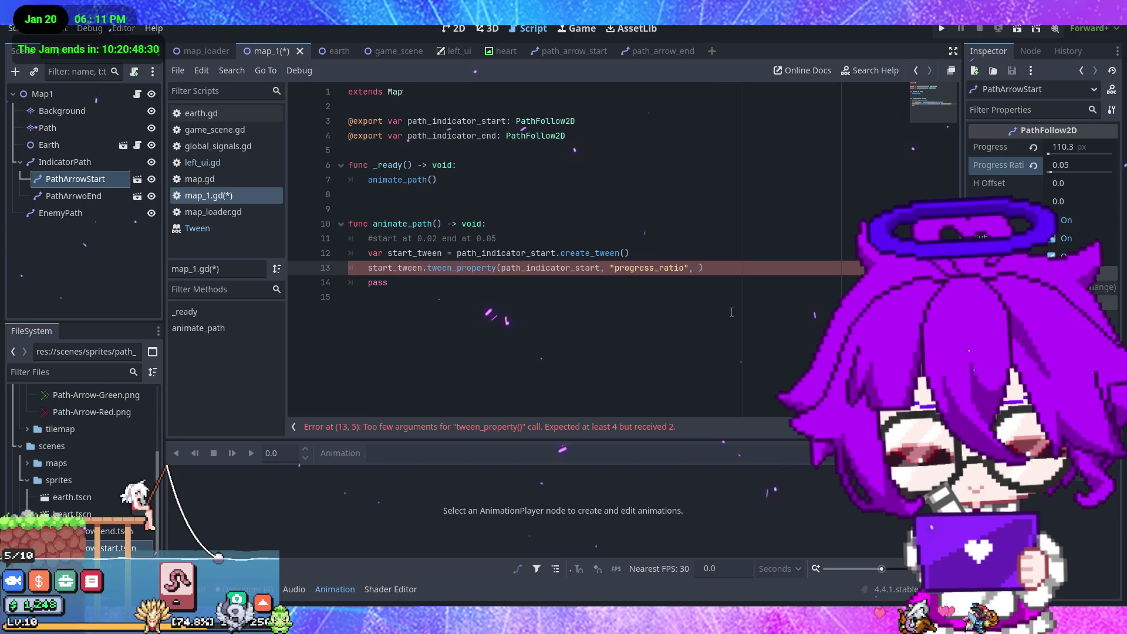
{"action": "type", "text": "5, "}
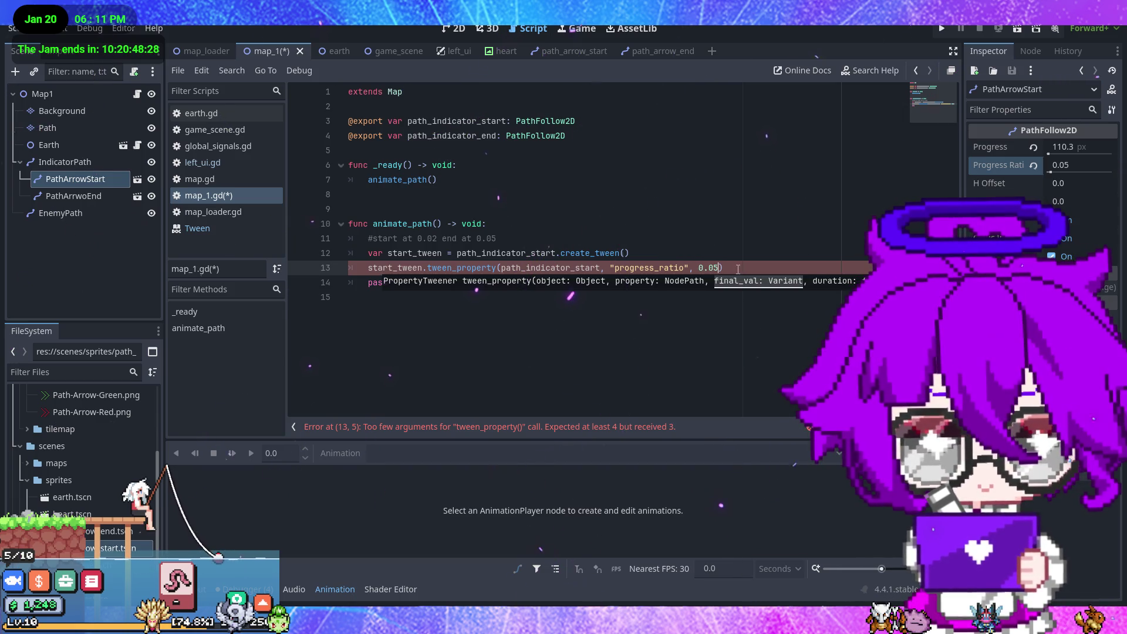
{"action": "type", "text": "0.5"}
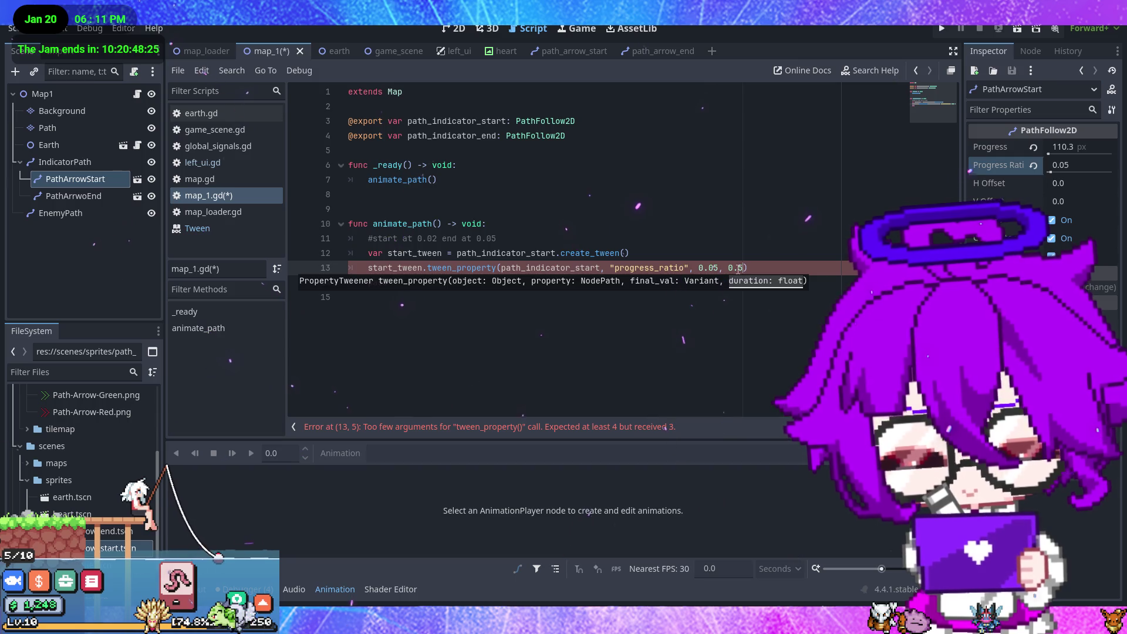
{"action": "left_click", "coordinate": [759, 268]}
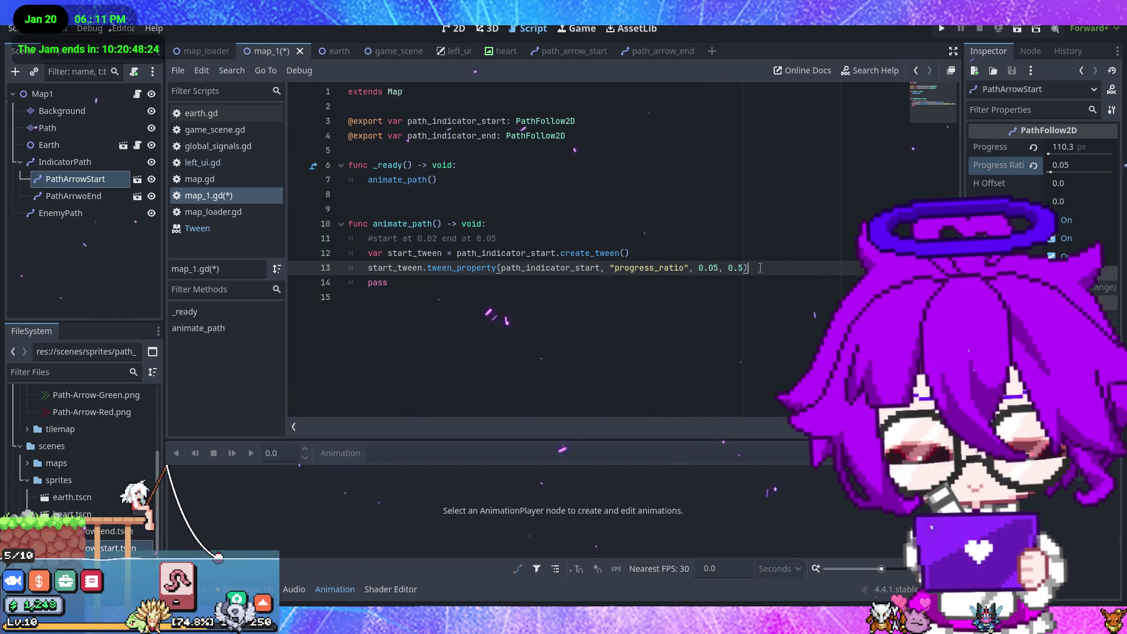
{"action": "key", "text": "Return"}
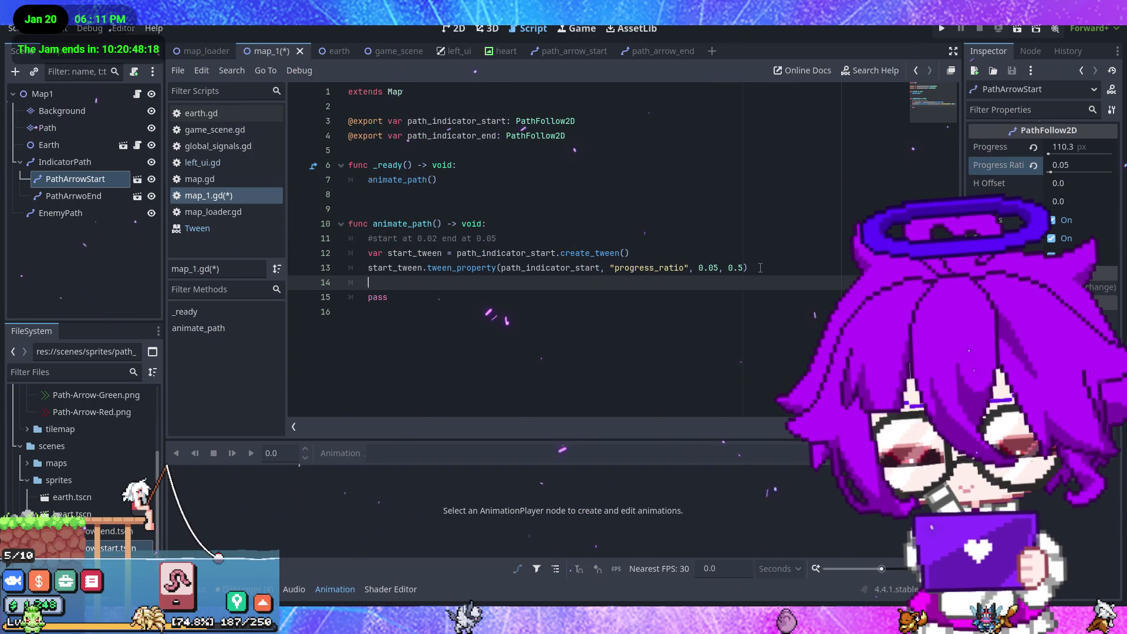
{"action": "type", "text": "_tween.t"}
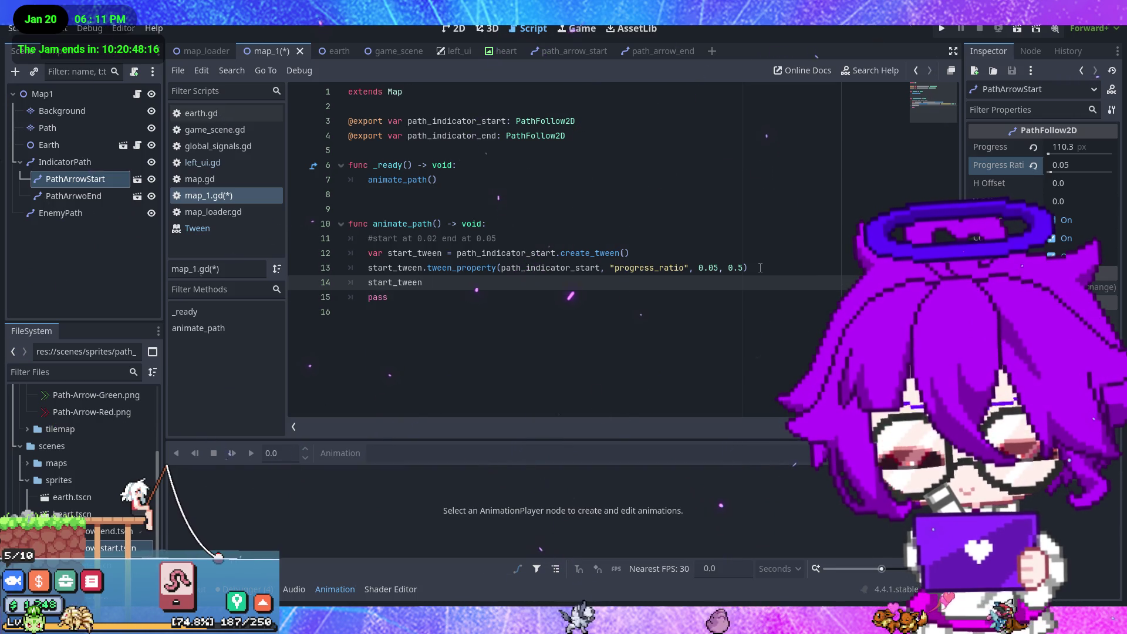
{"action": "key", "text": "Down"}
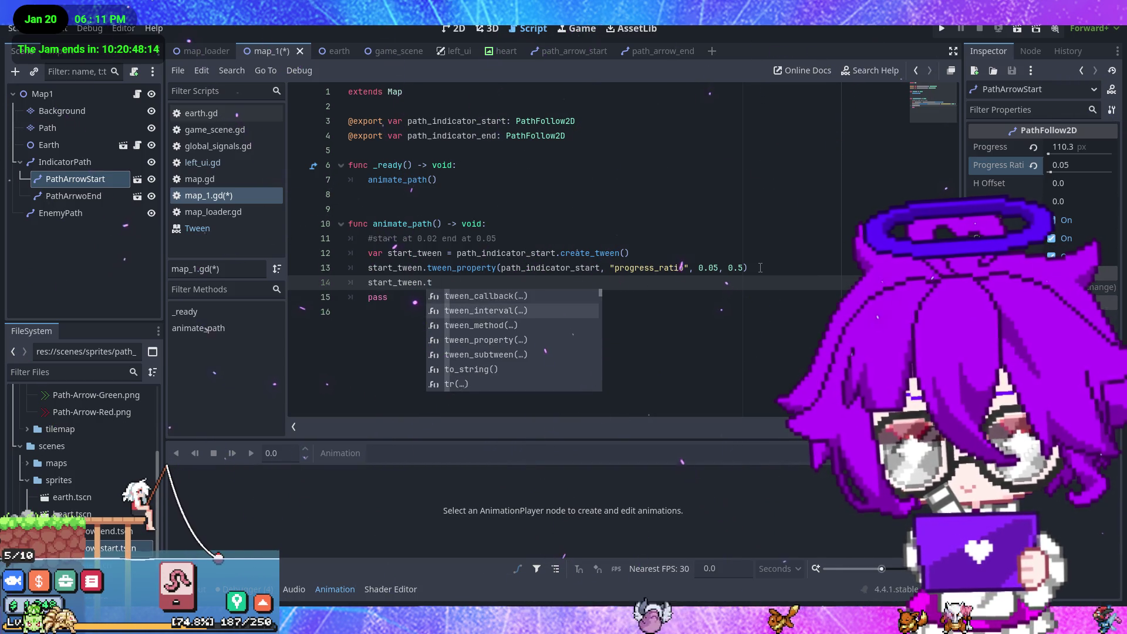
{"action": "key", "text": "Down"}
{"action": "key", "text": "Down"}
{"action": "key", "text": "Return"}
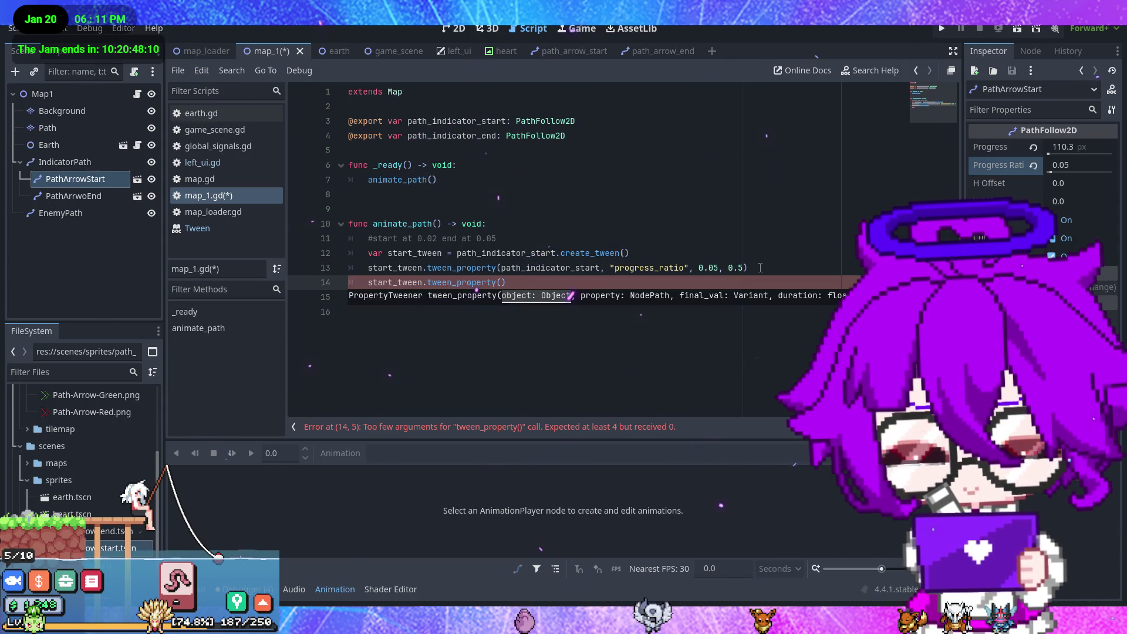
Fill the second tween call with the first call's arguments, retarget it to 0.02, and clean up leftovers
{"action": "left_click_drag", "start_coordinate": [760, 267], "coordinate": [365, 268]}
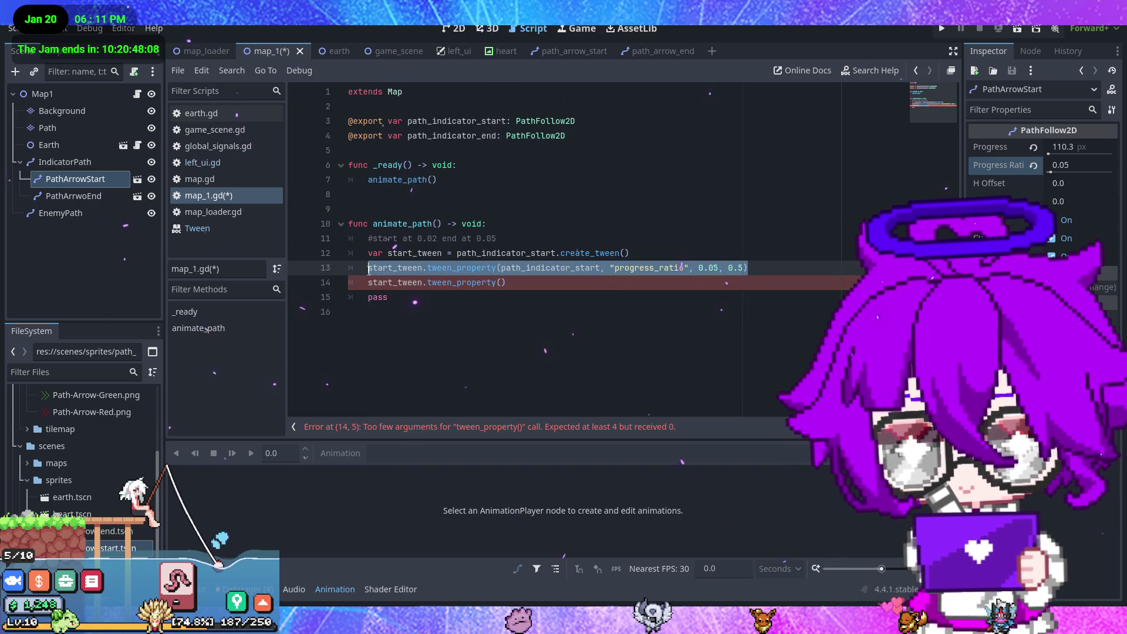
{"action": "key", "text": "ctrl+c"}
{"action": "left_click", "coordinate": [501, 282]}
{"action": "key", "text": "ctrl+v"}
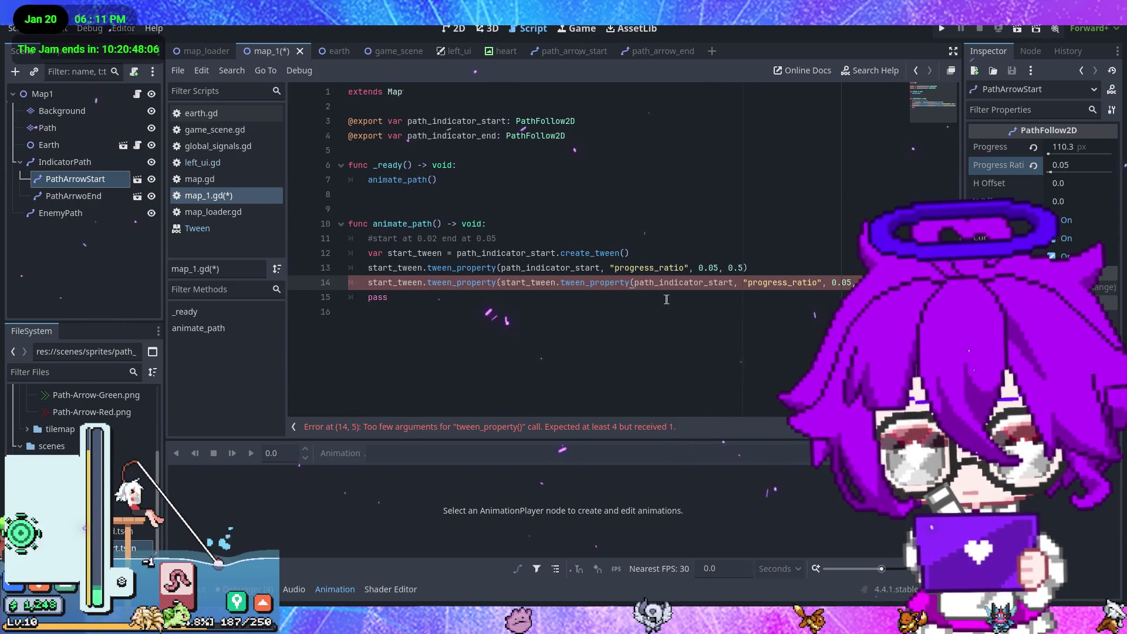
{"action": "left_click", "coordinate": [850, 282]}
{"action": "key", "text": "BackSpace"}
{"action": "type", "text": "2"}
{"action": "key", "text": "Escape"}
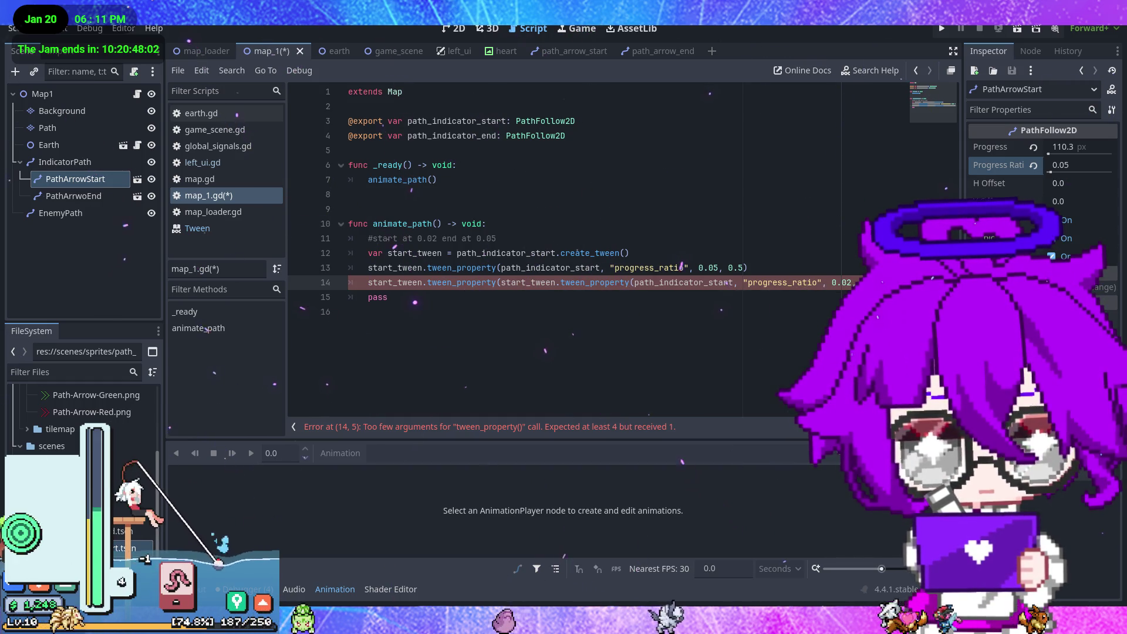
{"action": "left_click", "coordinate": [498, 284]}
{"action": "key", "text": "Escape"}
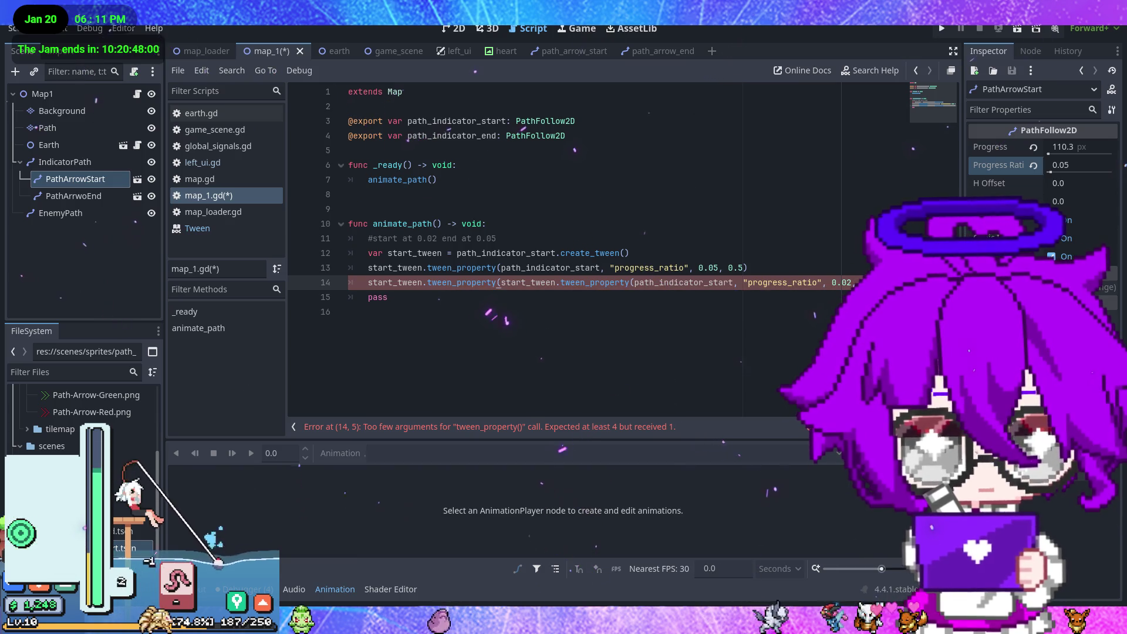
{"action": "left_click_drag", "start_coordinate": [500, 282], "coordinate": [368, 283]}
{"action": "key", "text": "BackSpace"}
{"action": "left_click", "coordinate": [777, 285]}
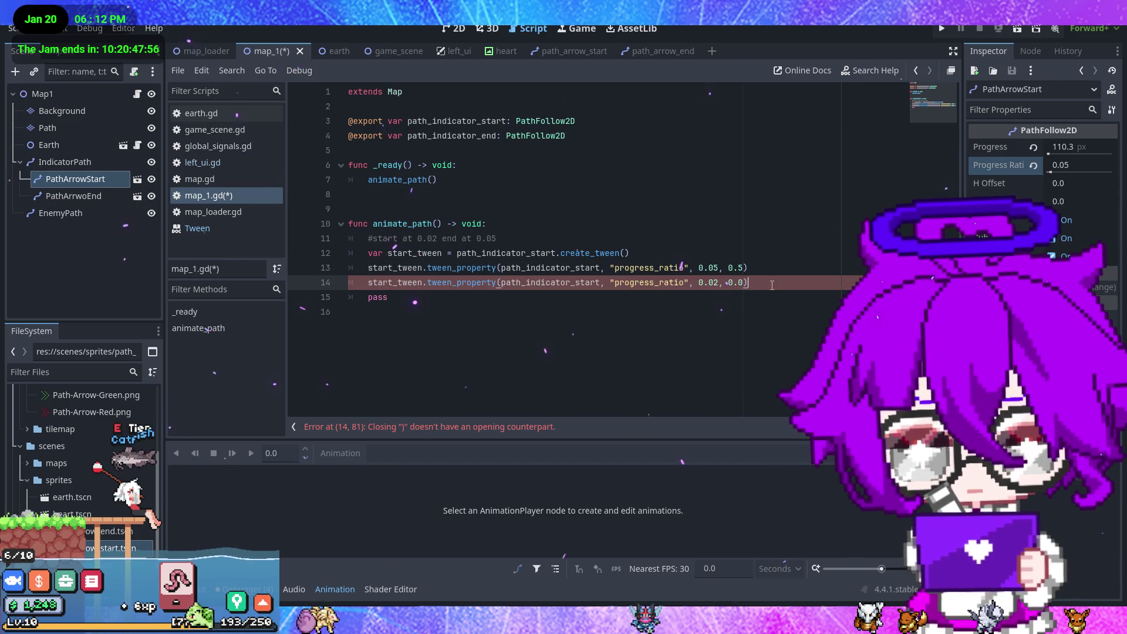
{"action": "key", "text": "BackSpace"}
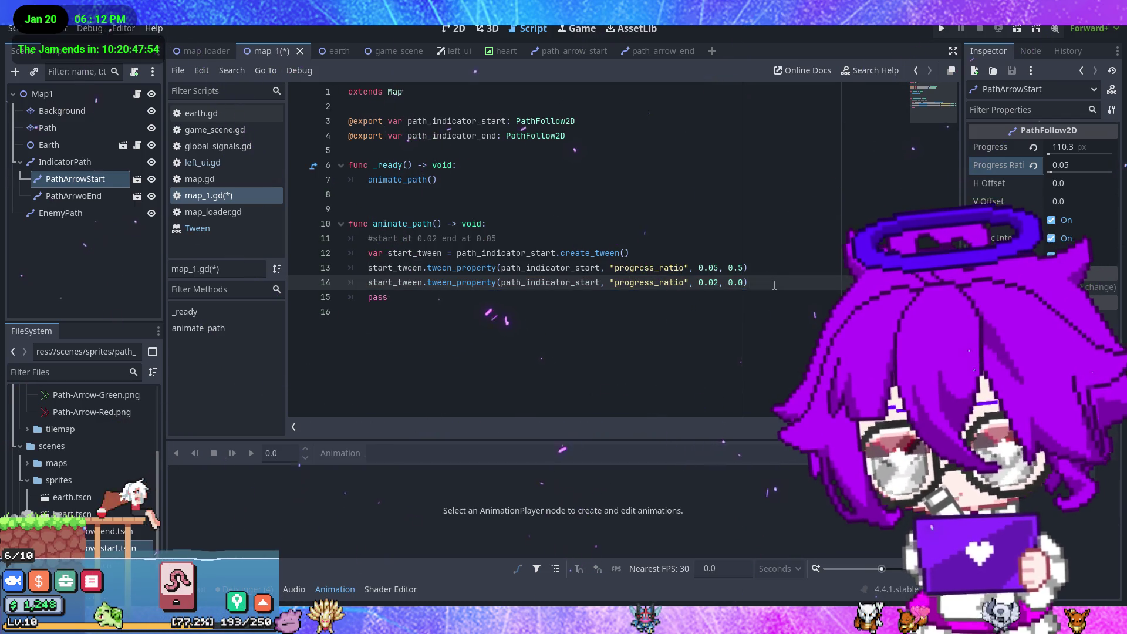
Append start_tween.set_loops(1) after the 0.02 tween line and save map_1.gd
{"action": "key", "text": "Return"}
{"action": "type", "text": "tart"}
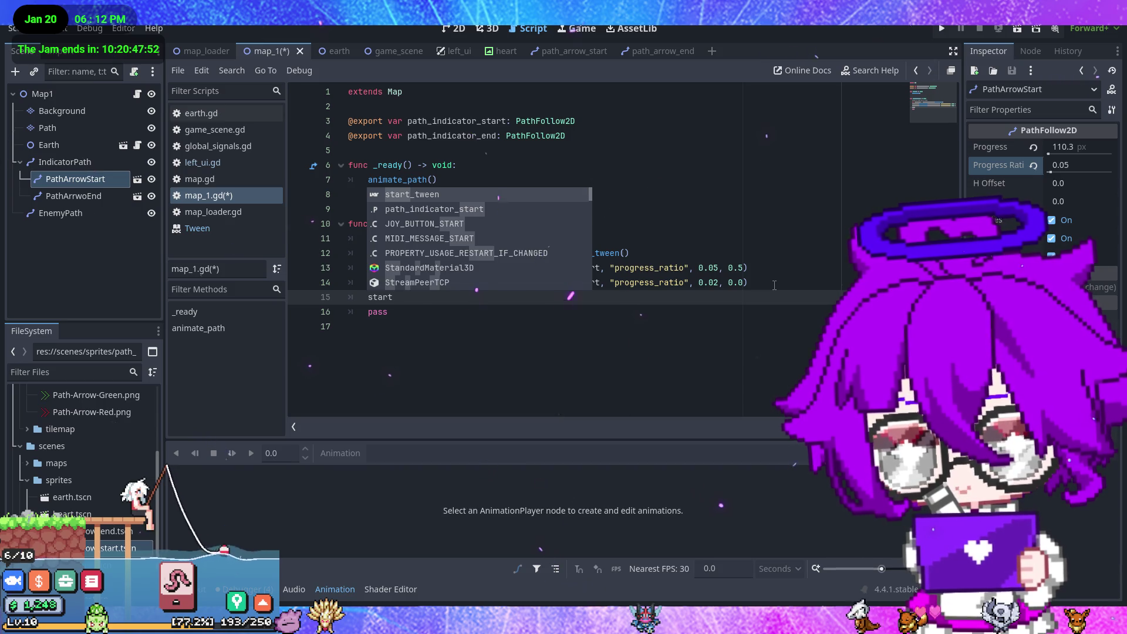
{"action": "key", "text": "Return"}
{"action": "type", "text": ".lo"}
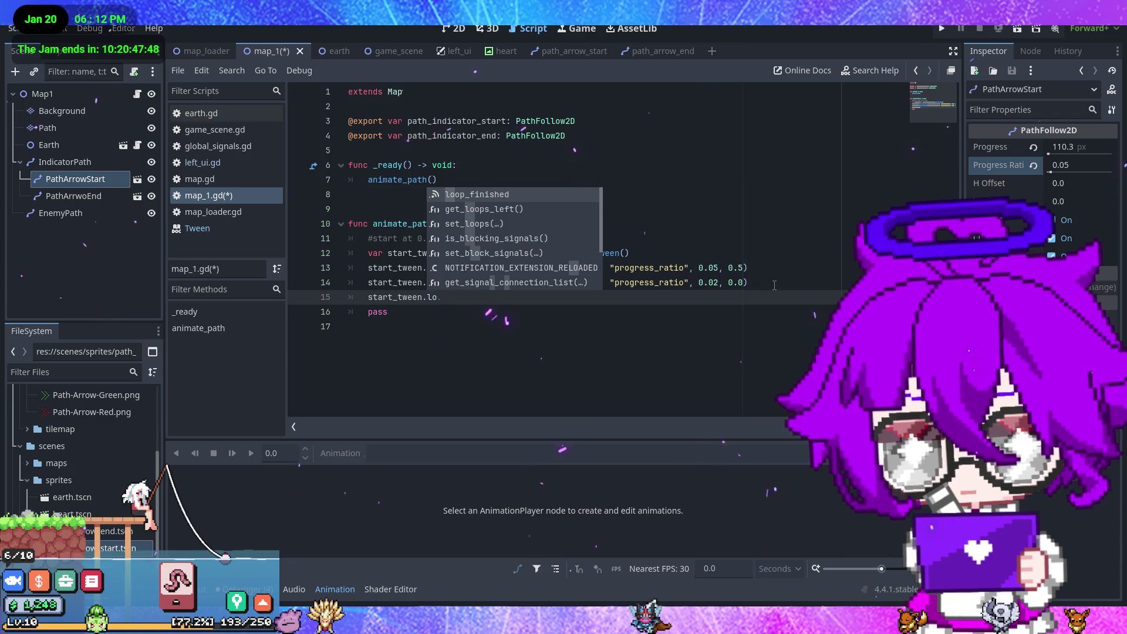
{"action": "key", "text": "Down"}
{"action": "key", "text": "Down"}
{"action": "key", "text": "Return"}
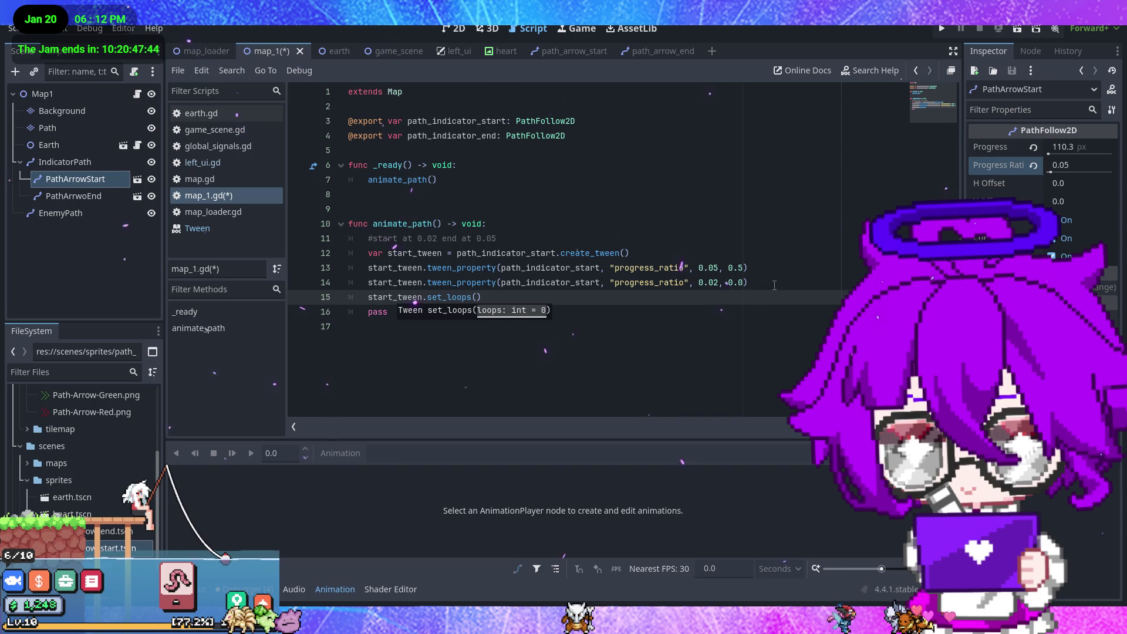
{"action": "left_click", "coordinate": [624, 299]}
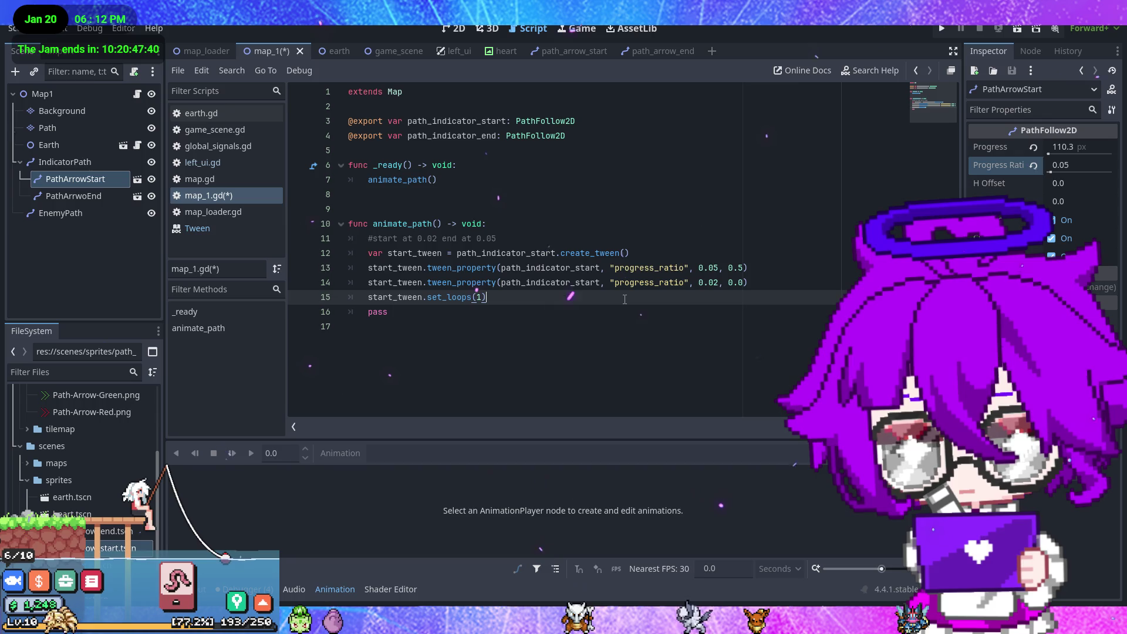
{"action": "key", "text": "ctrl+s"}
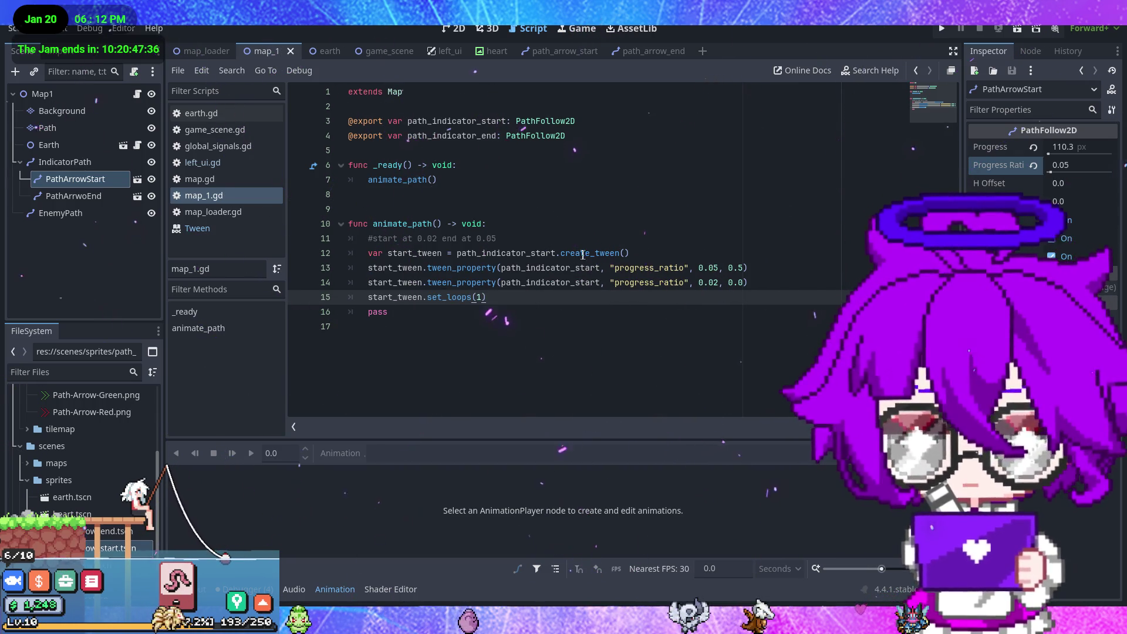
Run the game twice to watch the start arrow's animation
{"action": "left_click", "coordinate": [941, 29]}
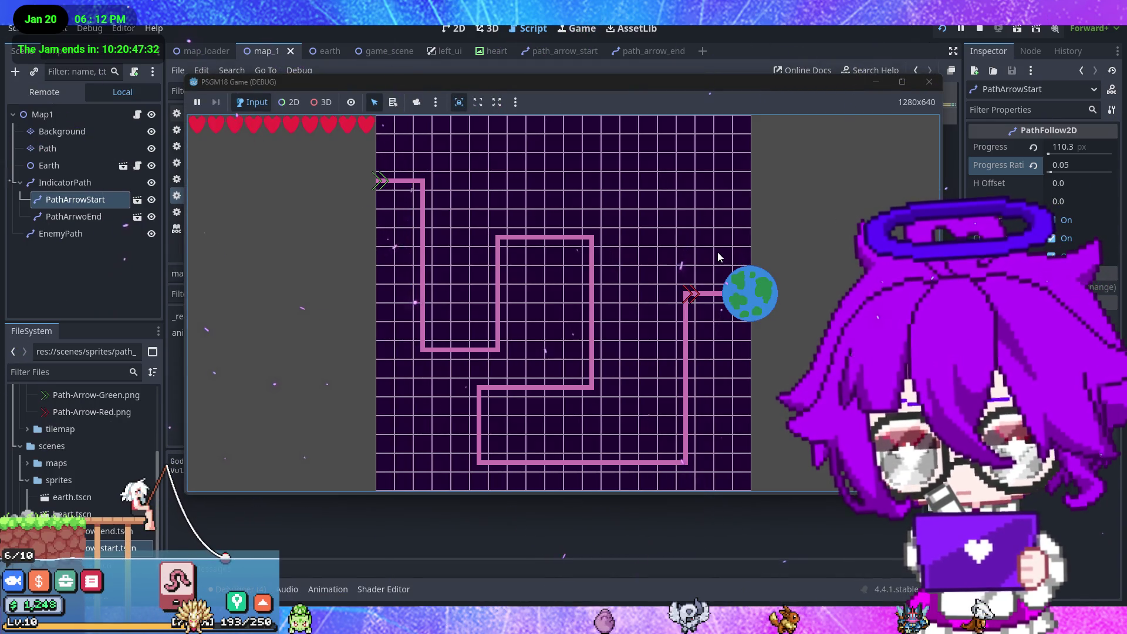
{"action": "left_click", "coordinate": [928, 82]}
{"action": "left_click", "coordinate": [942, 29]}
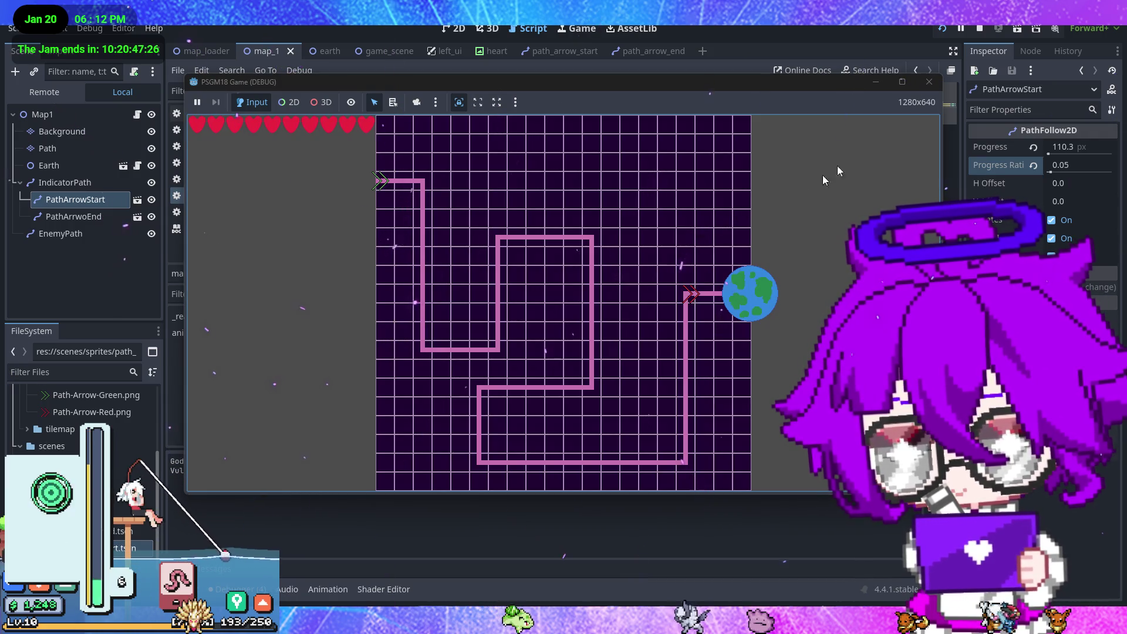
{"action": "left_click", "coordinate": [929, 81]}
Set PathArrowStart's progress ratio to 0.02, test-run the game, and go back to map_1.gd
{"action": "left_click", "coordinate": [453, 28]}
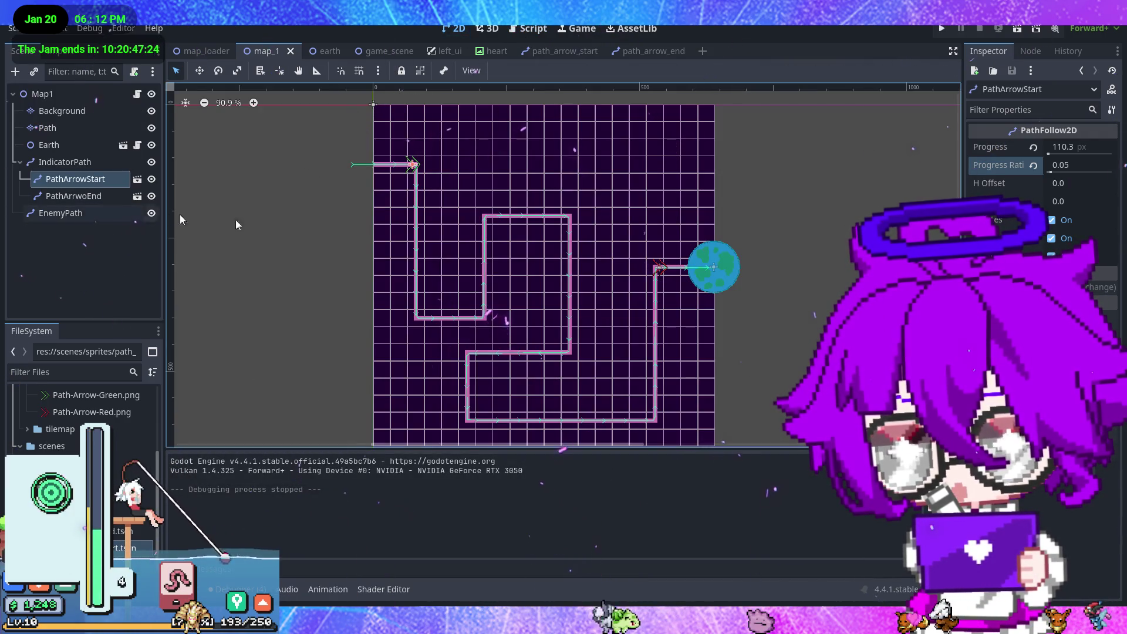
{"action": "left_click", "coordinate": [1075, 166]}
{"action": "type", "text": "0.02"}
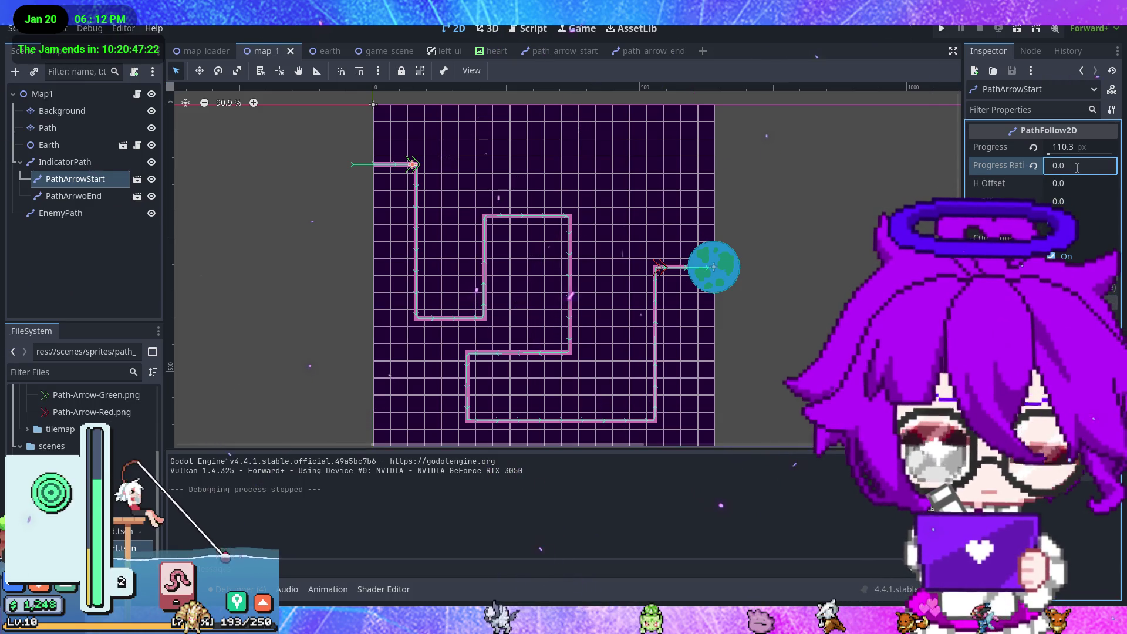
{"action": "key", "text": "Return"}
{"action": "left_click", "coordinate": [942, 28]}
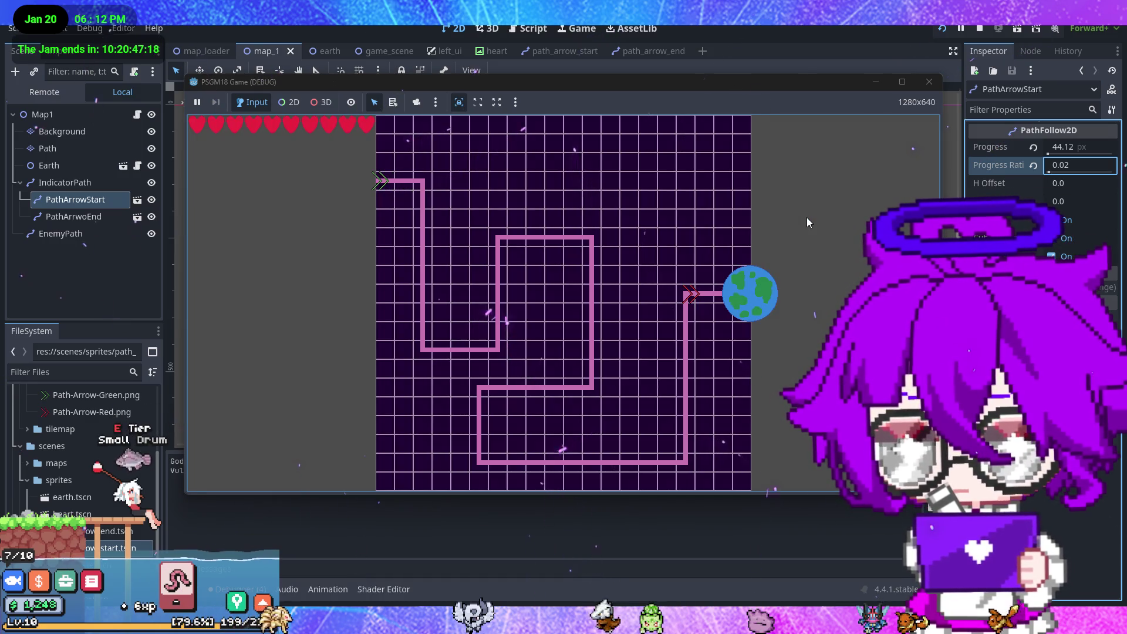
{"action": "left_click", "coordinate": [932, 86]}
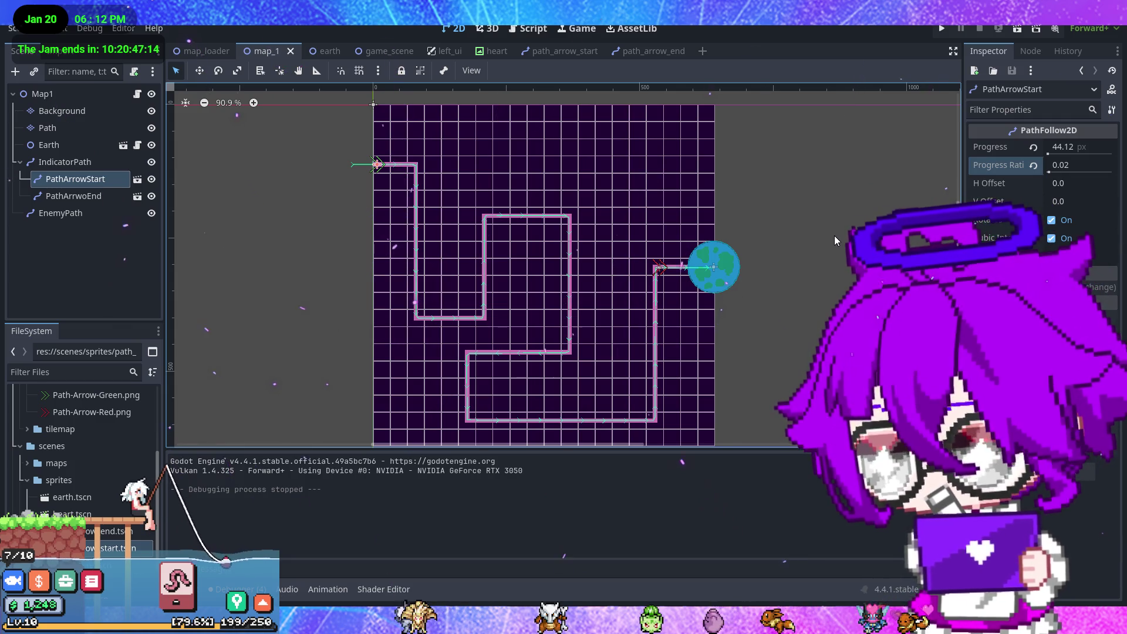
{"action": "left_click", "coordinate": [524, 34]}
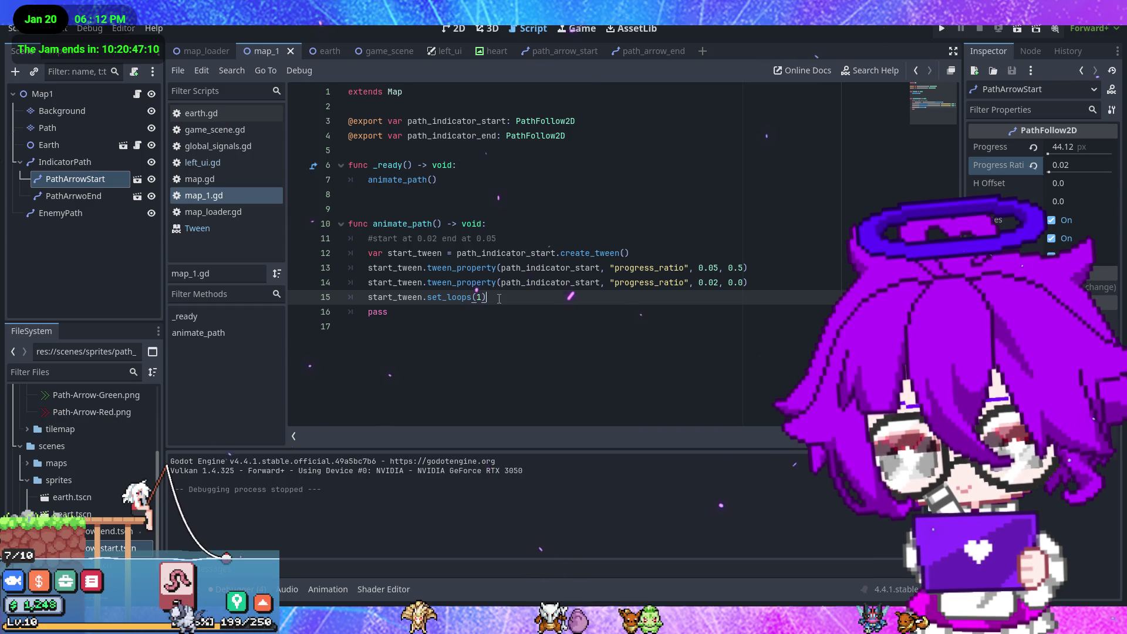
{"action": "key", "text": "shift+Home"}
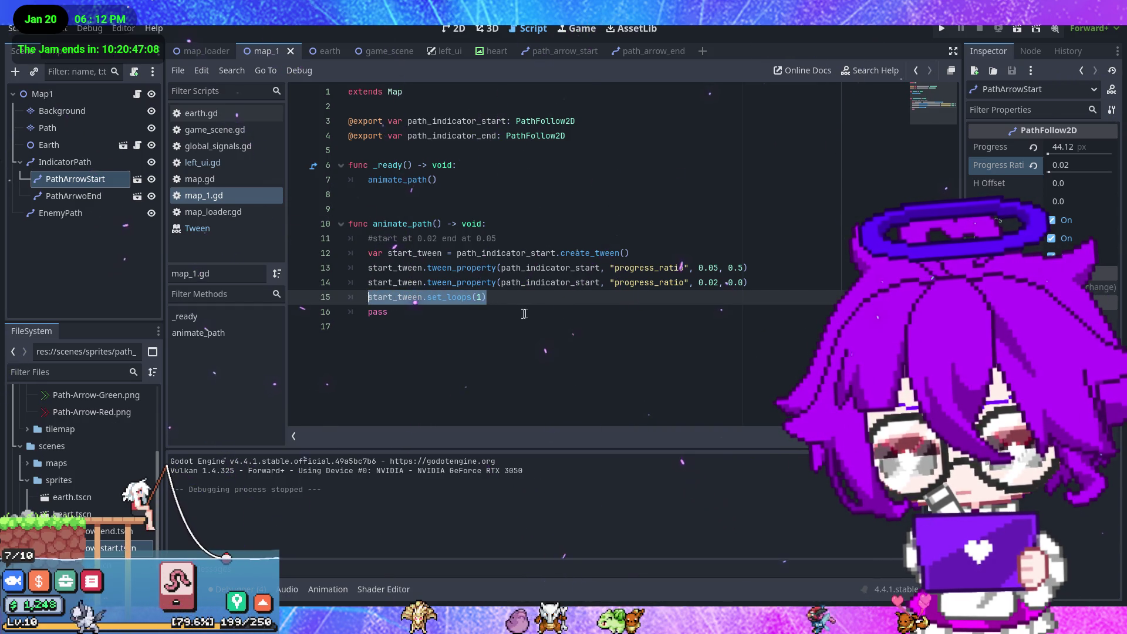
Search the help for 'tween', open the Tween class page, and read its create_tween examples
{"action": "left_click", "coordinate": [533, 303]}
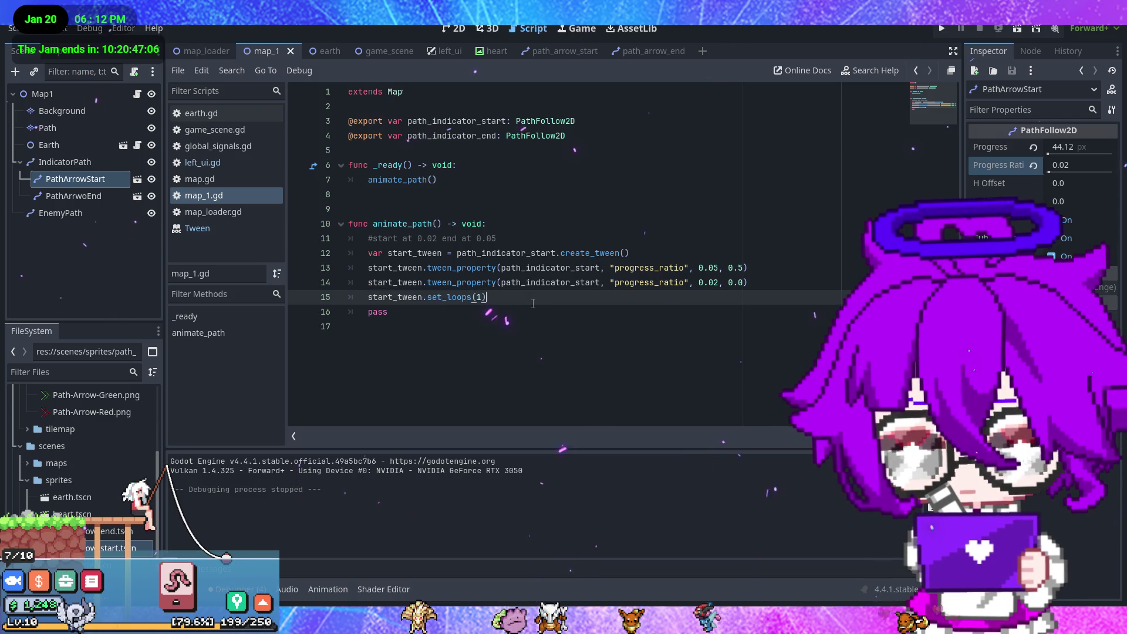
{"action": "left_click", "coordinate": [871, 71]}
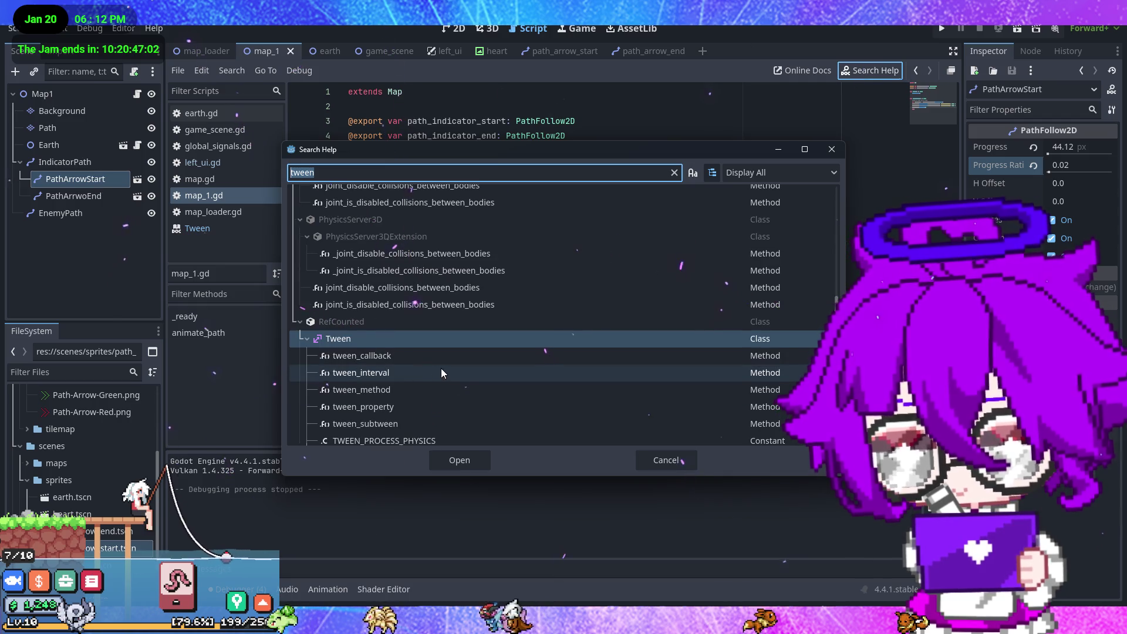
{"action": "scroll", "coordinate": [439, 367], "scroll_direction": "down", "scroll_amount": 5}
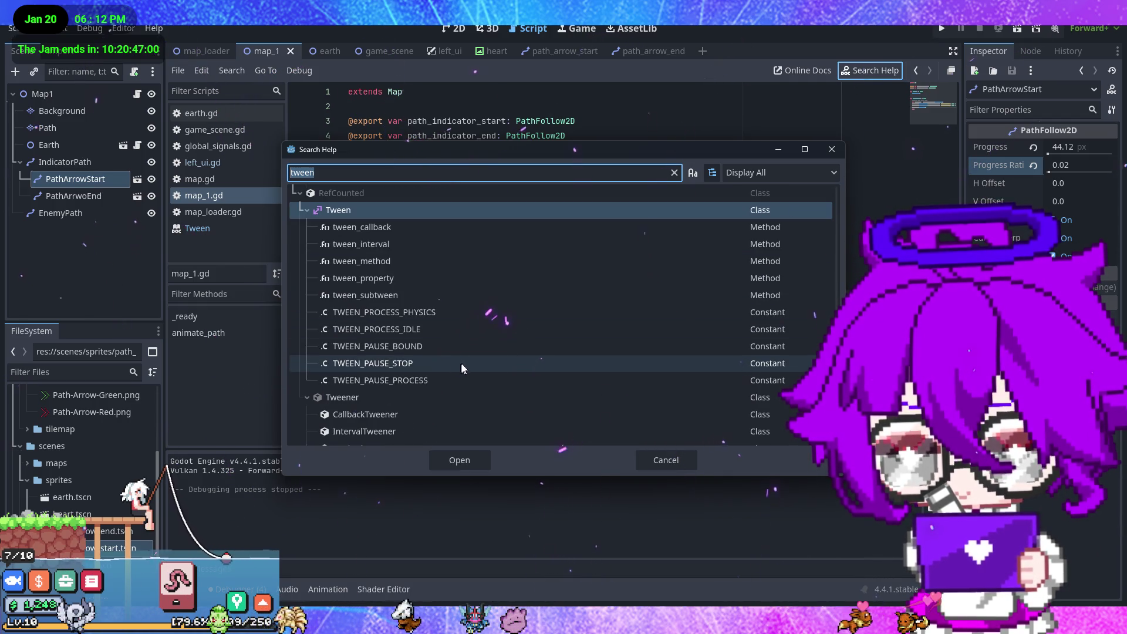
{"action": "scroll", "coordinate": [472, 365], "scroll_direction": "down", "scroll_amount": 2}
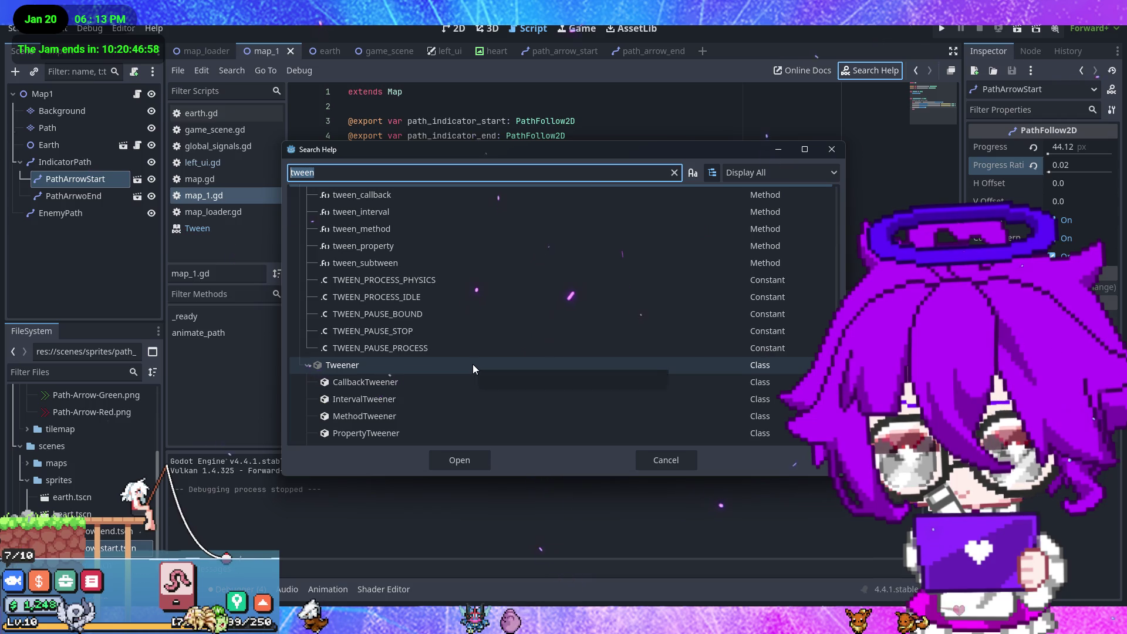
{"action": "scroll", "coordinate": [474, 363], "scroll_direction": "down", "scroll_amount": 1}
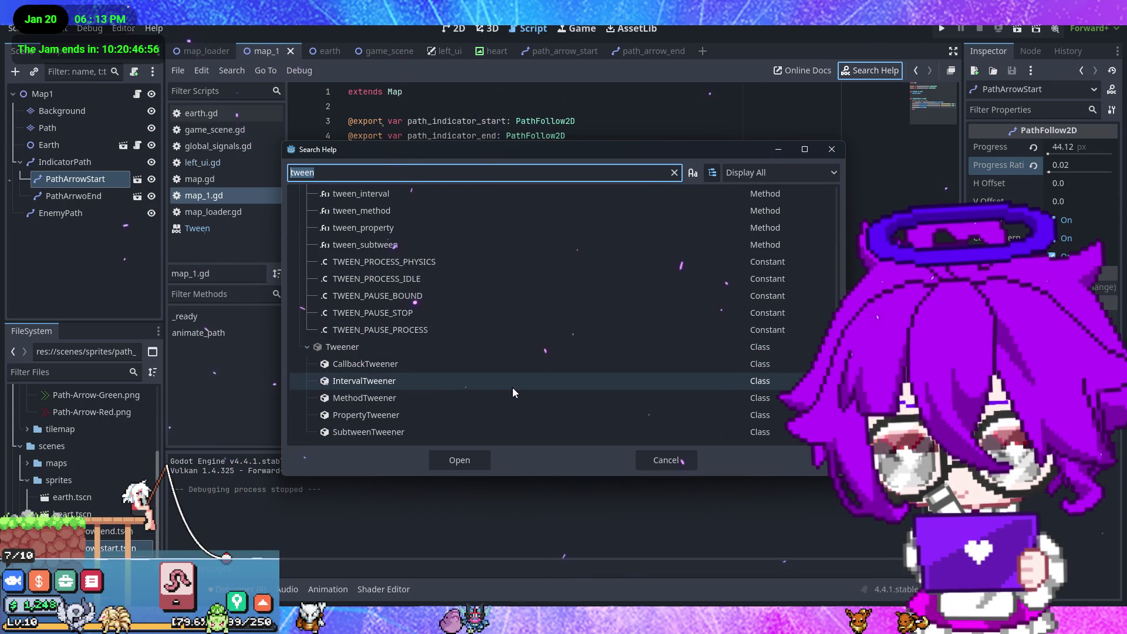
{"action": "scroll", "coordinate": [506, 399], "scroll_direction": "up", "scroll_amount": 3}
{"action": "double_click", "coordinate": [406, 223]}
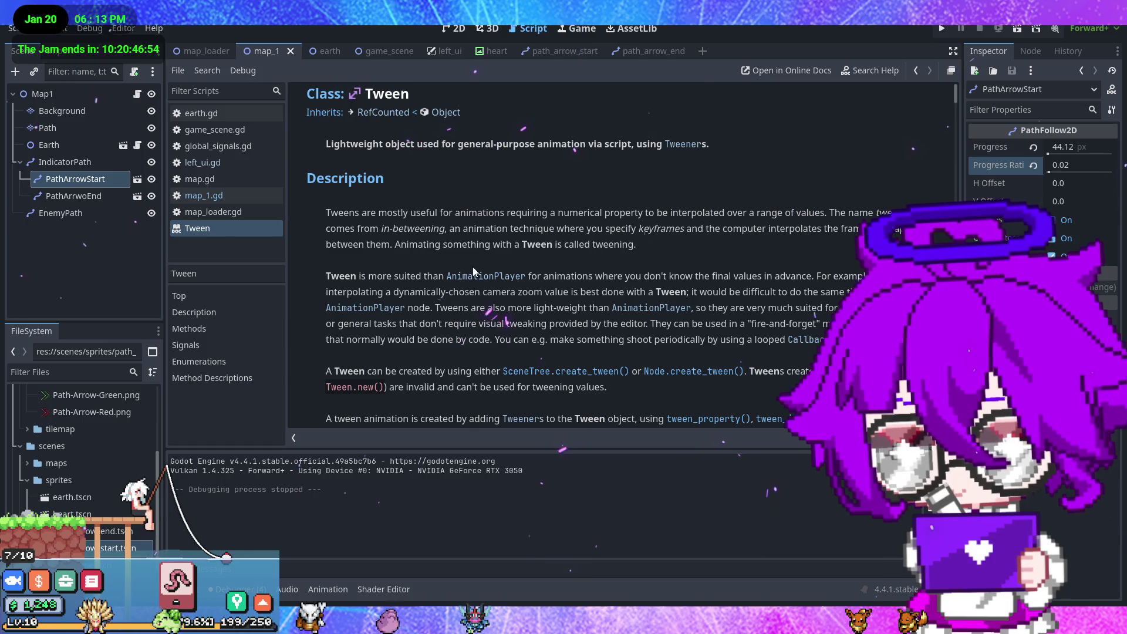
{"action": "scroll", "coordinate": [487, 240], "scroll_direction": "down", "scroll_amount": 5}
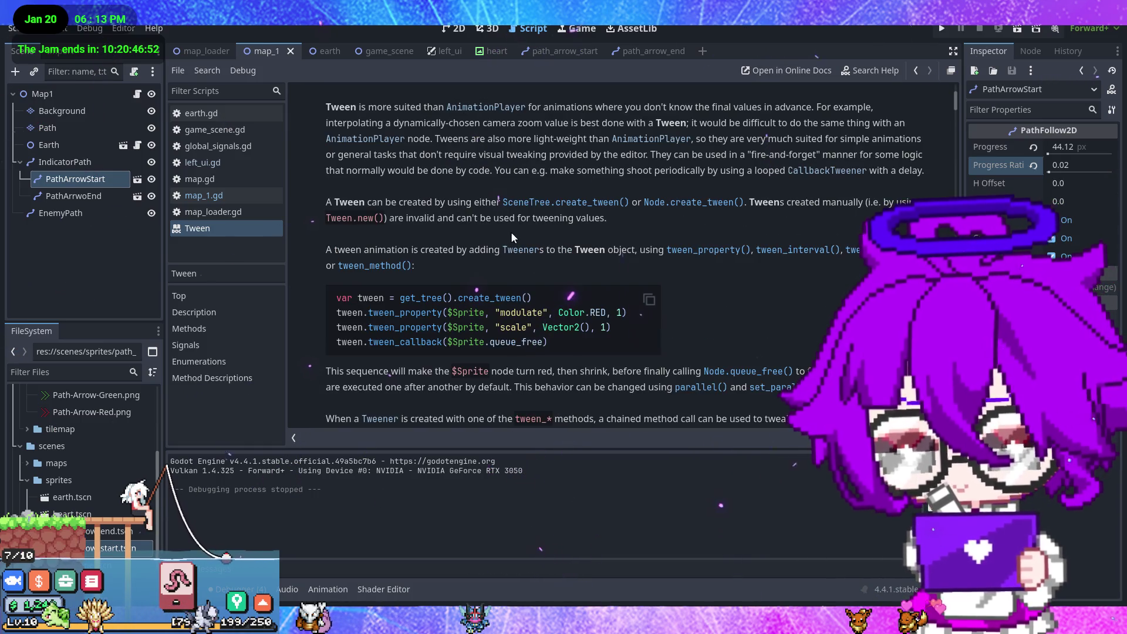
{"action": "scroll", "coordinate": [532, 233], "scroll_direction": "down", "scroll_amount": 2}
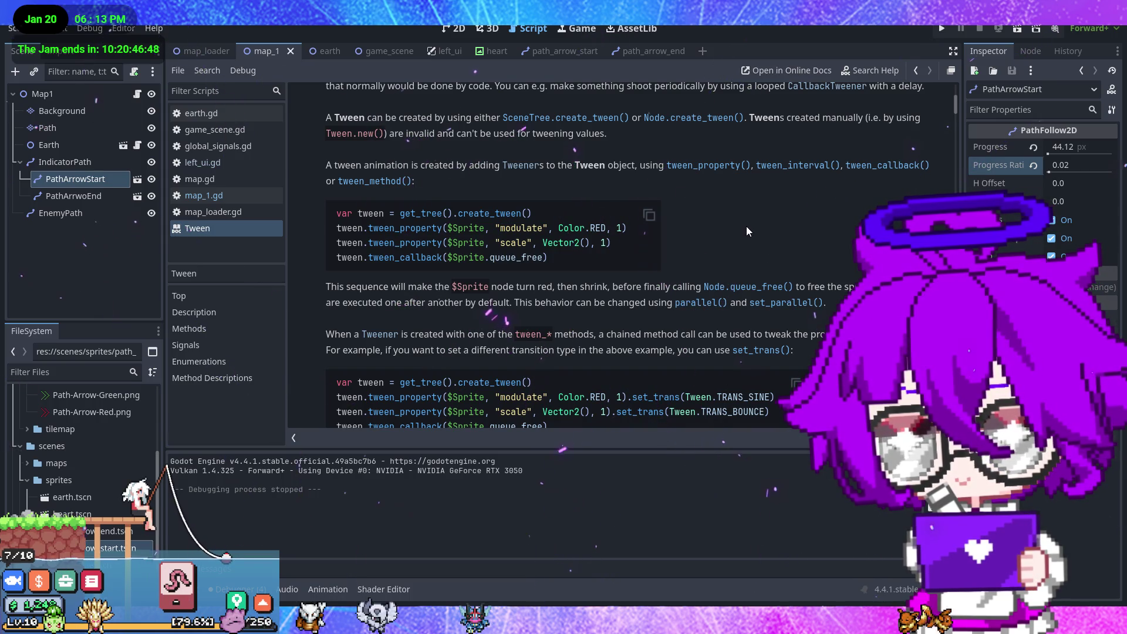
Replace set_loops(1) with start_tween.tween_callback(animate_path), save, and run the game
{"action": "left_click", "coordinate": [211, 196]}
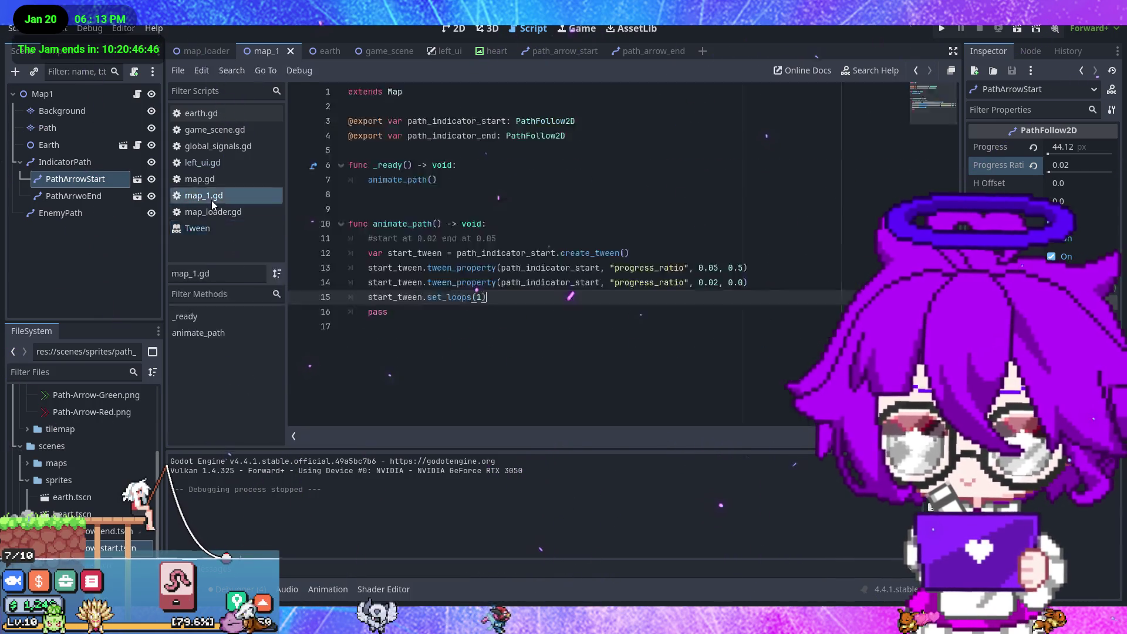
{"action": "key", "text": "ctrl+z"}
{"action": "left_click_drag", "start_coordinate": [439, 302], "coordinate": [428, 303]}
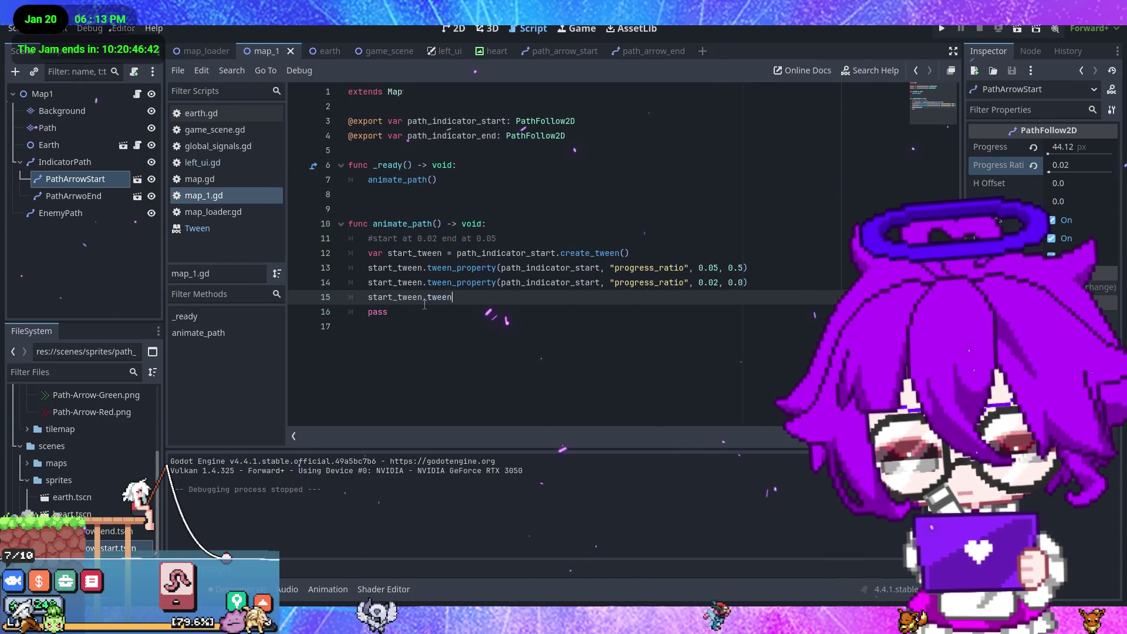
{"action": "key", "text": "Return"}
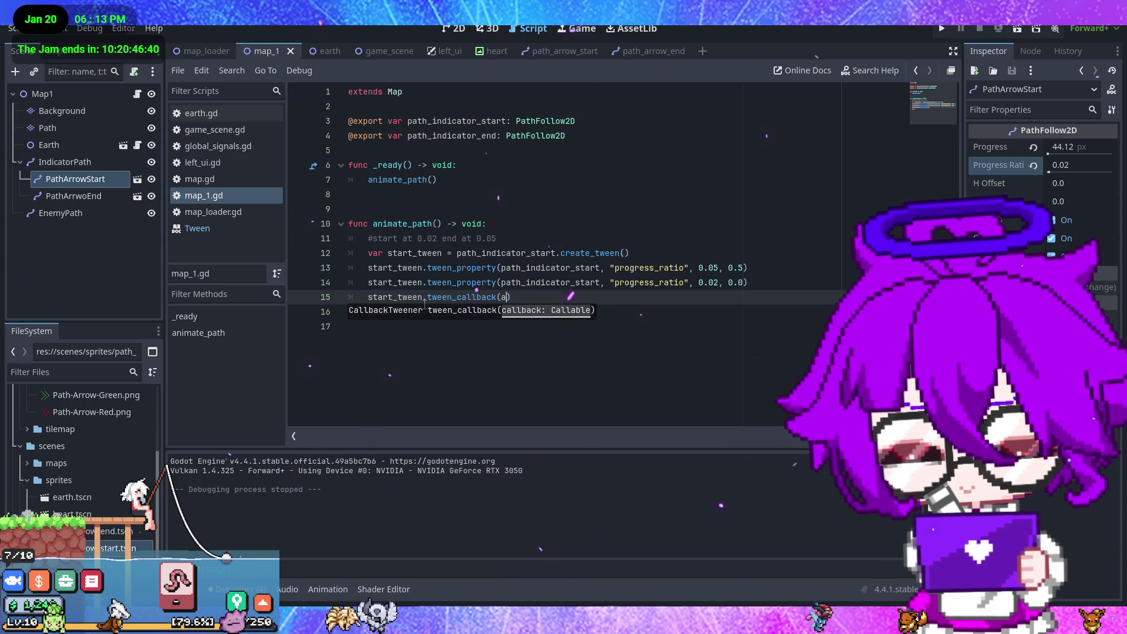
{"action": "type", "text": "animate"}
{"action": "key", "text": "Return"}
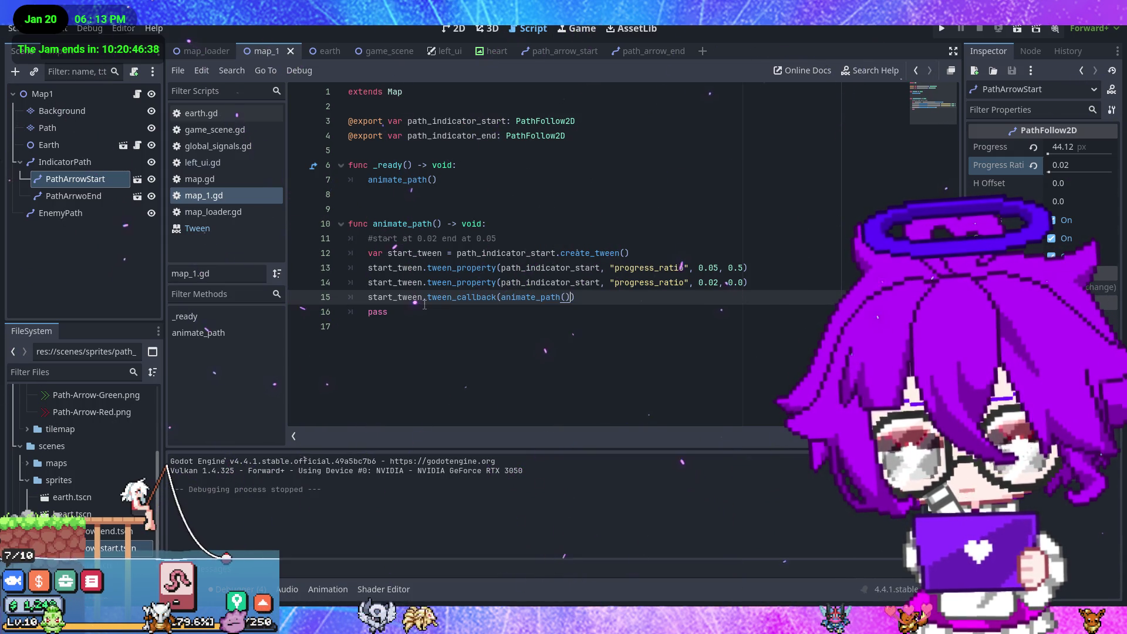
{"action": "key", "text": "BackSpace"}
{"action": "key", "text": "BackSpace"}
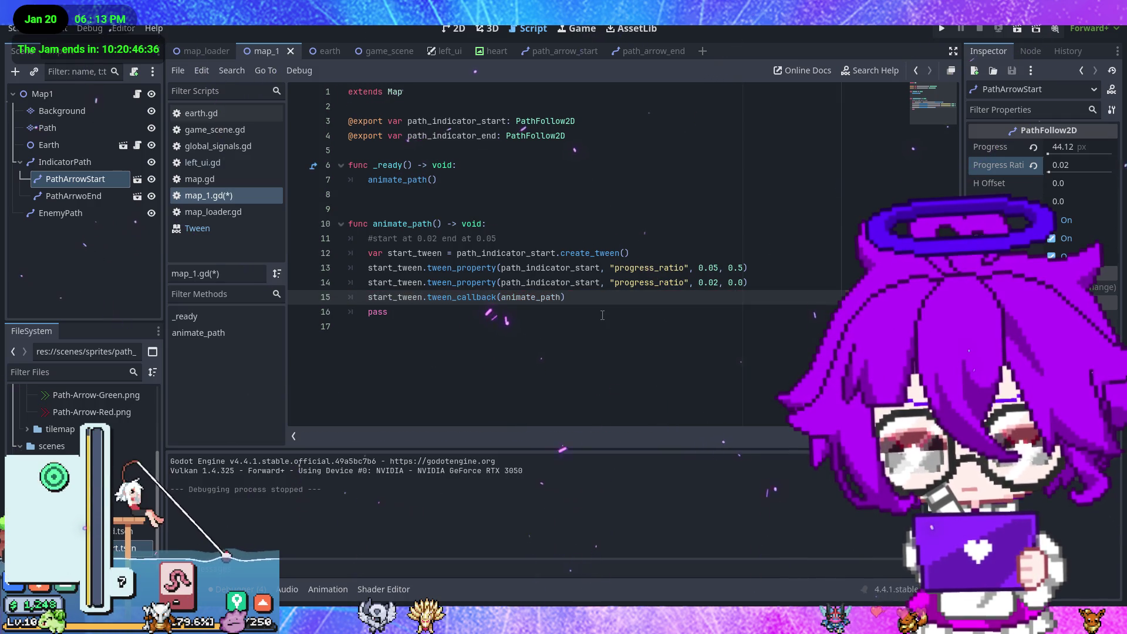
{"action": "key", "text": "ctrl+s"}
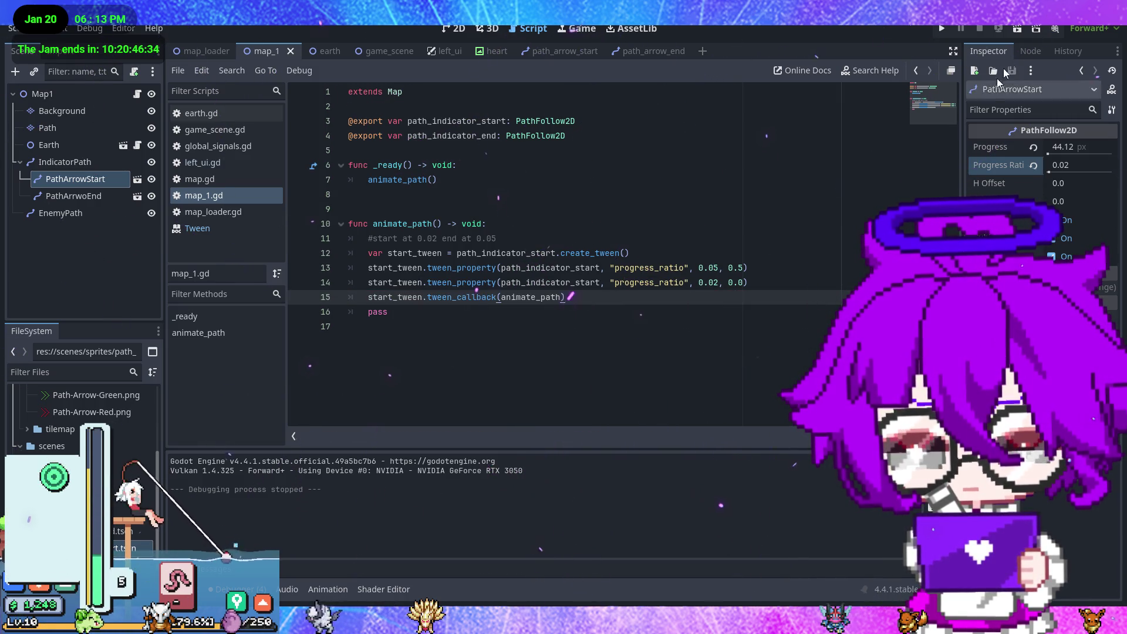
{"action": "left_click", "coordinate": [946, 34]}
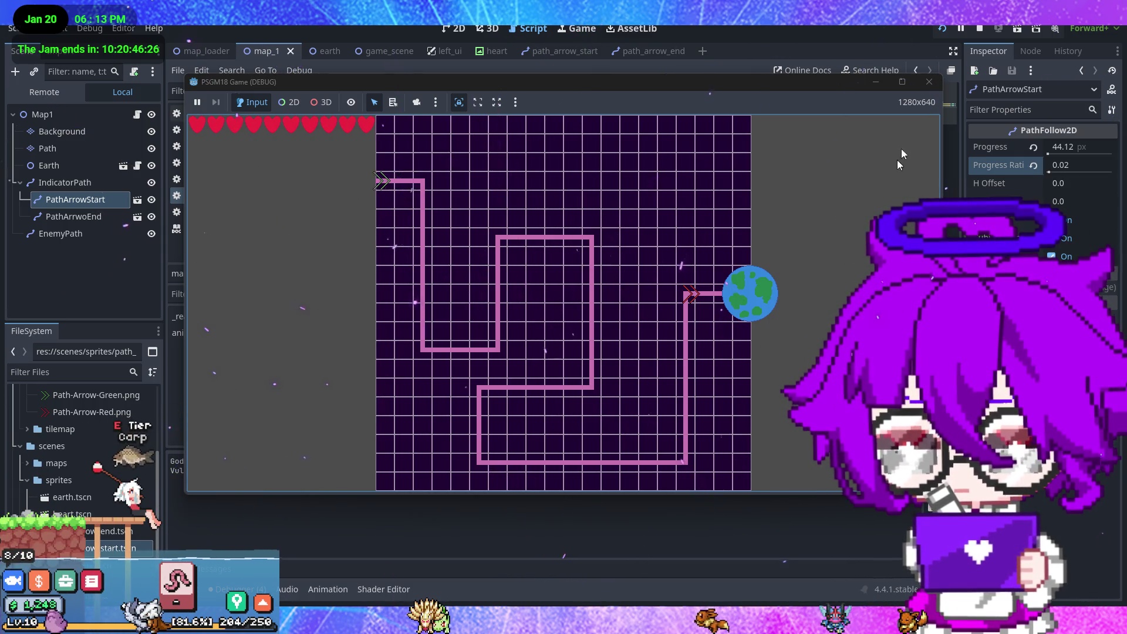
Lengthen the 0.05 tween's duration to 1 second and test-run the game again
{"action": "left_click", "coordinate": [930, 81]}
{"action": "left_click", "coordinate": [743, 270]}
{"action": "key", "text": "BackSpace"}
{"action": "key", "text": "BackSpace"}
{"action": "key", "text": "BackSpace"}
{"action": "type", "text": "1"}
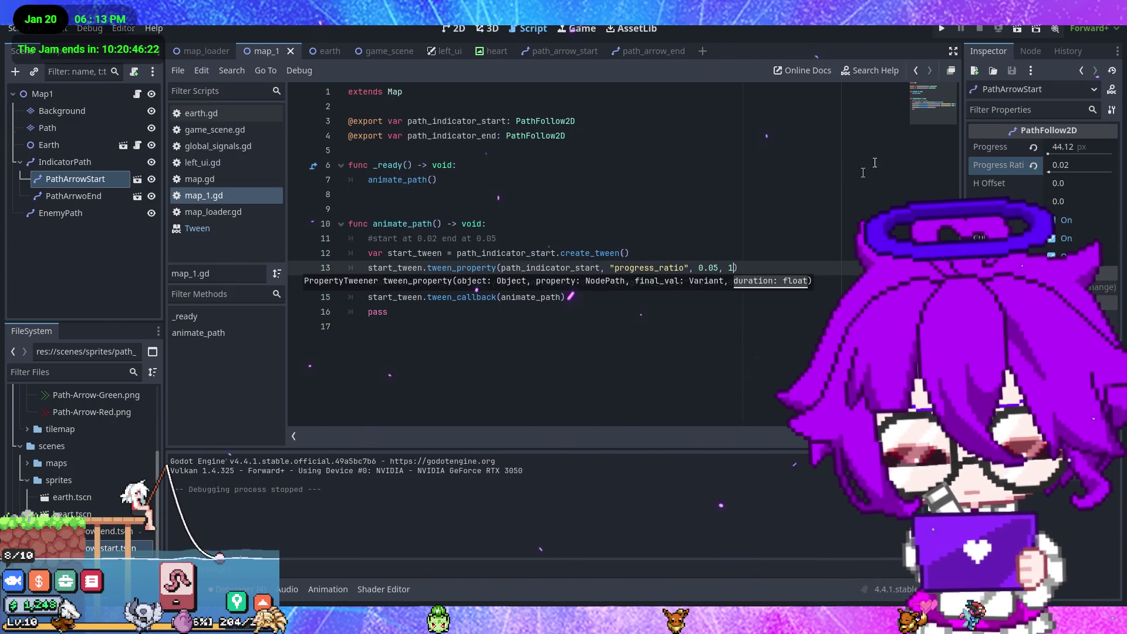
{"action": "left_click", "coordinate": [942, 31]}
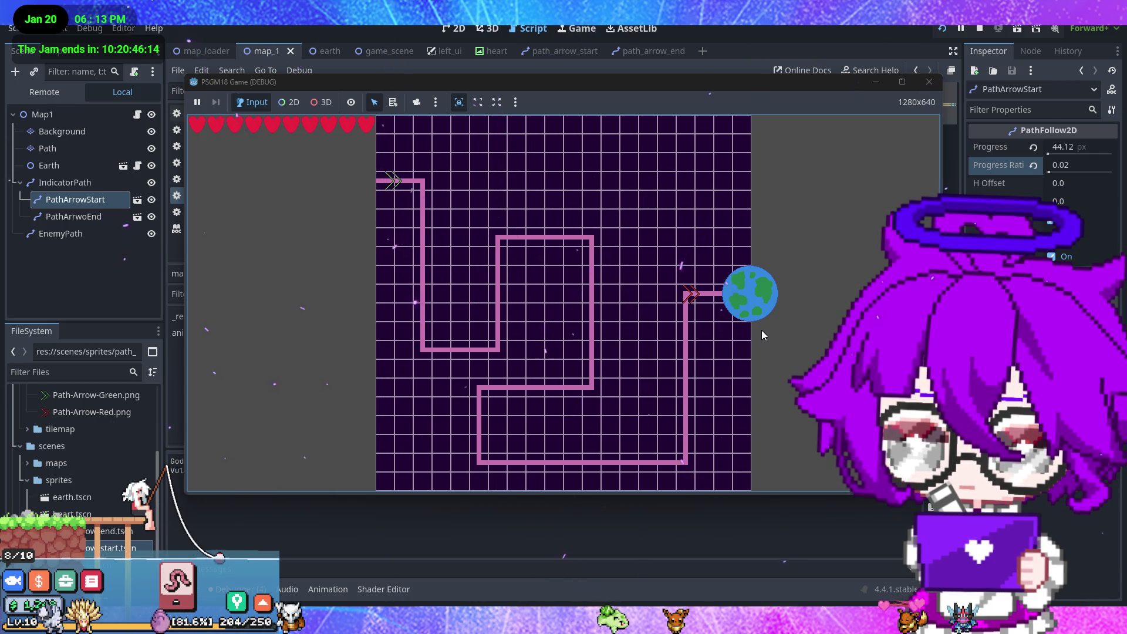
{"action": "left_click", "coordinate": [929, 82]}
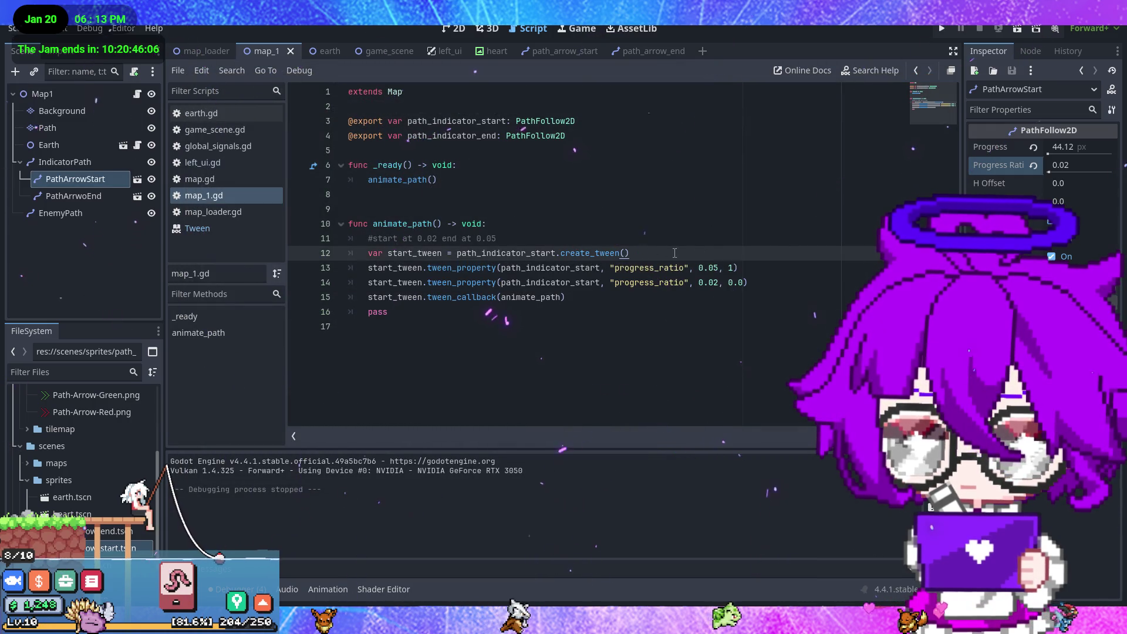
{"action": "left_click", "coordinate": [755, 266]}
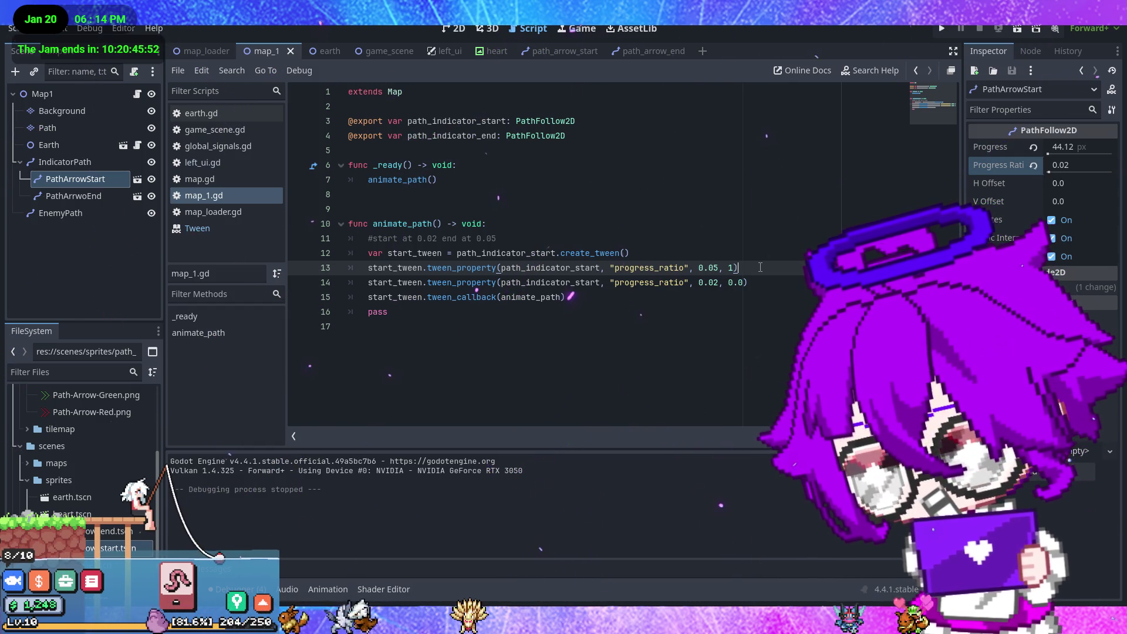
{"action": "mouse_move", "coordinate": [565, 297]}
{"action": "left_mouse_down"}
{"action": "mouse_move", "coordinate": [428, 283]}
{"action": "mouse_move", "coordinate": [366, 255]}
{"action": "left_mouse_up"}
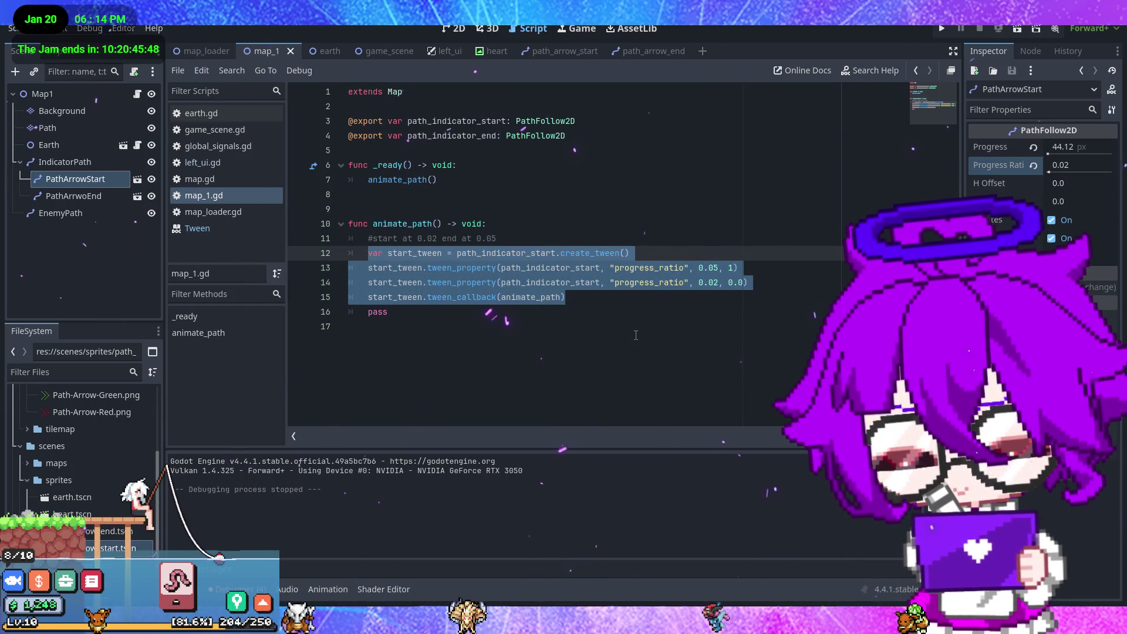
{"action": "left_click", "coordinate": [529, 240]}
Set PathArrwoEnd's progress ratio to 0.954 and write 0.954 as the start value in the comment
{"action": "left_click", "coordinate": [458, 29]}
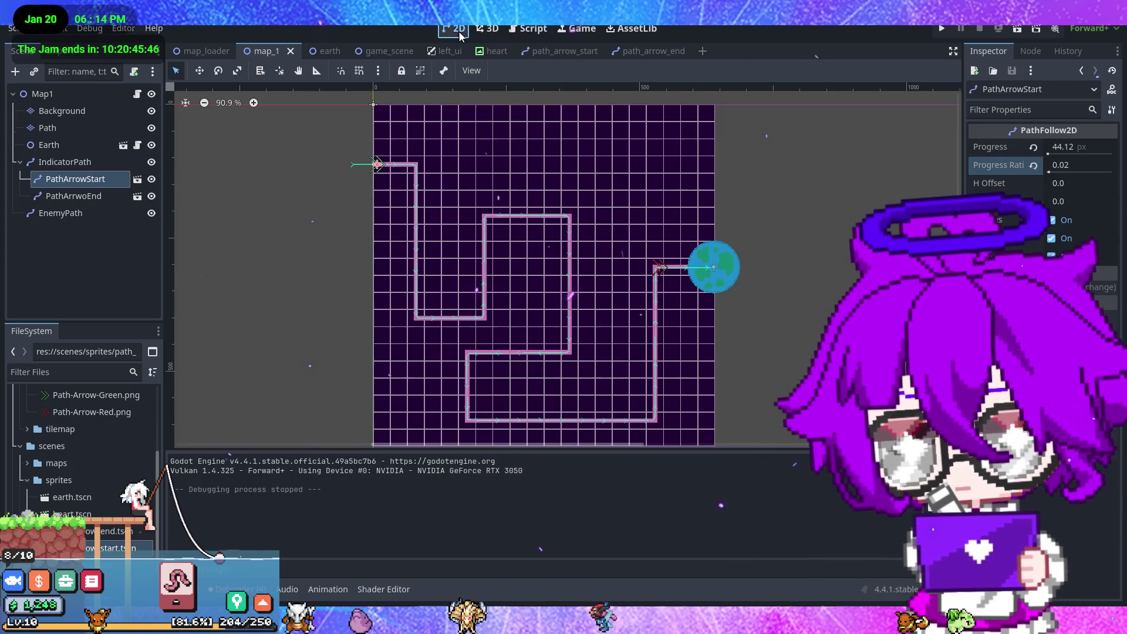
{"action": "left_click", "coordinate": [104, 196]}
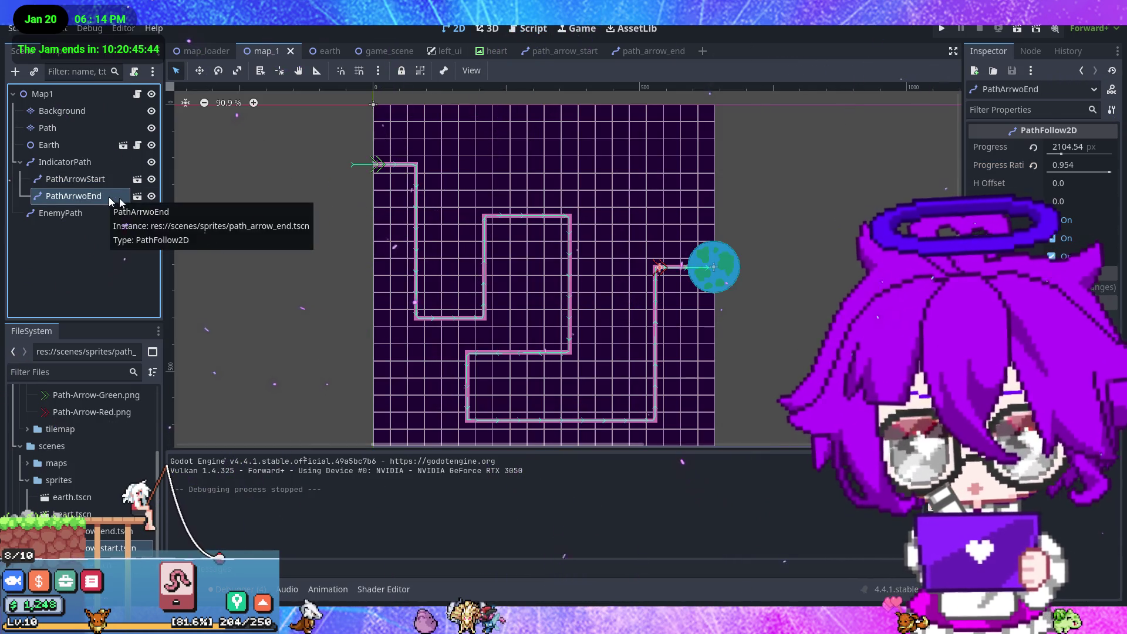
{"action": "left_click", "coordinate": [1079, 165]}
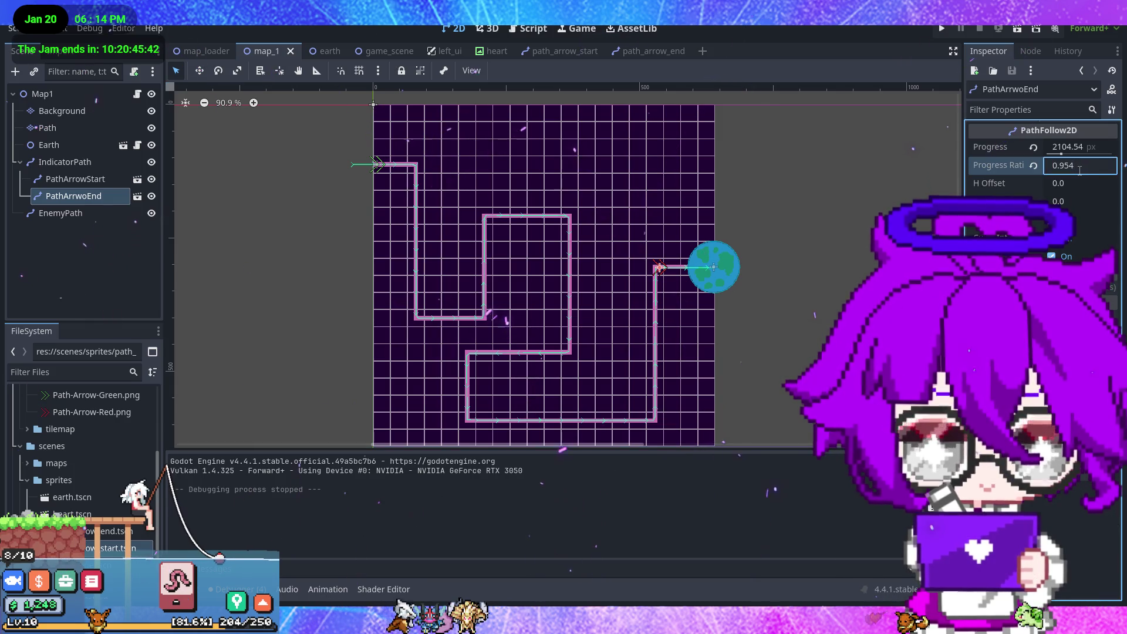
{"action": "key", "text": "BackSpace"}
{"action": "key", "text": "Return"}
{"action": "left_click", "coordinate": [1081, 165]}
{"action": "type", "text": "2"}
{"action": "key", "text": "Return"}
{"action": "type", "text": "0.95"}
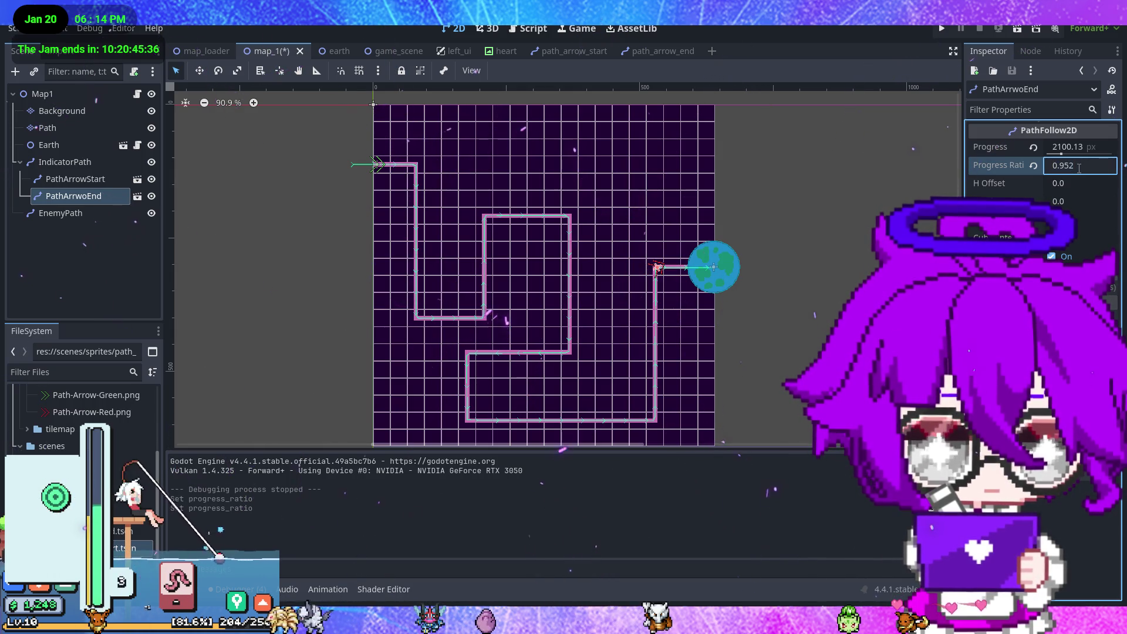
{"action": "type", "text": "4"}
{"action": "key", "text": "Return"}
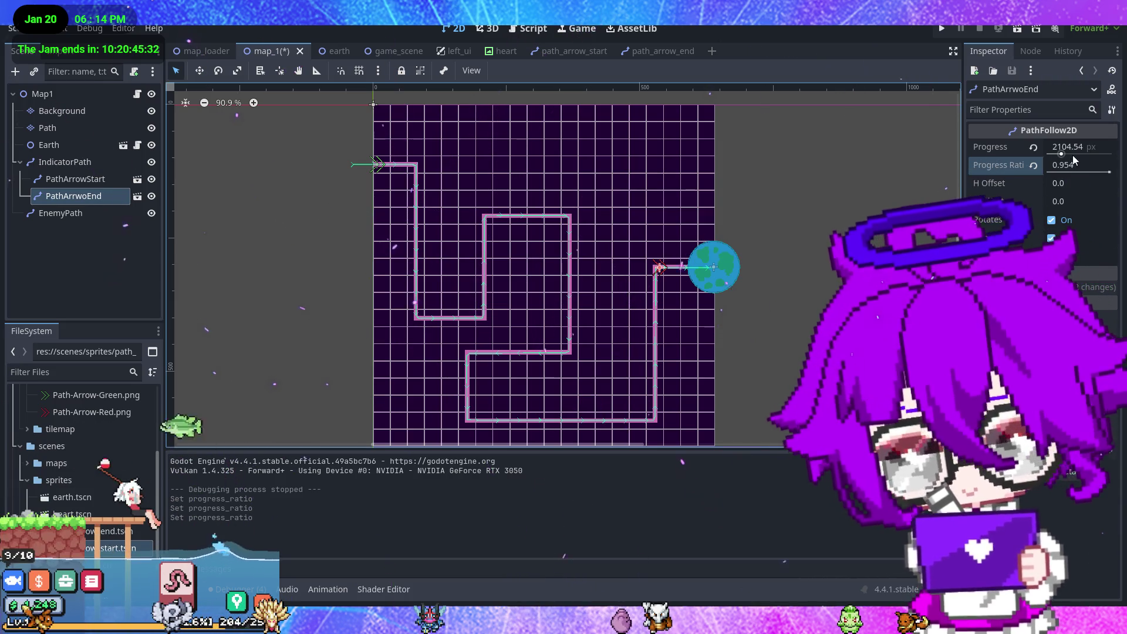
{"action": "left_click", "coordinate": [1079, 163]}
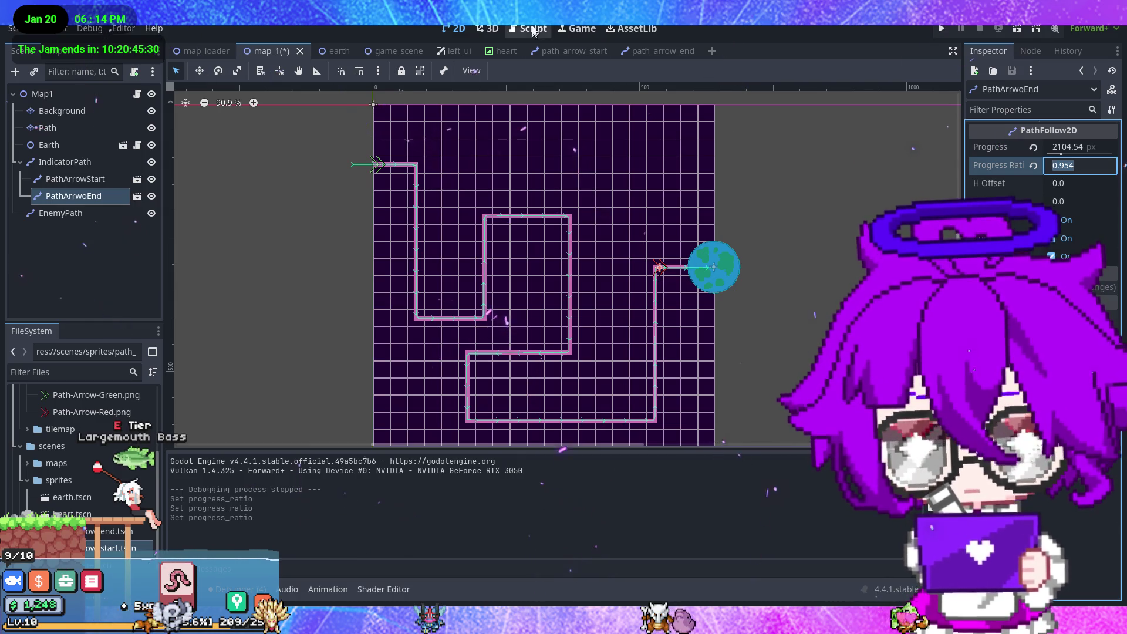
{"action": "key", "text": "ctrl+F3"}
{"action": "type", "text": "954 end at 0.05"}
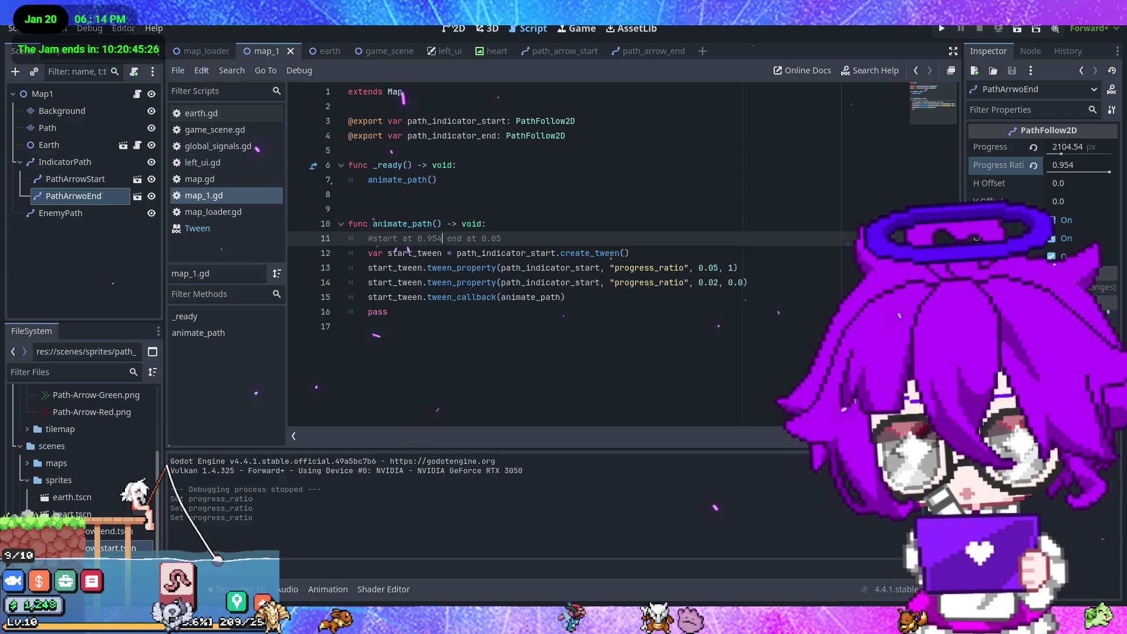
Nudge the end arrow's progress ratio to 0.98 so it sits next to Earth
{"action": "left_click", "coordinate": [451, 28]}
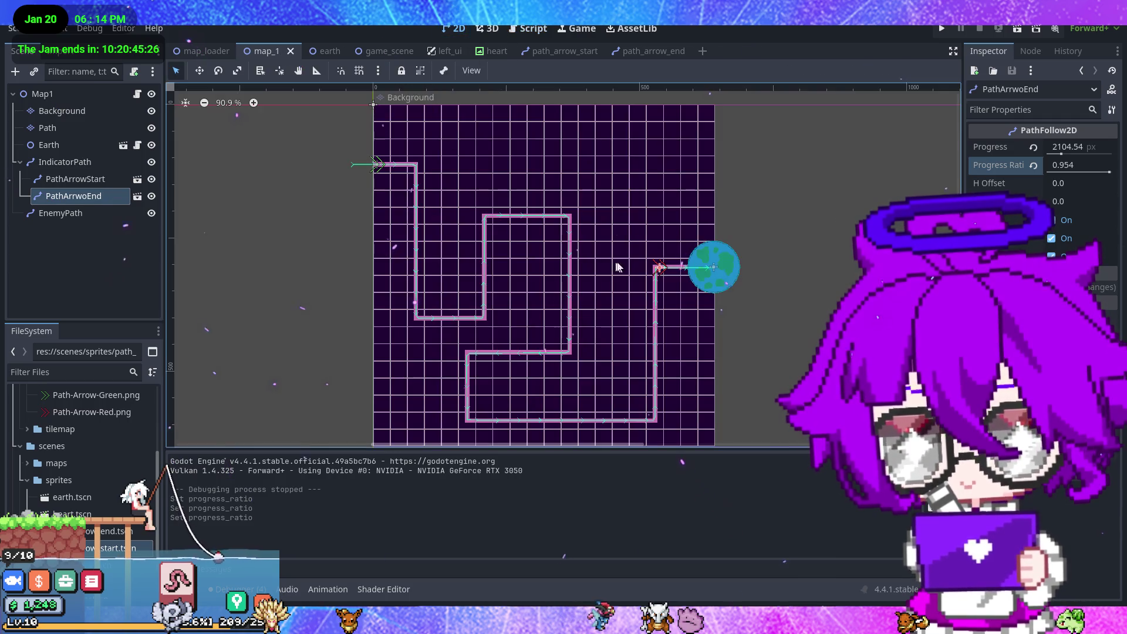
{"action": "left_click", "coordinate": [1082, 170]}
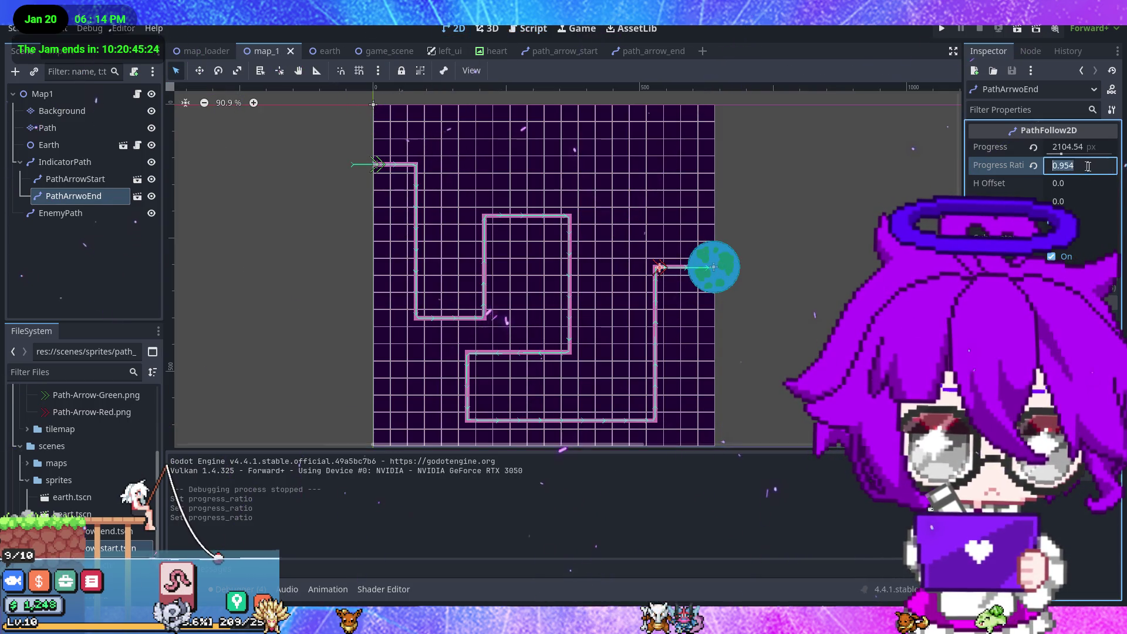
{"action": "left_click", "coordinate": [662, 272]}
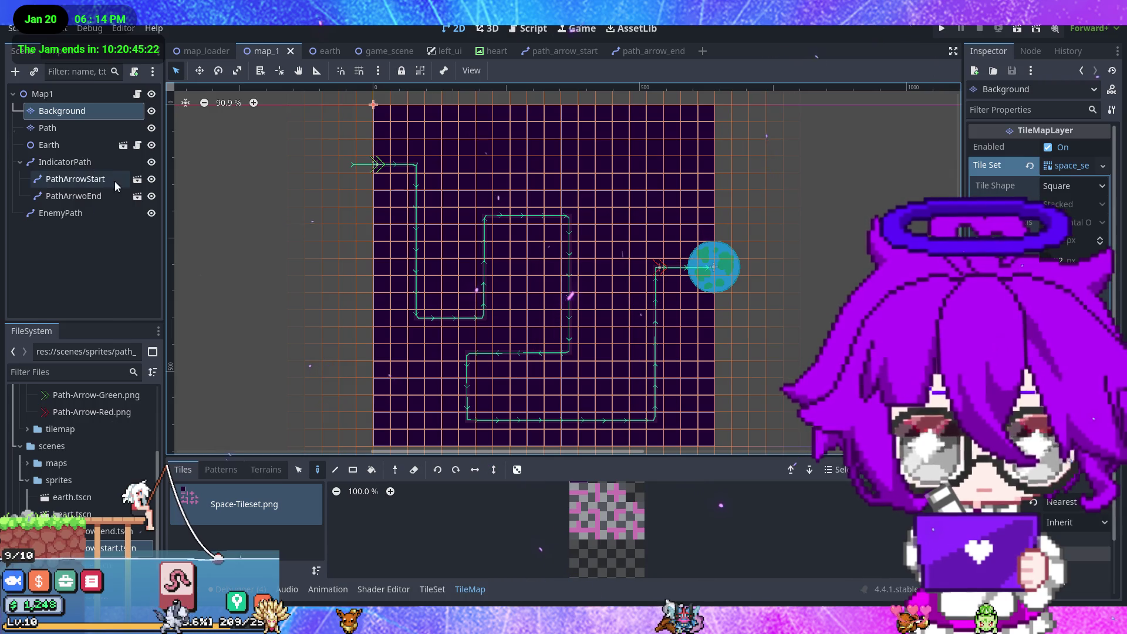
{"action": "left_click", "coordinate": [660, 268]}
{"action": "left_click", "coordinate": [708, 264]}
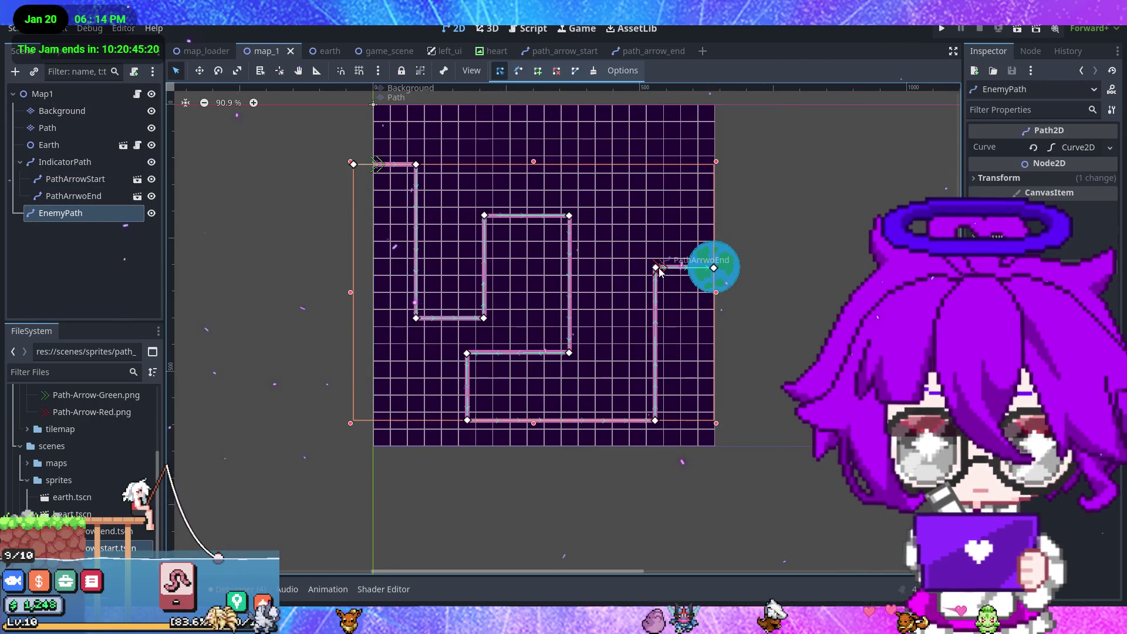
{"action": "left_click", "coordinate": [659, 268]}
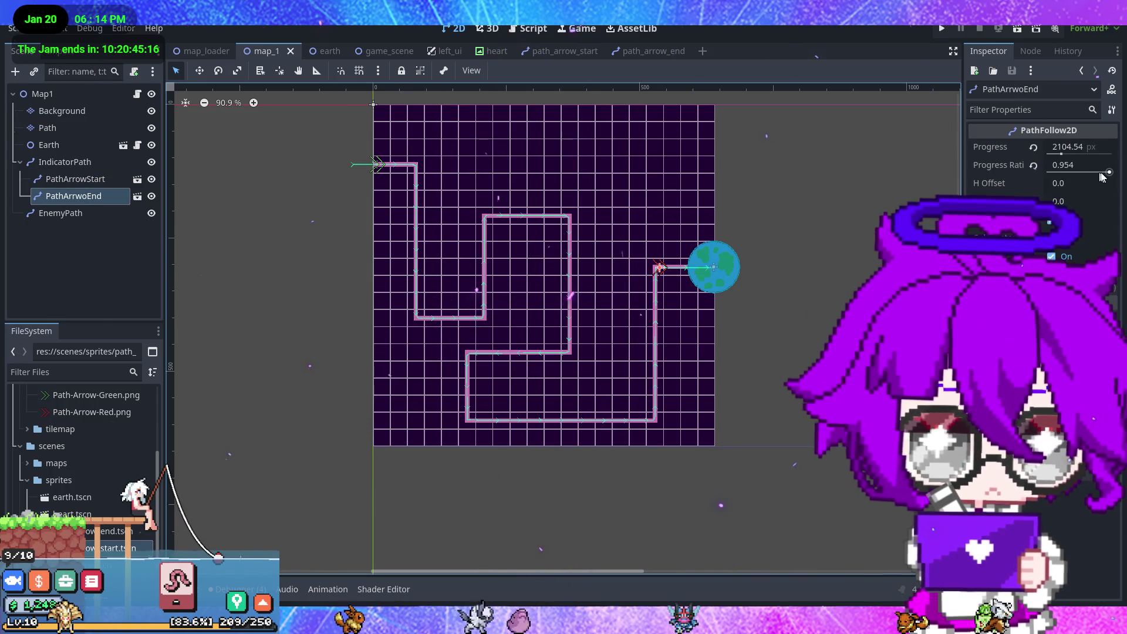
{"action": "left_click_drag", "start_coordinate": [1108, 173], "coordinate": [1109, 173]}
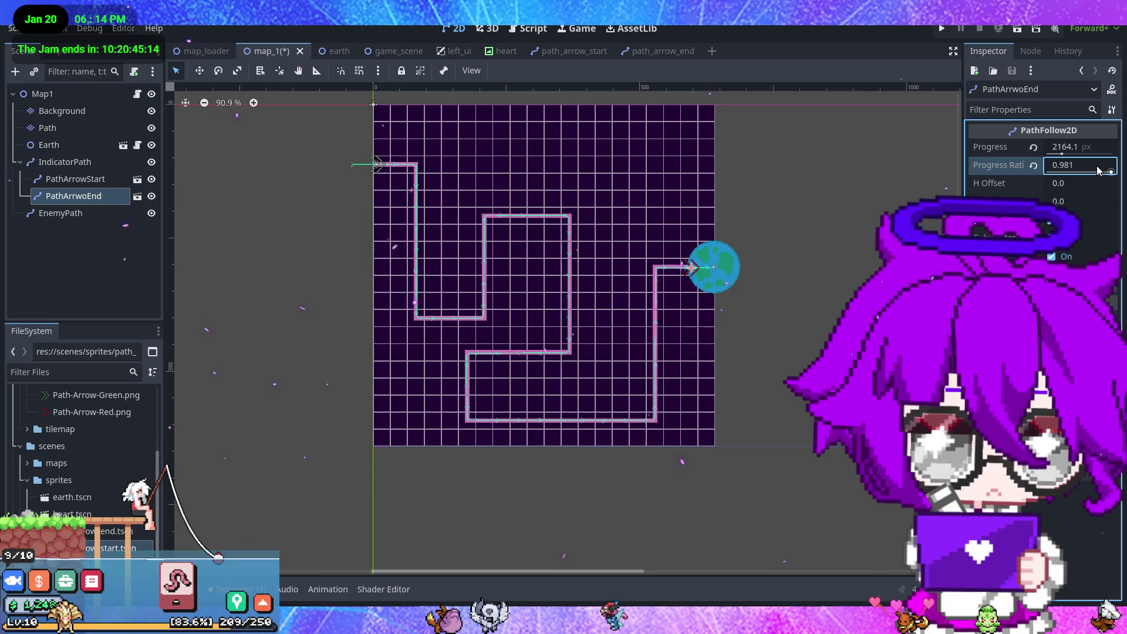
{"action": "key", "text": "BackSpace"}
{"action": "type", "text": "0"}
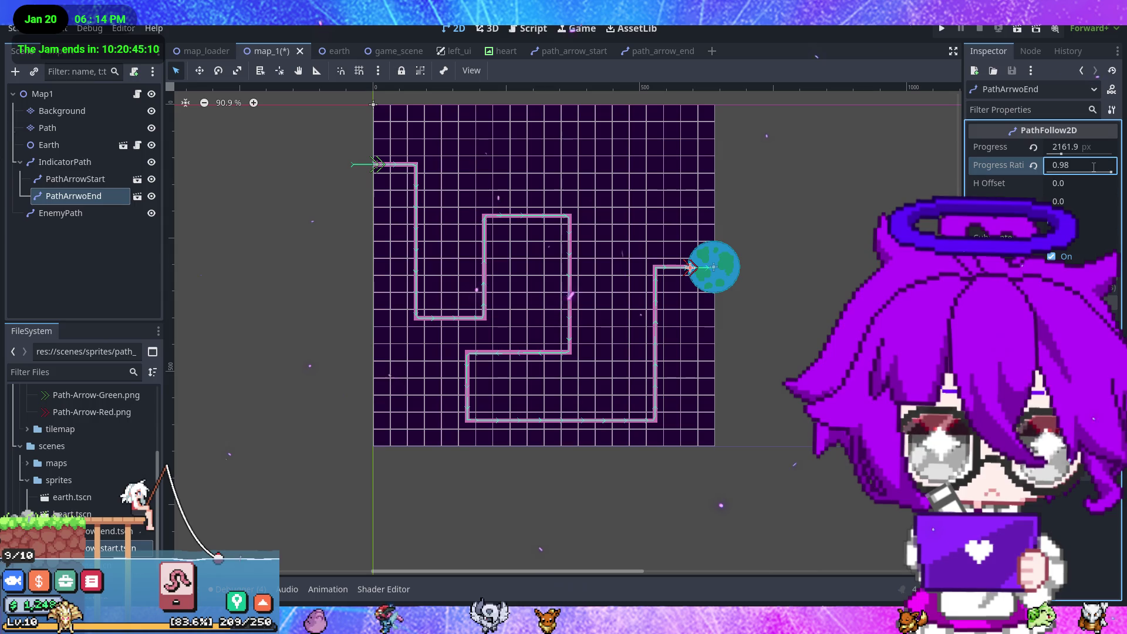
{"action": "left_click", "coordinate": [530, 29]}
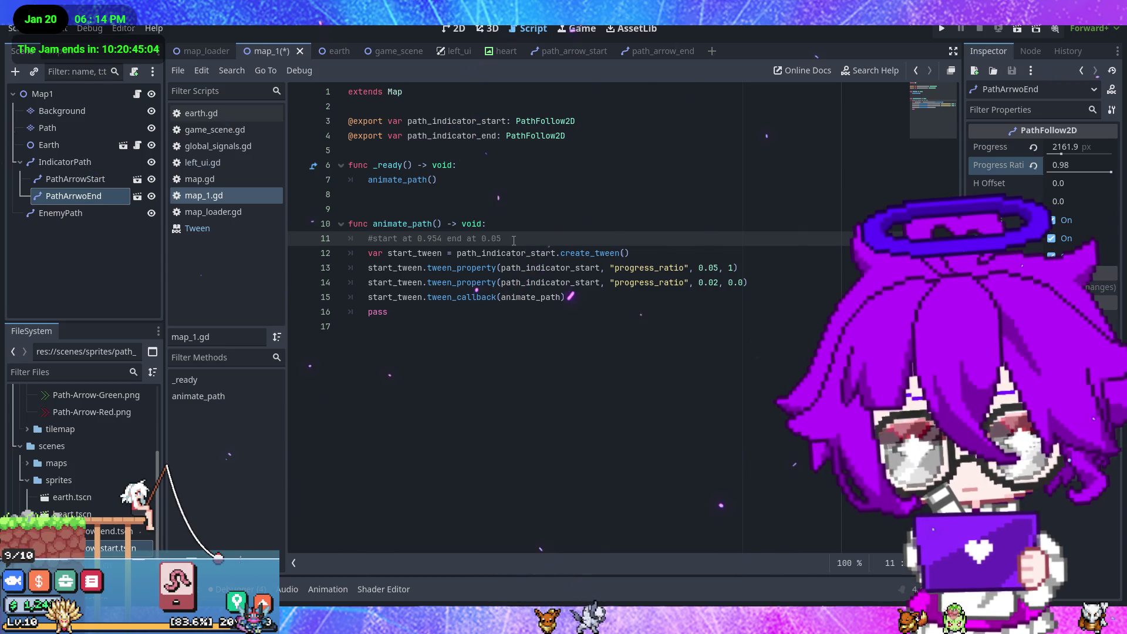
Change the comment's end value to 0.984, save, and duplicate the tween lines 12–15 below
{"action": "type", "text": "984"}
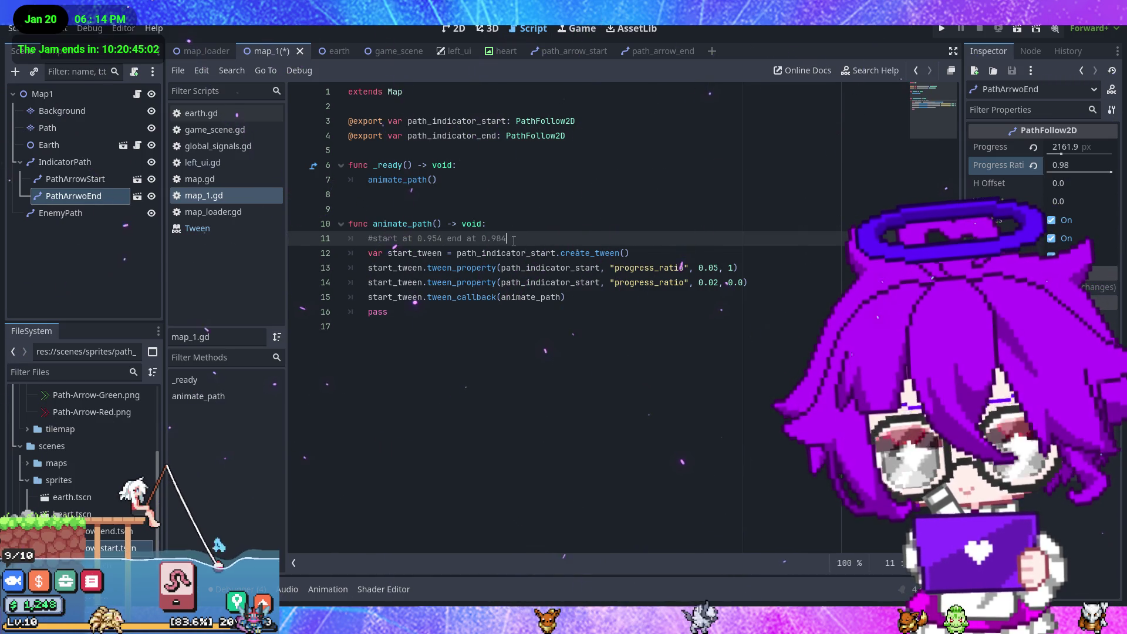
{"action": "key", "text": "ctrl+s"}
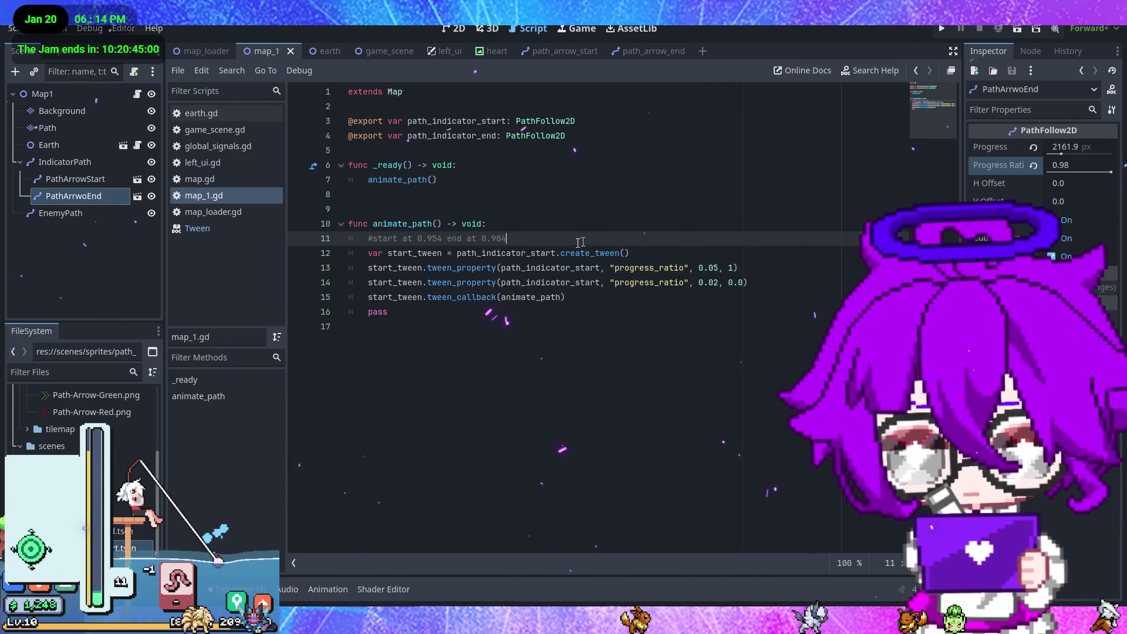
{"action": "left_click", "coordinate": [585, 301]}
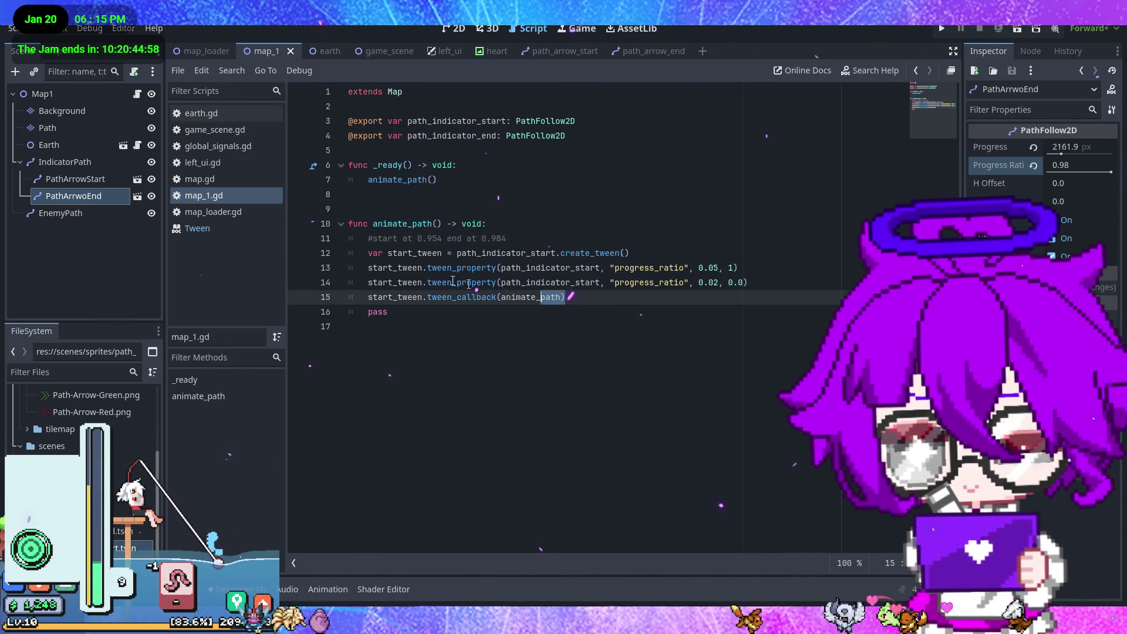
{"action": "key", "text": "shift+Up"}
{"action": "key", "text": "shift+Up"}
{"action": "key", "text": "shift+Up"}
{"action": "key", "text": "shift+Home"}
{"action": "key", "text": "ctrl+c"}
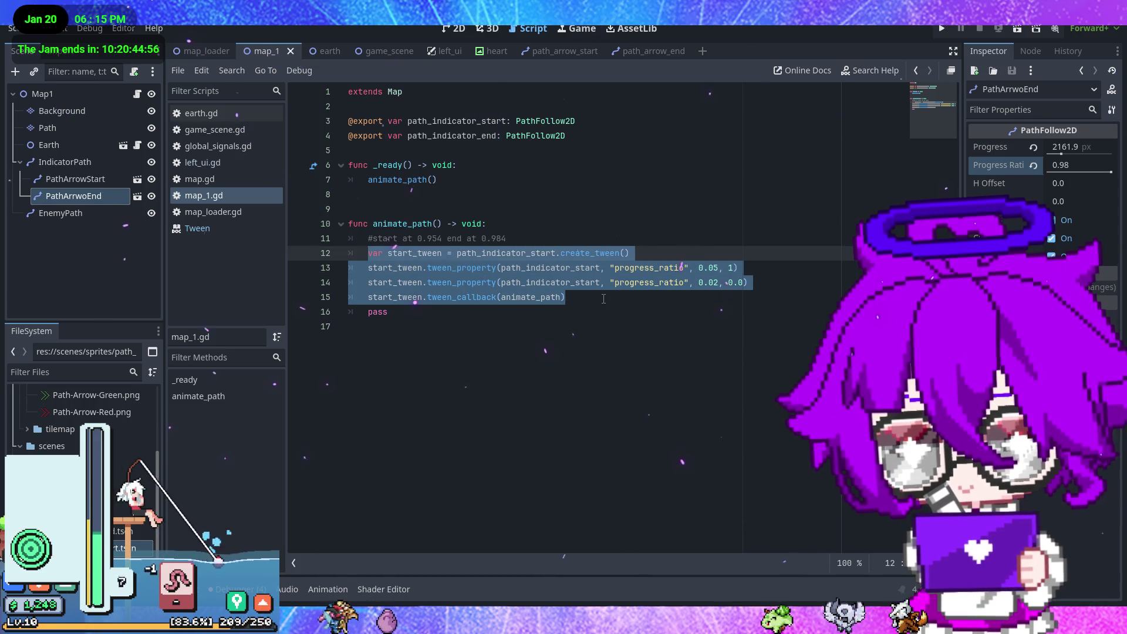
{"action": "left_click", "coordinate": [604, 299]}
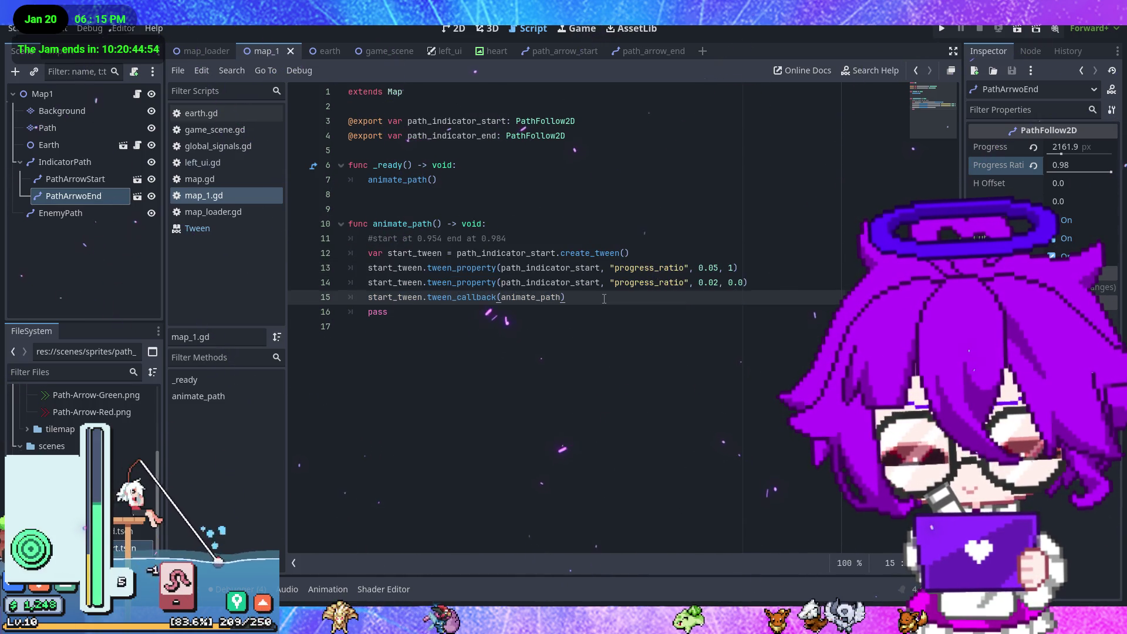
{"action": "key", "text": "Return"}
{"action": "key", "text": "ctrl+v"}
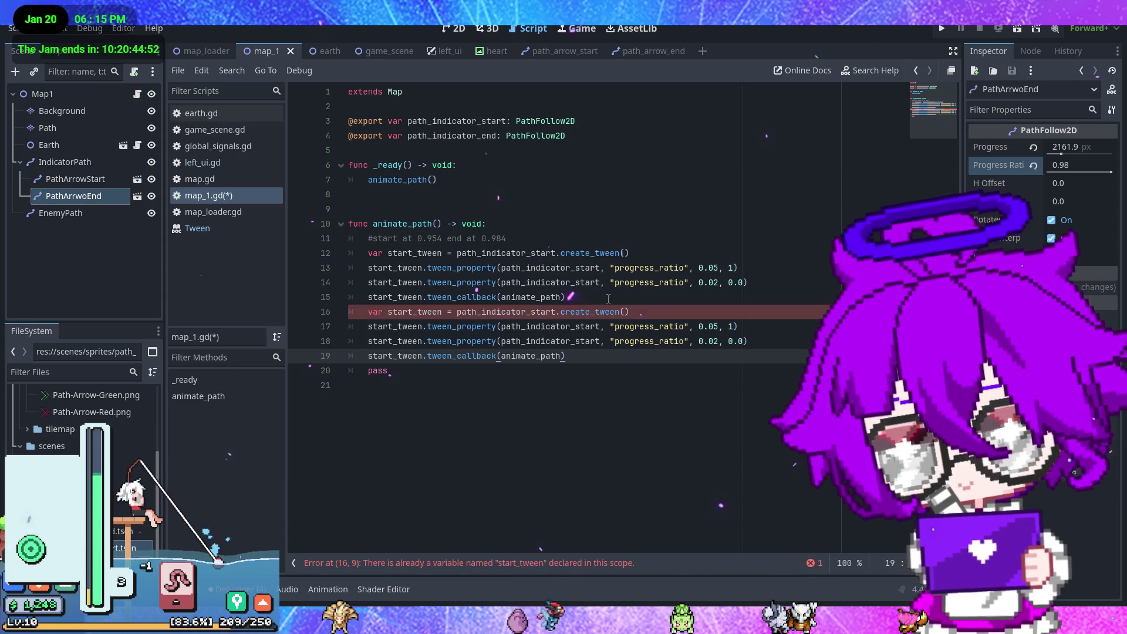
Point the copied tween at path_indicator_end and delete the start tween's callback line
{"action": "left_click", "coordinate": [442, 311]}
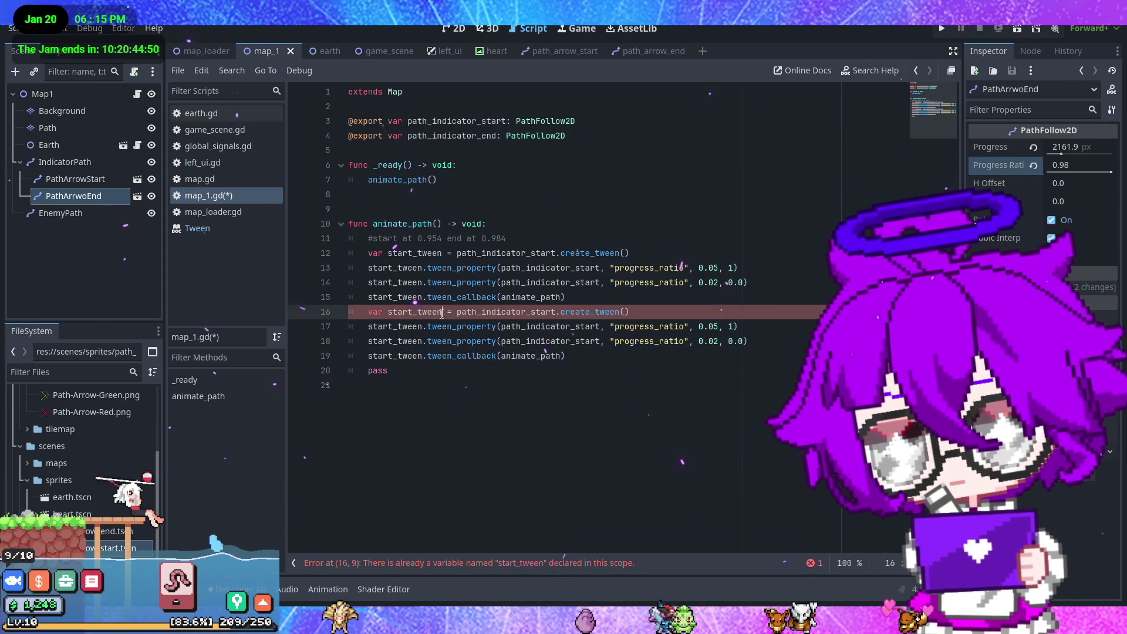
{"action": "key", "text": "BackSpace"}
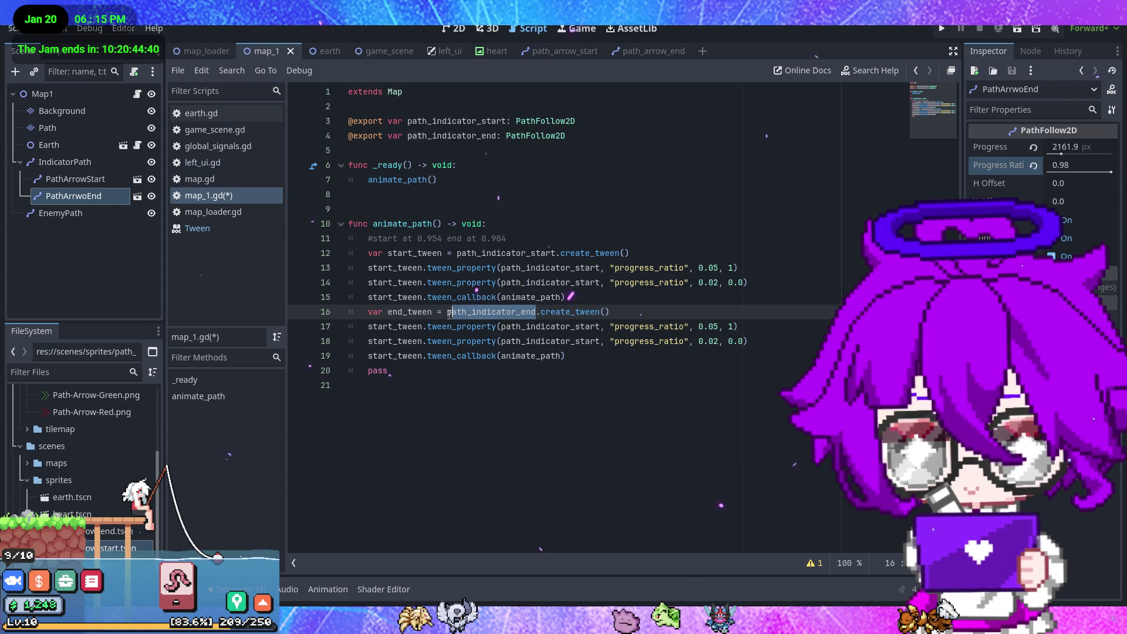
{"action": "double_click", "coordinate": [599, 326]}
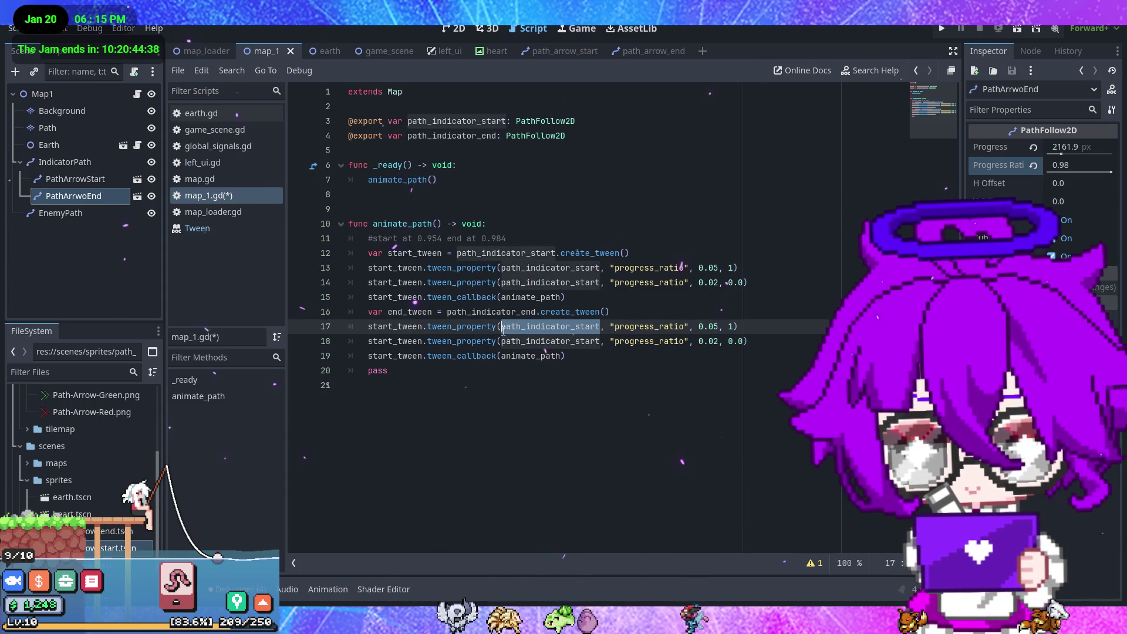
{"action": "type", "text": "path_indicator_end"}
{"action": "double_click", "coordinate": [602, 341]}
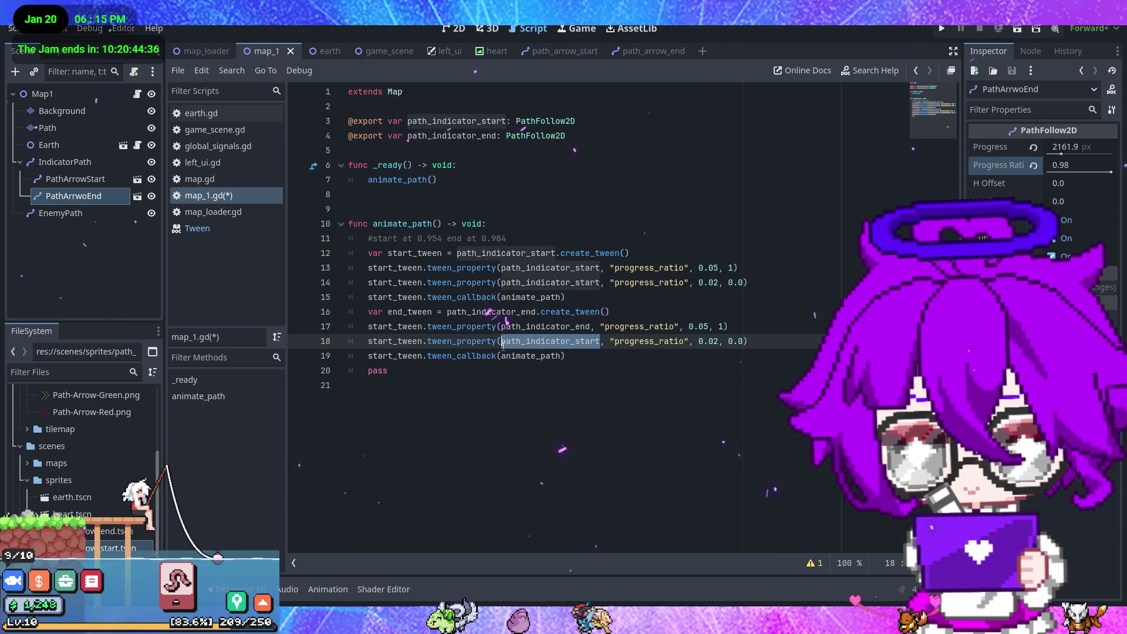
{"action": "type", "text": "path_indicator_end"}
{"action": "left_click_drag", "start_coordinate": [575, 299], "coordinate": [354, 292]}
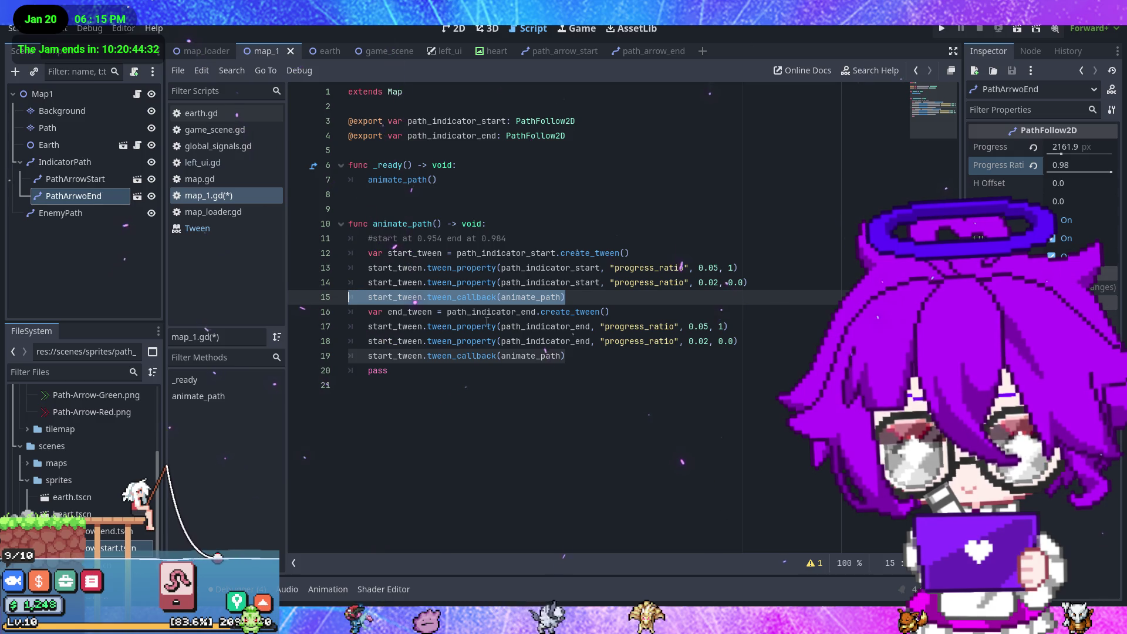
{"action": "key", "text": "BackSpace"}
{"action": "key", "text": "BackSpace"}
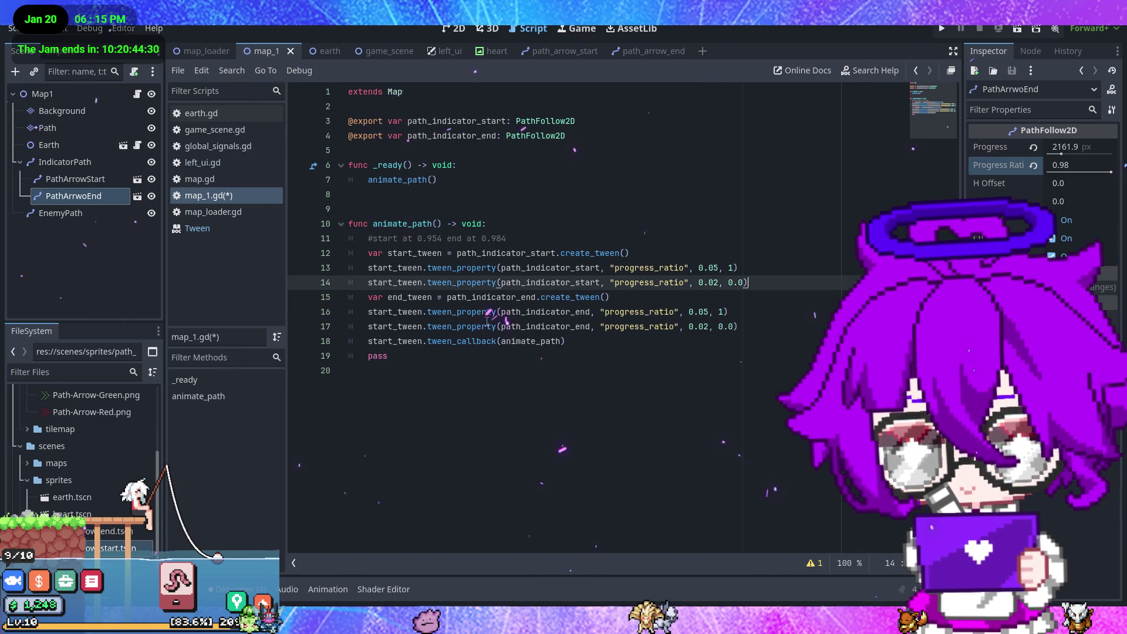
{"action": "left_click", "coordinate": [402, 298]}
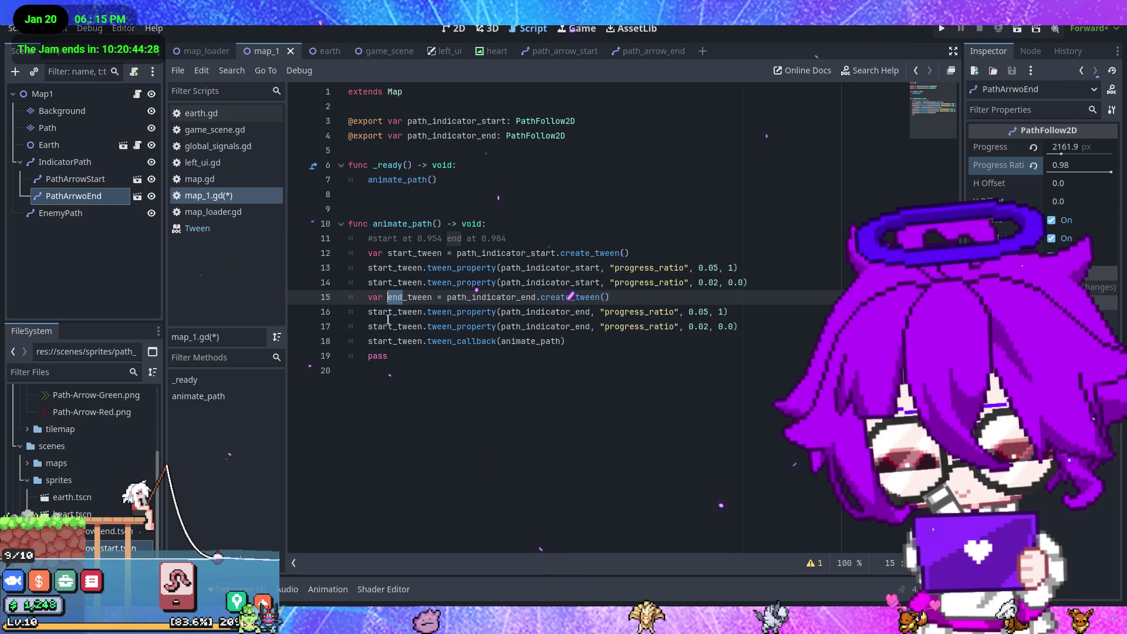
Rename the copied tween variable to end_tween on lines 16–18, save, and run the game
{"action": "left_click", "coordinate": [382, 313]}
{"action": "type", "text": "end"}
{"action": "mouse_move", "coordinate": [392, 327]}
{"action": "left_mouse_down"}
{"action": "mouse_move", "coordinate": [368, 326]}
{"action": "mouse_move", "coordinate": [368, 342]}
{"action": "left_mouse_up"}
{"action": "type", "text": "end"}
{"action": "left_click", "coordinate": [386, 342]}
{"action": "type", "text": "end"}
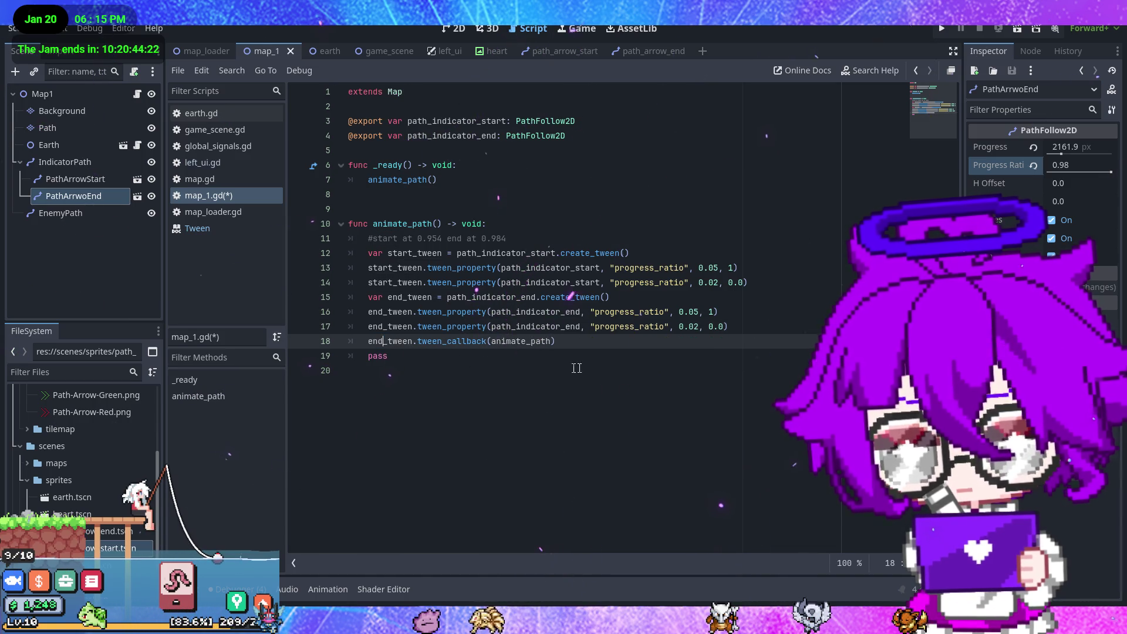
{"action": "key", "text": "ctrl+s"}
{"action": "key", "text": "F5"}
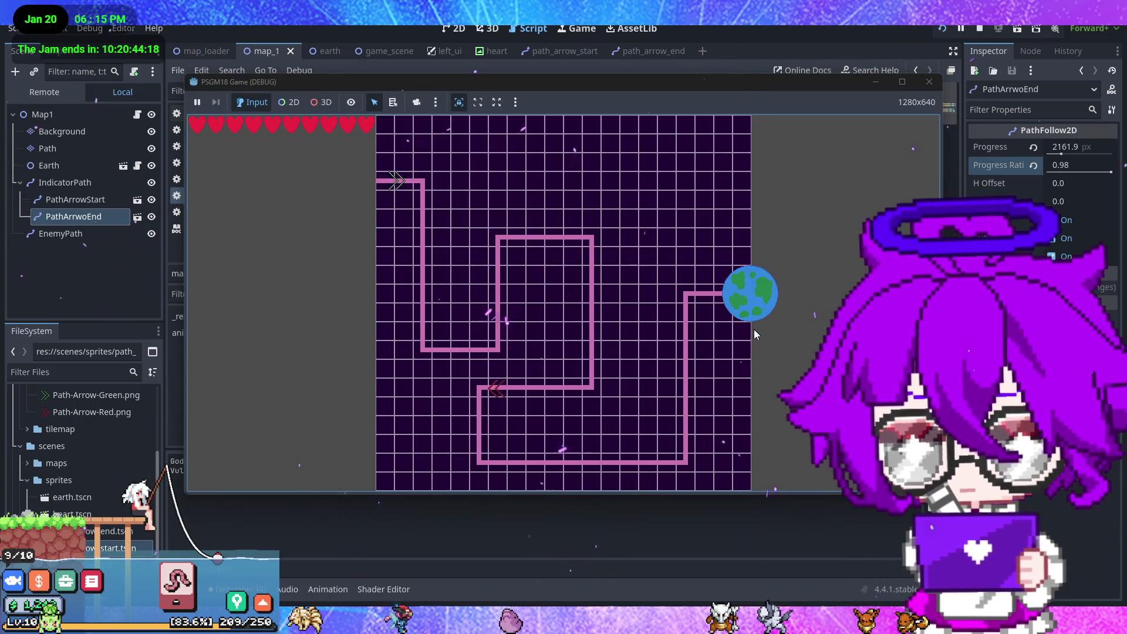
Stop the game and copy the commented 0.954 and 0.984 values into the end tween lines
{"action": "key", "text": "F8"}
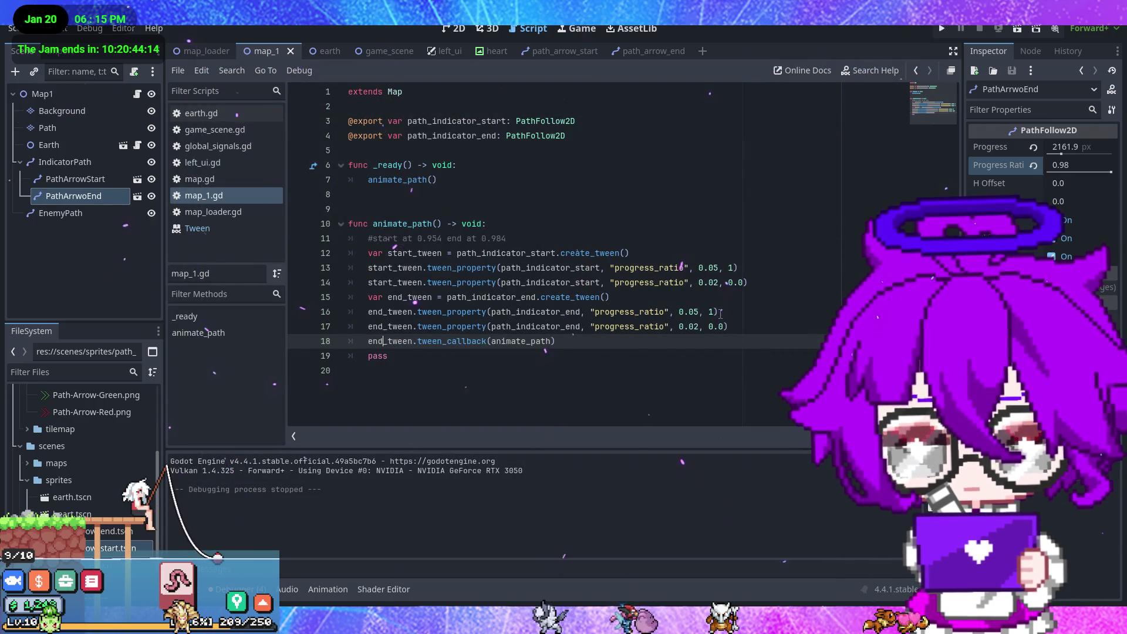
{"action": "double_click", "coordinate": [433, 239]}
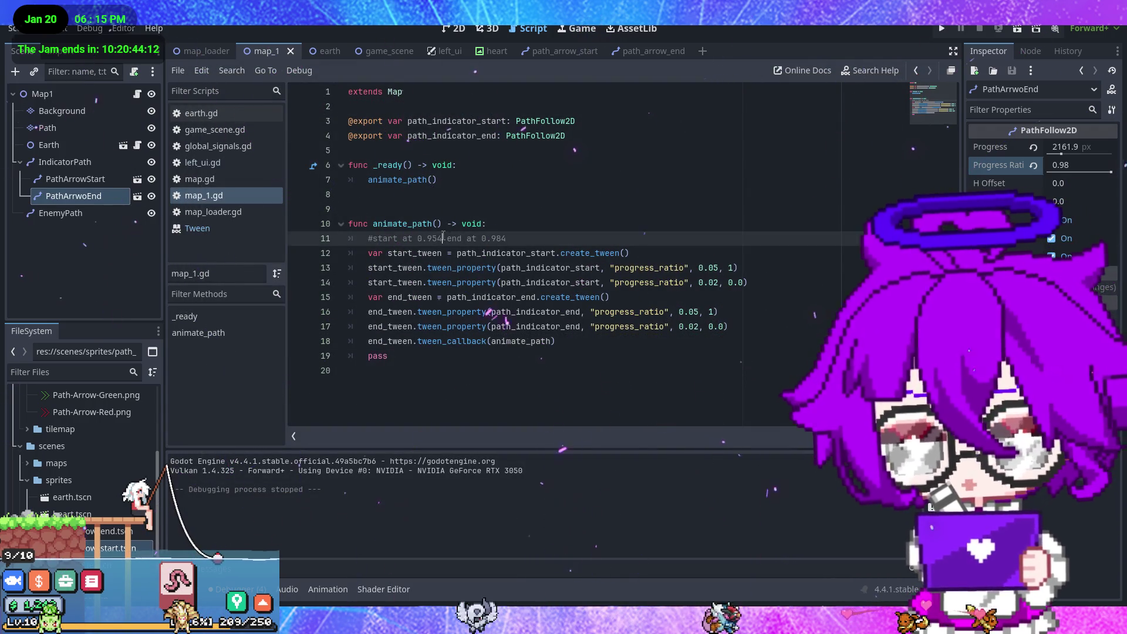
{"action": "left_click", "coordinate": [693, 312]}
{"action": "type", "text": "0.954"}
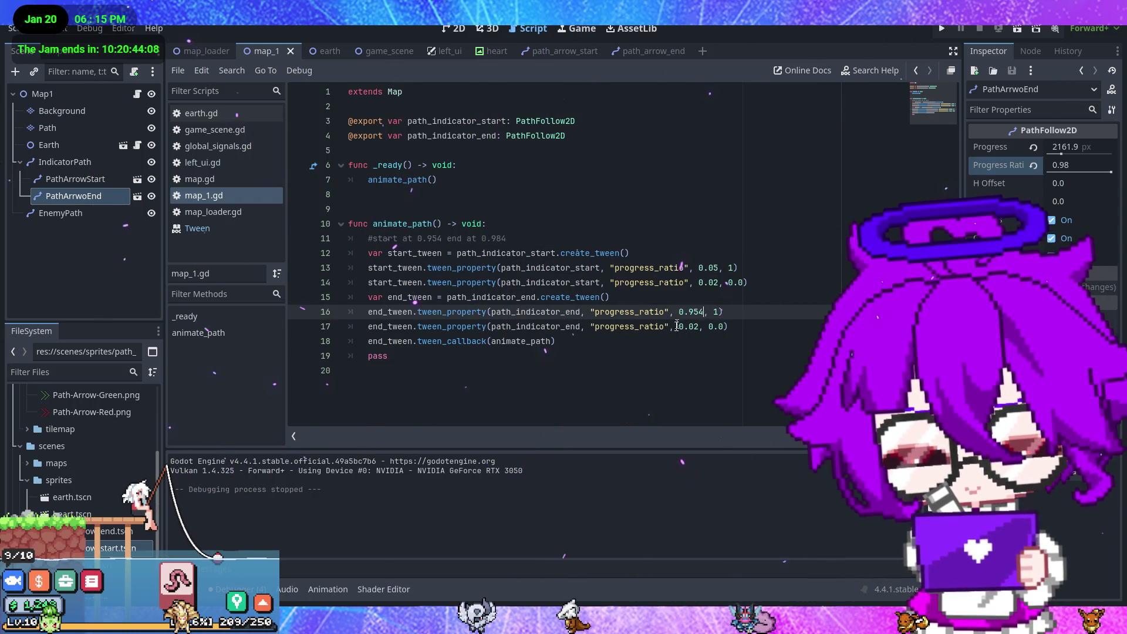
{"action": "left_click_drag", "start_coordinate": [506, 238], "coordinate": [483, 238]}
{"action": "key", "text": "ctrl+c"}
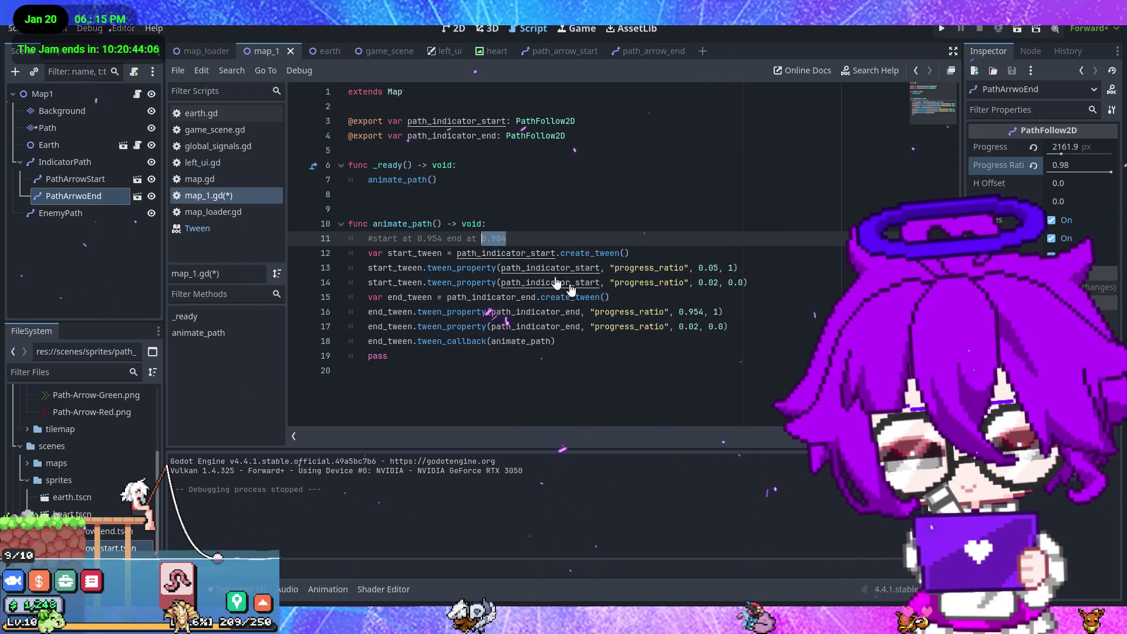
{"action": "left_click_drag", "start_coordinate": [698, 327], "coordinate": [680, 327]}
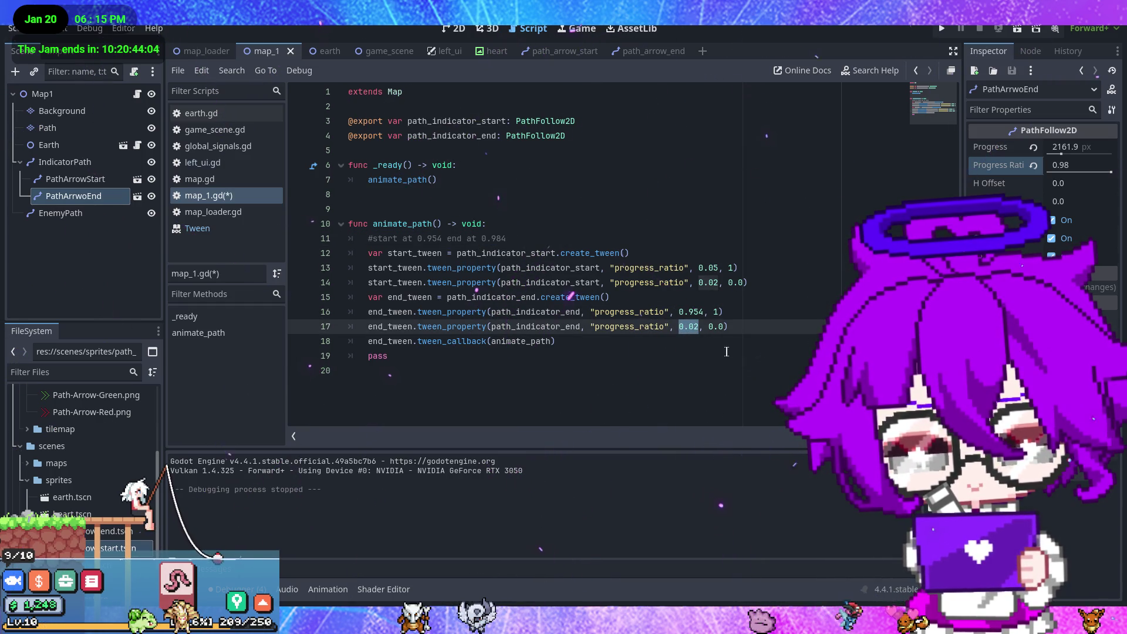
{"action": "key", "text": "ctrl+v"}
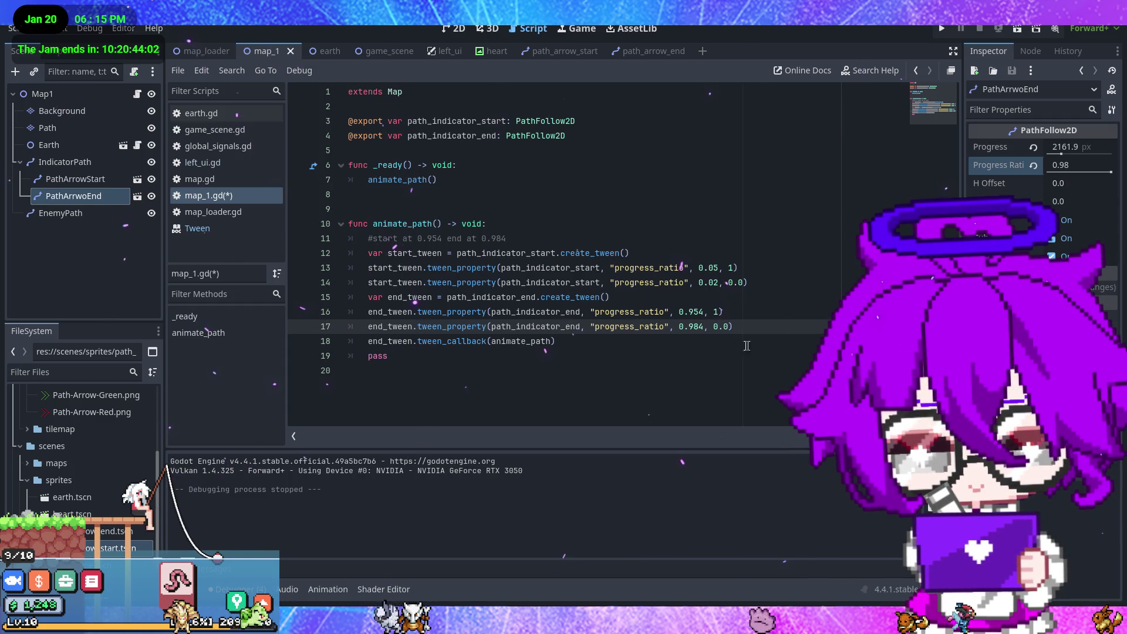
Correct the digits so the end tween runs from 0.984 to 0.954
{"action": "left_click", "coordinate": [699, 311]}
{"action": "key", "text": "BackSpace"}
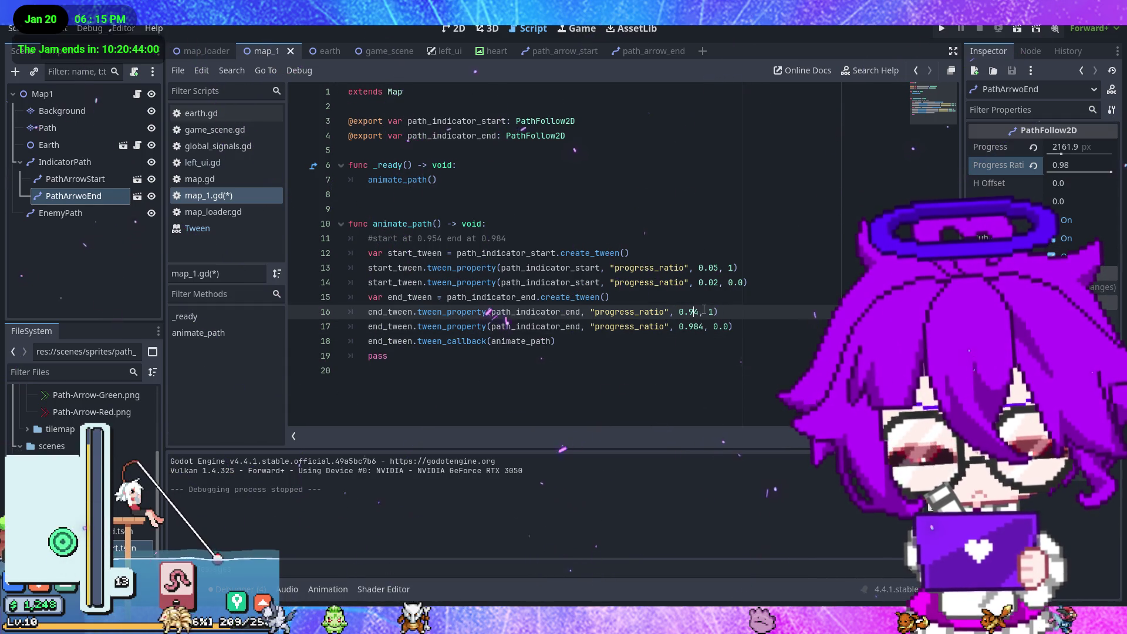
{"action": "type", "text": "8"}
{"action": "left_click", "coordinate": [703, 326]}
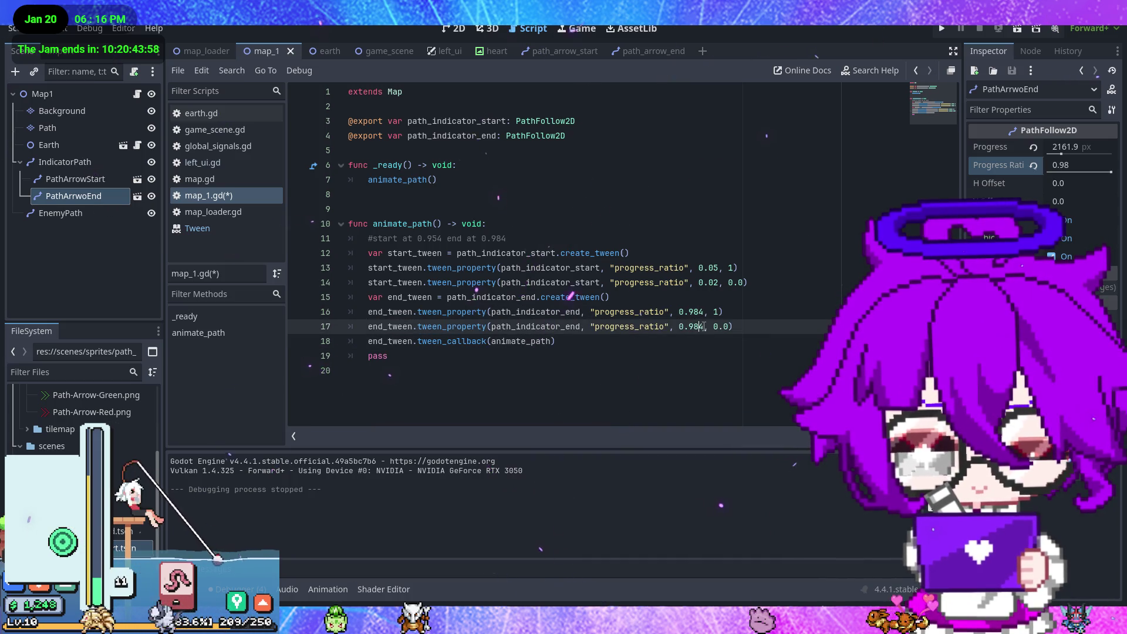
{"action": "key", "text": "BackSpace"}
{"action": "type", "text": "5"}
{"action": "left_click", "coordinate": [764, 327]}
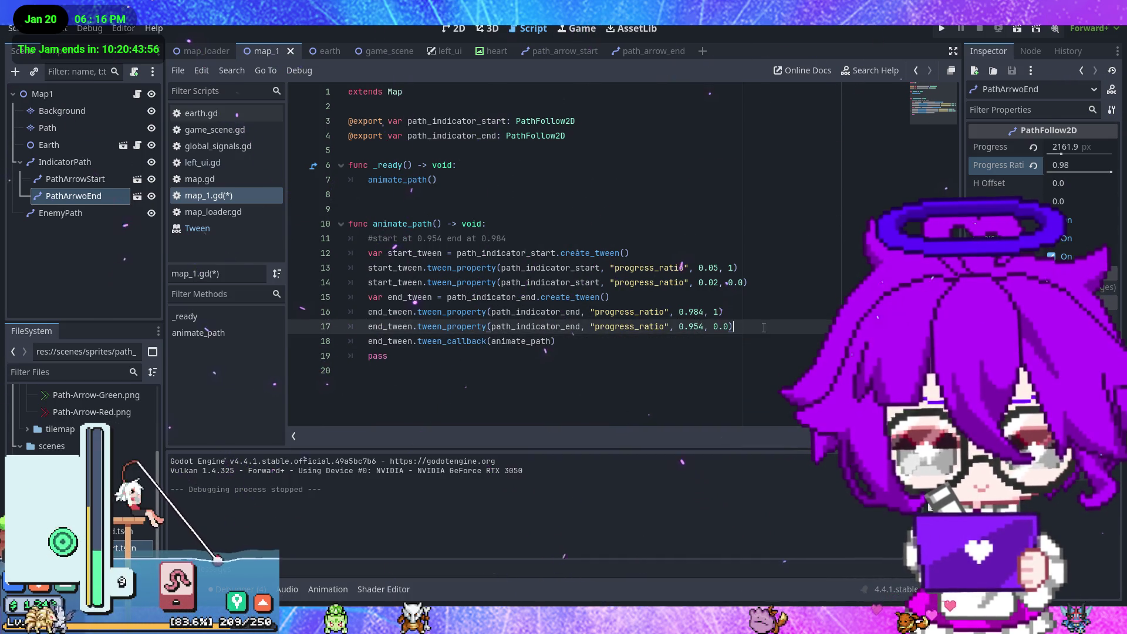
Test-run the arrow animation, then delete the start/end reminder comment on line 11
{"action": "key", "text": "F5"}
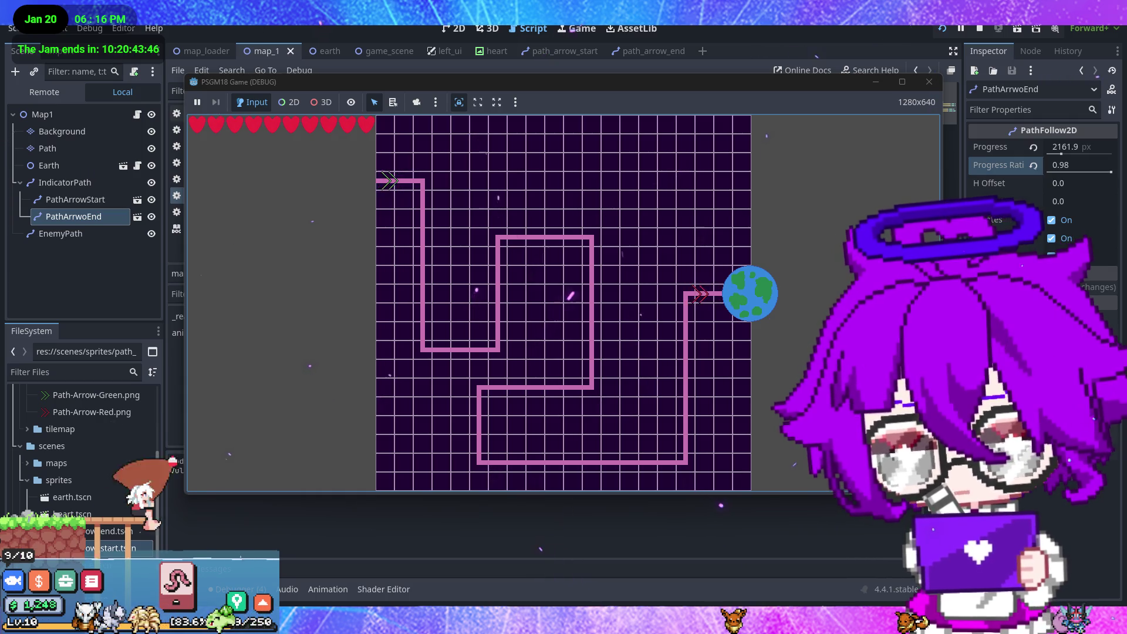
{"action": "left_click", "coordinate": [930, 85]}
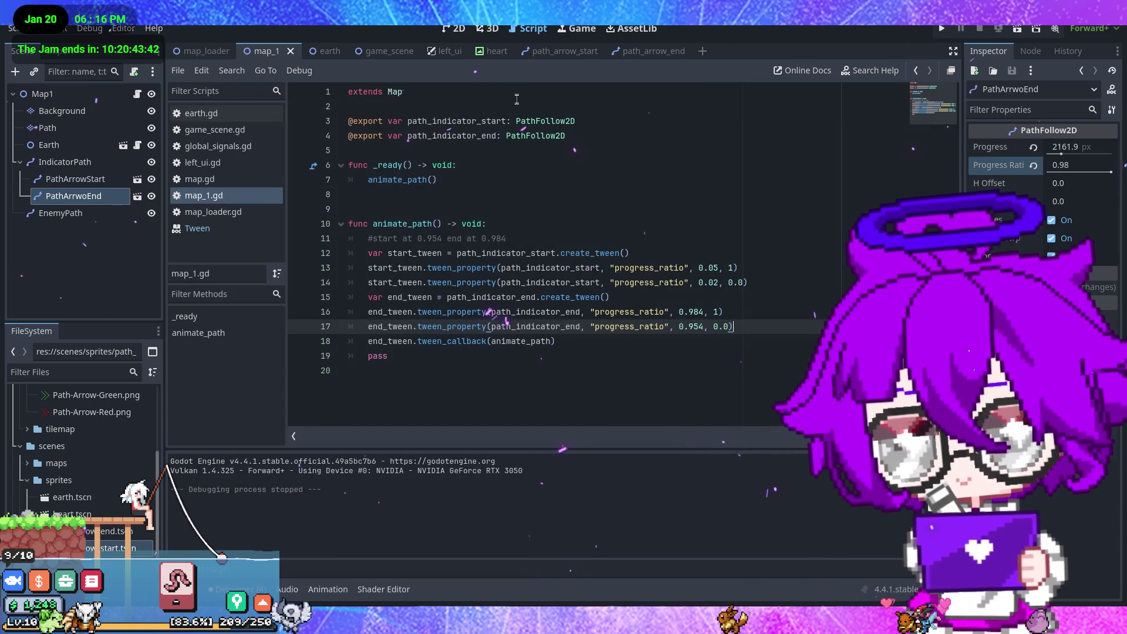
{"action": "left_click", "coordinate": [334, 237]}
{"action": "key", "text": "BackSpace"}
{"action": "key", "text": "BackSpace"}
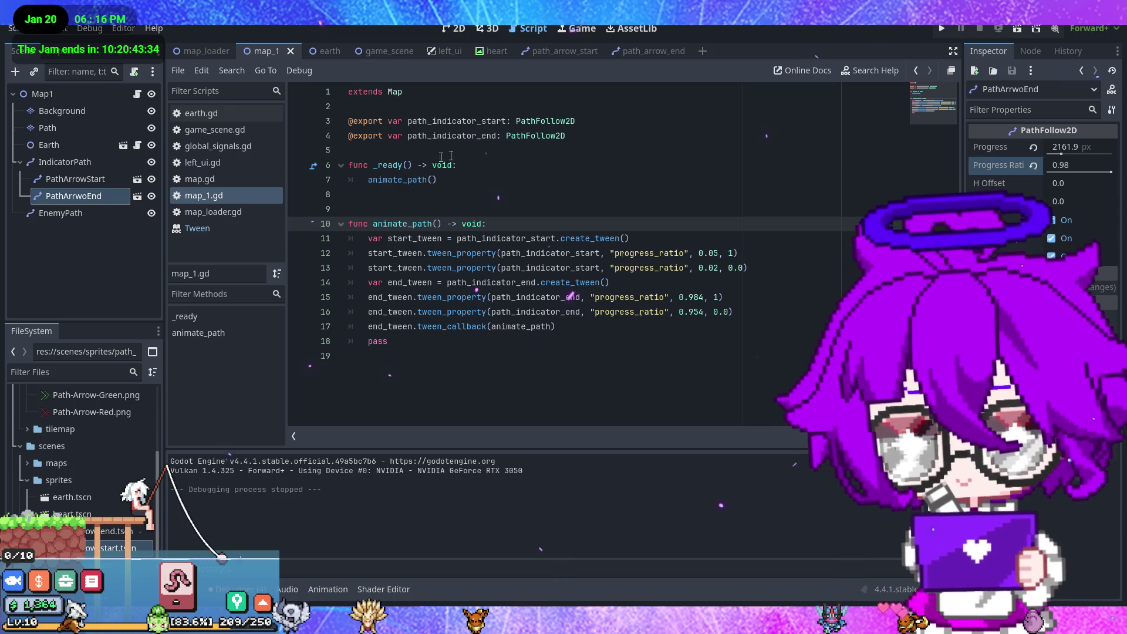
Open and close the Tween documentation, then return to the 2D map view
{"action": "left_click", "coordinate": [228, 231]}
{"action": "right_click", "coordinate": [230, 231]}
{"action": "left_click", "coordinate": [253, 238]}
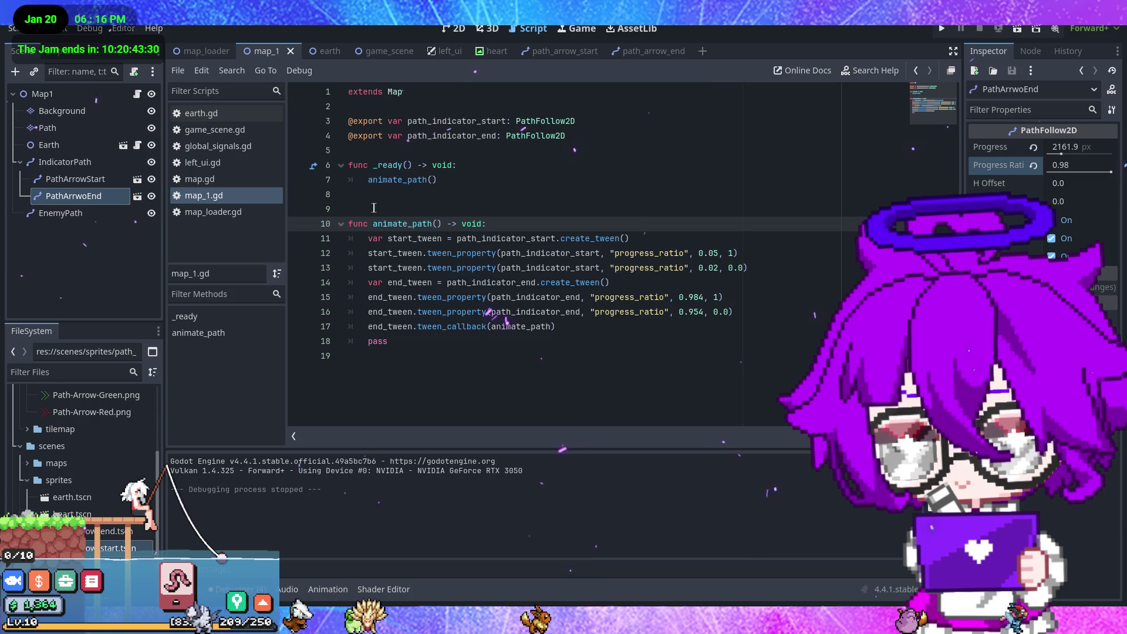
{"action": "left_click", "coordinate": [455, 28]}
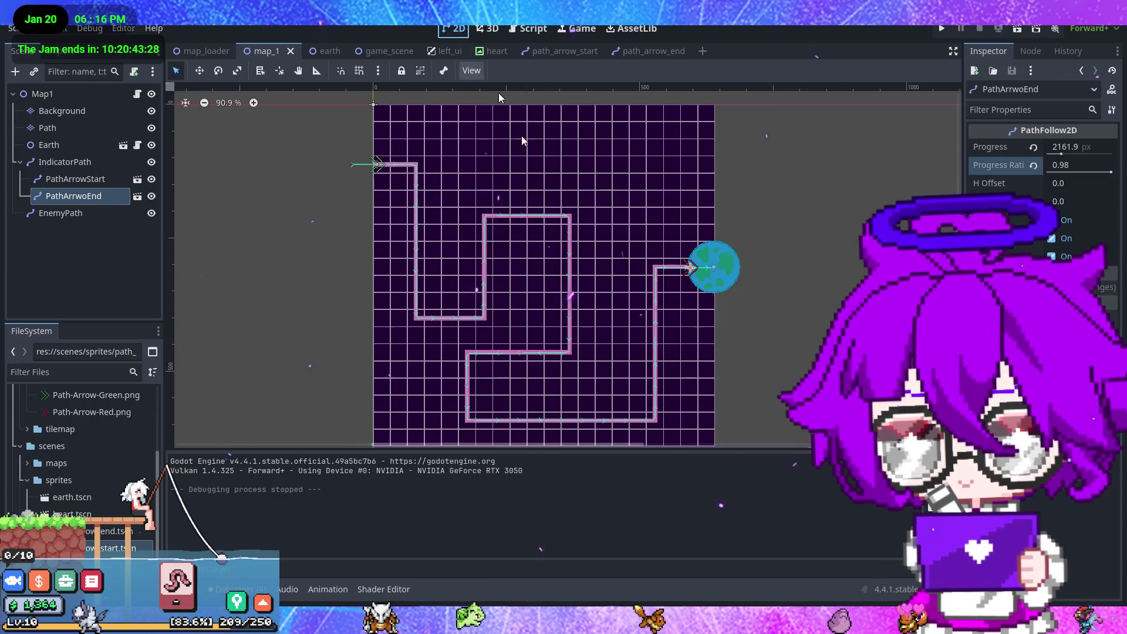
Set PathArrwoEnd's Progress Ratio to 0.954 in the Inspector
{"action": "left_click", "coordinate": [1073, 169]}
{"action": "key", "text": "BackSpace"}
{"action": "type", "text": "54"}
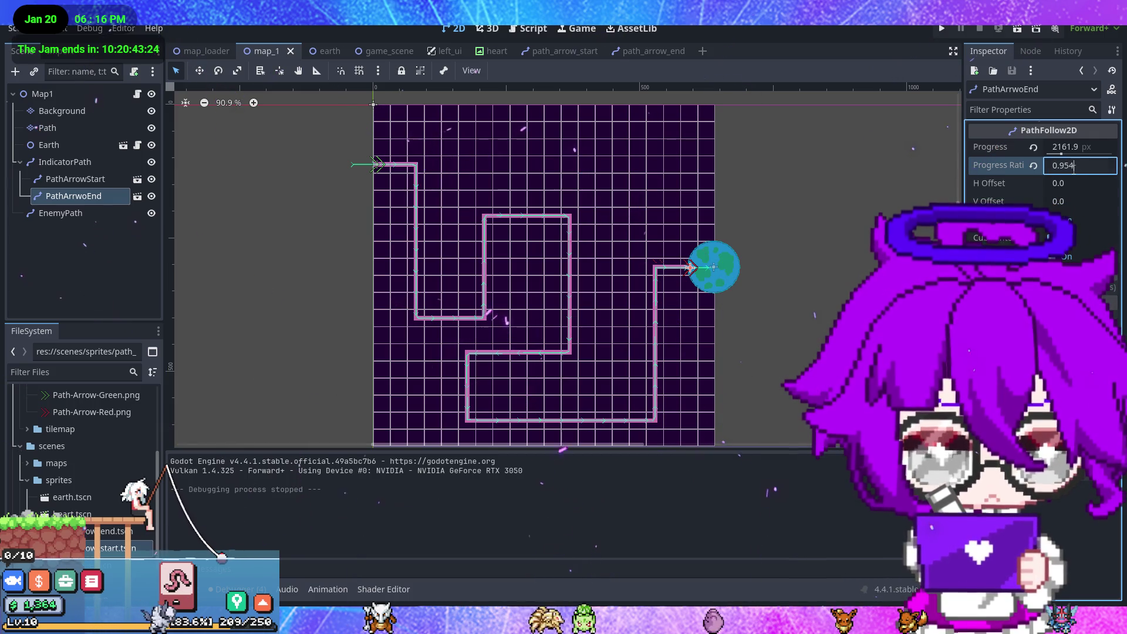
{"action": "key", "text": "Return"}
Save and test-run the game, then return to the script editor
{"action": "key", "text": "F5"}
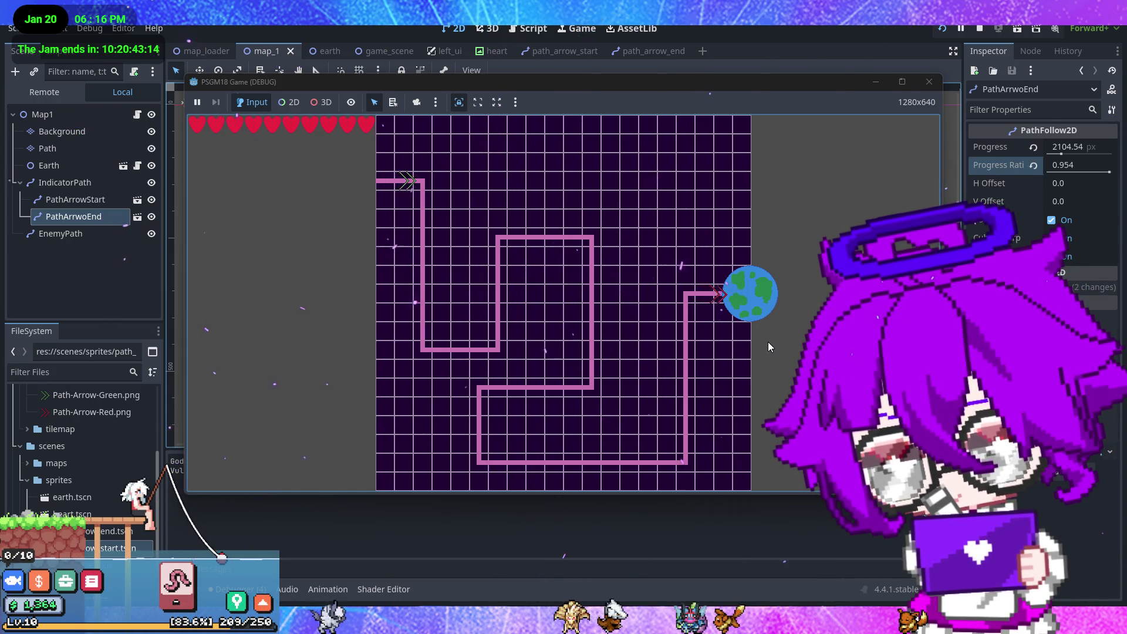
{"action": "left_click", "coordinate": [929, 82]}
{"action": "left_click", "coordinate": [544, 34]}
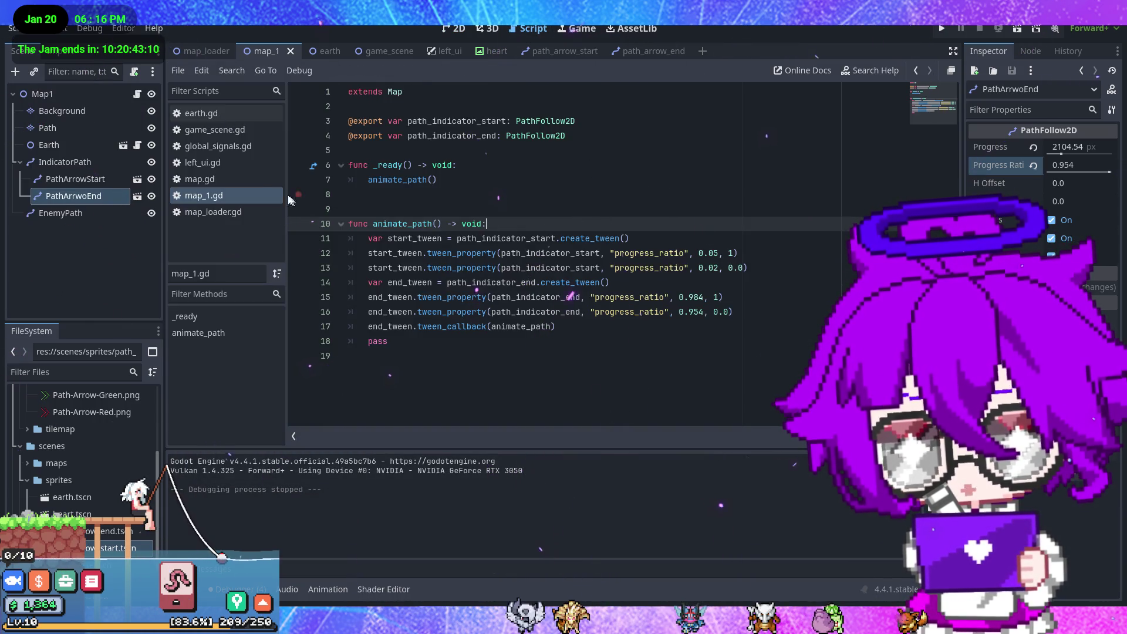
Replace pass in earth.gd's area-entered handler with print(area.get_parent().name) and save
{"action": "left_click", "coordinate": [242, 180]}
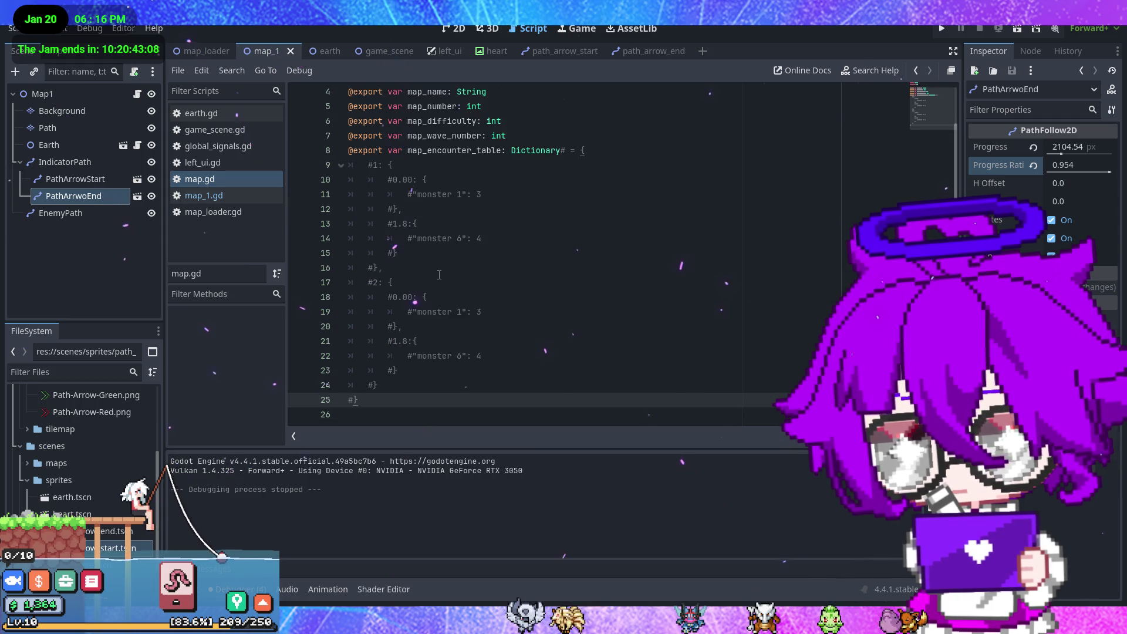
{"action": "left_click", "coordinate": [233, 113]}
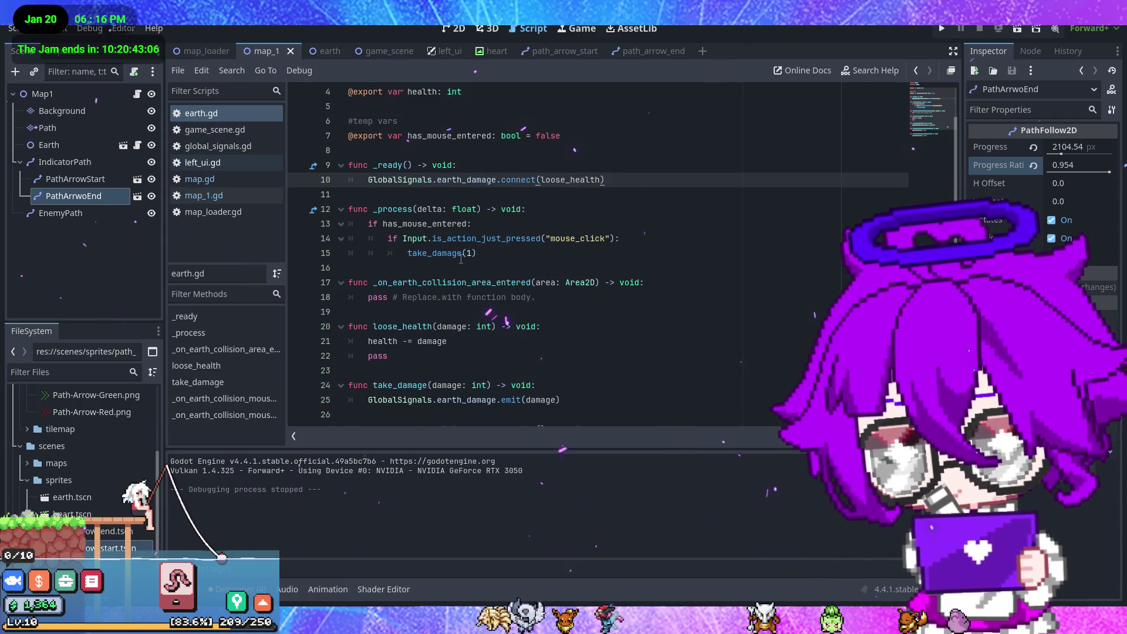
{"action": "left_click_drag", "start_coordinate": [562, 304], "coordinate": [374, 301]}
{"action": "type", "text": "print"}
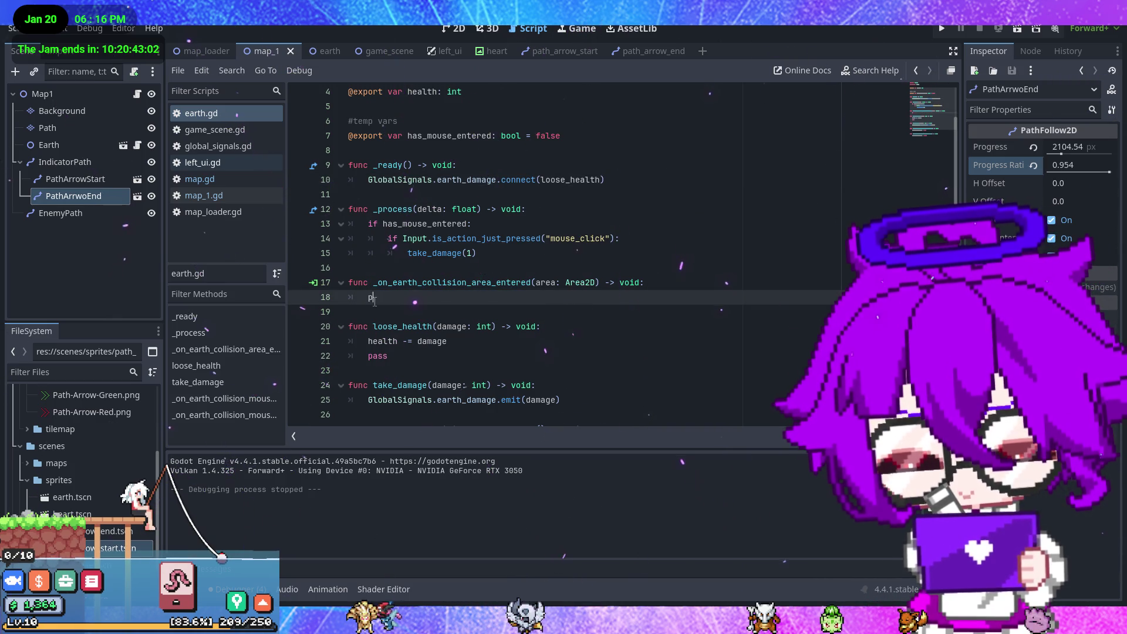
{"action": "type", "text": "(area"}
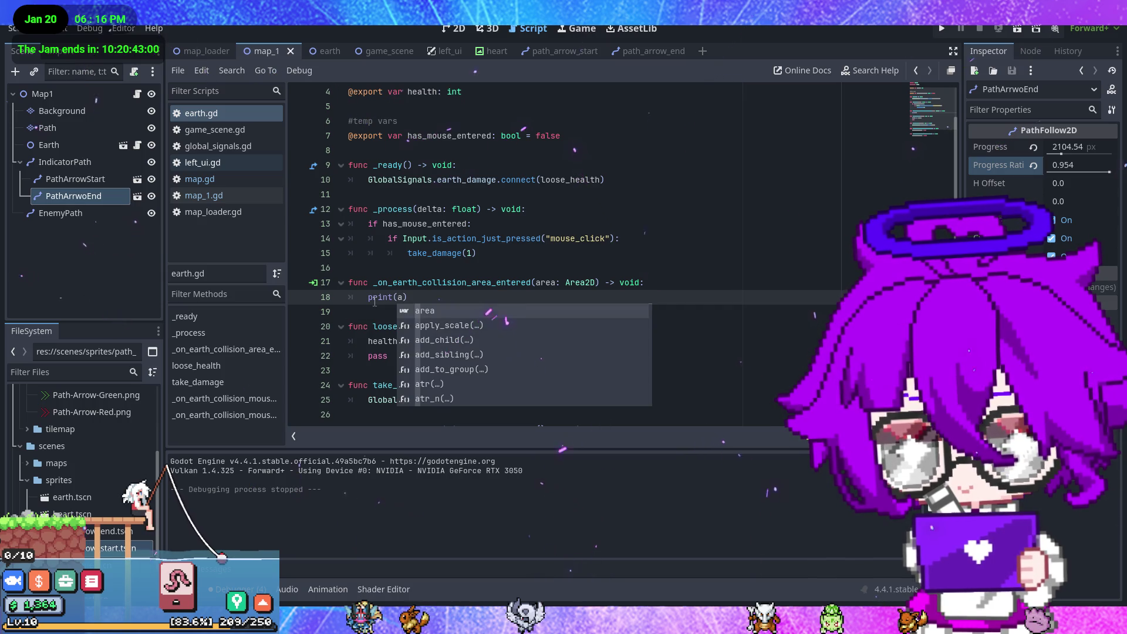
{"action": "type", "text": ".get"}
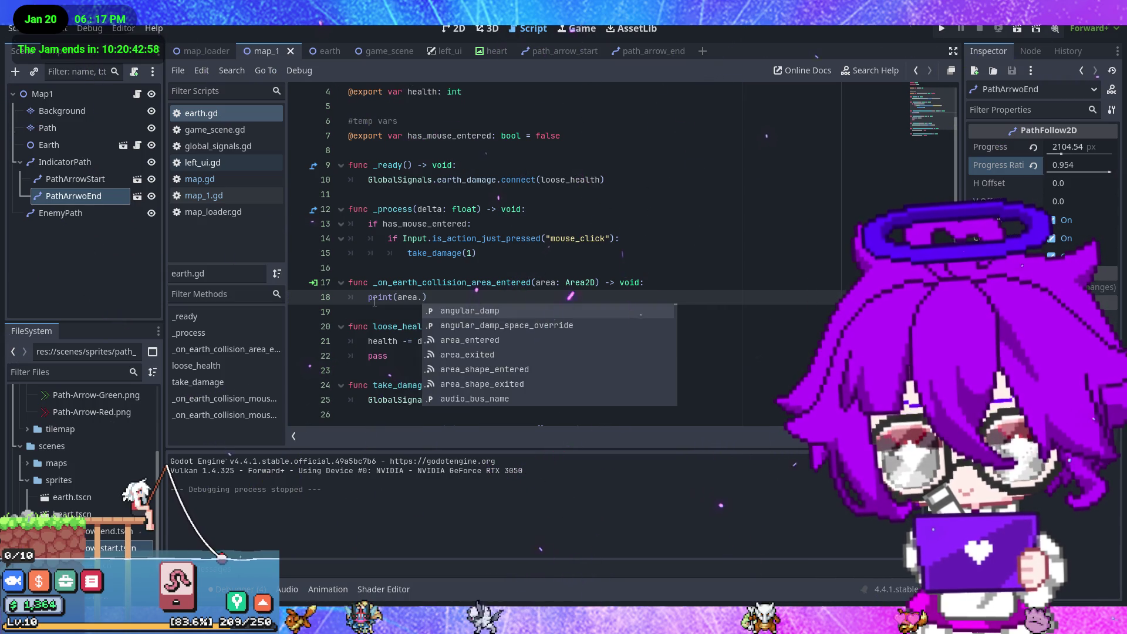
{"action": "type", "text": "_par"}
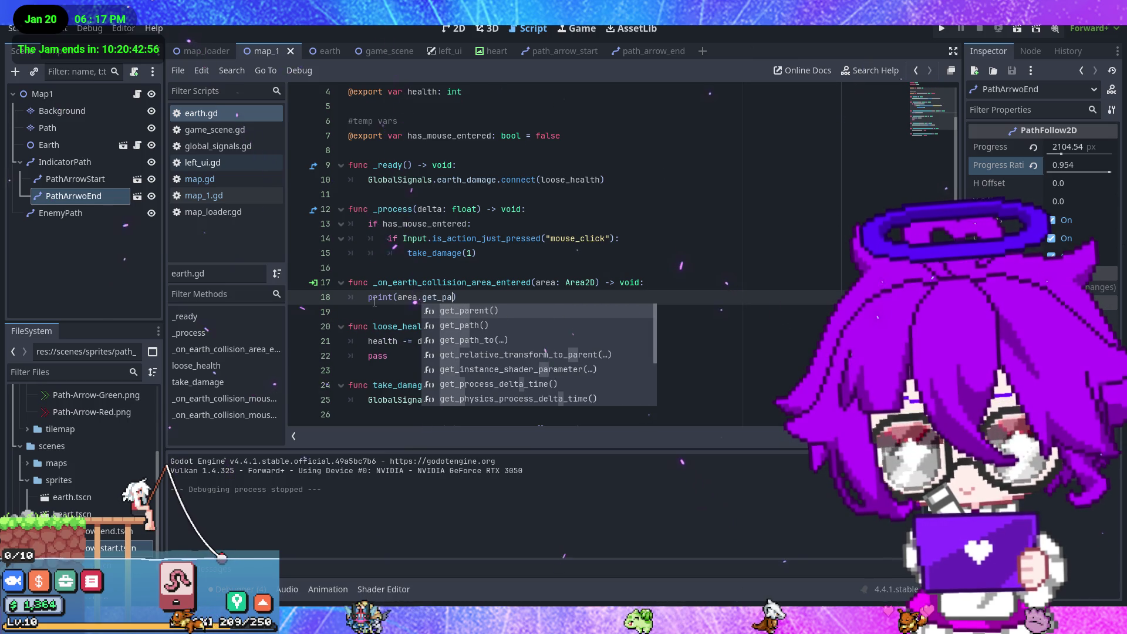
{"action": "key", "text": "Return"}
{"action": "type", "text": ".name"}
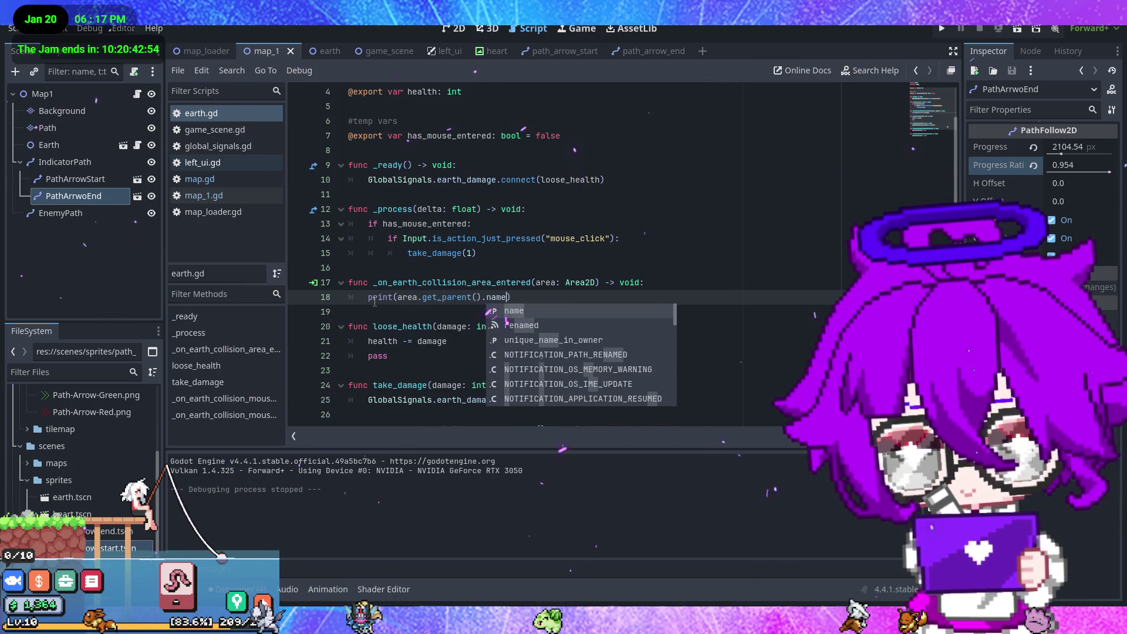
{"action": "key", "text": "ctrl+s"}
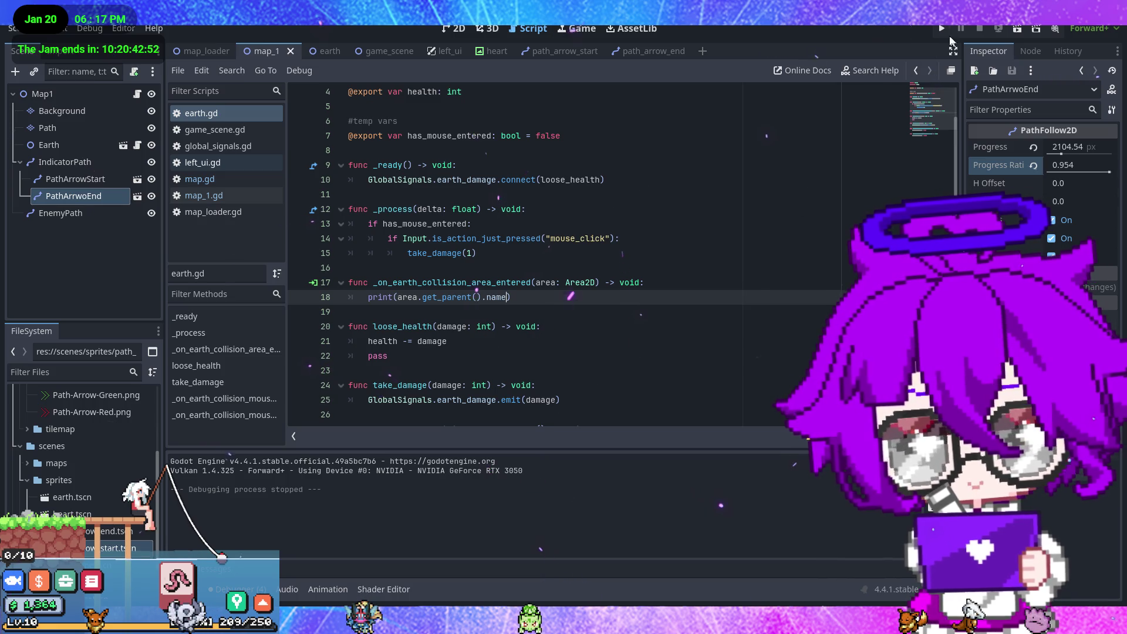
Test-run the game to check the collision print, then bring up PathArrwoEnd's node options
{"action": "left_click", "coordinate": [943, 31]}
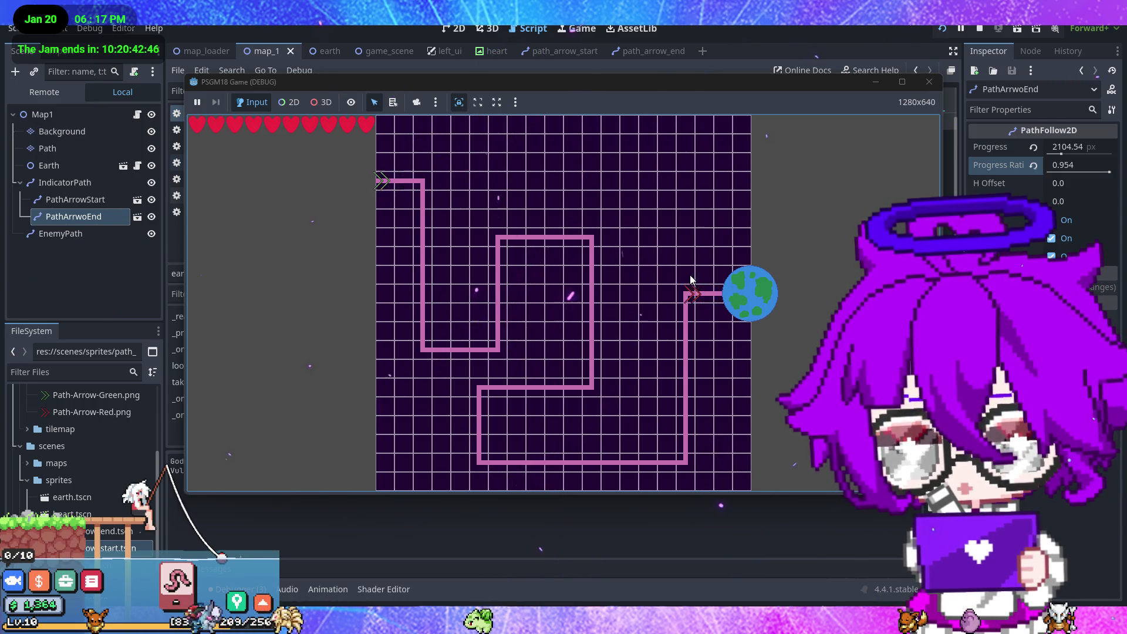
{"action": "left_click", "coordinate": [929, 82]}
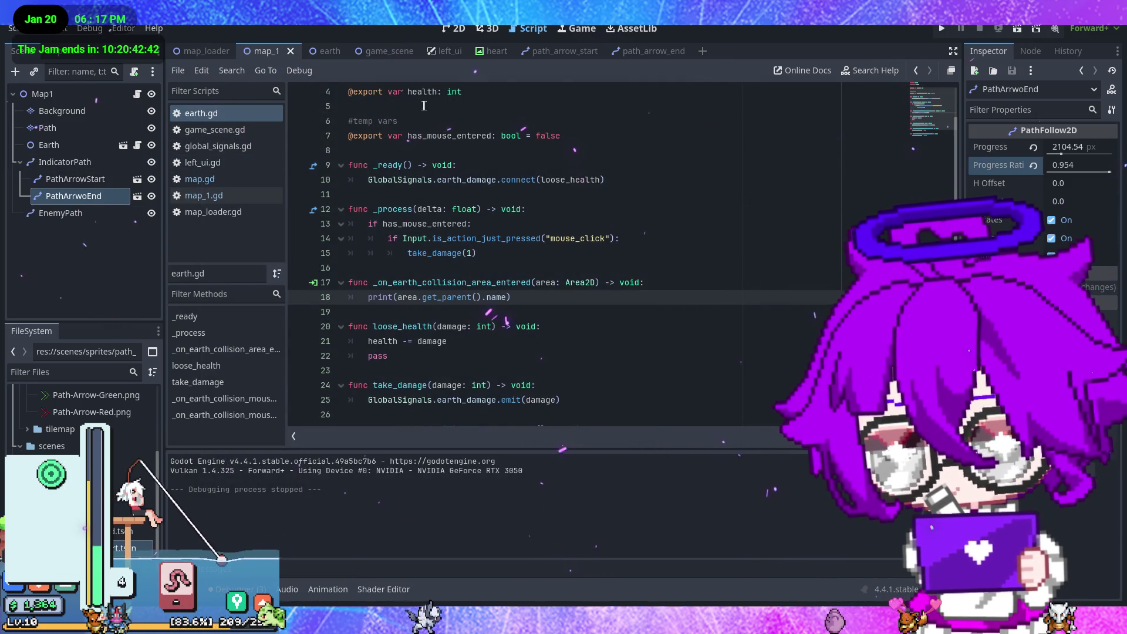
{"action": "right_click", "coordinate": [71, 196]}
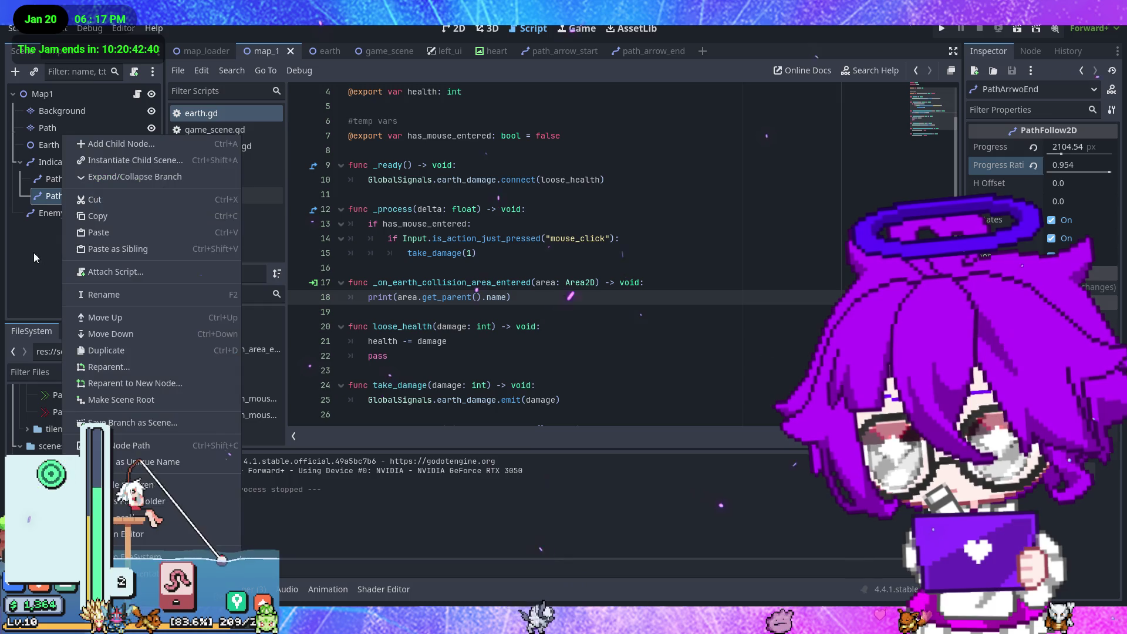
Add an Area2D child node under PathArrwoEnd
{"action": "left_click", "coordinate": [126, 144]}
{"action": "type", "text": "at"}
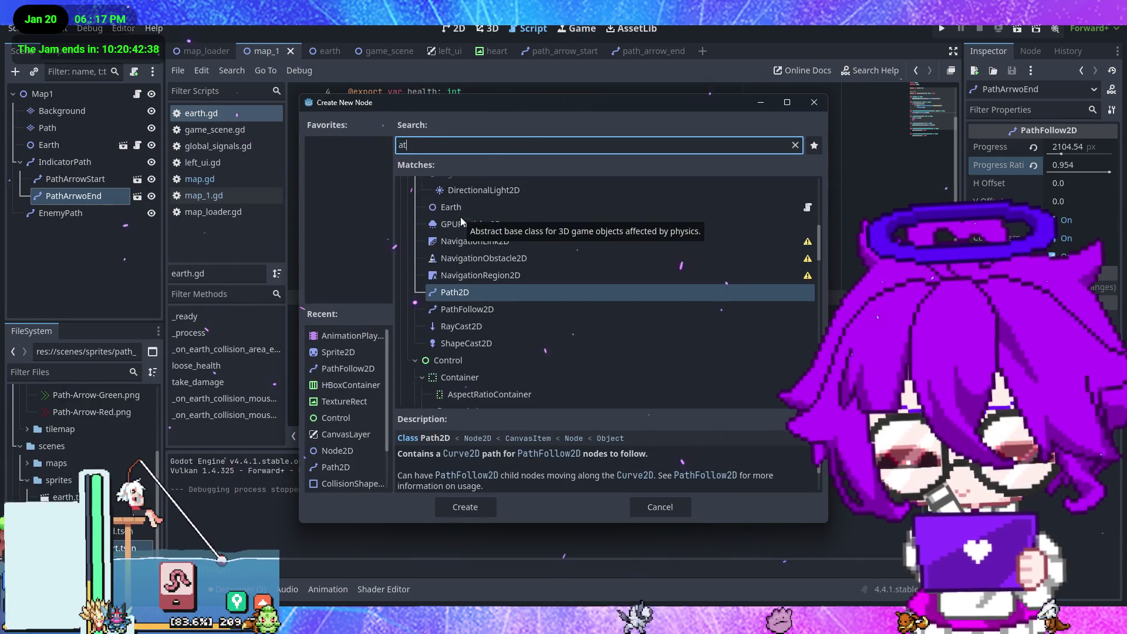
{"action": "key", "text": "BackSpace"}
{"action": "type", "text": "rea"}
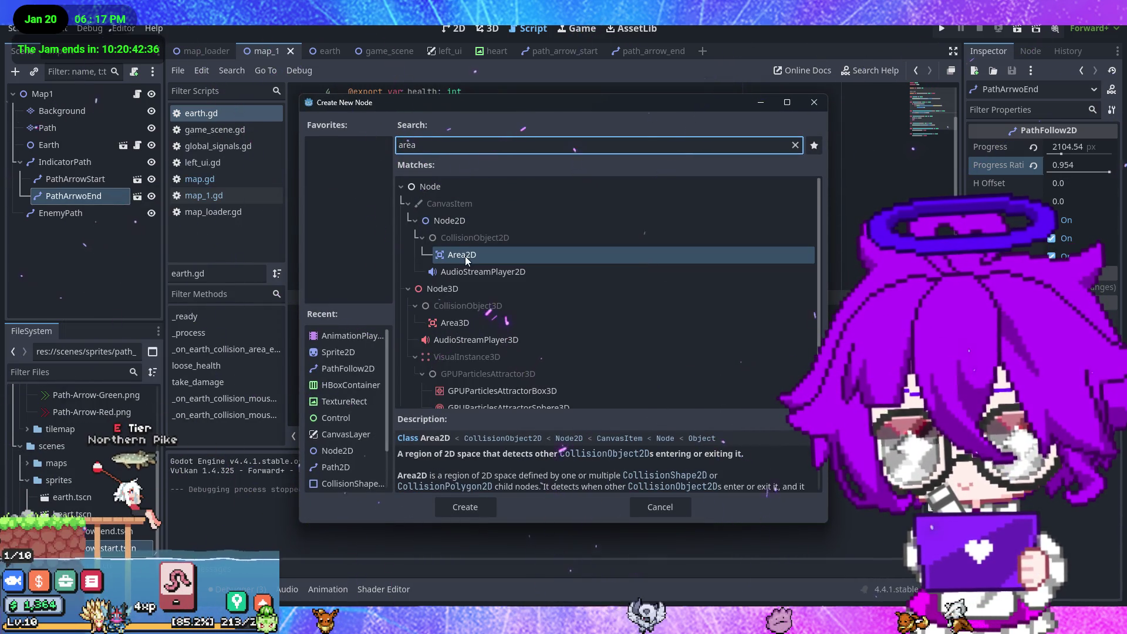
{"action": "double_click", "coordinate": [465, 256]}
Give the Area2D a CollisionShape2D child and open its Shape options
{"action": "right_click", "coordinate": [93, 219]}
{"action": "left_click", "coordinate": [139, 218]}
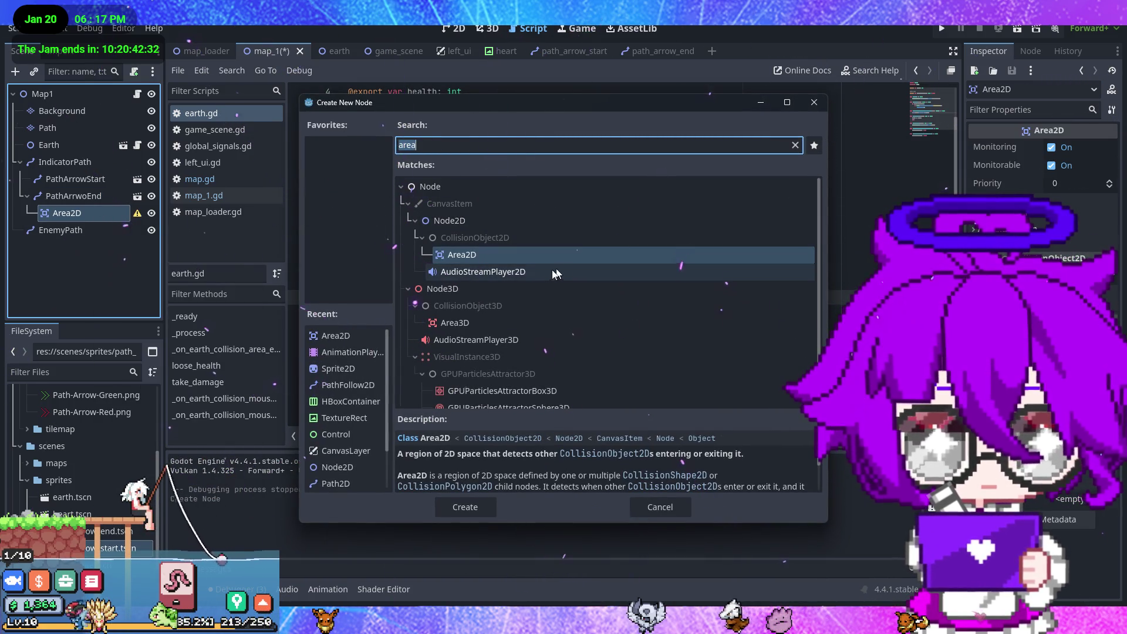
{"action": "scroll", "coordinate": [348, 458], "scroll_direction": "down", "scroll_amount": 2}
{"action": "left_click", "coordinate": [350, 460]}
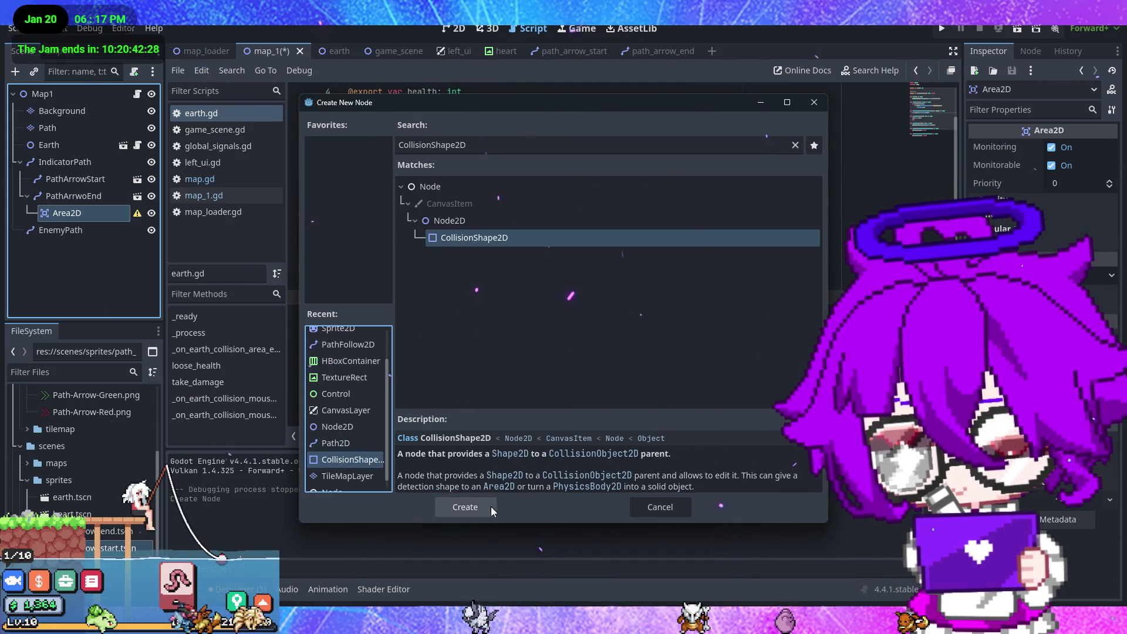
{"action": "left_click", "coordinate": [491, 507]}
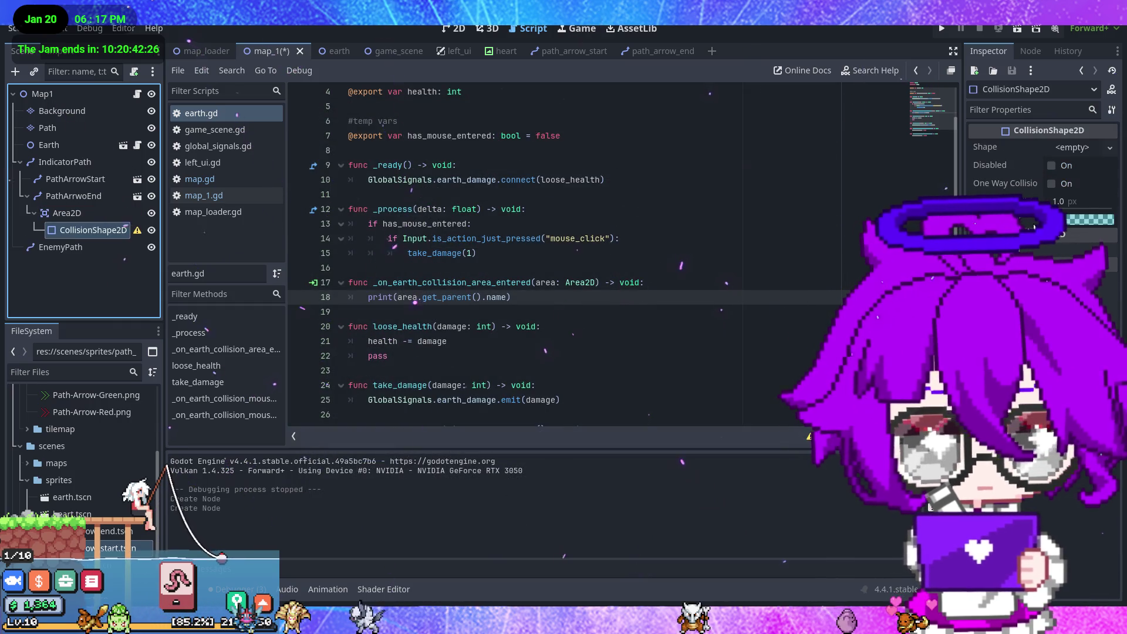
{"action": "left_click", "coordinate": [1072, 147]}
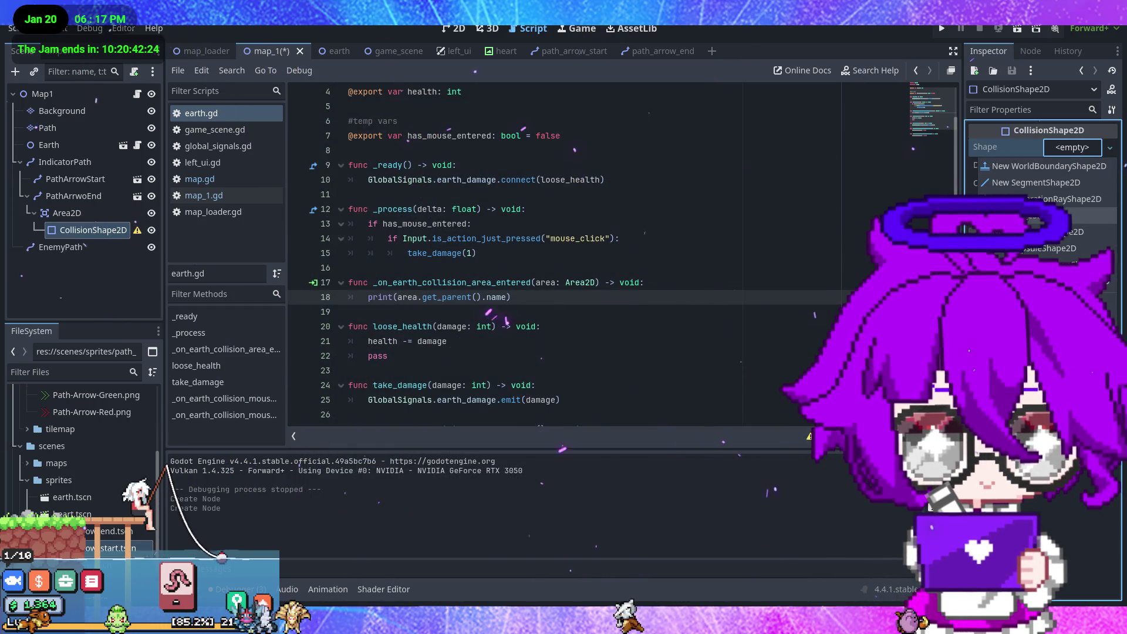
Set the collision shape to a new CircleShape2D, then save and test-run the game
{"action": "left_click", "coordinate": [1051, 232]}
{"action": "key", "text": "ctrl+F1"}
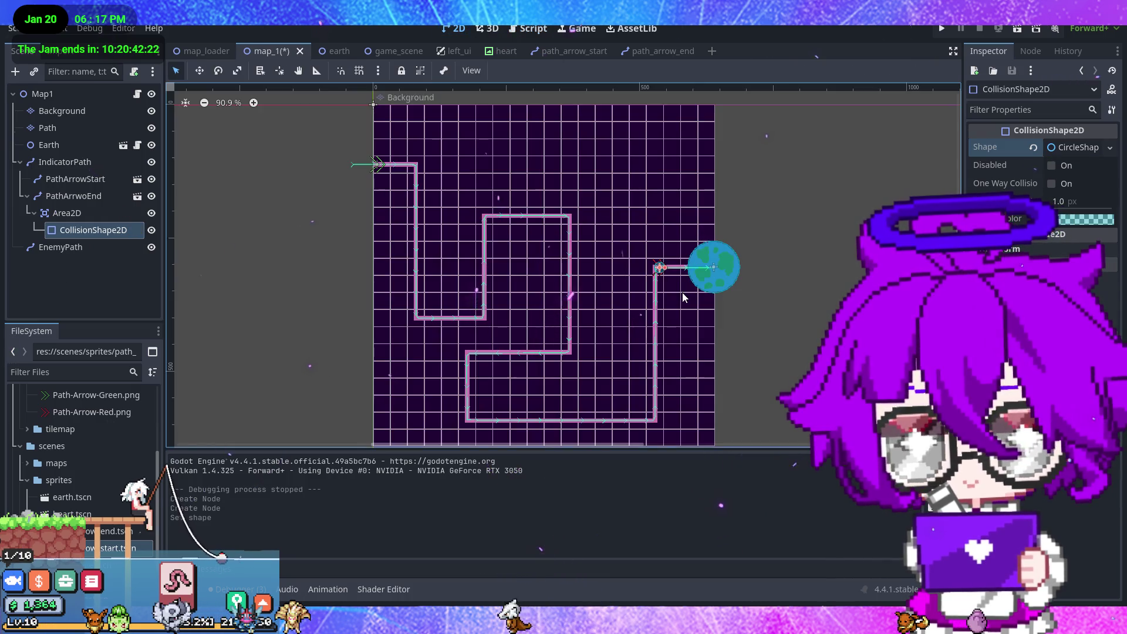
{"action": "scroll", "coordinate": [682, 293], "scroll_direction": "up", "scroll_amount": 6}
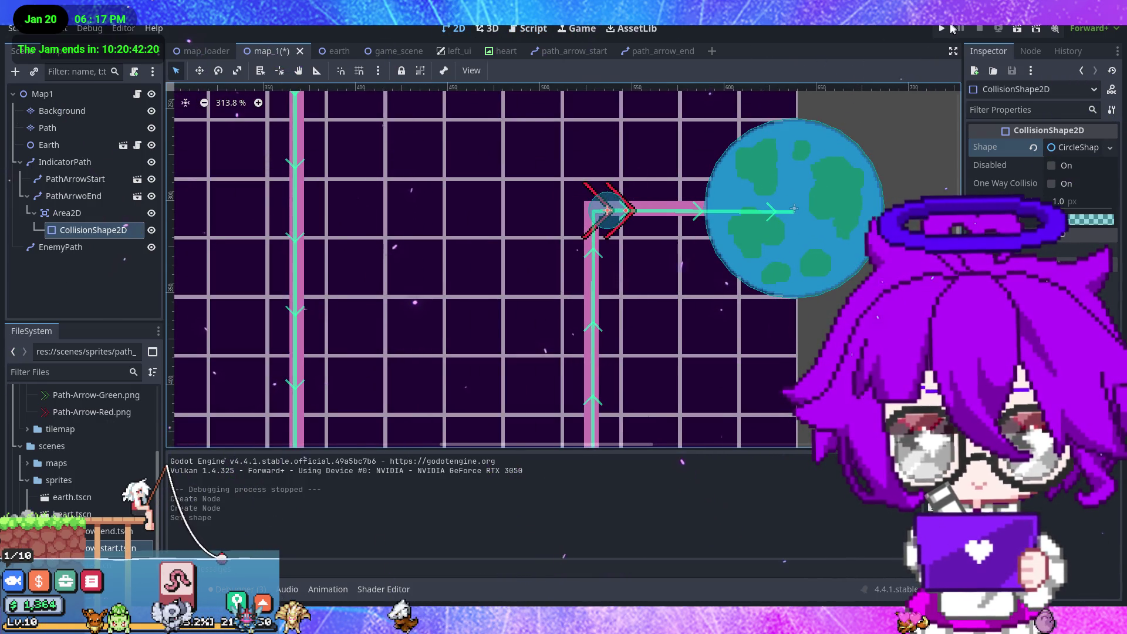
{"action": "left_click", "coordinate": [952, 28]}
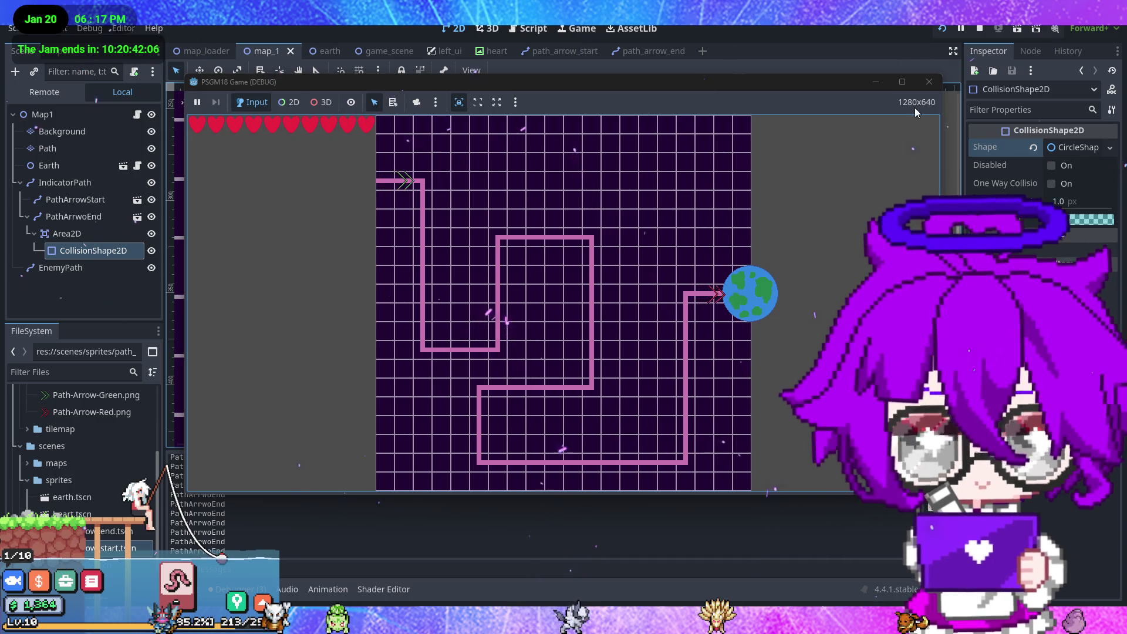
{"action": "left_click", "coordinate": [929, 81]}
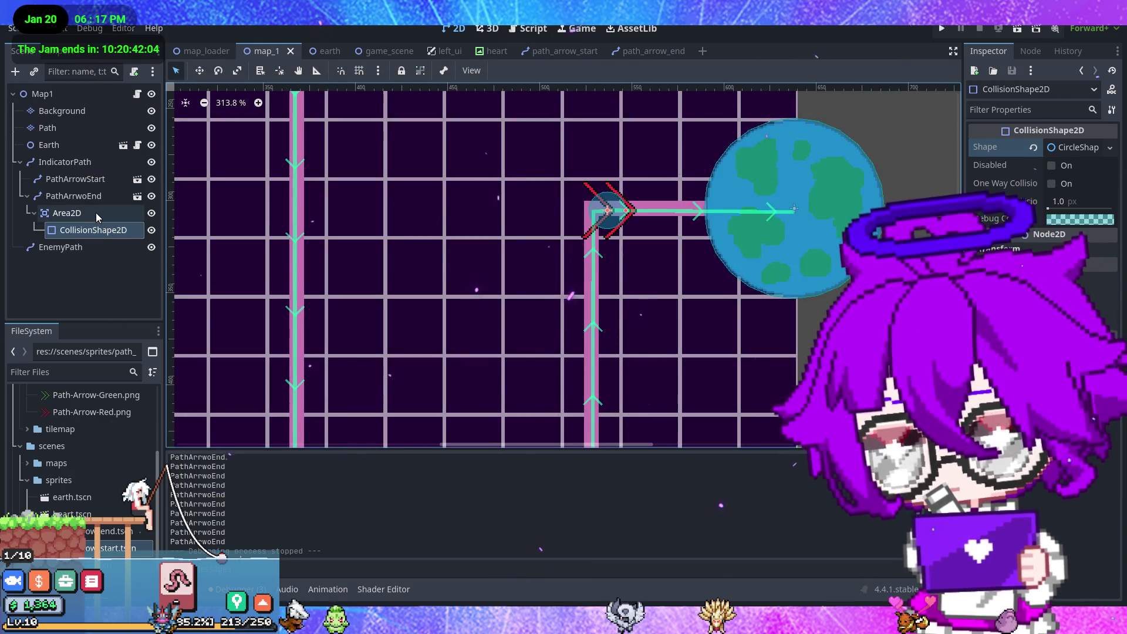
Delete the Area2D and its collision shape from the arrow-end node
{"action": "left_click", "coordinate": [96, 212]}
{"action": "right_click", "coordinate": [95, 214]}
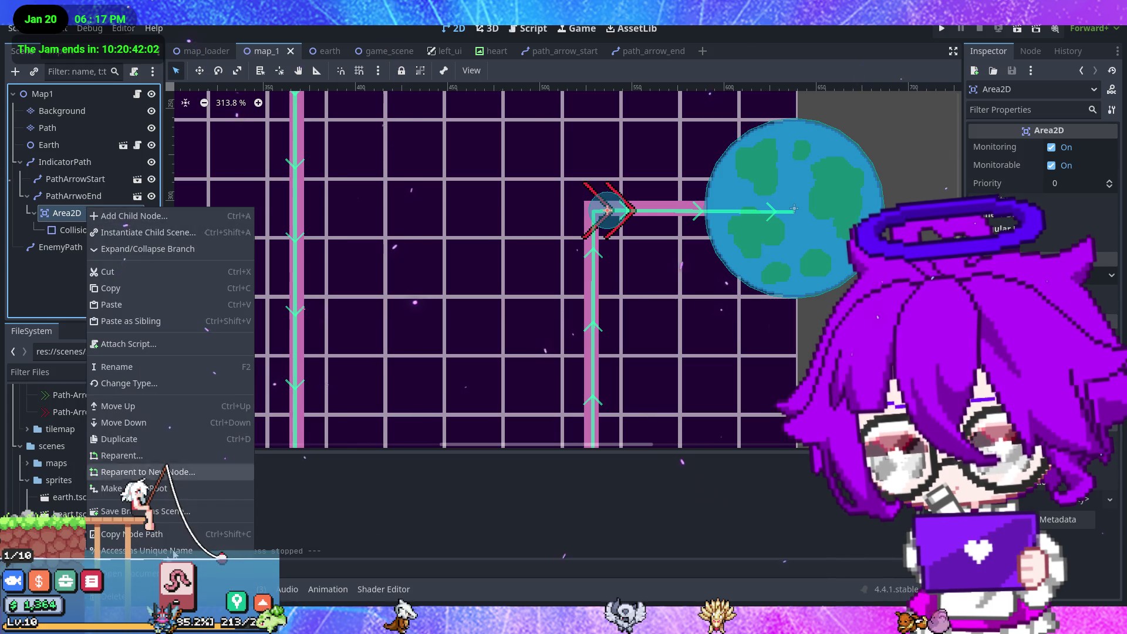
{"action": "left_click", "coordinate": [176, 596]}
{"action": "left_click", "coordinate": [524, 327]}
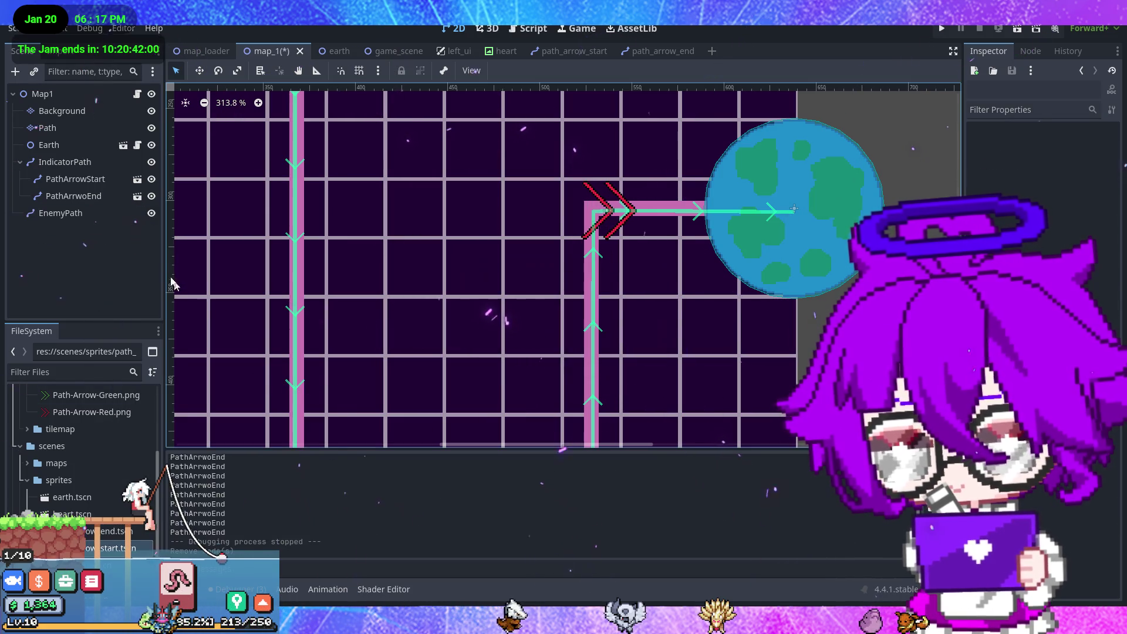
Rename PathArrwoEnd to PathArrowEnd and save the map scene
{"action": "left_click", "coordinate": [103, 199]}
{"action": "right_click", "coordinate": [104, 199]}
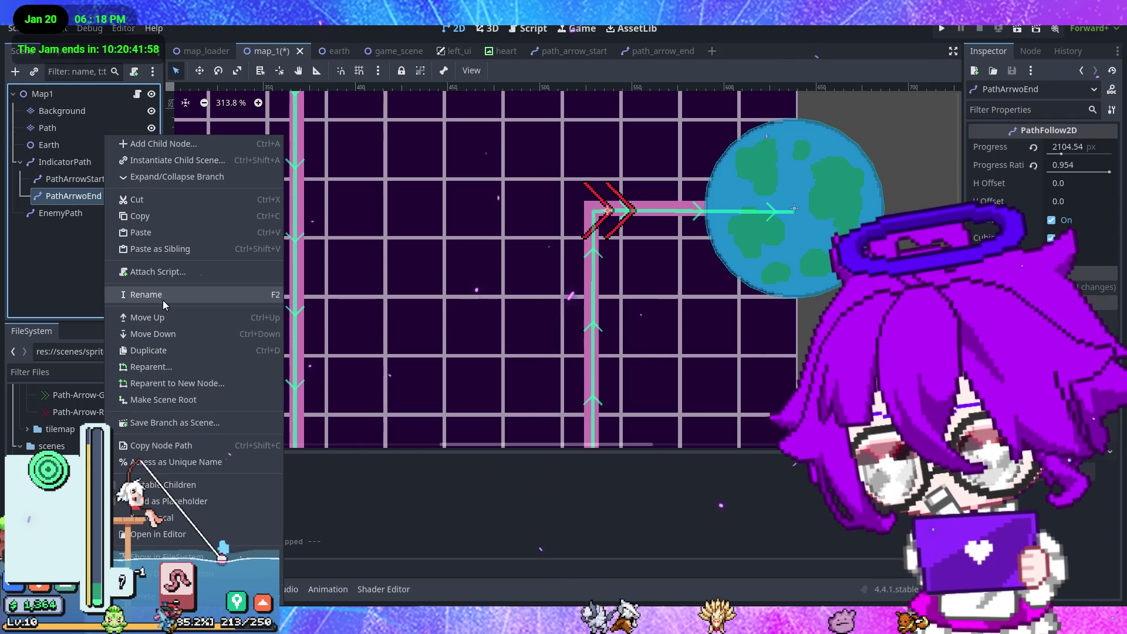
{"action": "left_click", "coordinate": [164, 295]}
{"action": "key", "text": "End"}
{"action": "key", "text": "Left"}
{"action": "key", "text": "Left"}
{"action": "key", "text": "Left"}
{"action": "key", "text": "BackSpace"}
{"action": "key", "text": "BackSpace"}
{"action": "type", "text": "o"}
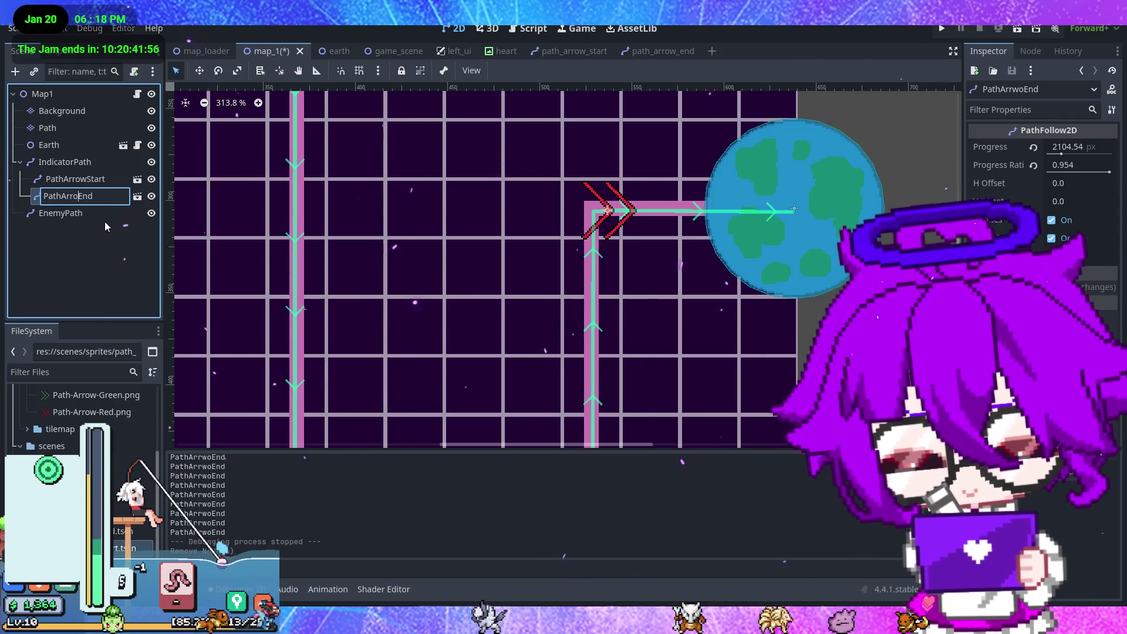
{"action": "type", "text": "w"}
{"action": "key", "text": "Return"}
{"action": "key", "text": "ctrl+s"}
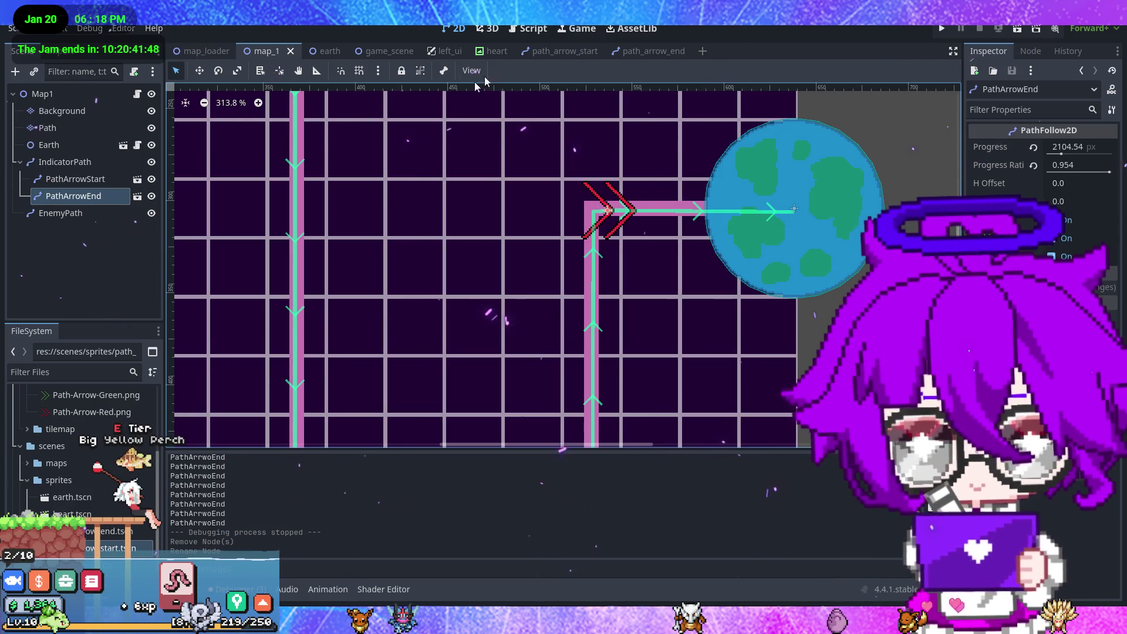
{"action": "left_click", "coordinate": [532, 28]}
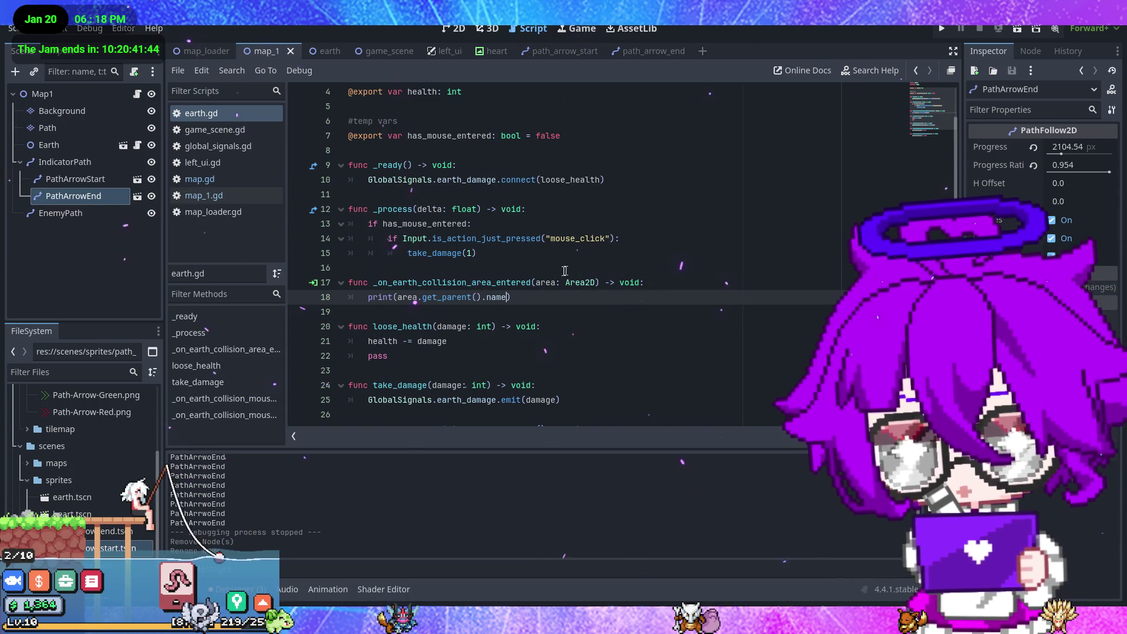
Replace the print line in _on_earth_collision_area_entered with pass, then review take_damage
{"action": "left_click_drag", "start_coordinate": [520, 299], "coordinate": [368, 304]}
{"action": "type", "text": "pass"}
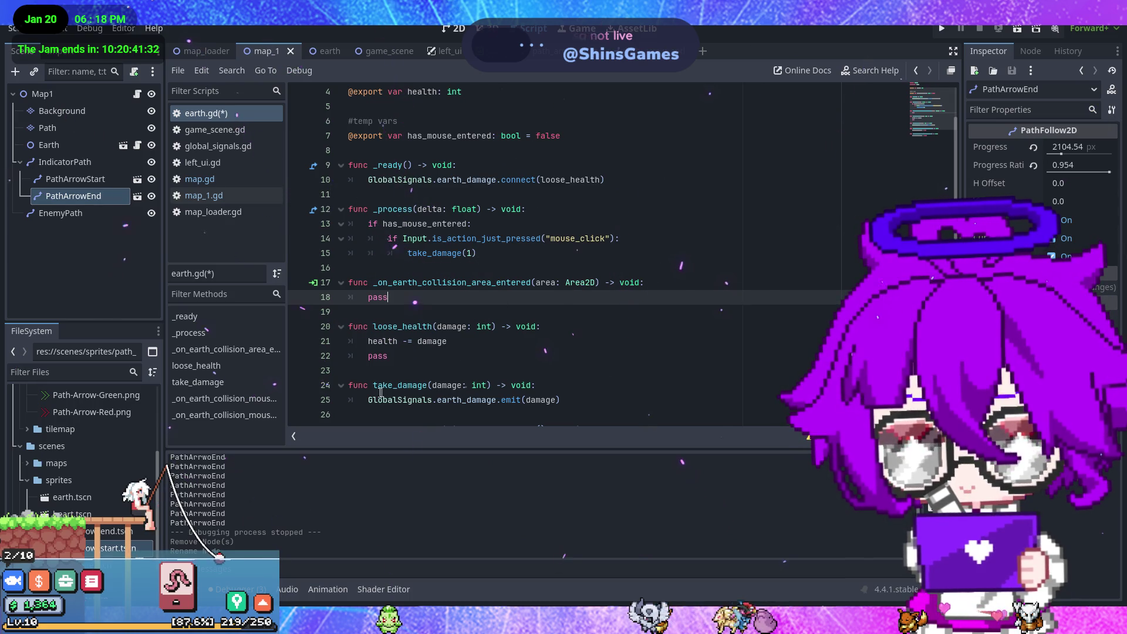
{"action": "left_click_drag", "start_coordinate": [368, 400], "coordinate": [582, 401]}
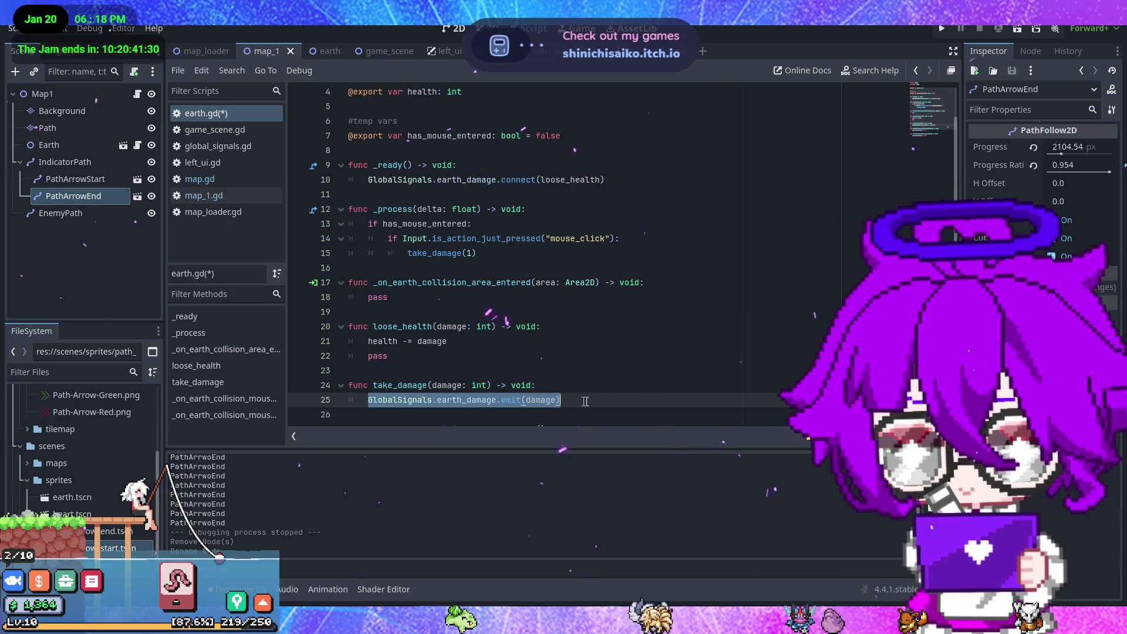
{"action": "left_click", "coordinate": [589, 401]}
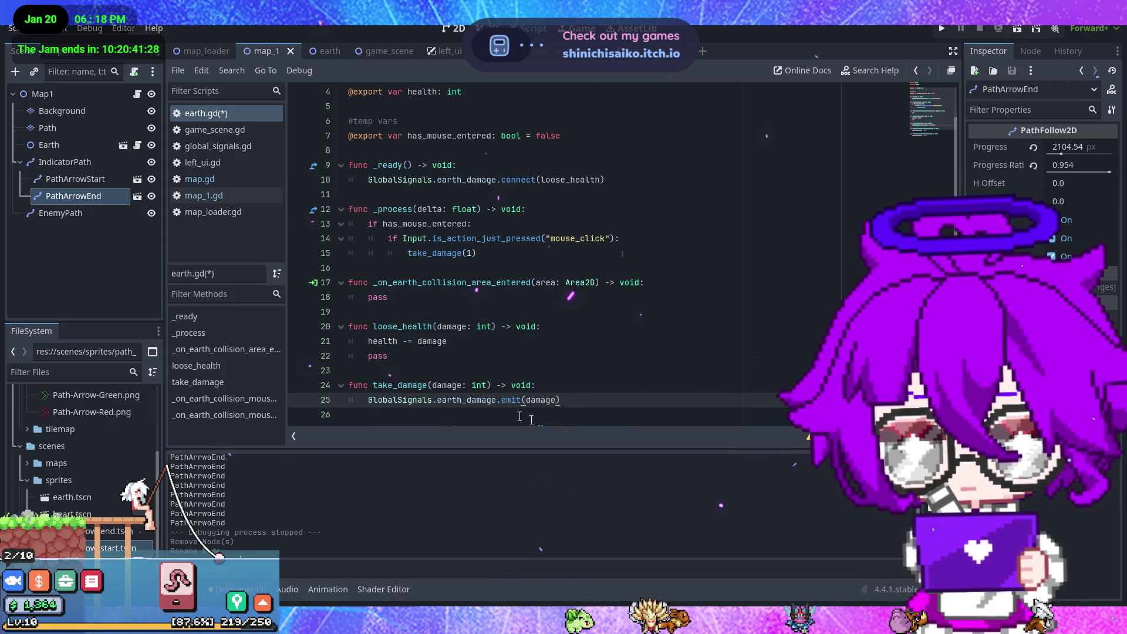
{"action": "left_click", "coordinate": [450, 340]}
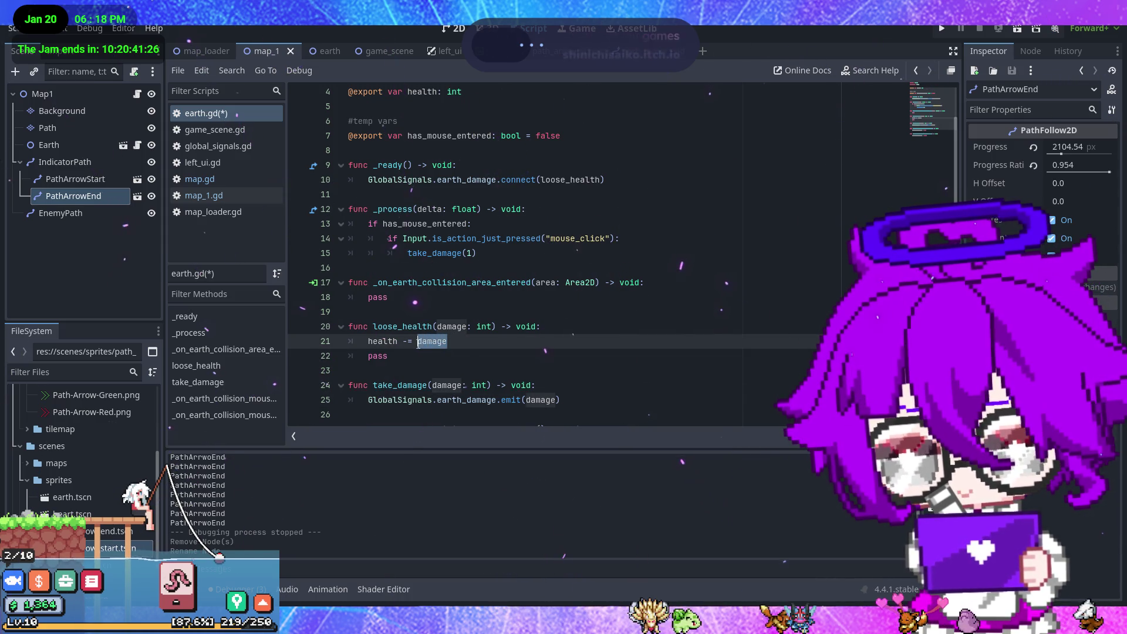
{"action": "left_click", "coordinate": [467, 347]}
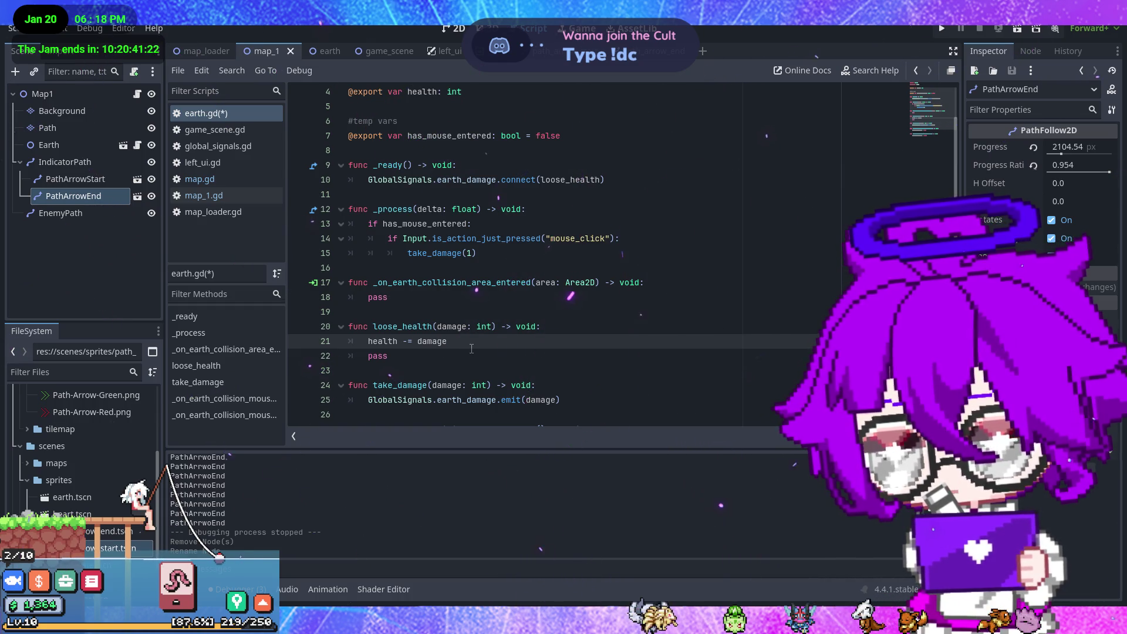
{"action": "scroll", "coordinate": [471, 349], "scroll_direction": "up", "scroll_amount": 1}
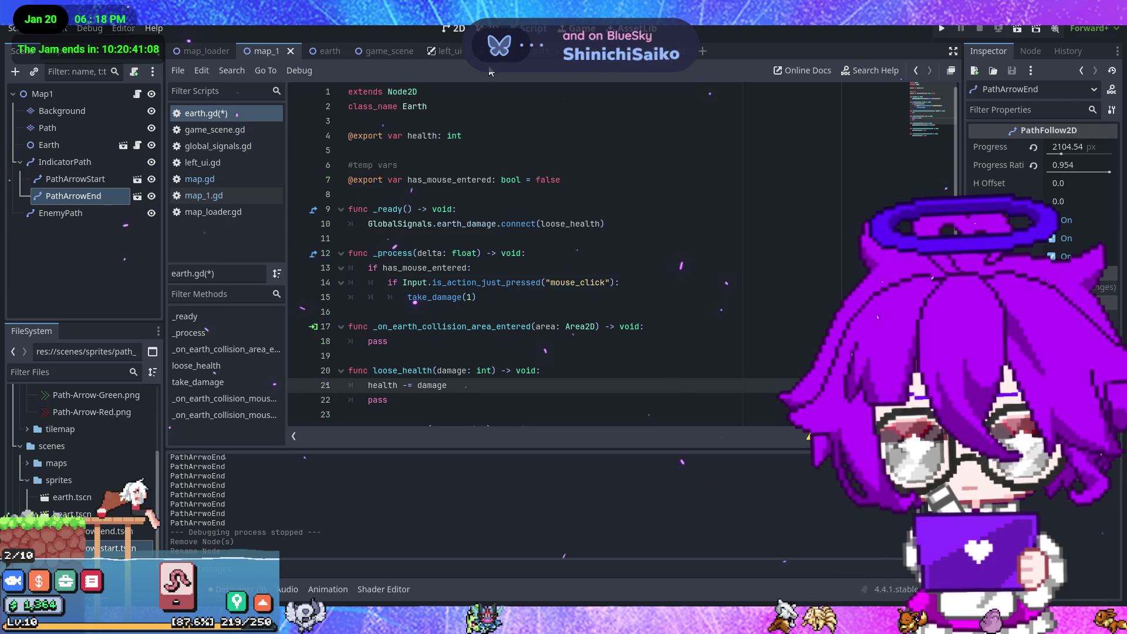
Look over left_ui.gd from the left_ui scene, then return to the earth scene
{"action": "left_click", "coordinate": [445, 51]}
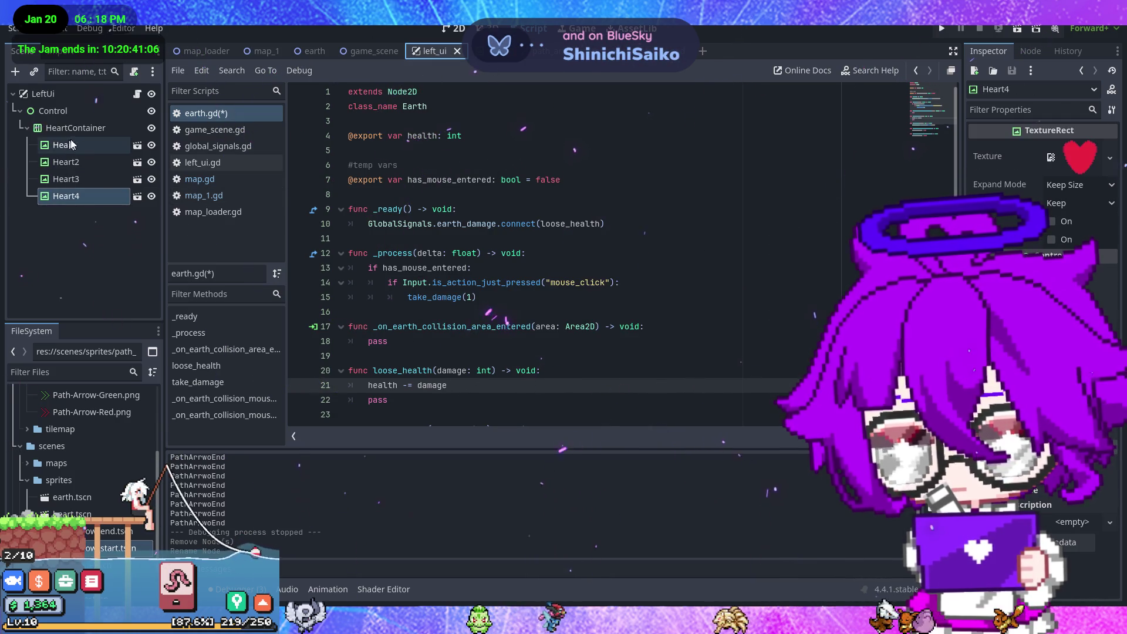
{"action": "left_click", "coordinate": [136, 96]}
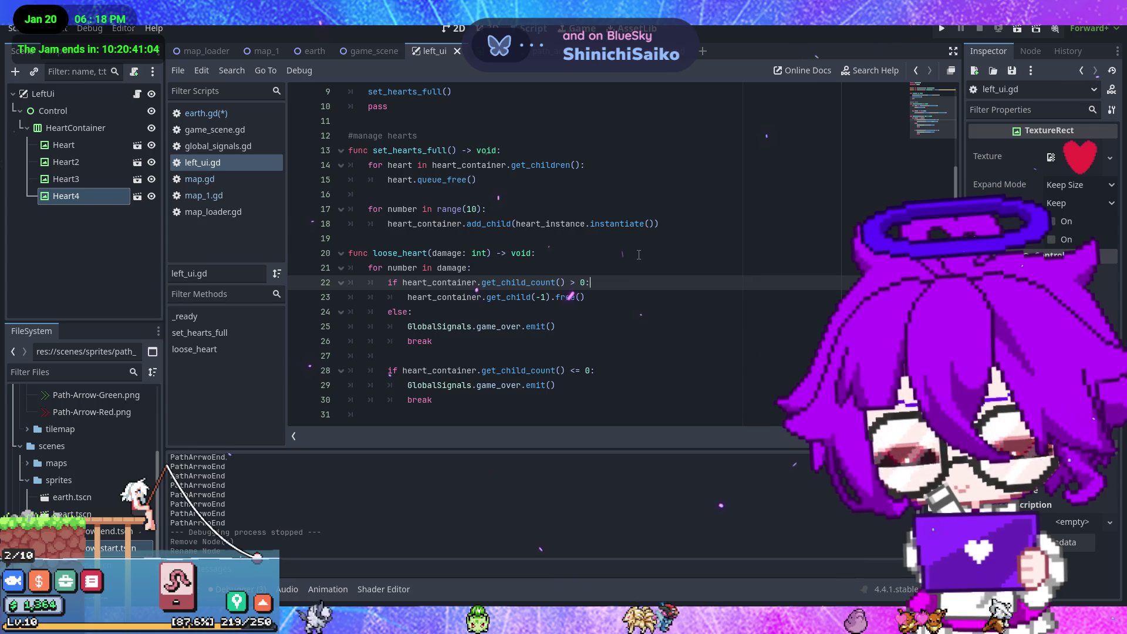
{"action": "scroll", "coordinate": [639, 254], "scroll_direction": "up", "scroll_amount": 2}
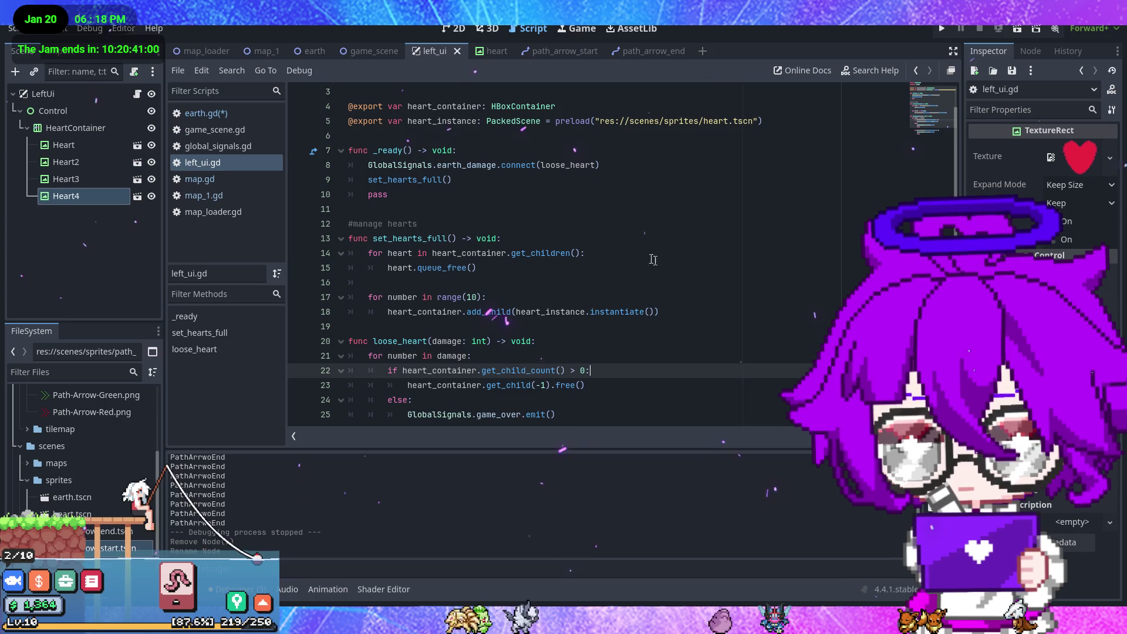
{"action": "left_click", "coordinate": [309, 53]}
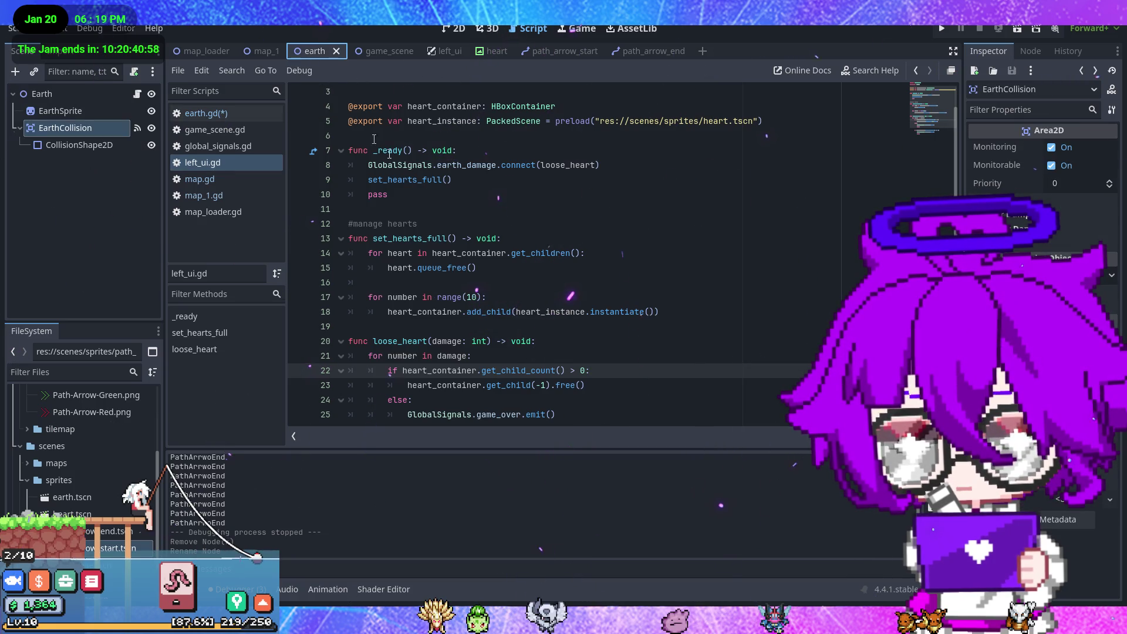
{"action": "scroll", "coordinate": [536, 273], "scroll_direction": "up", "scroll_amount": 1}
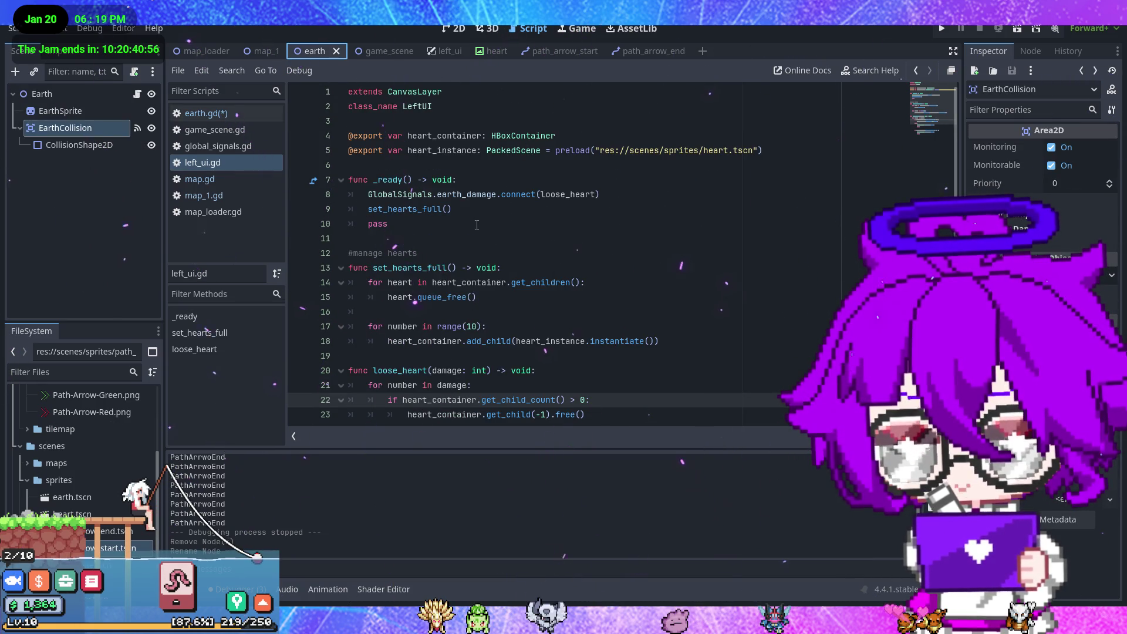
Save earth.gd and insert a blank line at the top of _ready
{"action": "left_click", "coordinate": [234, 115]}
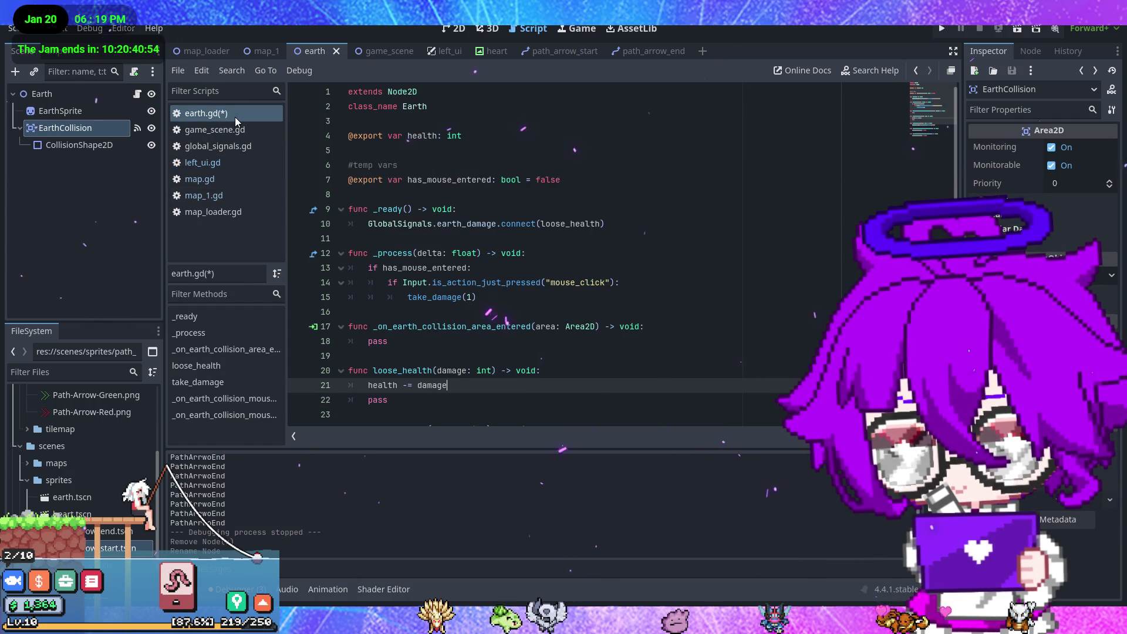
{"action": "left_click", "coordinate": [584, 359]}
{"action": "key", "text": "ctrl+s"}
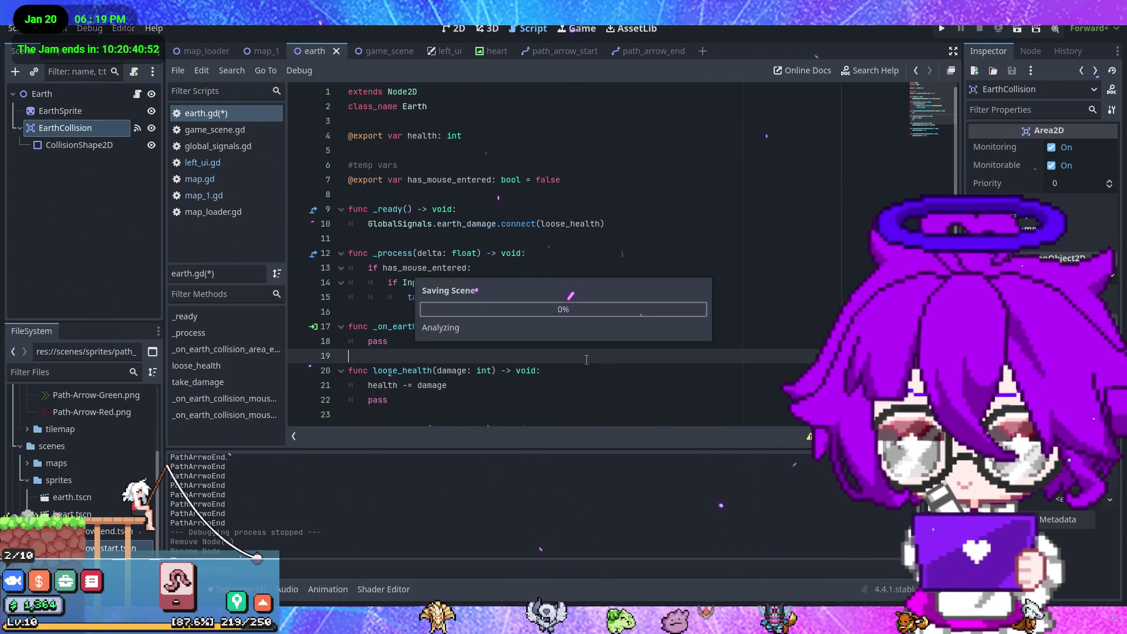
{"action": "left_click", "coordinate": [611, 210]}
{"action": "key", "text": "Return"}
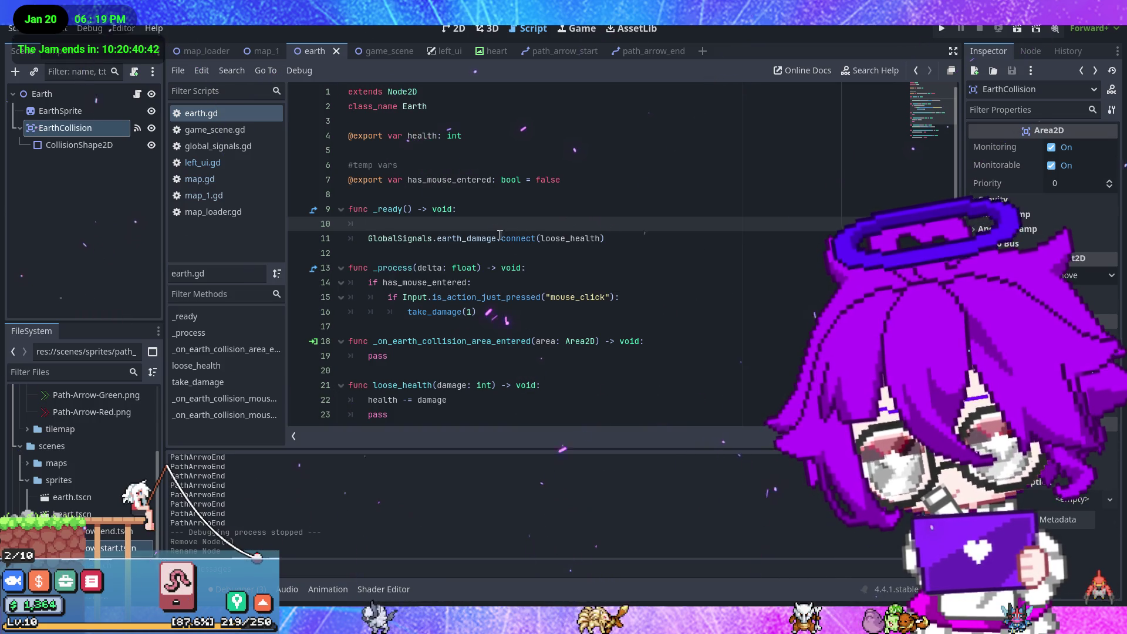
Declare an earth_health(health: int) signal in global_signals.gd, then reopen earth.gd
{"action": "left_click", "coordinate": [242, 146]}
{"action": "left_click", "coordinate": [442, 106]}
{"action": "key", "text": "Return"}
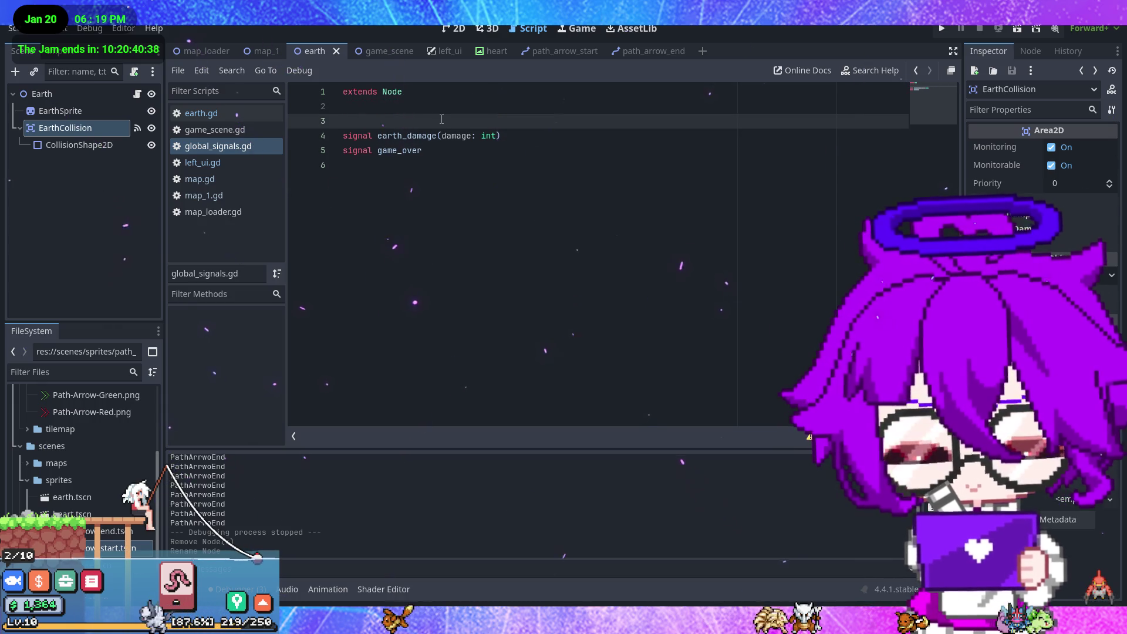
{"action": "type", "text": "n"}
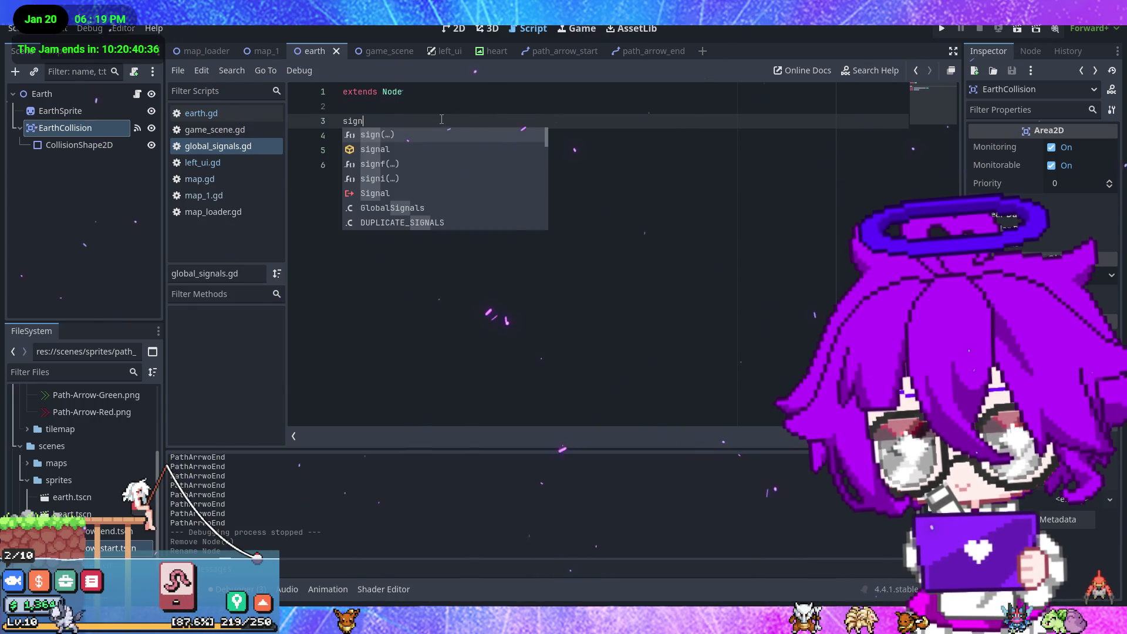
{"action": "key", "text": "Down"}
{"action": "key", "text": "Return"}
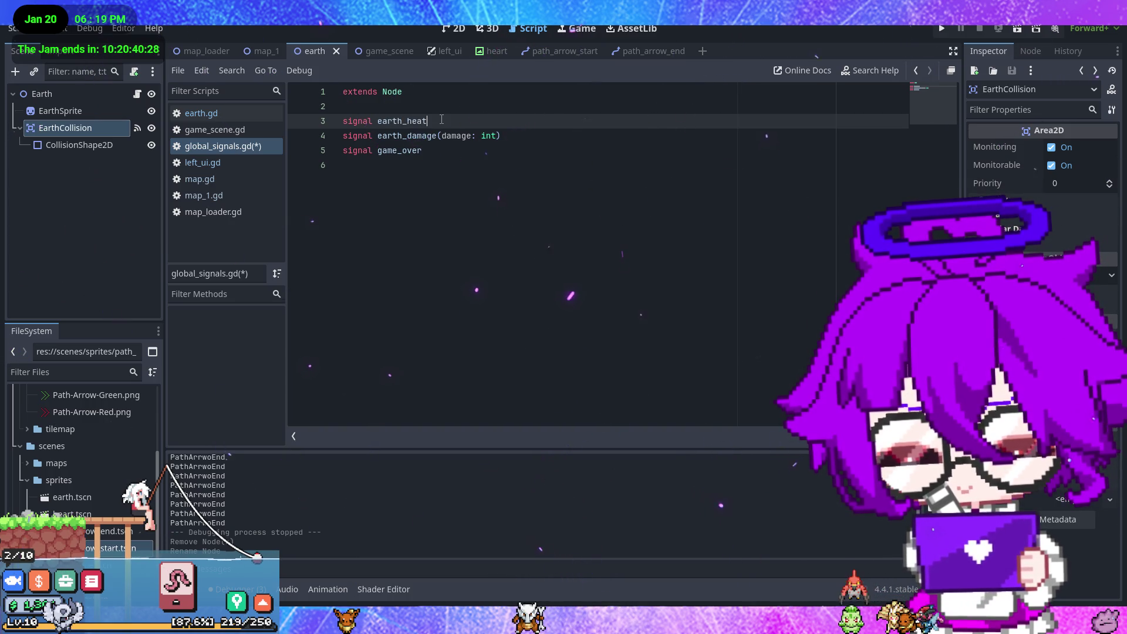
{"action": "type", "text": "th(health: int"}
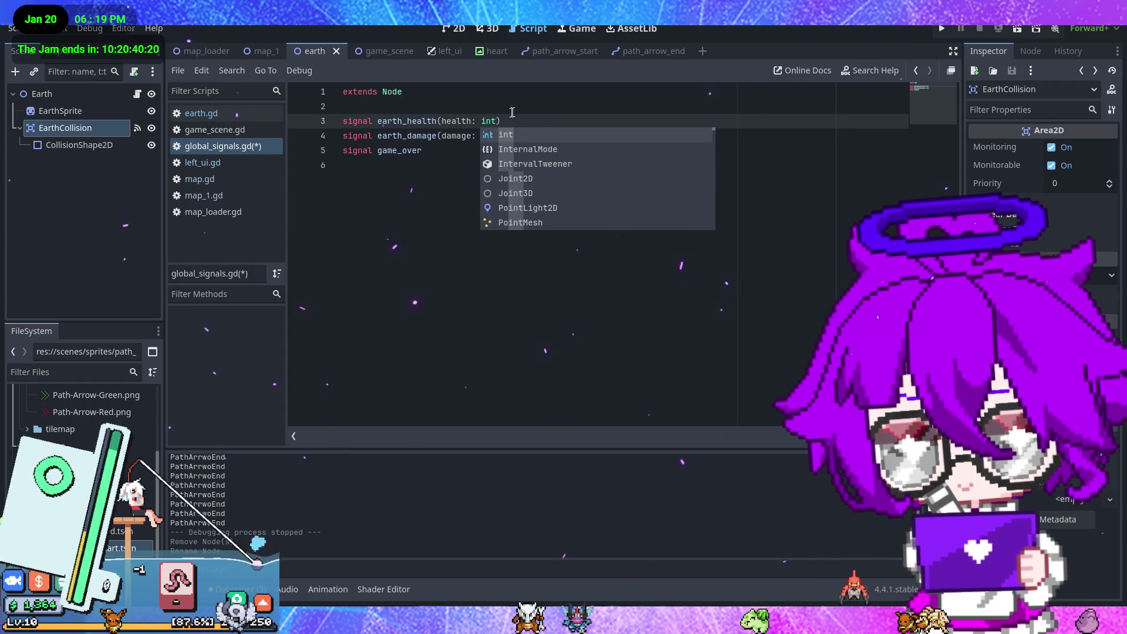
{"action": "left_click", "coordinate": [539, 117]}
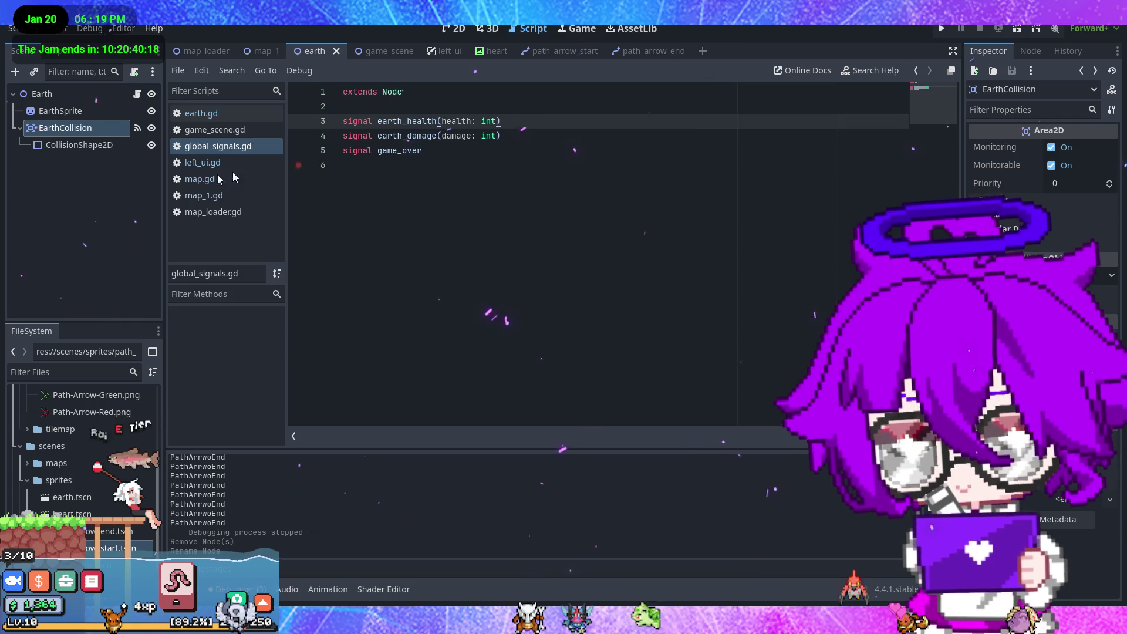
{"action": "left_click", "coordinate": [217, 165]}
{"action": "left_click", "coordinate": [223, 113]}
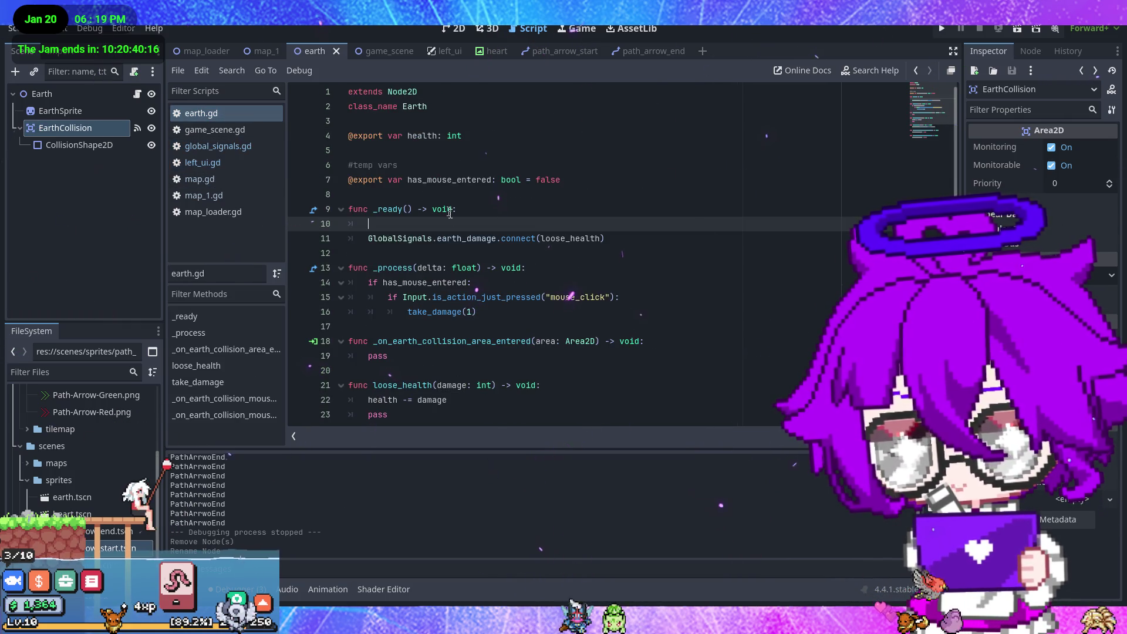
Emit GlobalSignals.earth_health with health in earth.gd's _ready
{"action": "type", "text": "GlobalSignals"}
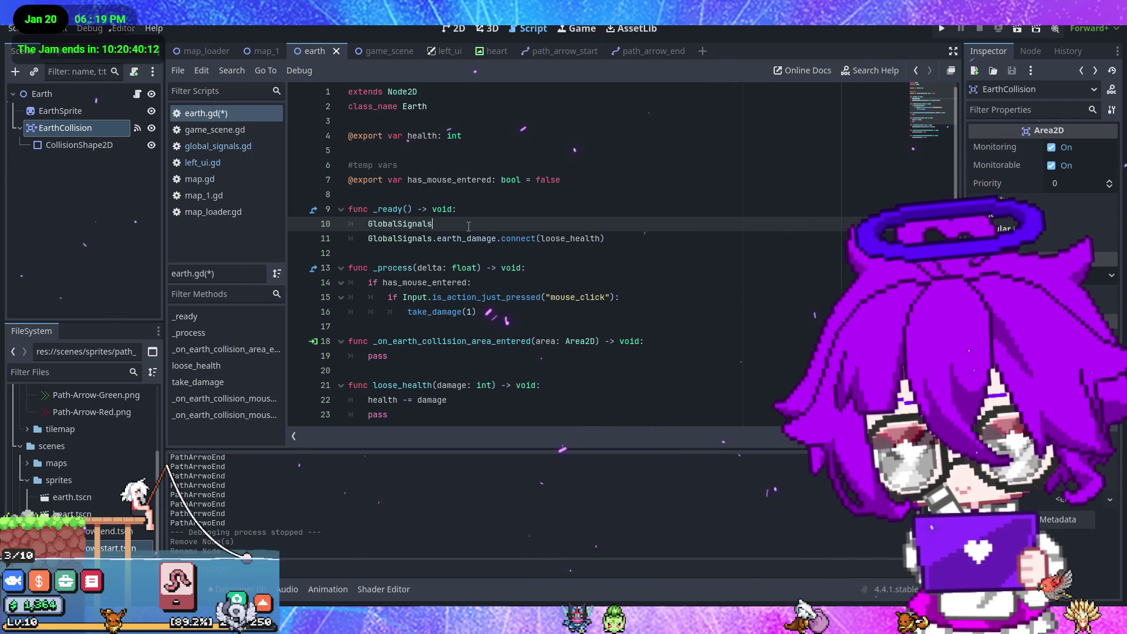
{"action": "type", "text": ".em"}
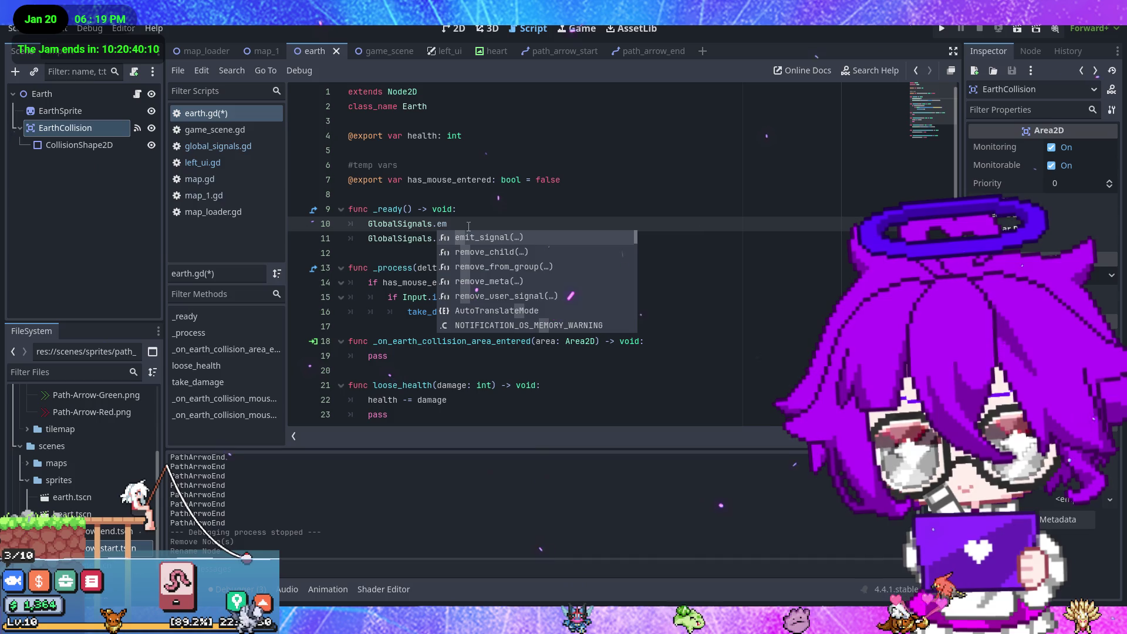
{"action": "type", "text": "it"}
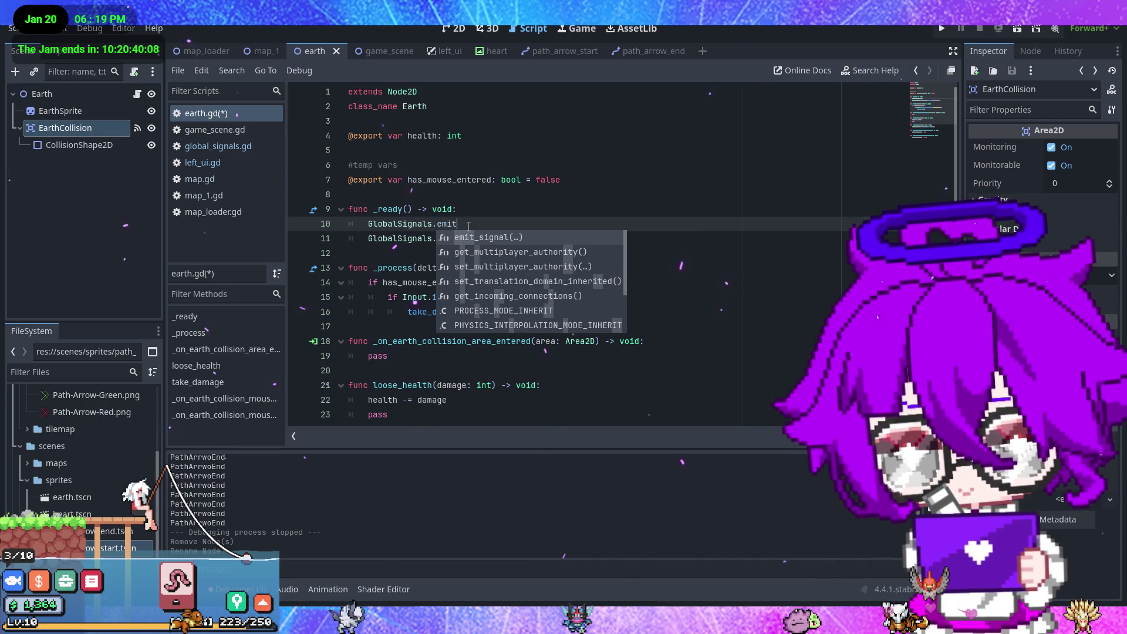
{"action": "key", "text": "BackSpace"}
{"action": "key", "text": "BackSpace"}
{"action": "key", "text": "BackSpace"}
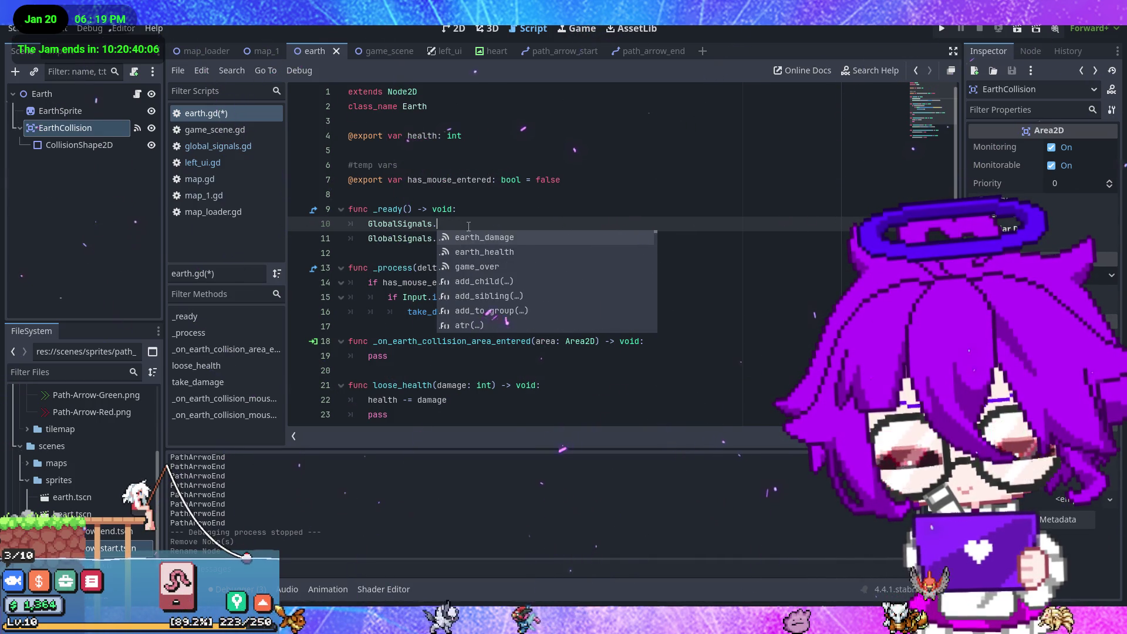
{"action": "key", "text": "Down"}
{"action": "key", "text": "Return"}
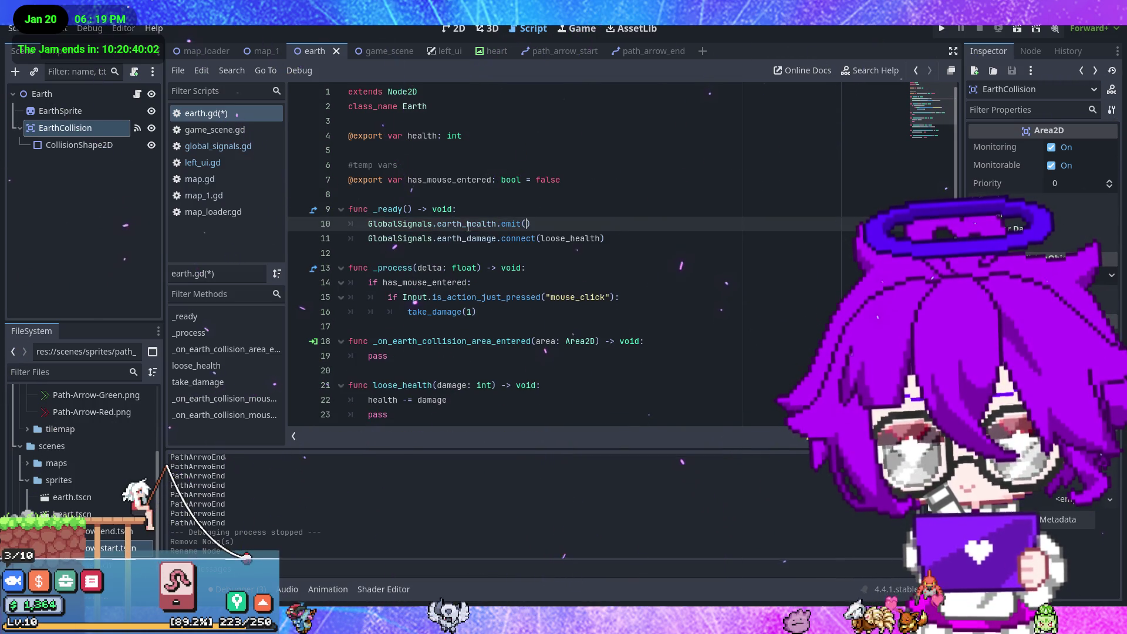
{"action": "type", "text": "health"}
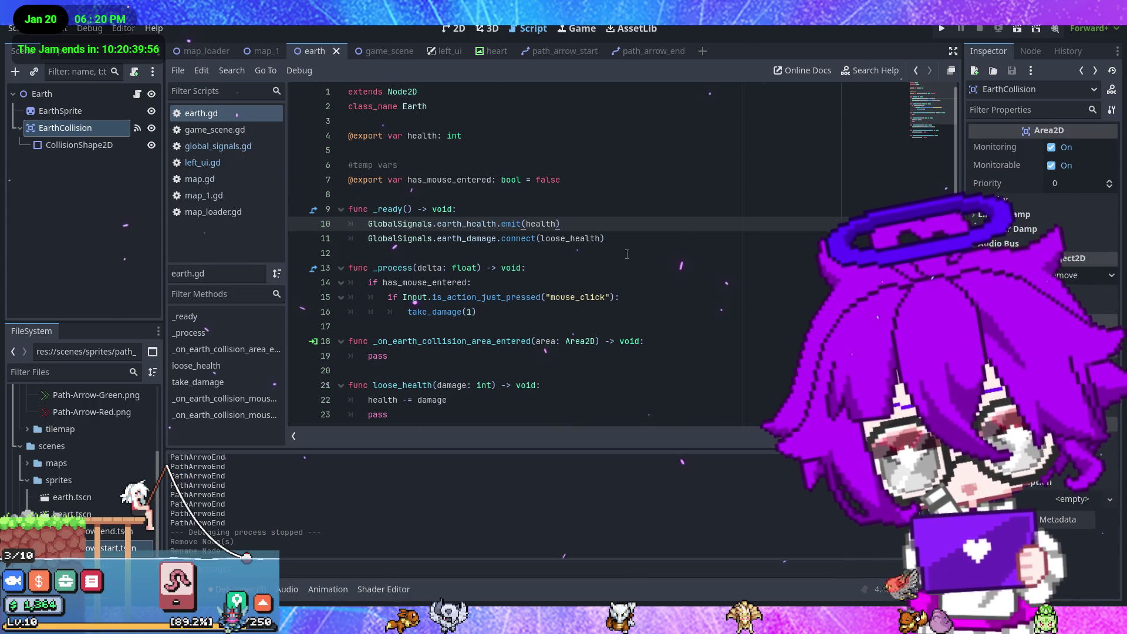
Connect GlobalSignals.earth_health to set_hearts_full in left_ui.gd's _ready
{"action": "left_click", "coordinate": [203, 162]}
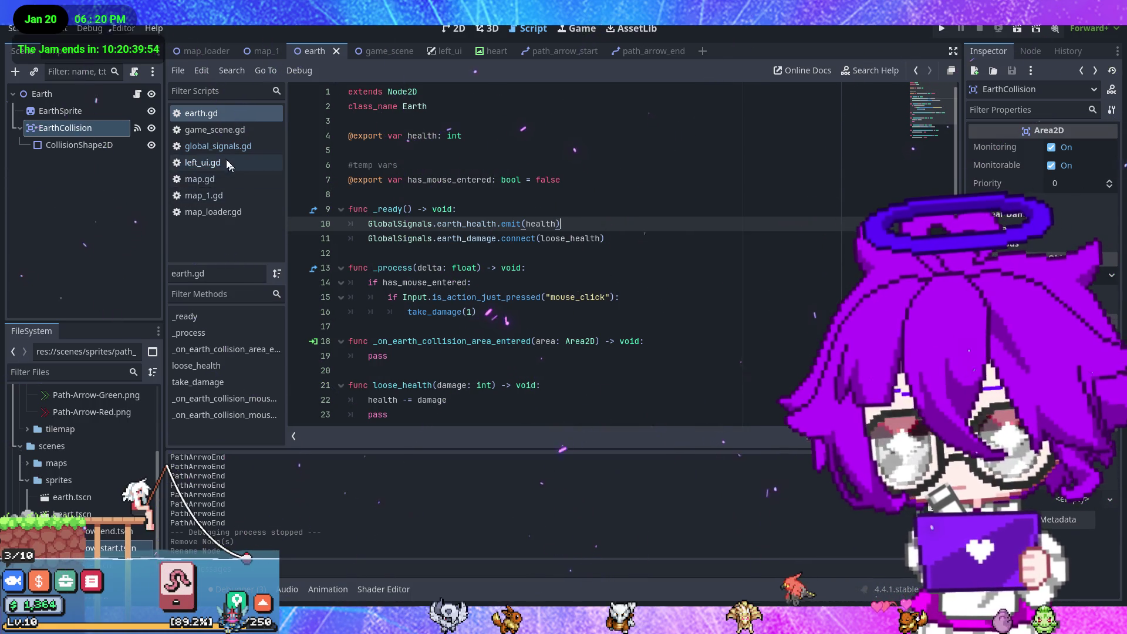
{"action": "scroll", "coordinate": [508, 280], "scroll_direction": "down", "scroll_amount": 1}
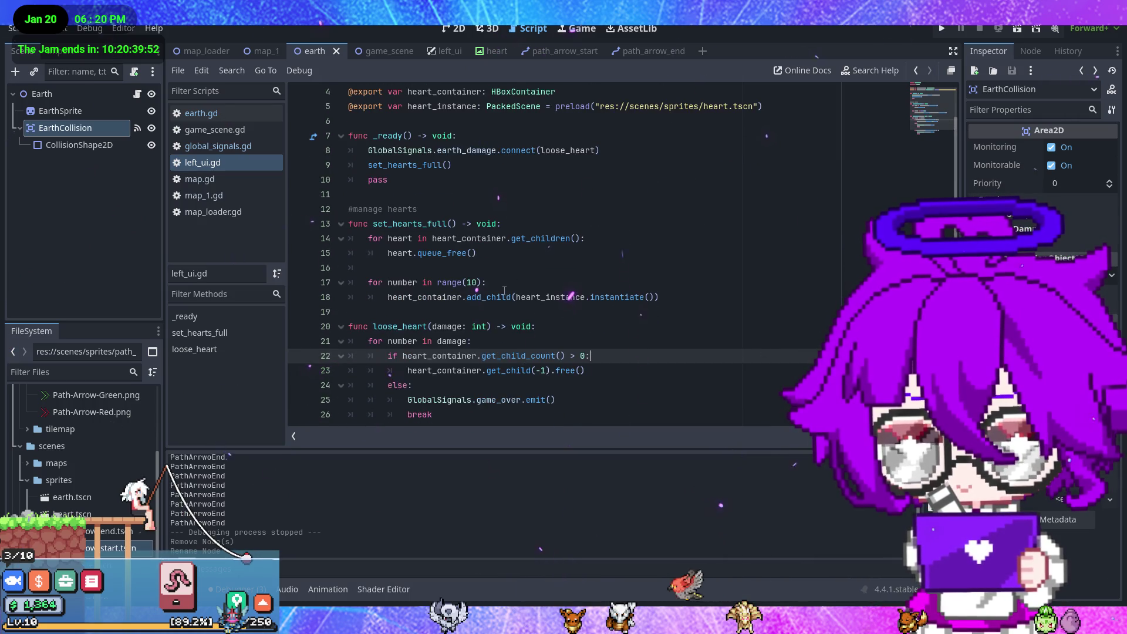
{"action": "scroll", "coordinate": [504, 290], "scroll_direction": "up", "scroll_amount": 1}
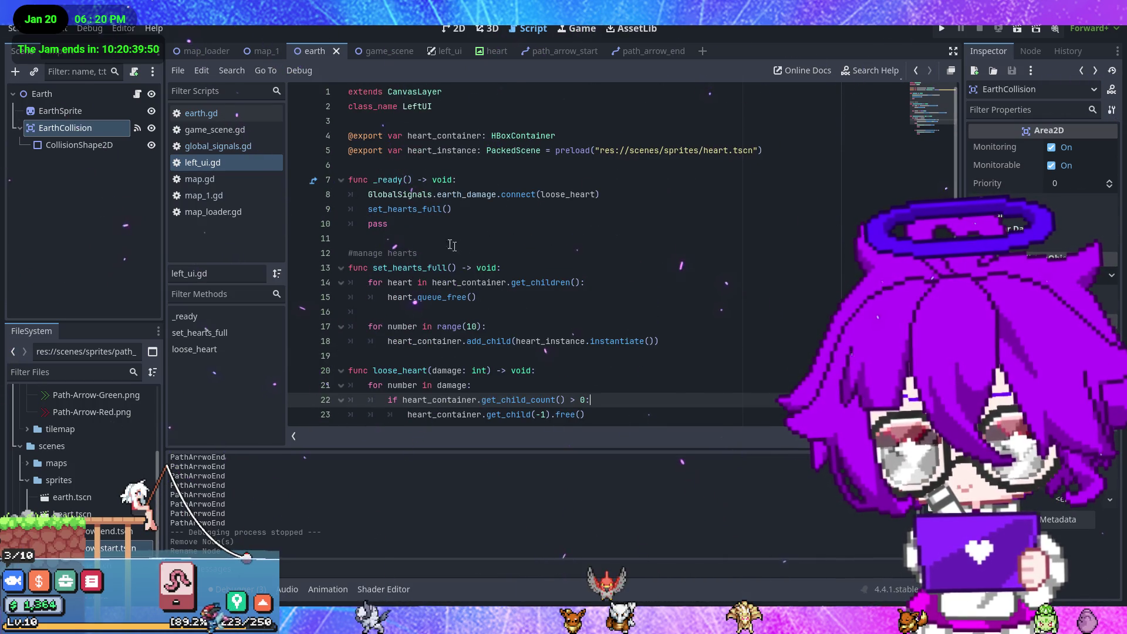
{"action": "left_click", "coordinate": [370, 211]}
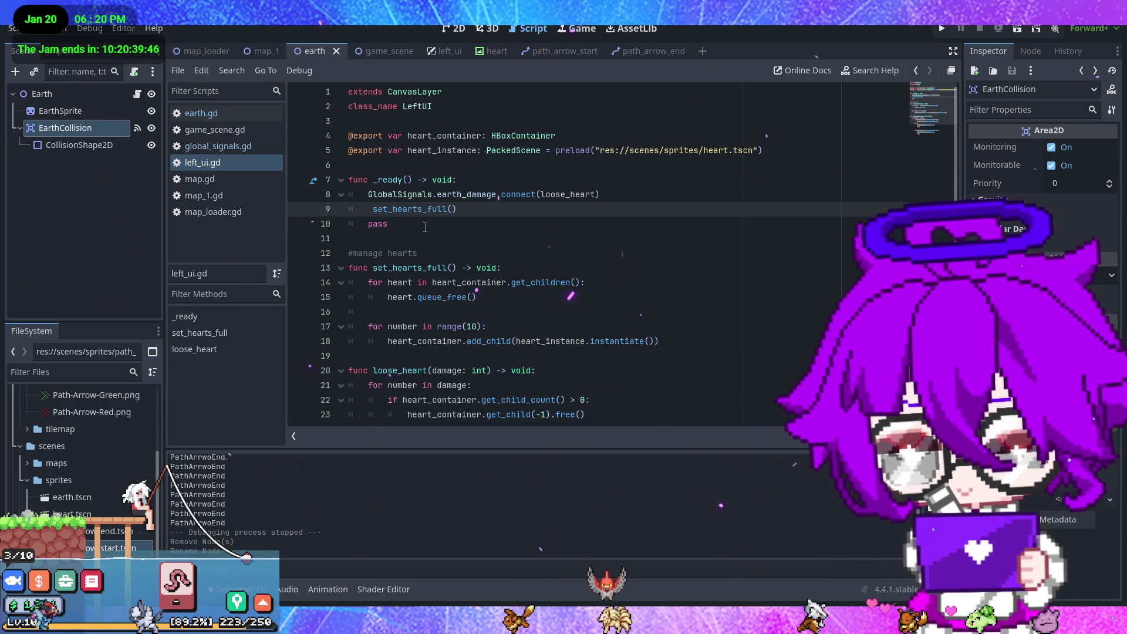
{"action": "type", "text": "Globa"}
{"action": "key", "text": "Return"}
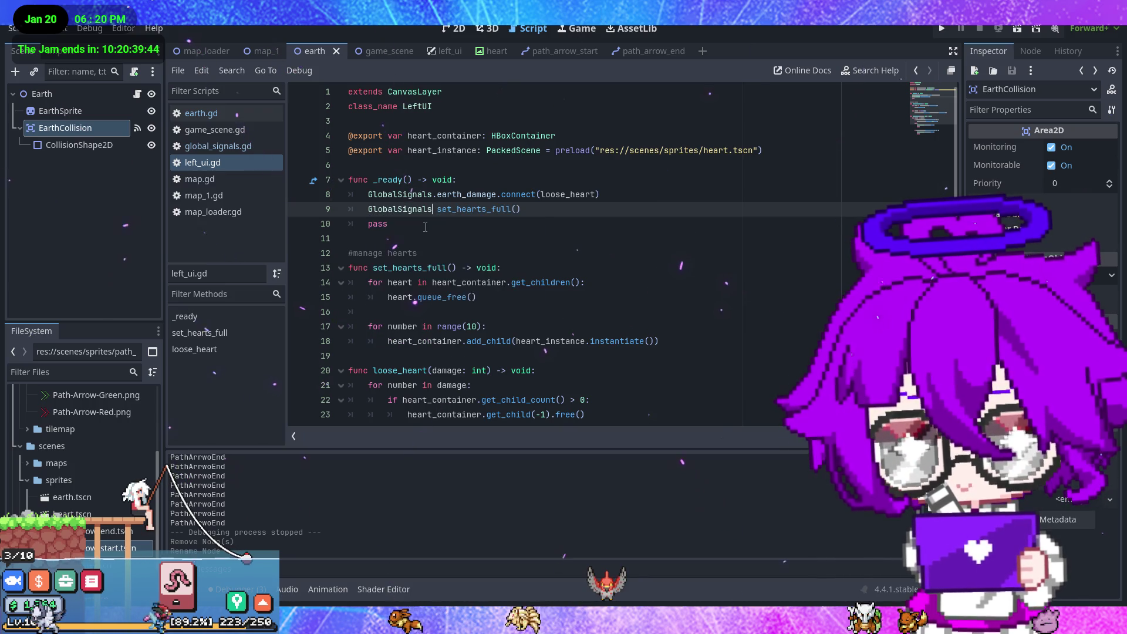
{"action": "type", "text": ".et"}
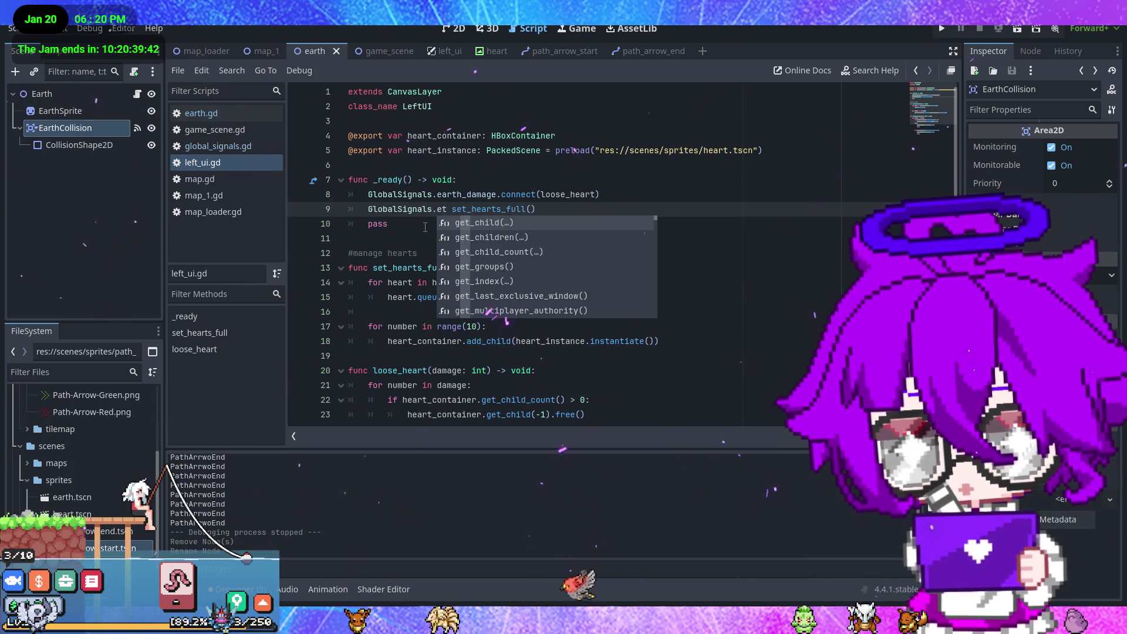
{"action": "key", "text": "BackSpace"}
{"action": "key", "text": "Down"}
{"action": "key", "text": "Return"}
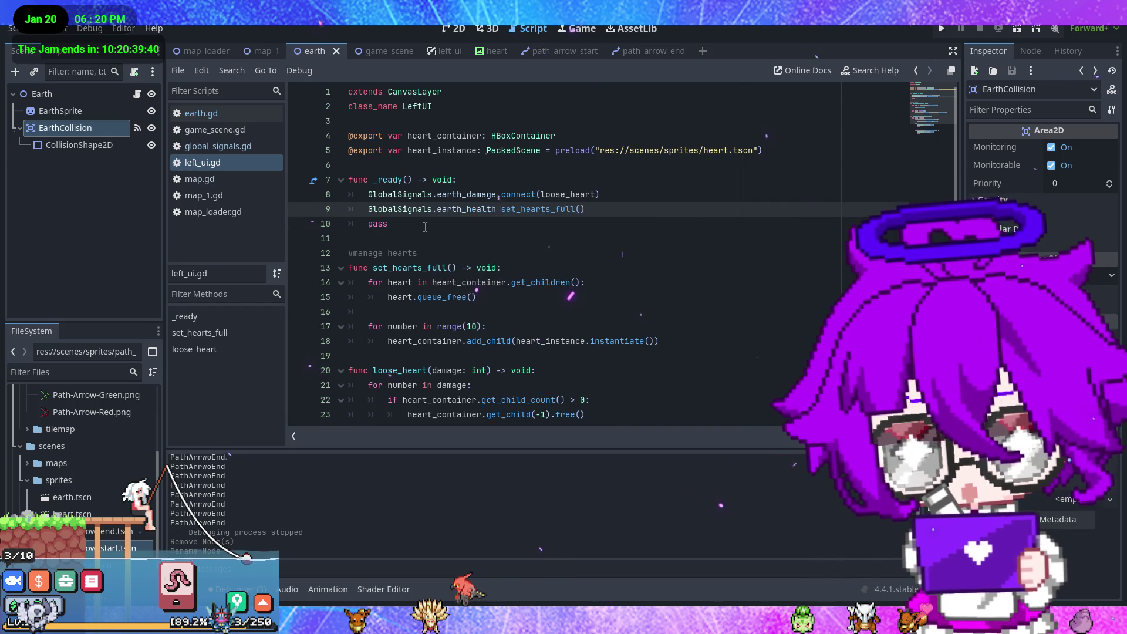
{"action": "key", "text": "Return"}
{"action": "key", "text": "Delete"}
{"action": "left_click", "coordinate": [639, 212]}
{"action": "key", "text": "Left"}
{"action": "key", "text": "BackSpace"}
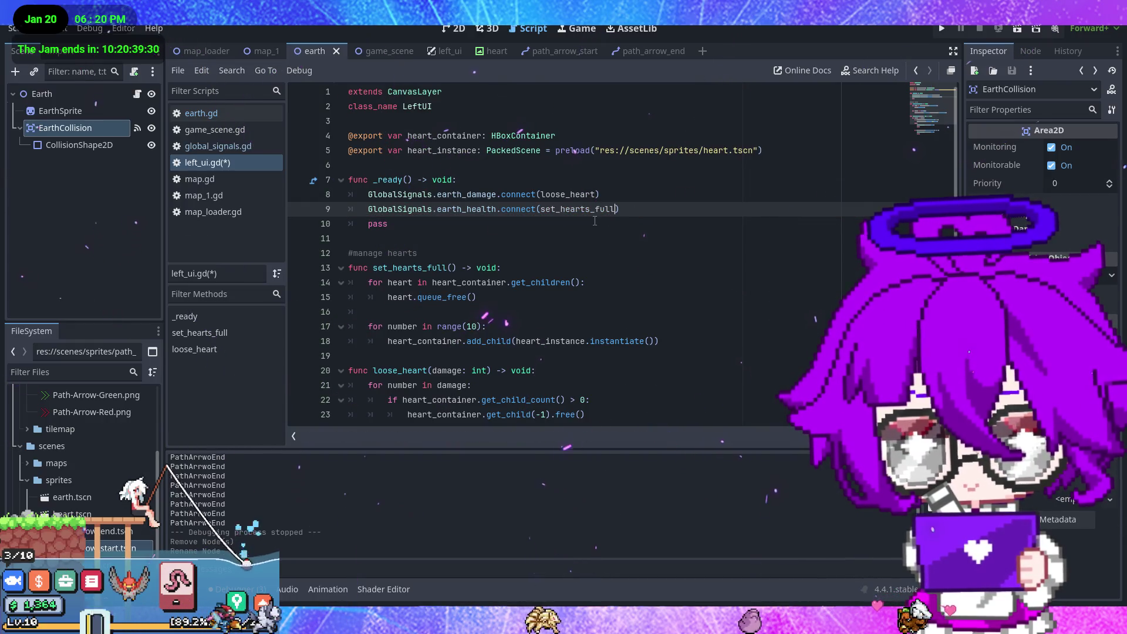
Give set_hearts_full a health: int parameter, loop over health instead of 10, and save
{"action": "left_click", "coordinate": [452, 268]}
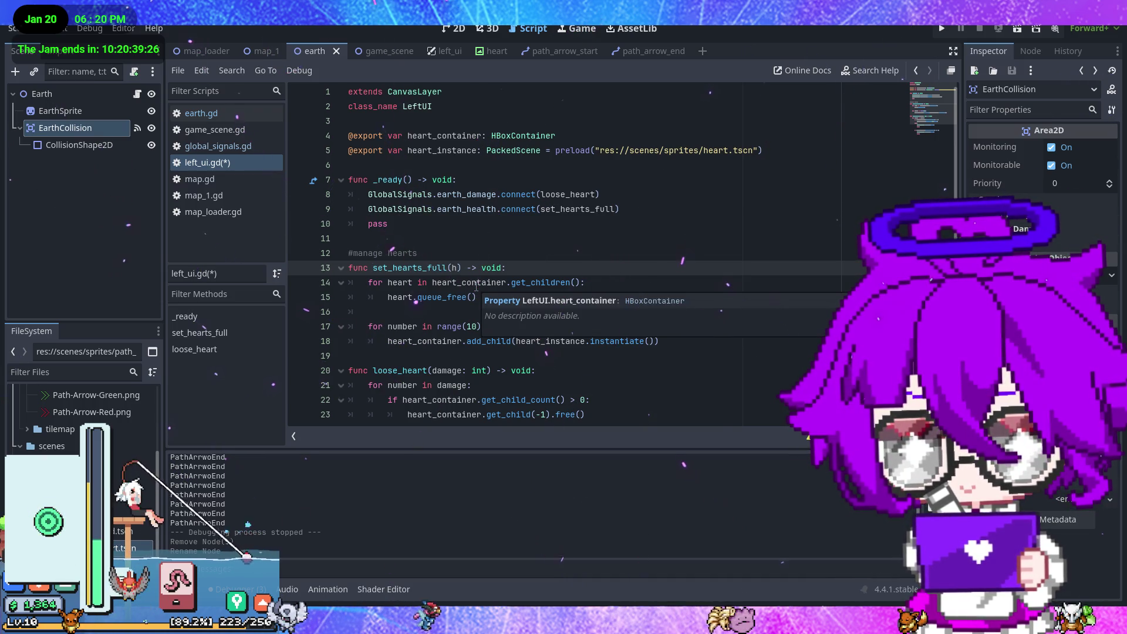
{"action": "type", "text": "ealth"}
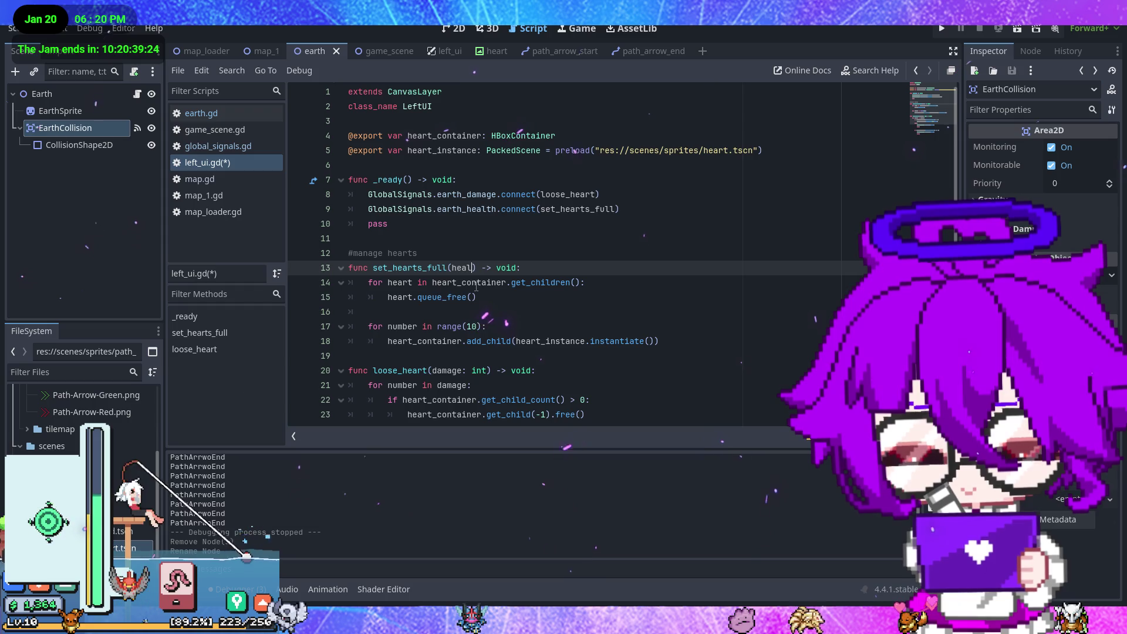
{"action": "type", "text": ": int"}
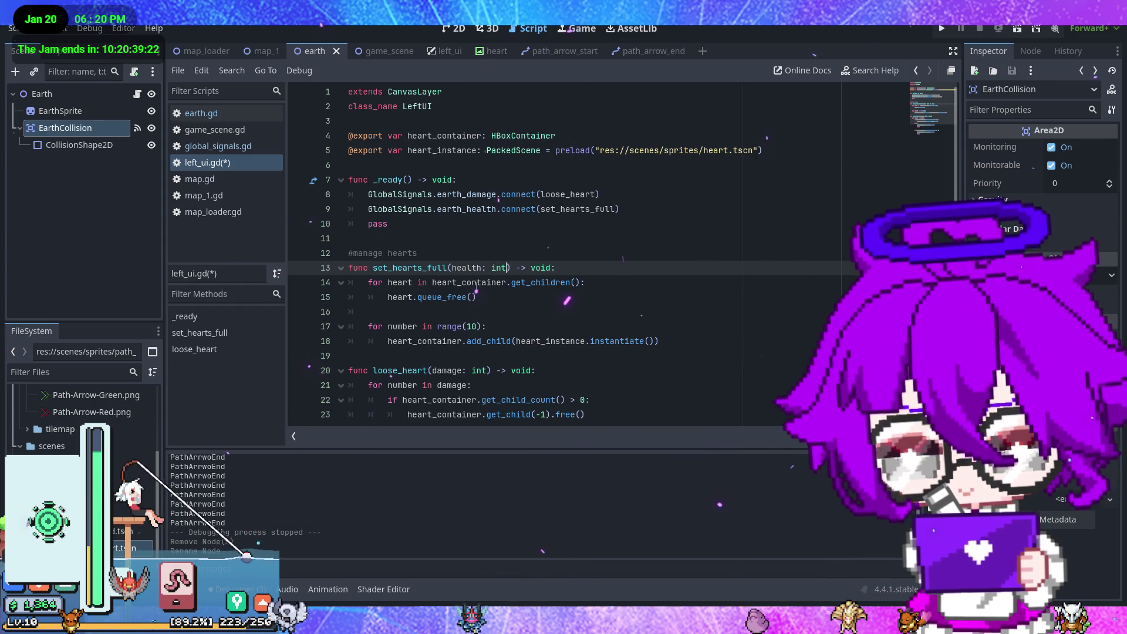
{"action": "left_click", "coordinate": [480, 327]}
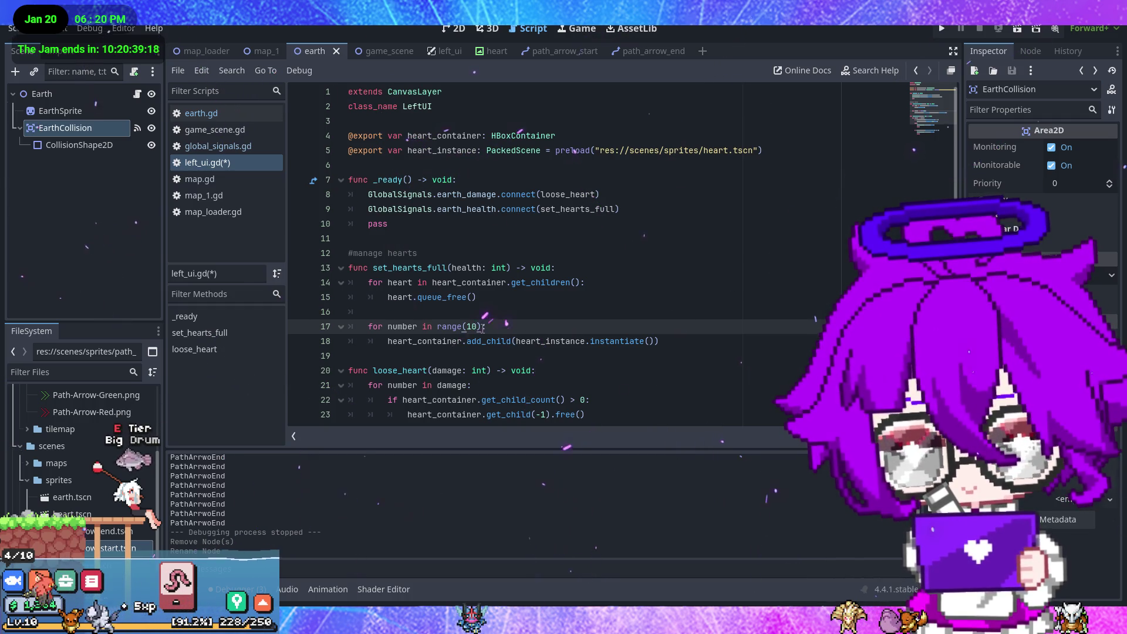
{"action": "type", "text": "lth"}
{"action": "key", "text": "ctrl+s"}
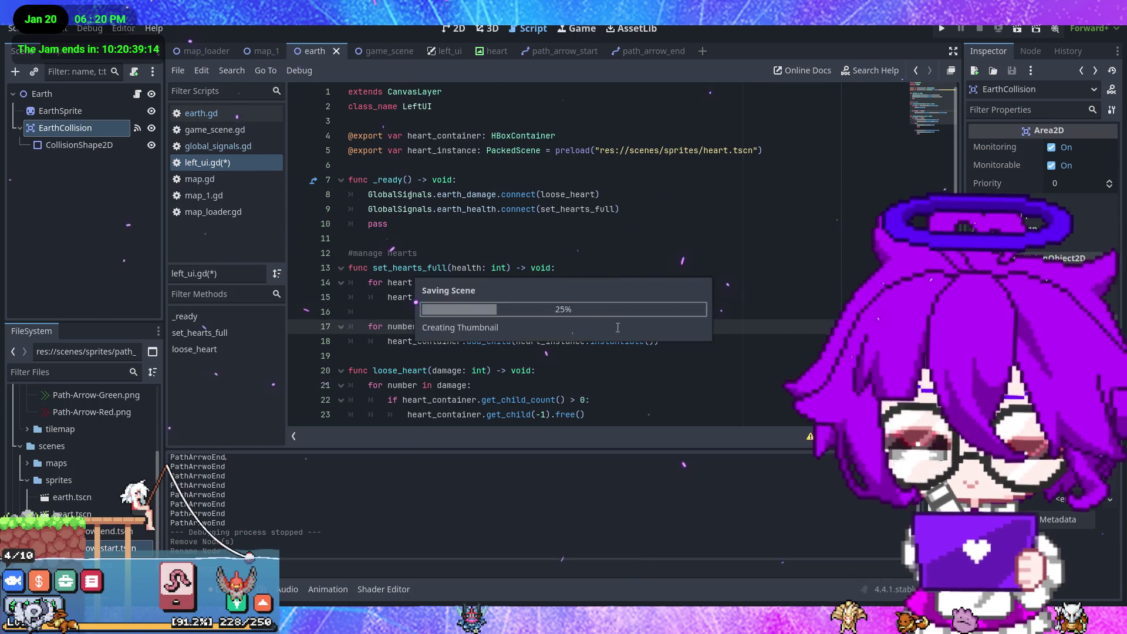
Run the game and click Earth until its five hearts drop to game over, then close it
{"action": "left_click", "coordinate": [939, 32]}
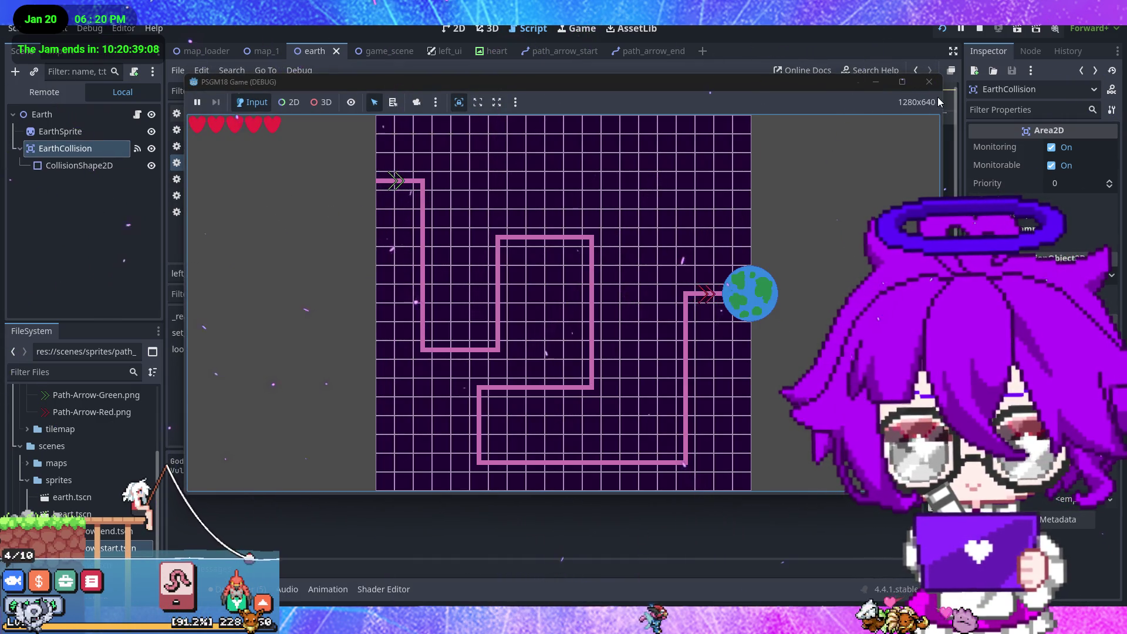
{"action": "left_click", "coordinate": [754, 299]}
{"action": "left_click", "coordinate": [753, 297]}
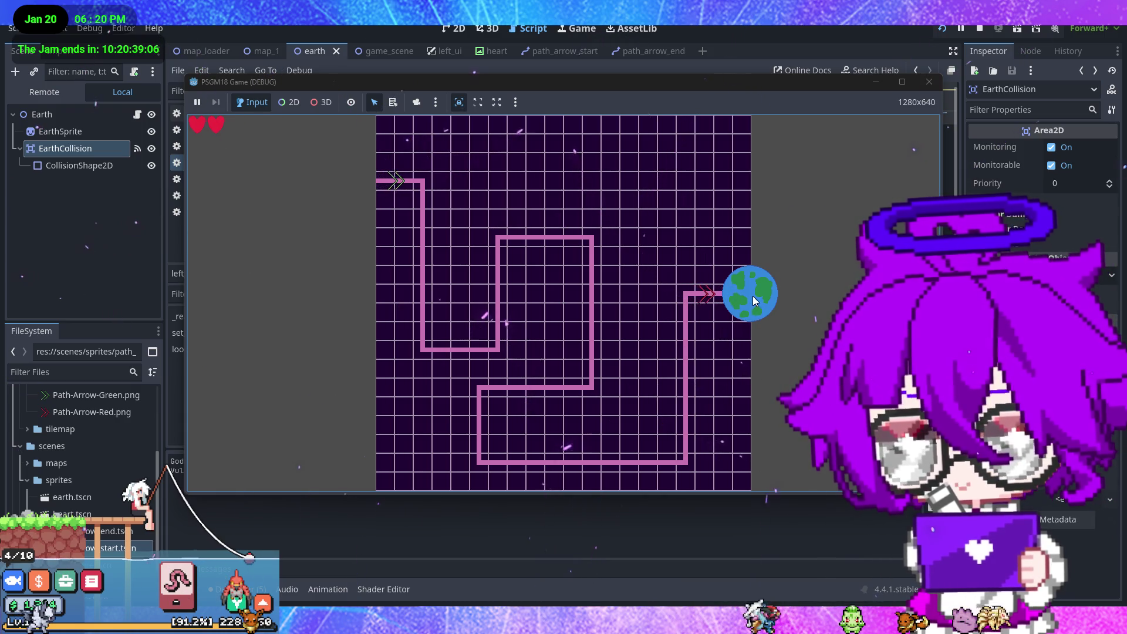
{"action": "left_click", "coordinate": [752, 296]}
{"action": "left_click", "coordinate": [755, 310]}
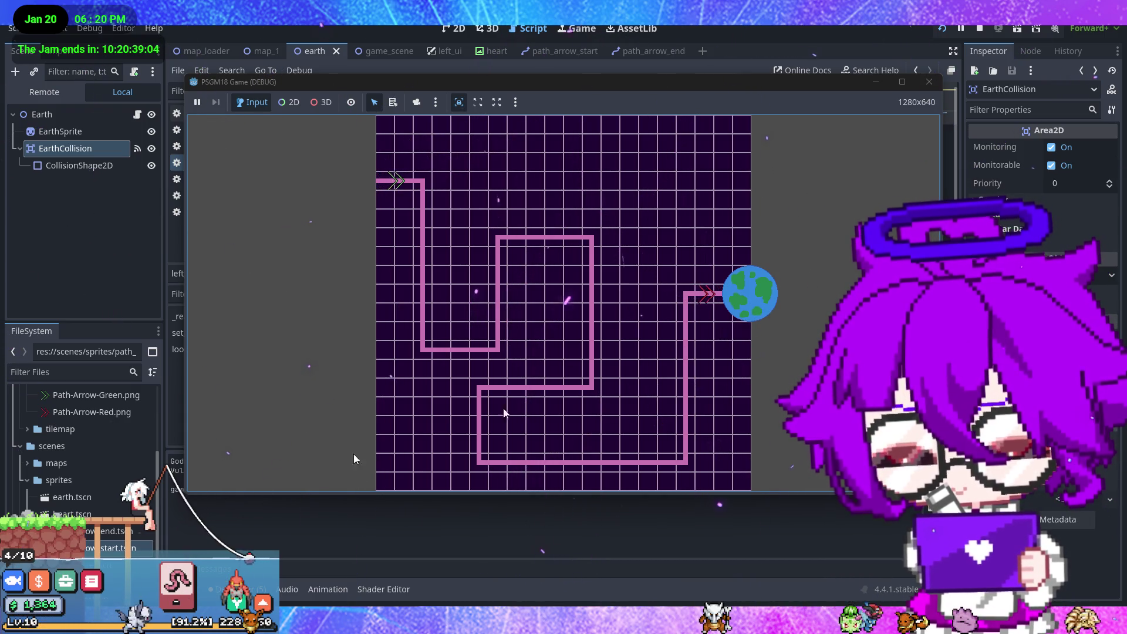
{"action": "left_click", "coordinate": [927, 87]}
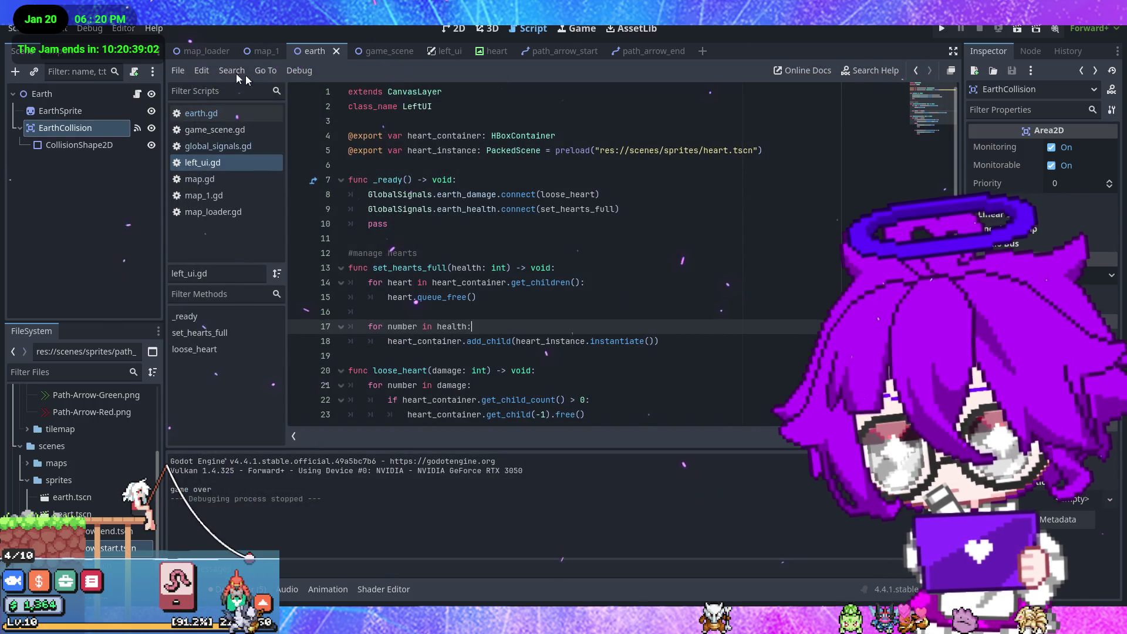
{"action": "left_click", "coordinate": [262, 50]}
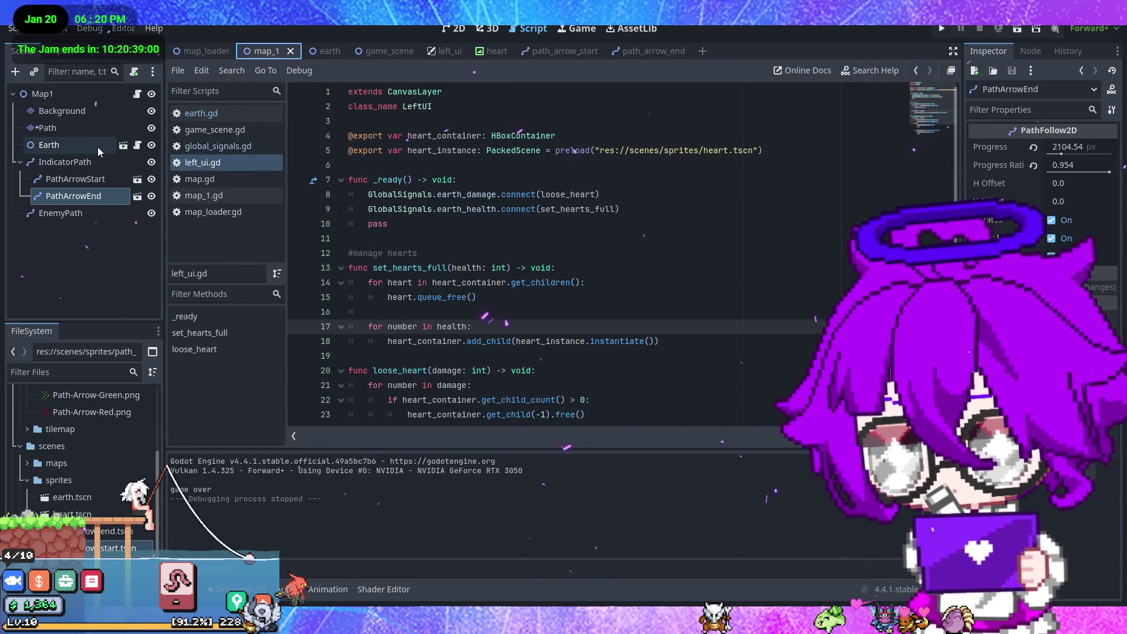
Set Earth's Health to 7 in the Inspector and save map_1
{"action": "left_click", "coordinate": [75, 94]}
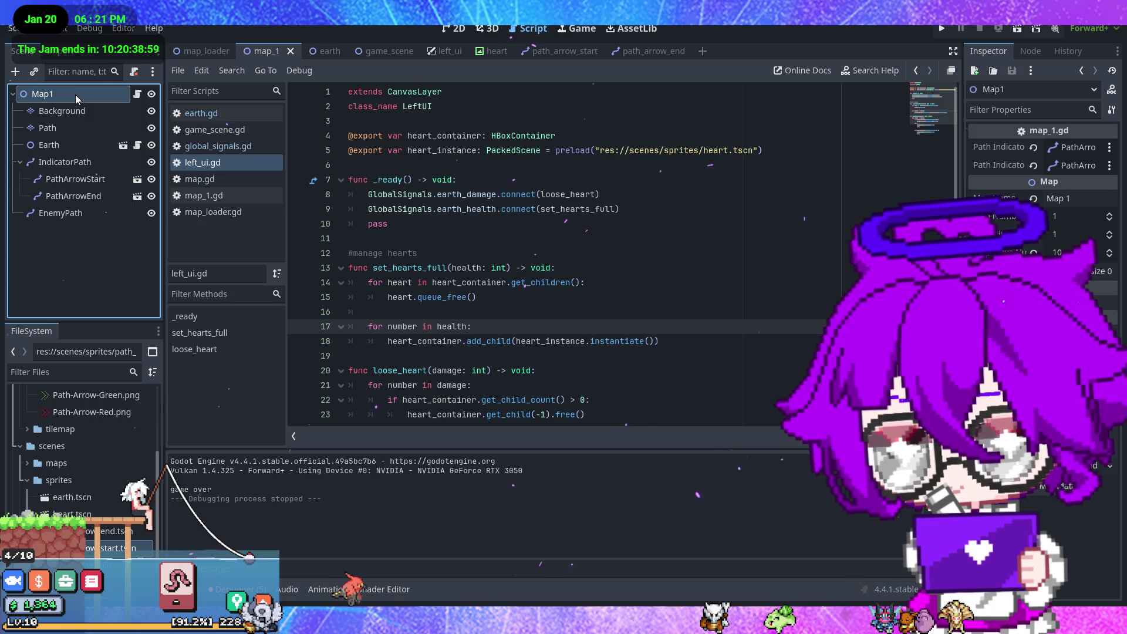
{"action": "left_click", "coordinate": [86, 144]}
{"action": "left_click", "coordinate": [1080, 149]}
{"action": "type", "text": "6"}
{"action": "key", "text": "Return"}
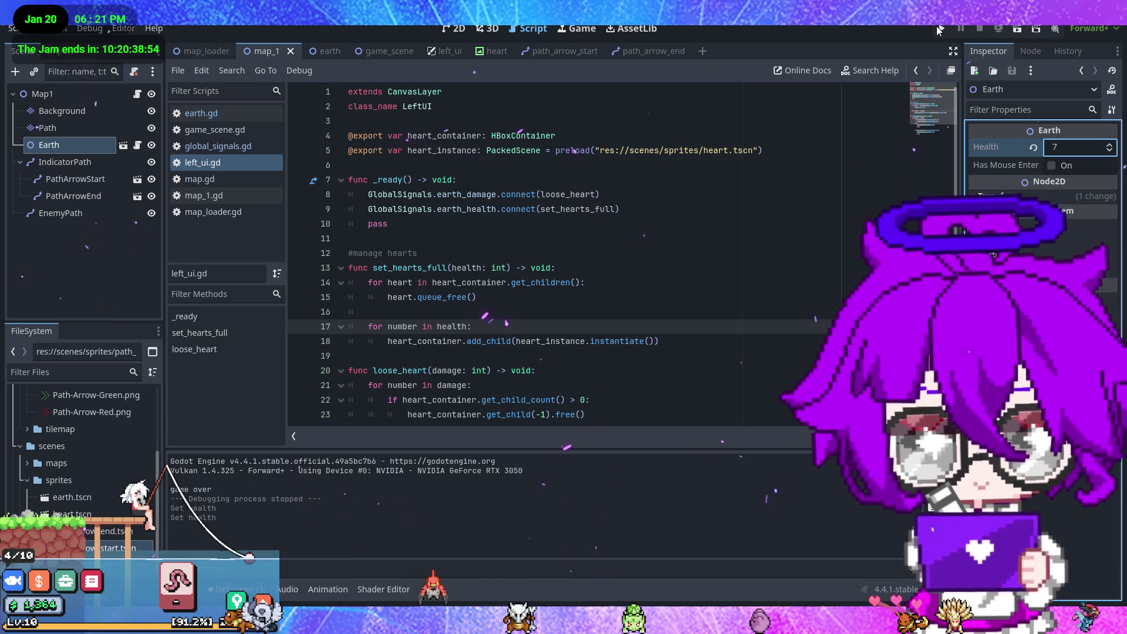
{"action": "key", "text": "ctrl+s"}
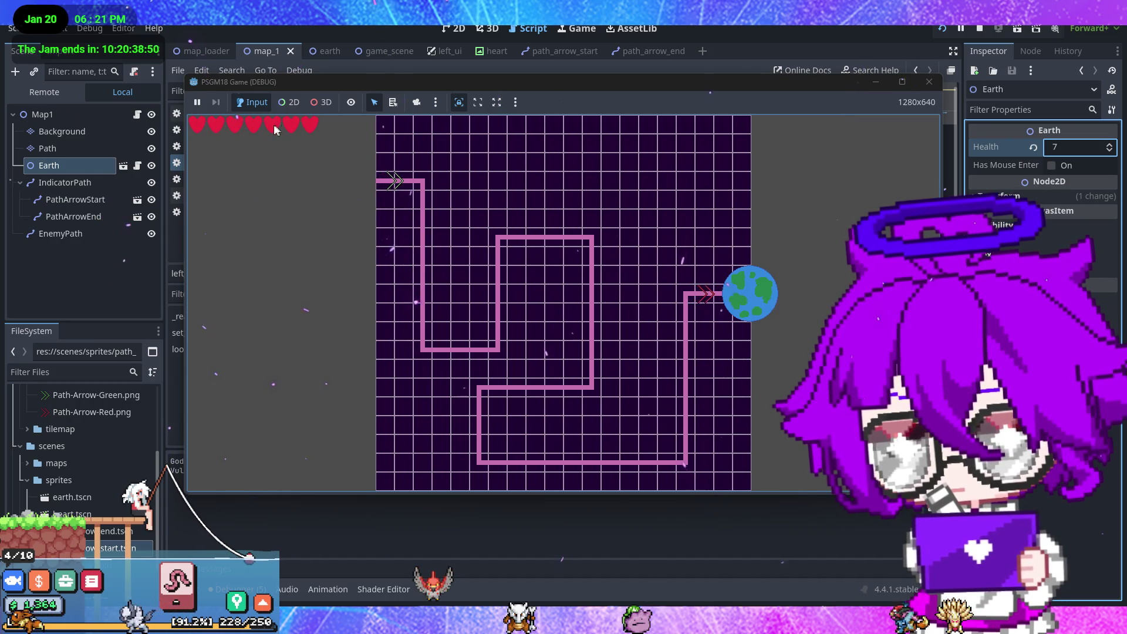
Click Earth in the running game to drain the seven hearts to game over
{"action": "left_click", "coordinate": [761, 295]}
{"action": "left_click", "coordinate": [761, 296]}
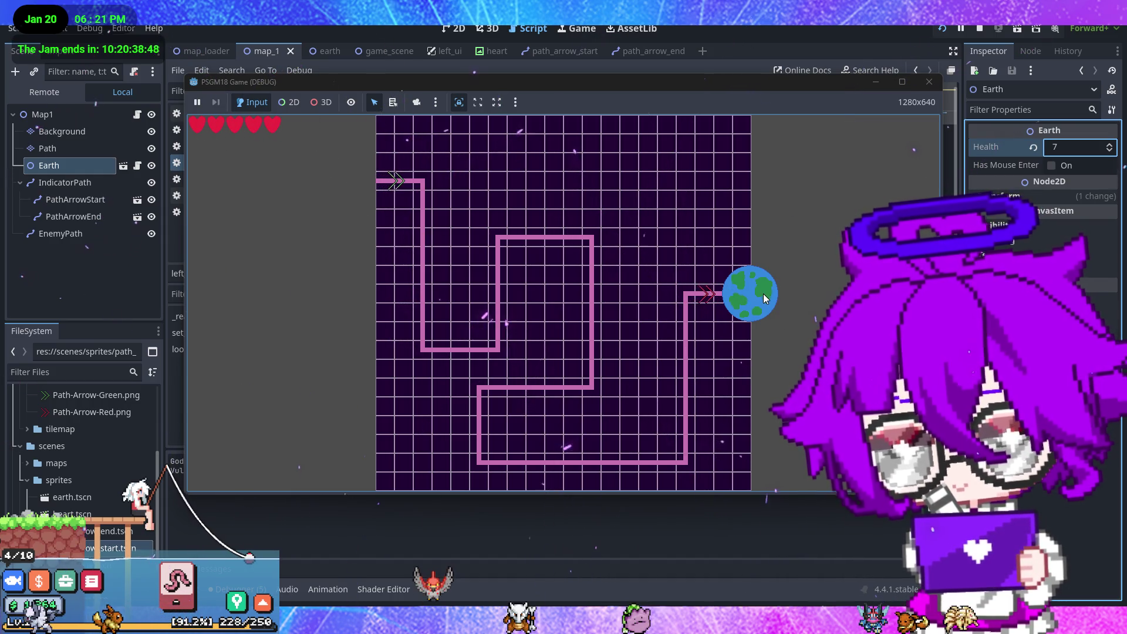
{"action": "left_click", "coordinate": [761, 295]}
{"action": "left_click", "coordinate": [761, 295]}
{"action": "left_click", "coordinate": [760, 297]}
{"action": "left_click", "coordinate": [760, 296]}
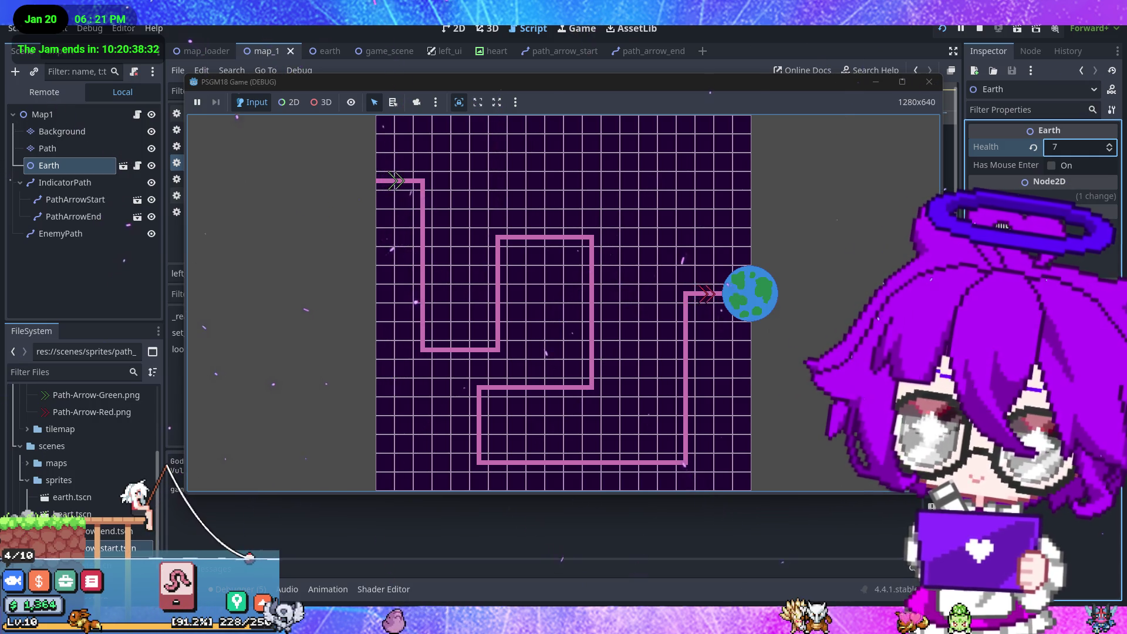
{"action": "left_click", "coordinate": [931, 84]}
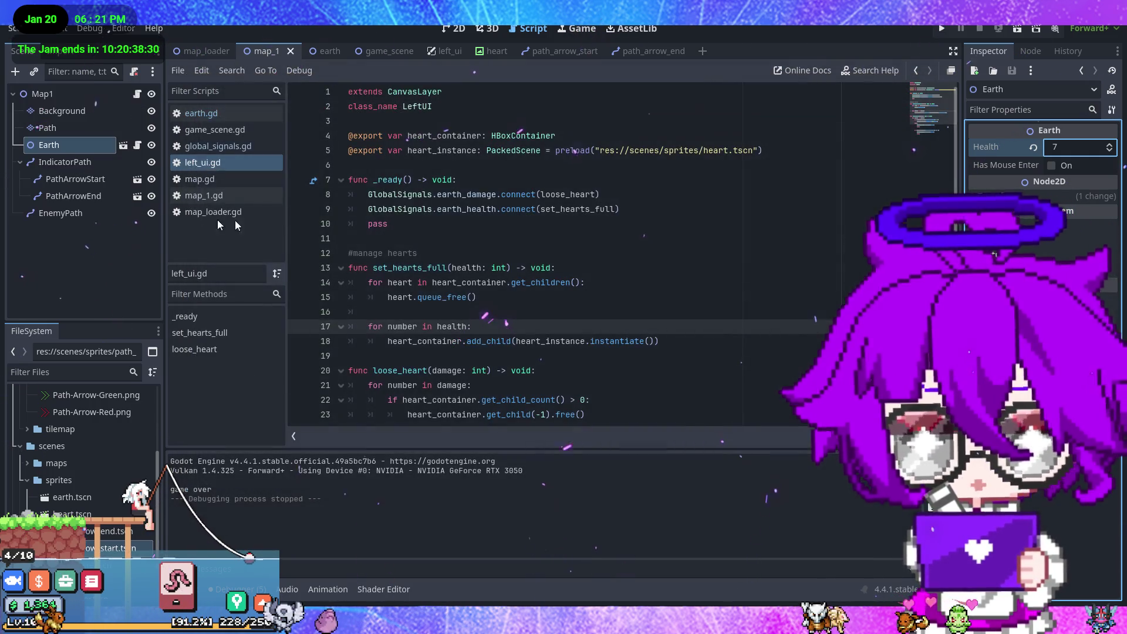
Move IndicatorPath above Earth in the Scene tree, save and run with F5, then close the game
{"action": "left_click_drag", "start_coordinate": [77, 162], "coordinate": [61, 139]}
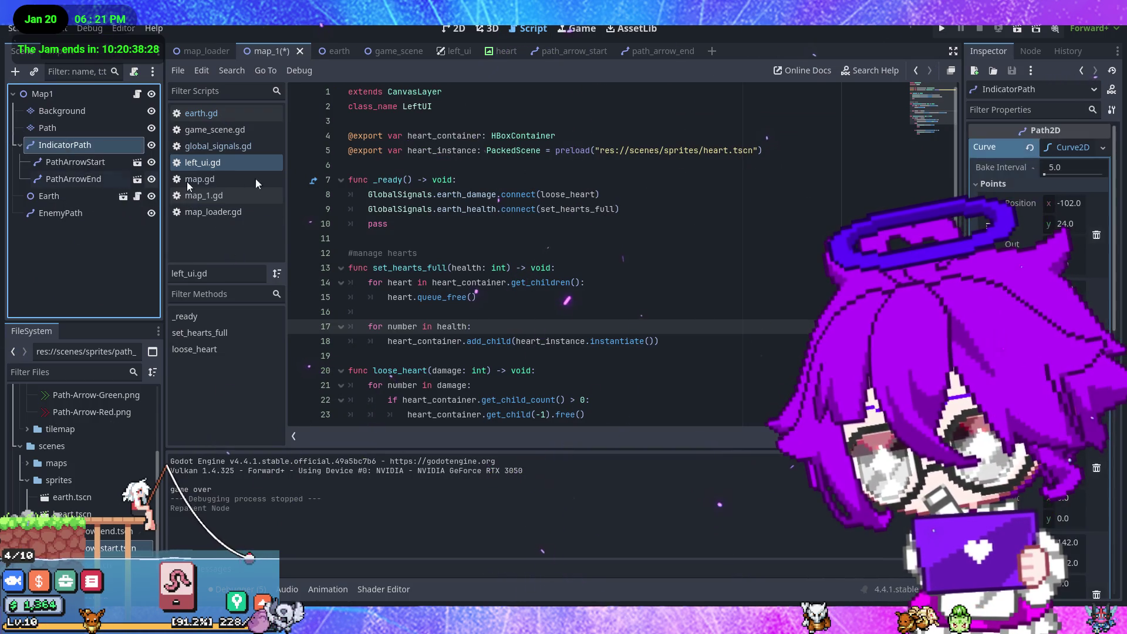
{"action": "key", "text": "F5"}
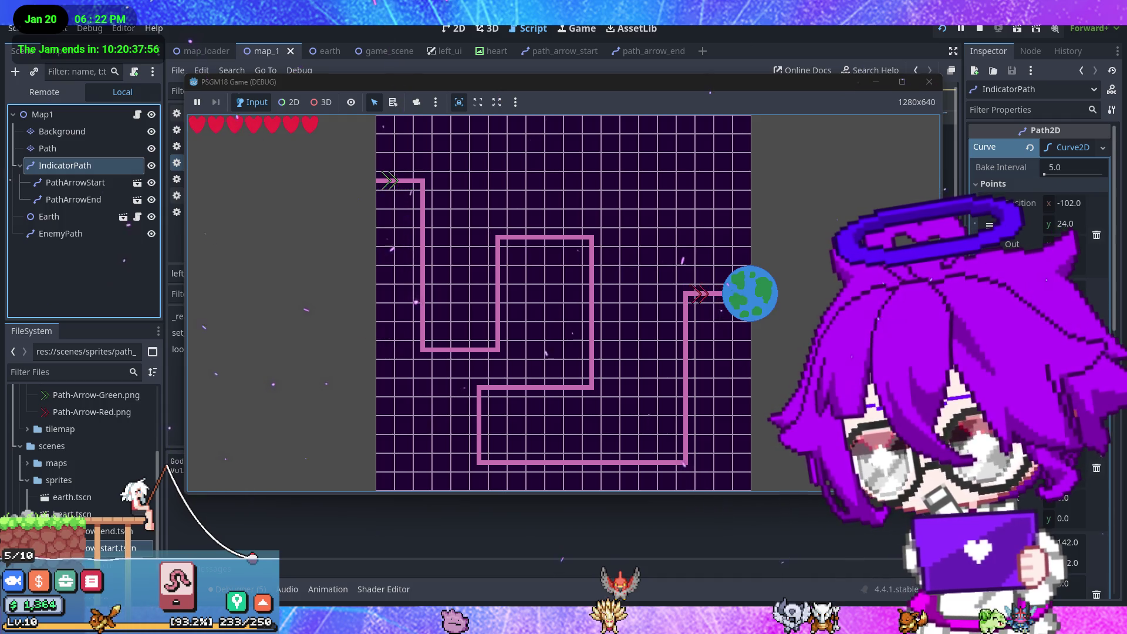
{"action": "left_click", "coordinate": [929, 82]}
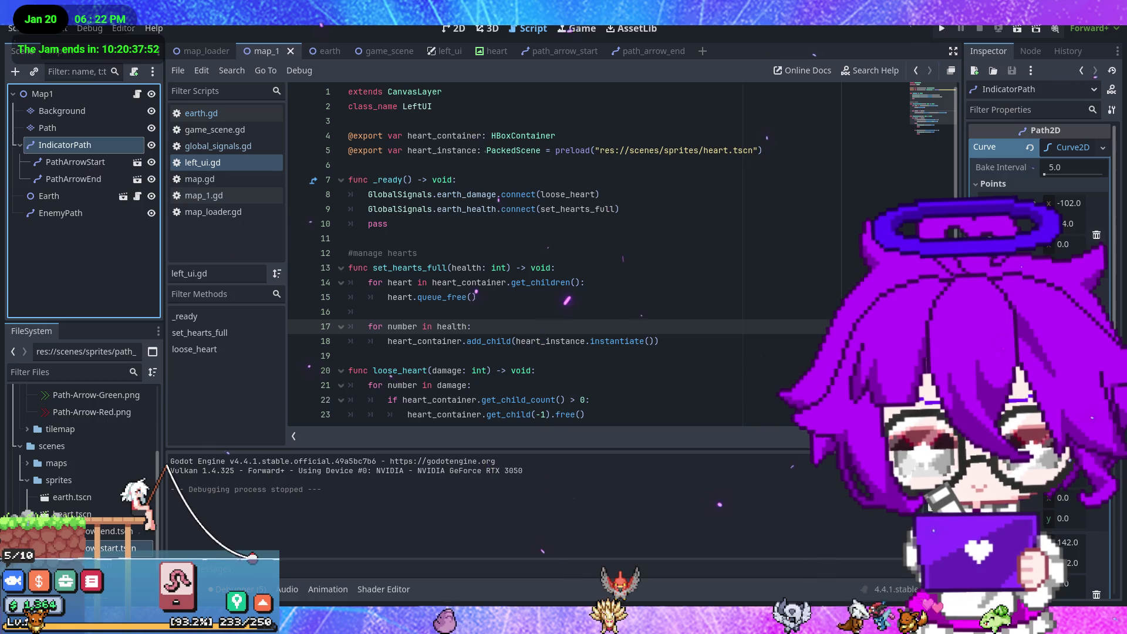
In Aseprite, view Space-Tile and toggle its layers to check the dark square and crosses
{"action": "key", "text": "alt+Tab"}
{"action": "key", "text": "ctrl+Tab"}
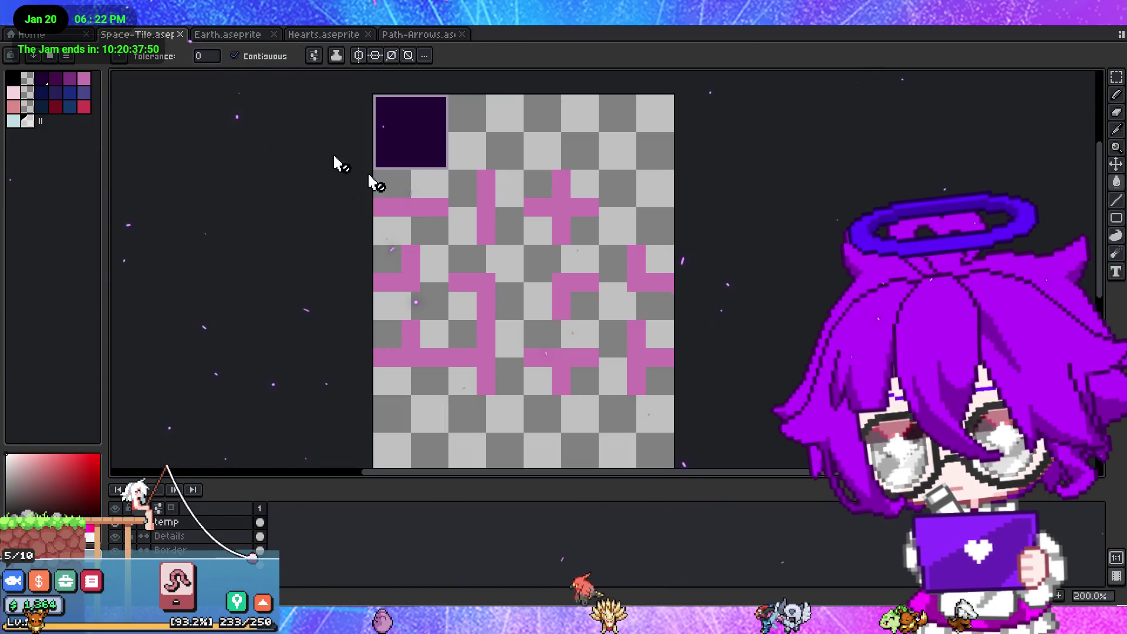
{"action": "scroll", "coordinate": [484, 150], "scroll_direction": "up", "scroll_amount": 3}
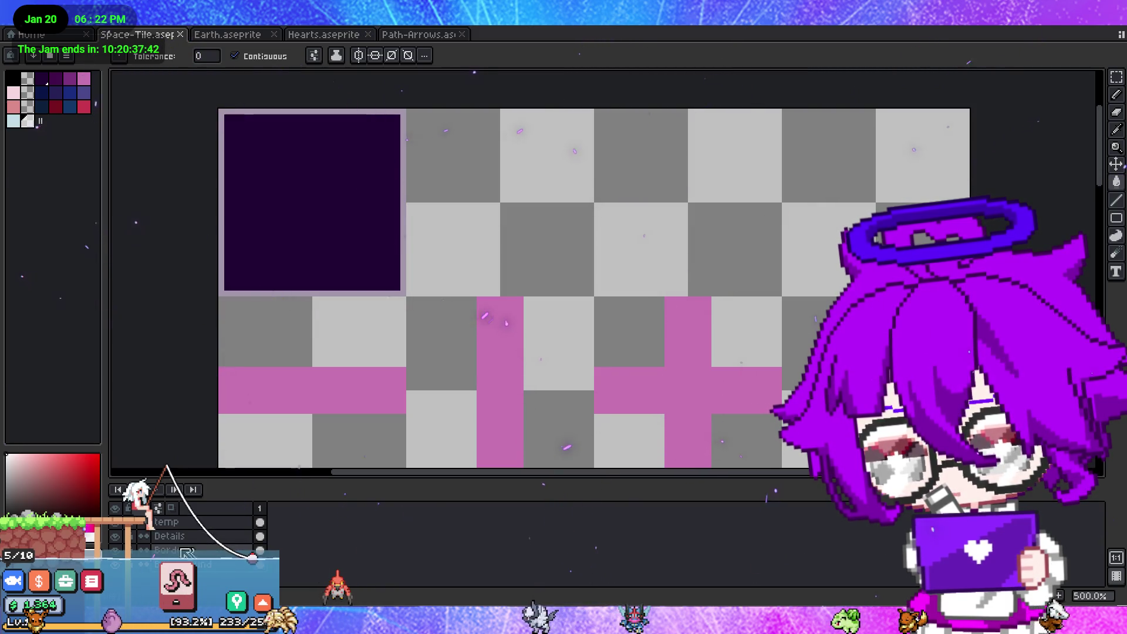
{"action": "left_click", "coordinate": [115, 536]}
{"action": "left_click", "coordinate": [116, 536]}
{"action": "left_click", "coordinate": [116, 550]}
{"action": "left_click", "coordinate": [115, 550]}
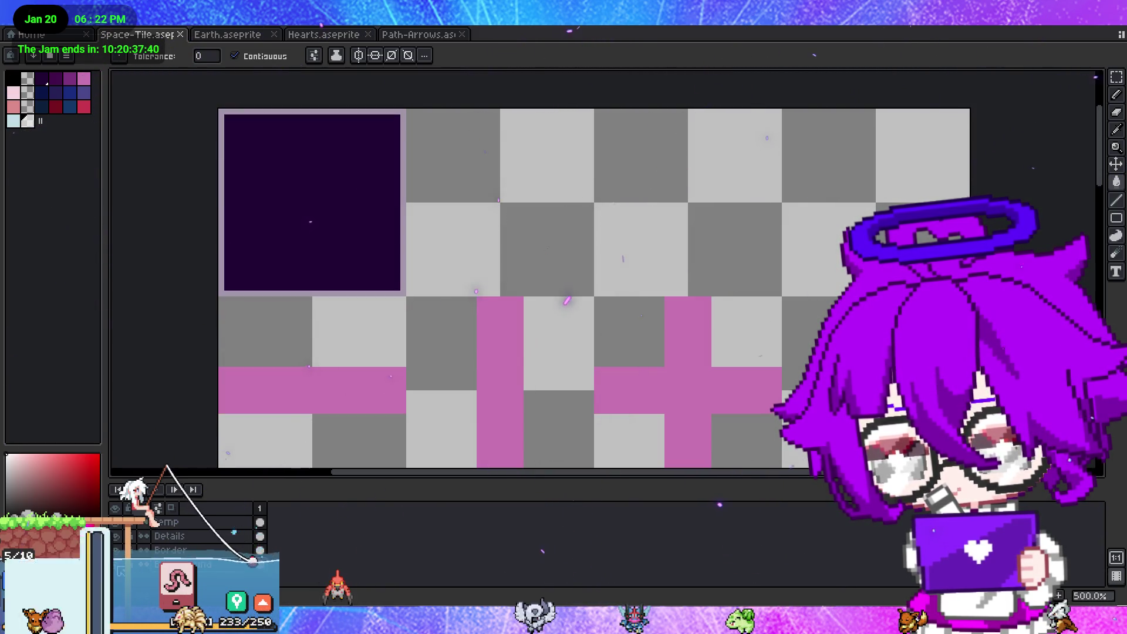
{"action": "left_click", "coordinate": [115, 550]}
{"action": "left_click", "coordinate": [115, 550]}
{"action": "left_click", "coordinate": [115, 535]}
{"action": "left_click", "coordinate": [115, 536]}
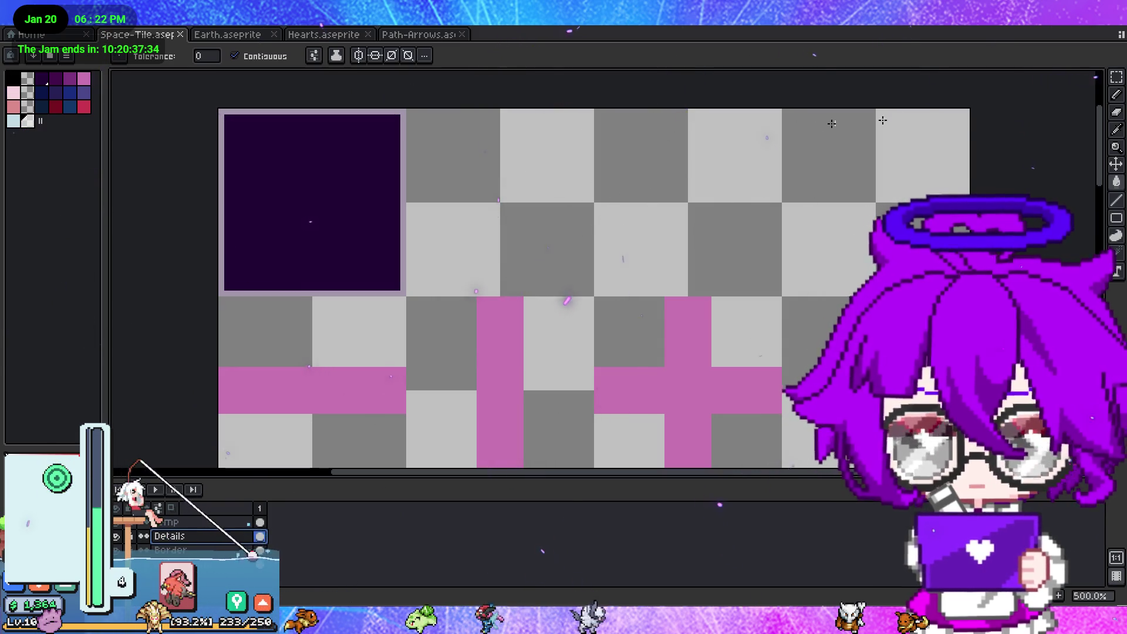
{"action": "left_click", "coordinate": [1115, 97]}
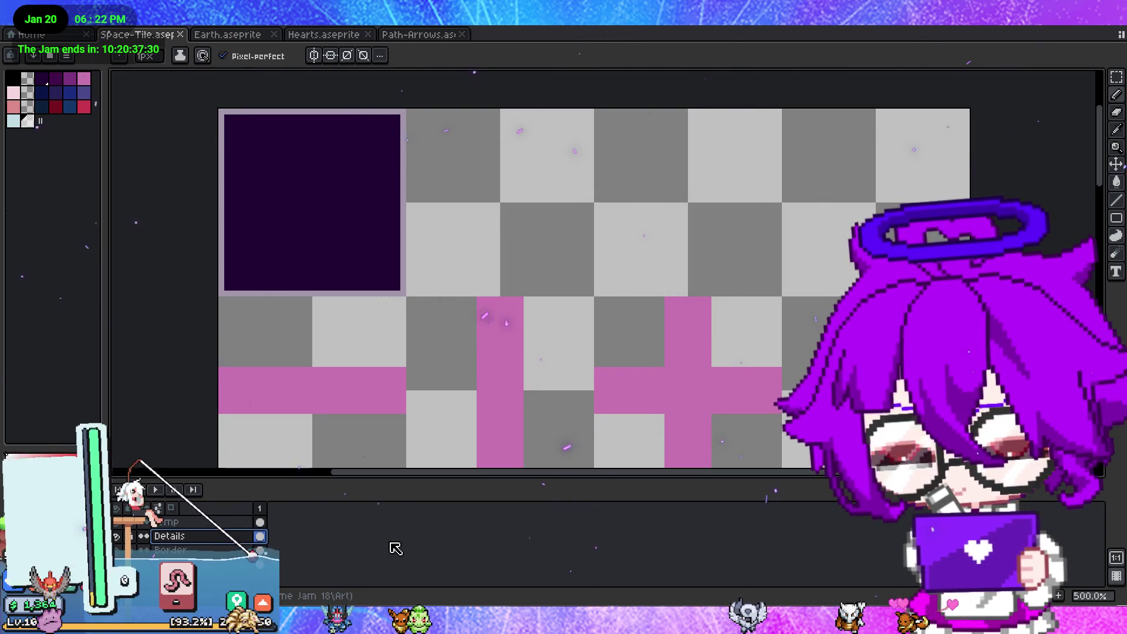
Take the lavender-grey colour from Earth.aseprite's palette and return to Space-Tile
{"action": "left_click", "coordinate": [244, 36]}
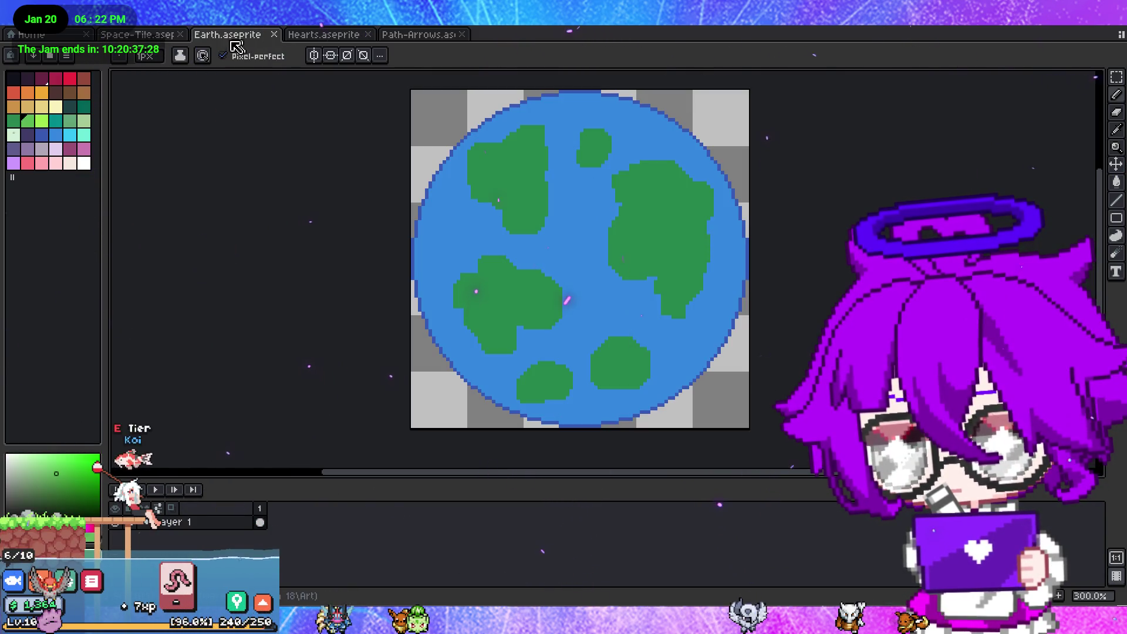
{"action": "left_click", "coordinate": [142, 37]}
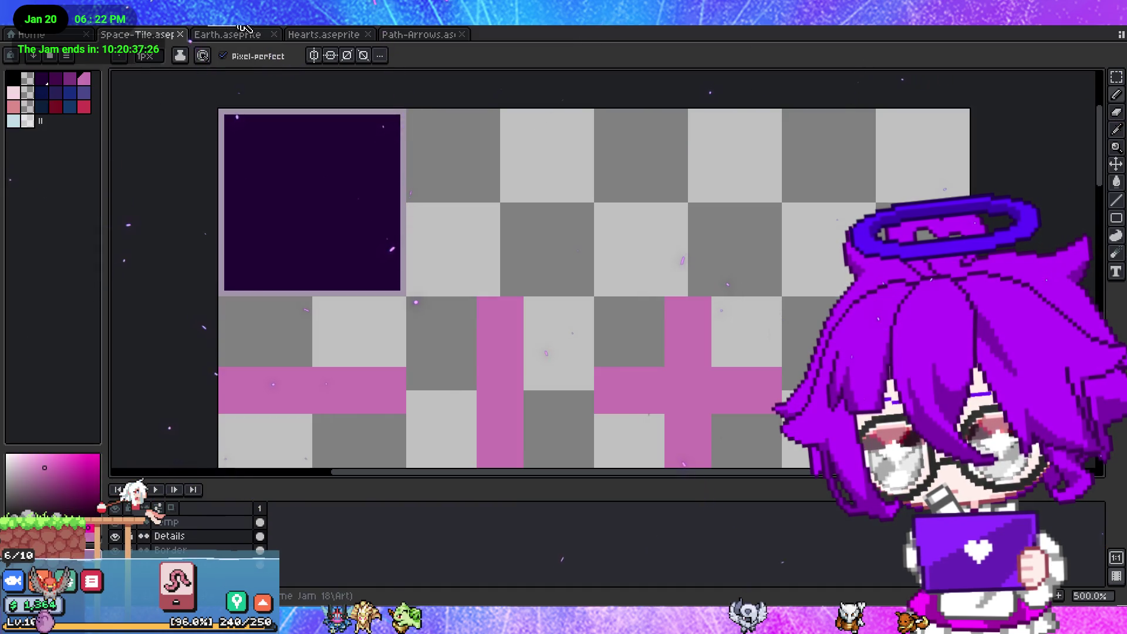
{"action": "left_click", "coordinate": [244, 30]}
{"action": "left_click", "coordinate": [105, 549]}
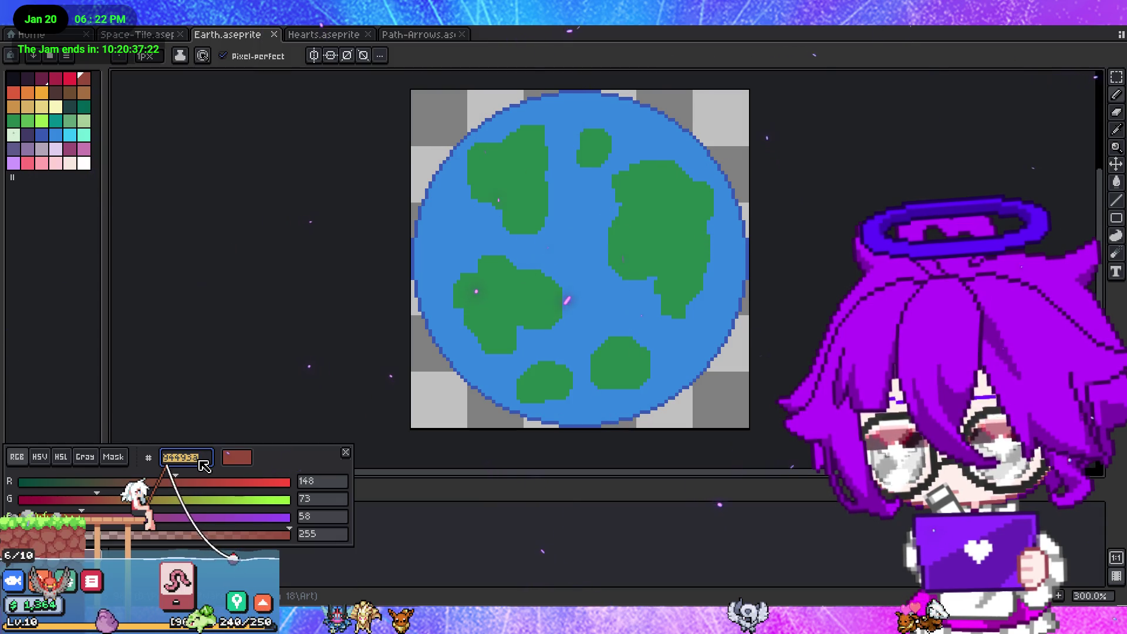
{"action": "key", "text": "Escape"}
{"action": "key", "text": "v"}
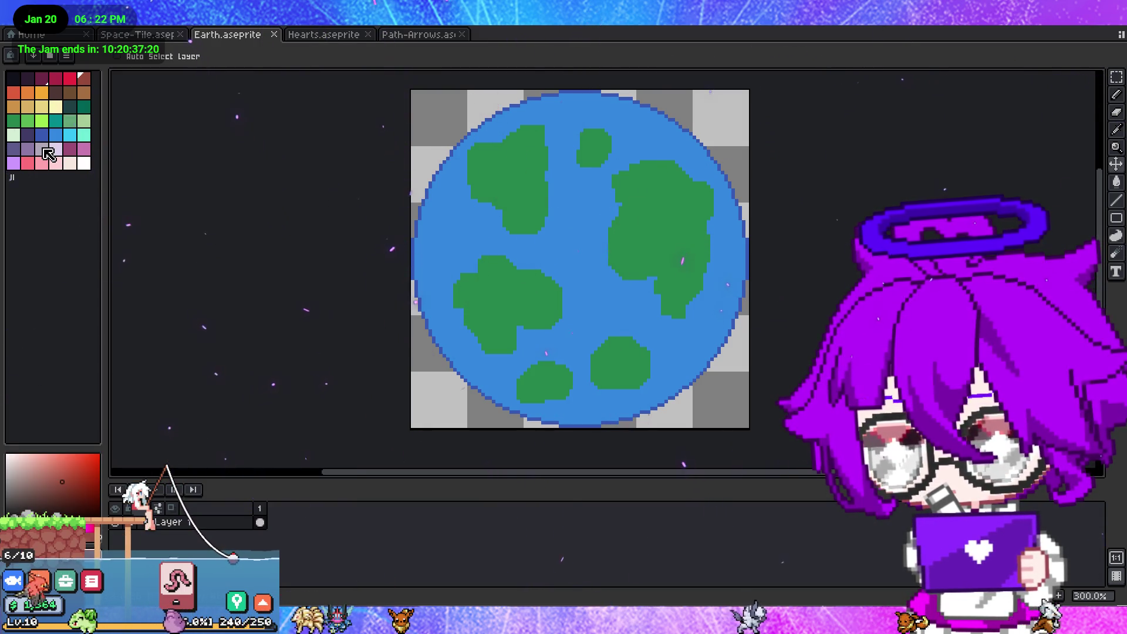
{"action": "left_click", "coordinate": [48, 154]}
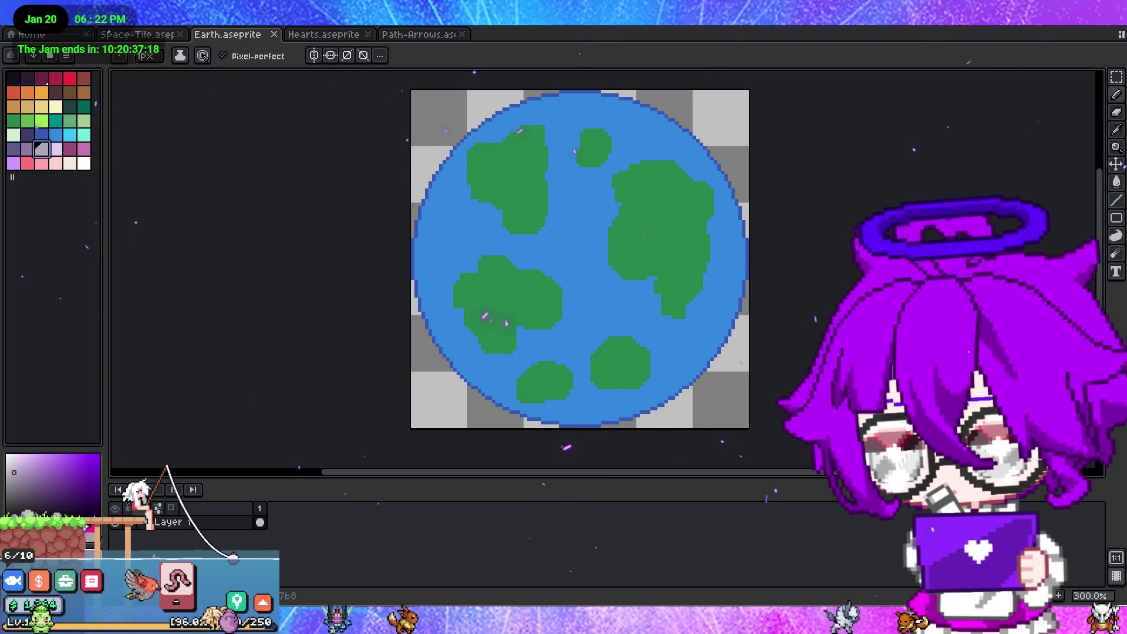
{"action": "left_click", "coordinate": [136, 546]}
{"action": "key", "text": "Escape"}
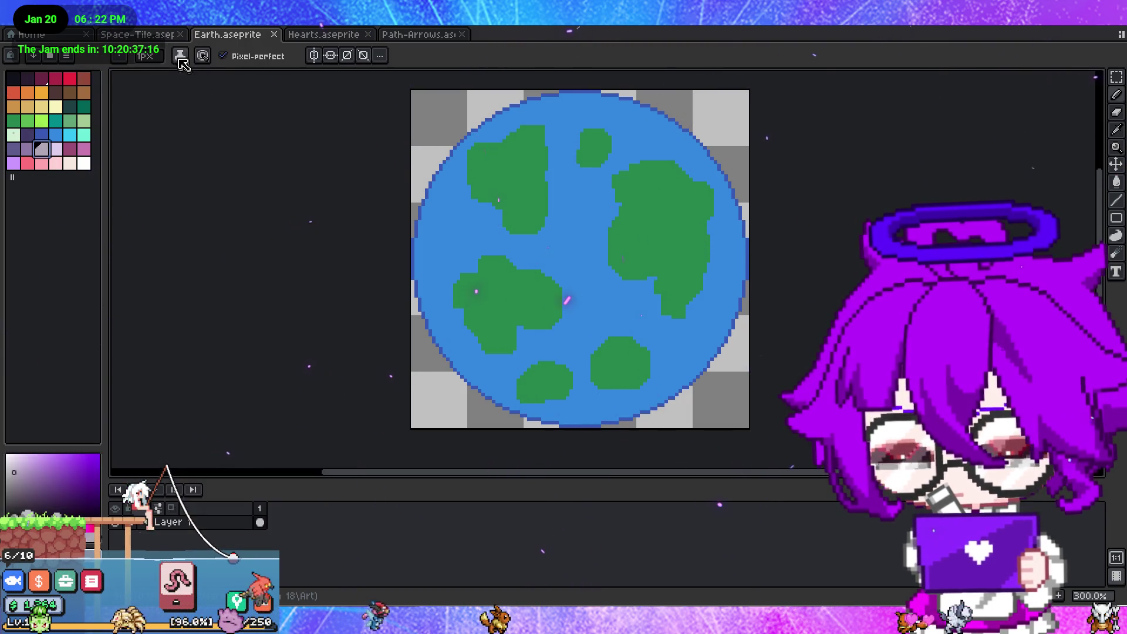
{"action": "left_click", "coordinate": [154, 35]}
{"action": "left_click", "coordinate": [136, 545]}
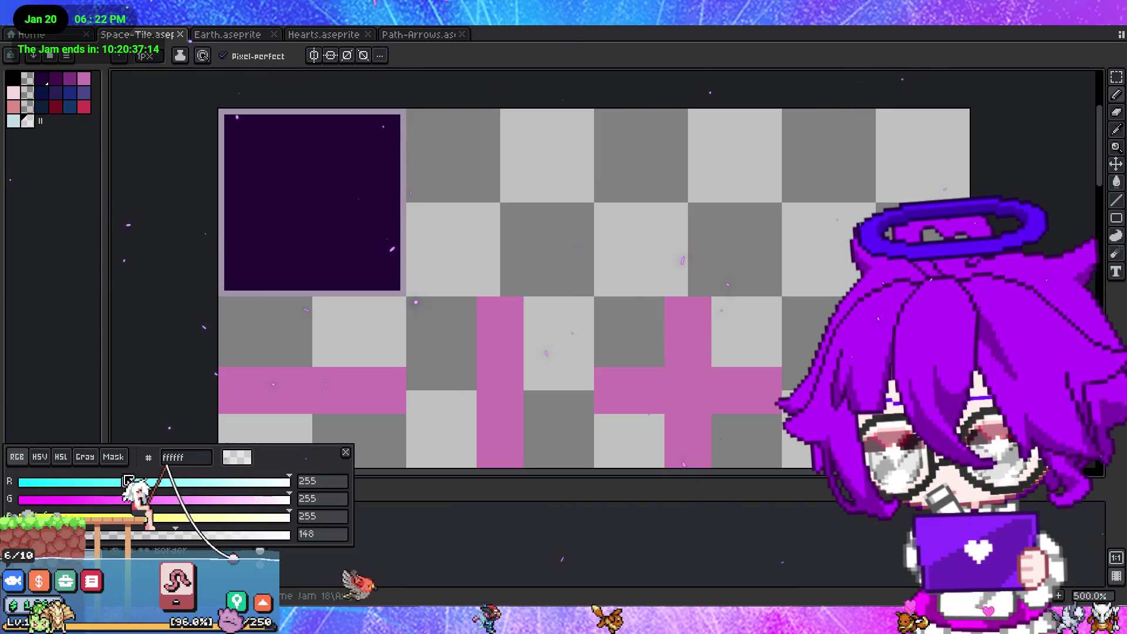
Draw a filled lavender circle in the tile beside the dark square and save
{"action": "key", "text": "Escape"}
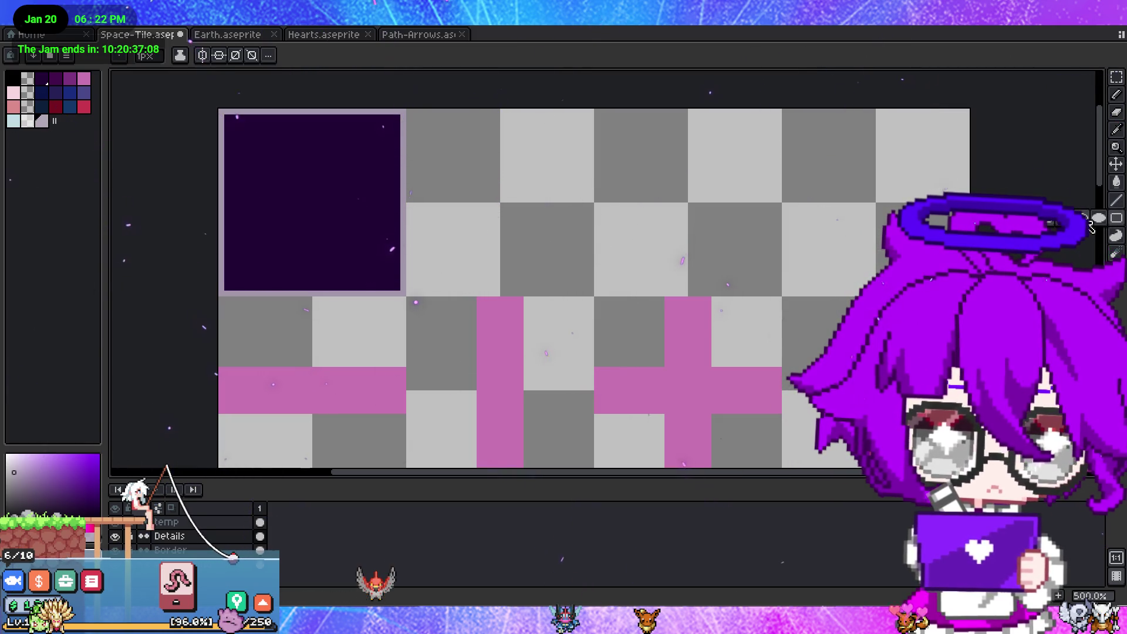
{"action": "mouse_move", "coordinate": [409, 112]}
{"action": "left_mouse_down"}
{"action": "mouse_move", "coordinate": [588, 261]}
{"action": "mouse_move", "coordinate": [586, 290]}
{"action": "left_mouse_up"}
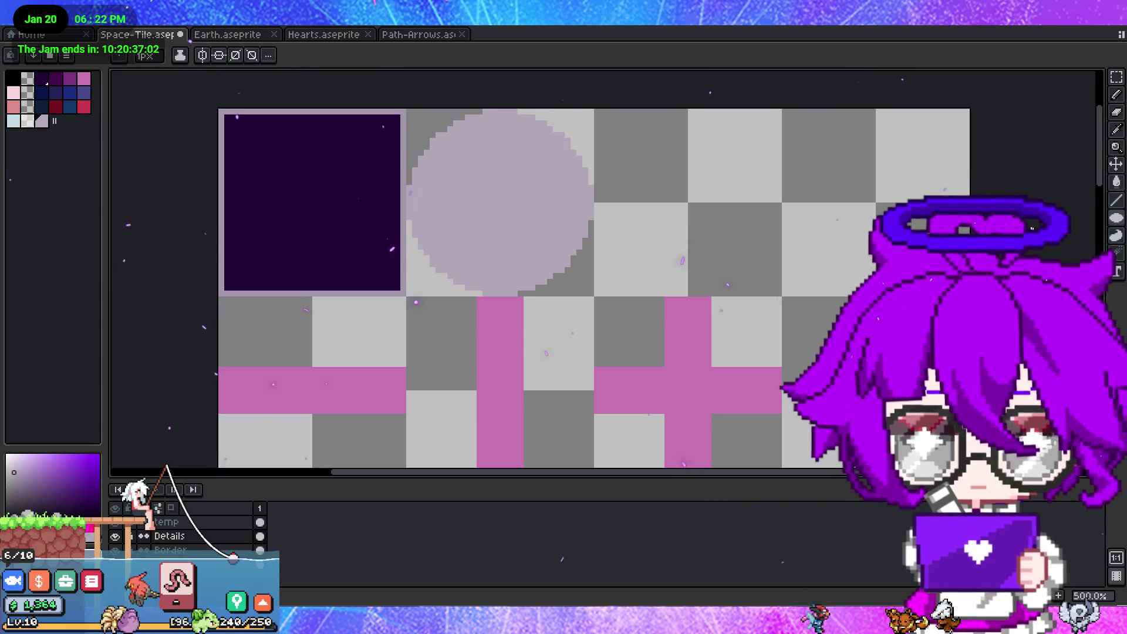
{"action": "key", "text": "ctrl+s"}
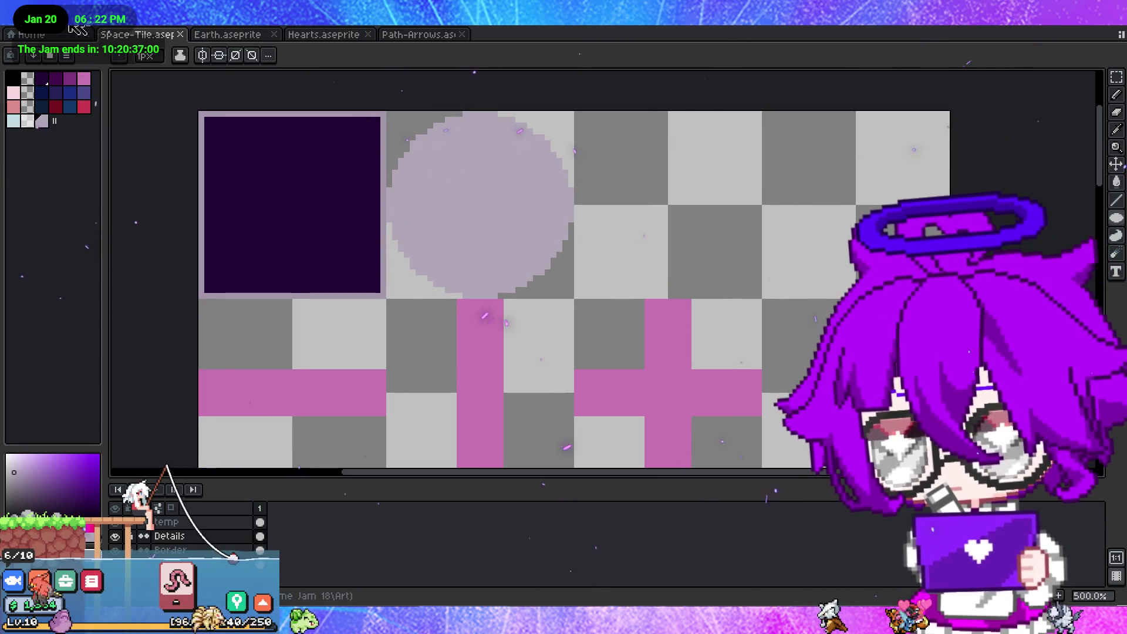
Export the sprite sheet as Space-Tileset.png
{"action": "key", "text": "alt+f"}
{"action": "left_click", "coordinate": [208, 138]}
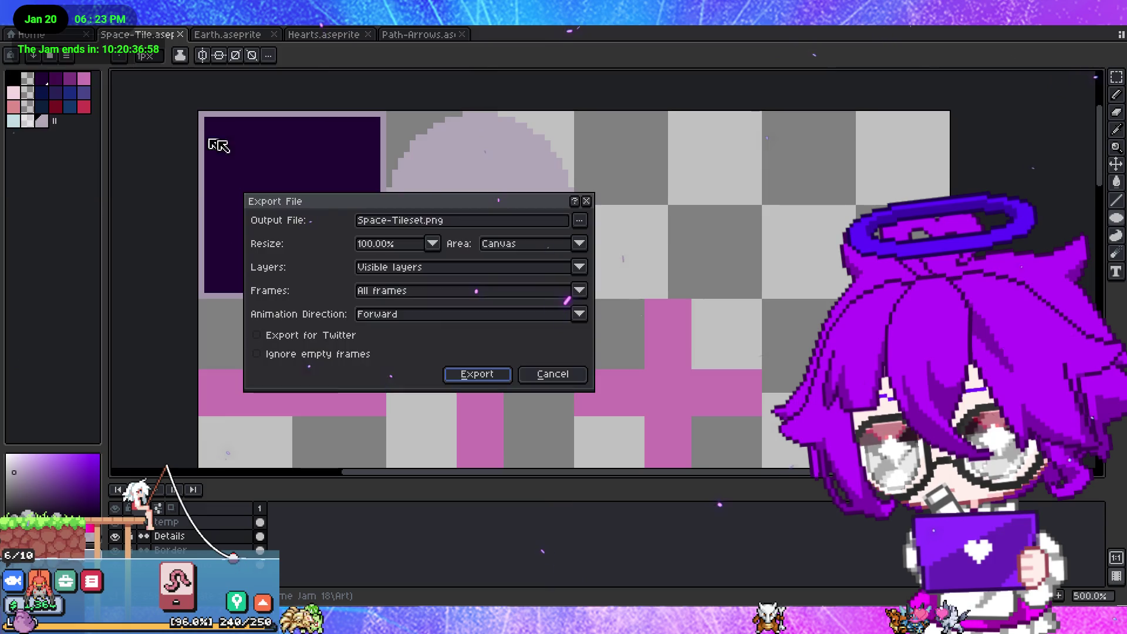
{"action": "left_click", "coordinate": [492, 374]}
{"action": "key", "text": "alt+Tab"}
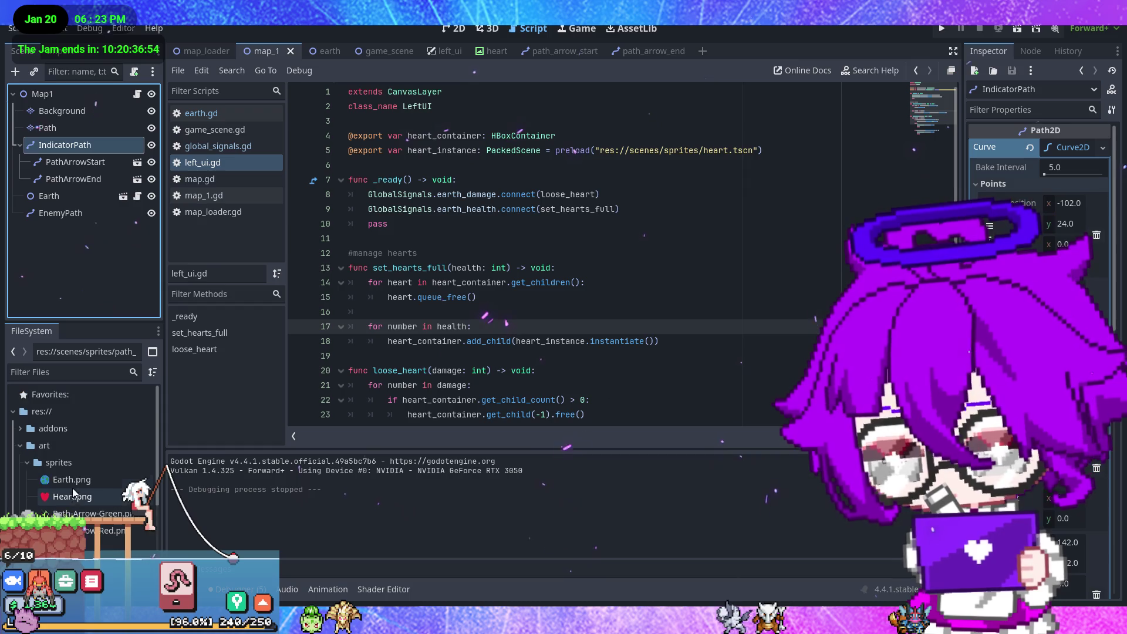
Select the Background TileMapLayer and open the Space-Tileset's TileSet editor
{"action": "left_click", "coordinate": [27, 463]}
{"action": "left_click", "coordinate": [29, 484]}
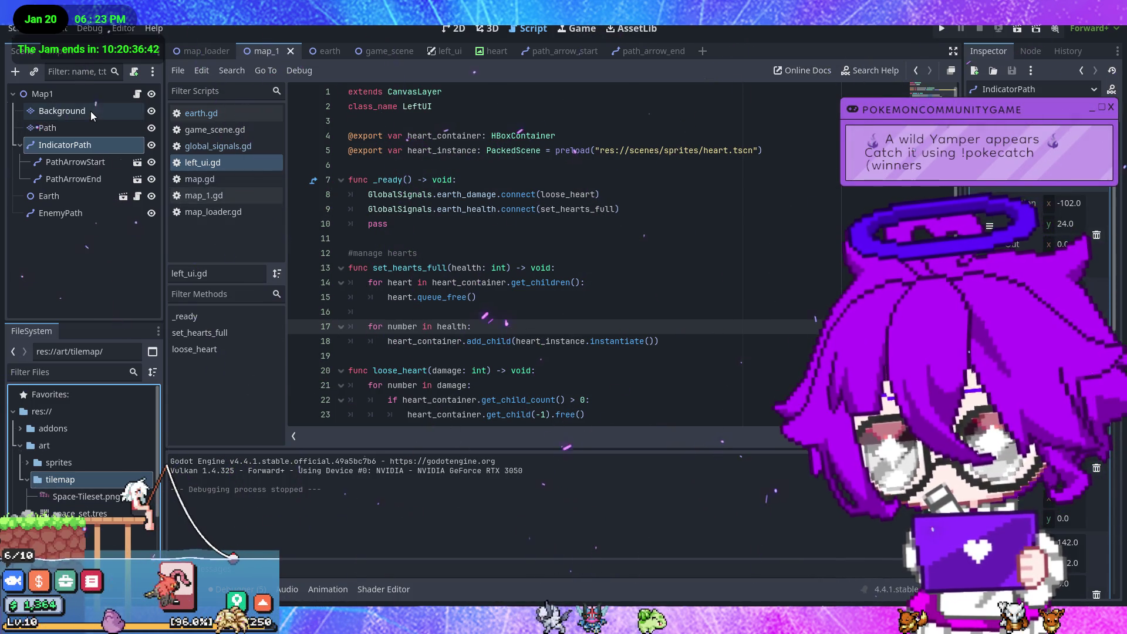
{"action": "left_click", "coordinate": [91, 111]}
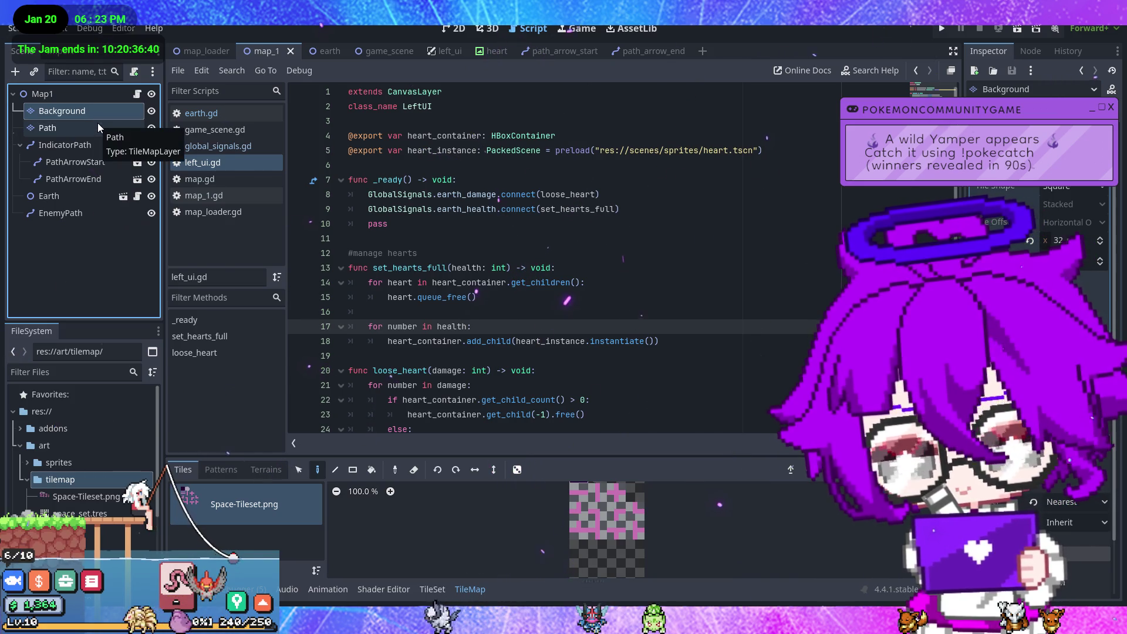
{"action": "left_click", "coordinate": [451, 31]}
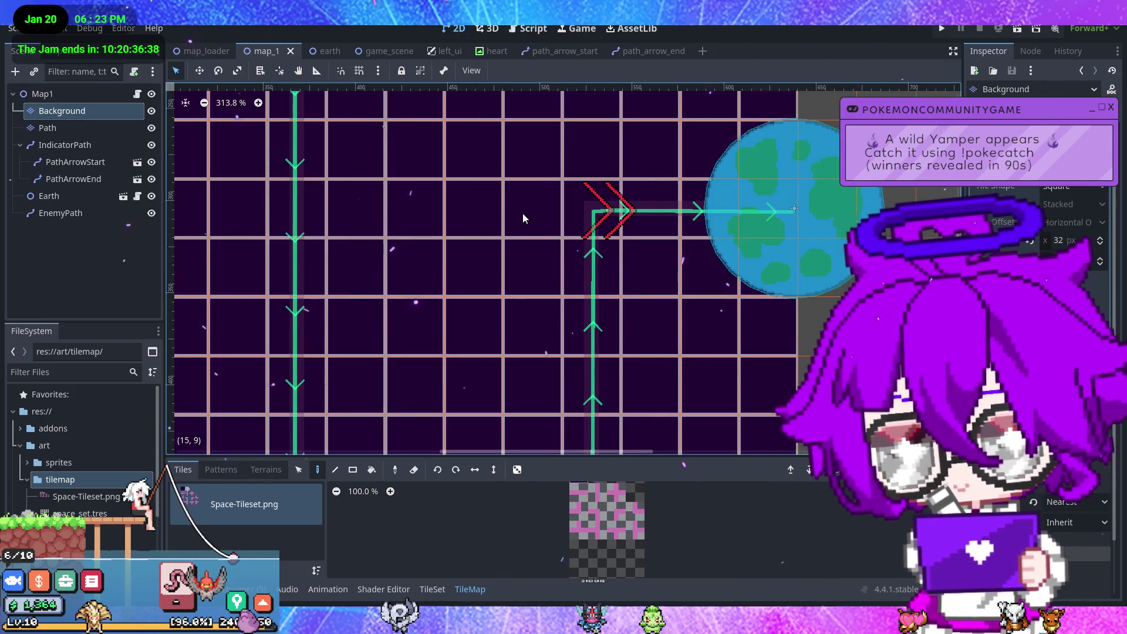
{"action": "scroll", "coordinate": [523, 213], "scroll_direction": "down", "scroll_amount": 5}
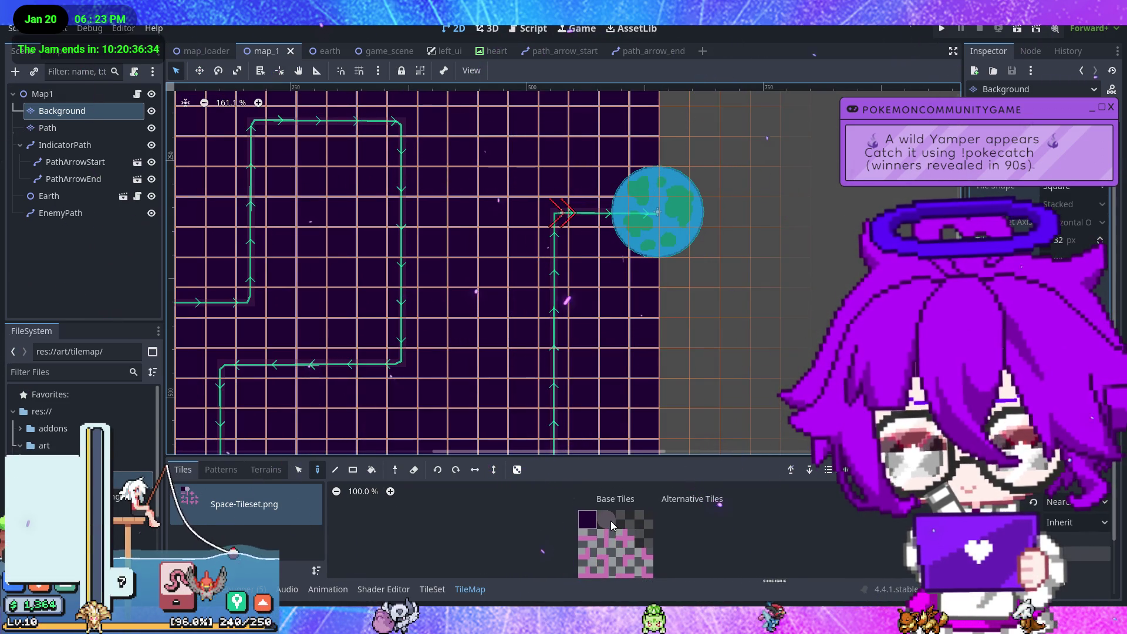
{"action": "left_click", "coordinate": [433, 589]}
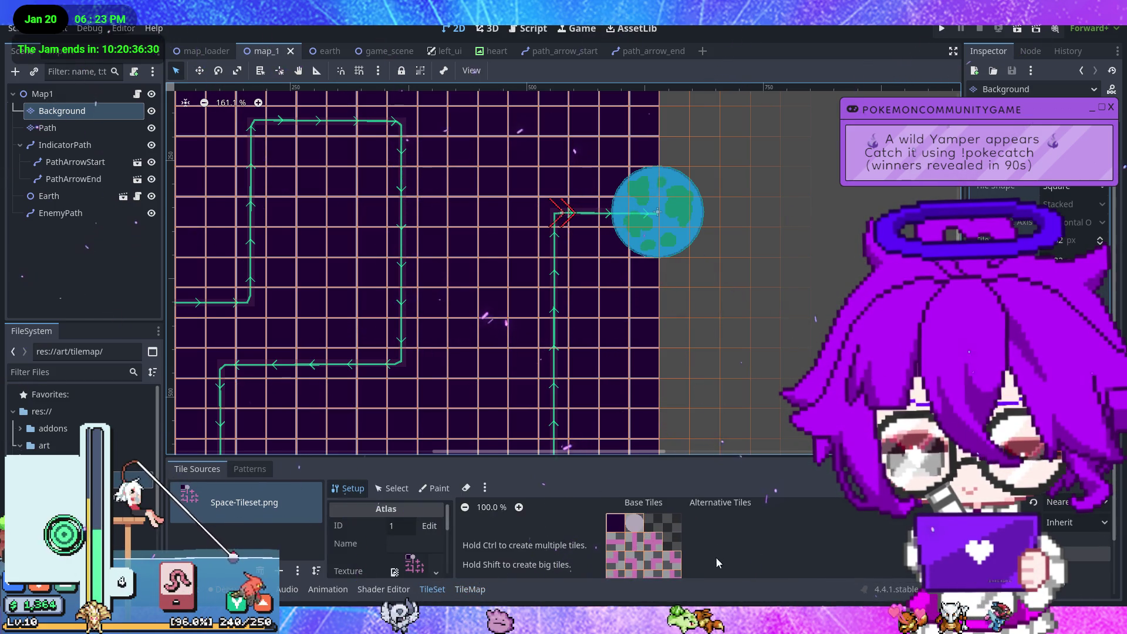
{"action": "scroll", "coordinate": [386, 552], "scroll_direction": "down", "scroll_amount": 1}
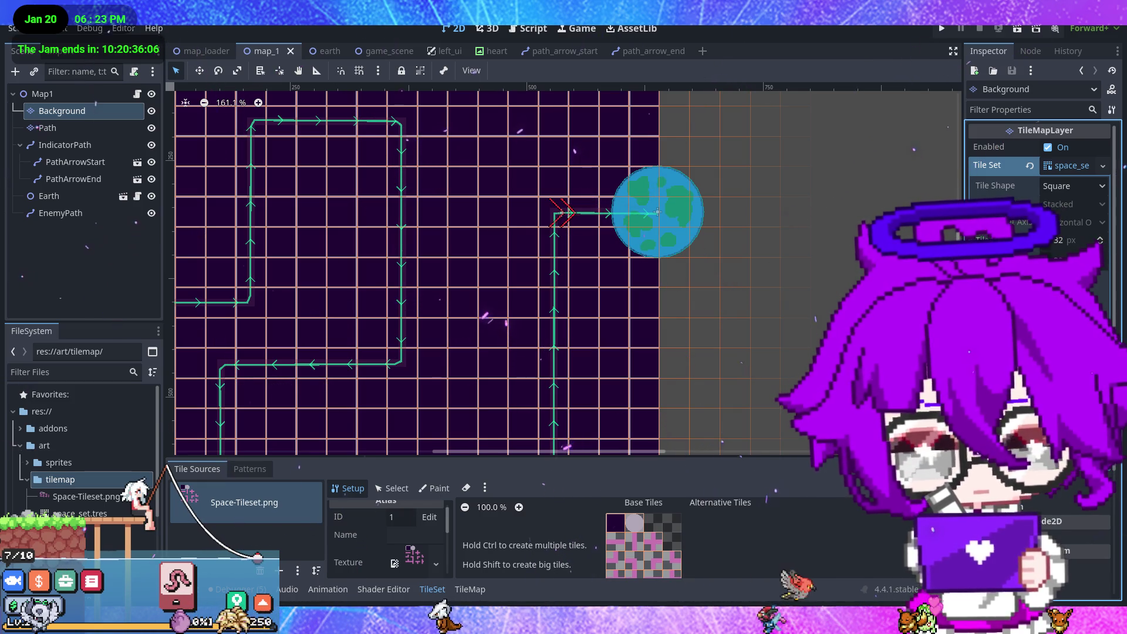
{"action": "left_click", "coordinate": [1051, 111]}
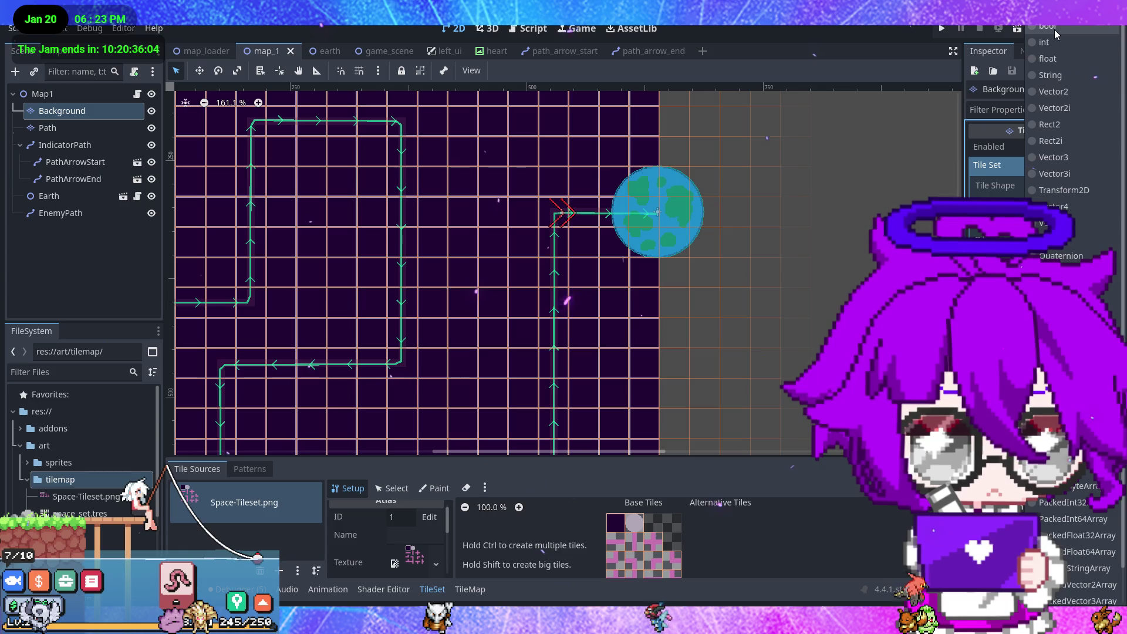
{"action": "key", "text": "Escape"}
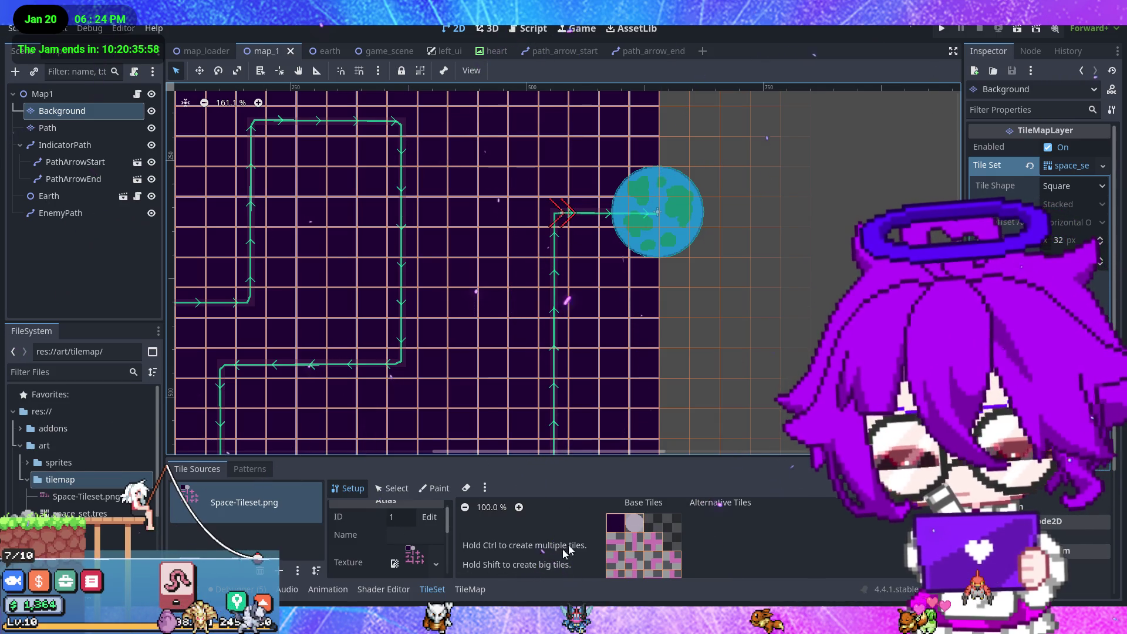
Select the new circle tile and enable is_blocked under its Custom Data
{"action": "left_click", "coordinate": [392, 488]}
{"action": "left_click", "coordinate": [634, 522]}
{"action": "scroll", "coordinate": [382, 546], "scroll_direction": "down", "scroll_amount": 5}
{"action": "left_click", "coordinate": [414, 566]}
{"action": "scroll", "coordinate": [414, 568], "scroll_direction": "down", "scroll_amount": 2}
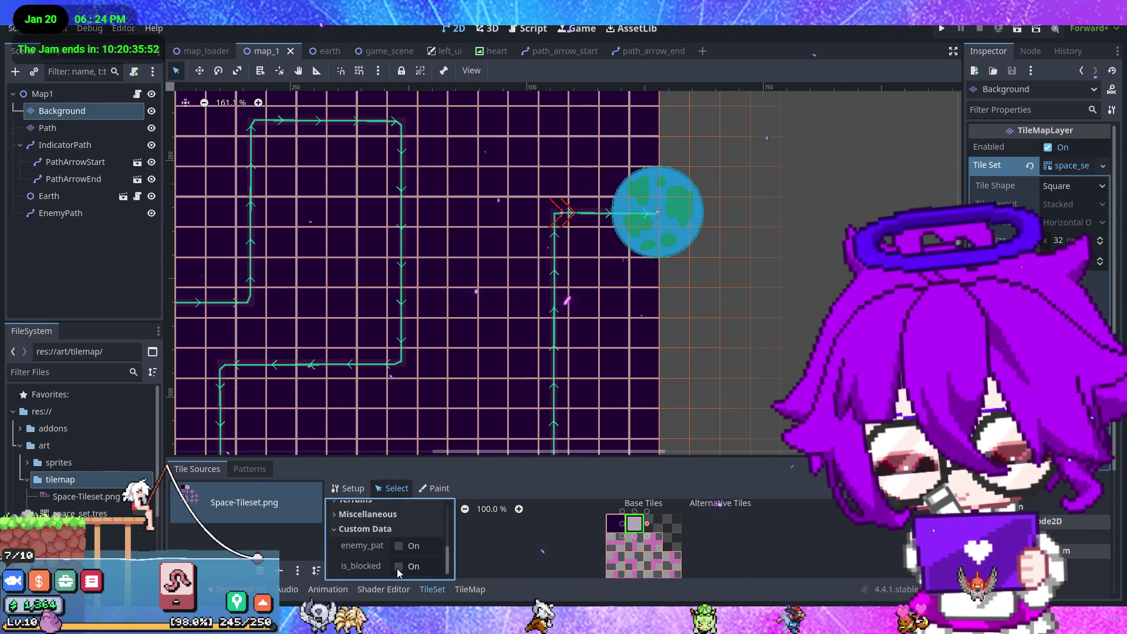
{"action": "left_click", "coordinate": [413, 566]}
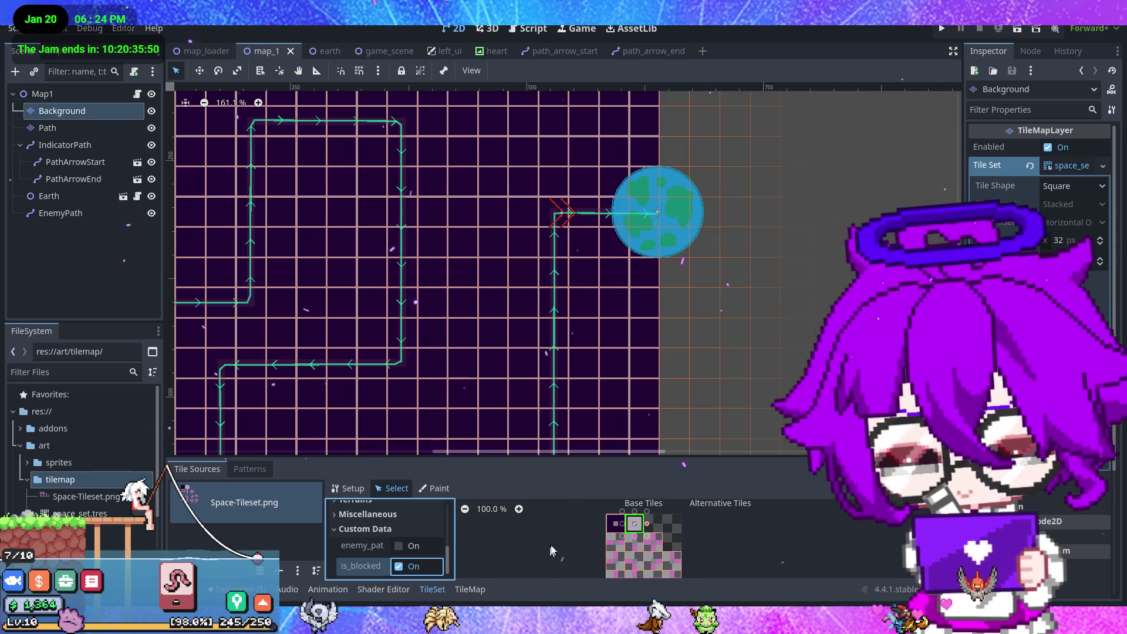
{"action": "left_click", "coordinate": [469, 589]}
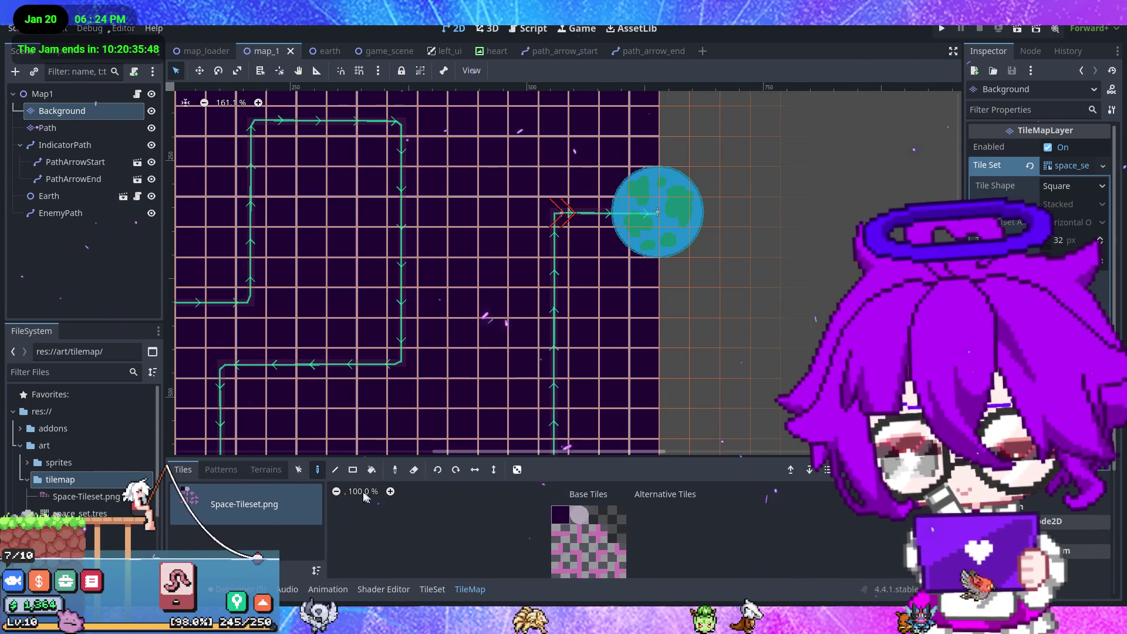
Add a TileMapLayer child to Map1 and place it between Background and Path
{"action": "left_click", "coordinate": [579, 515]}
{"action": "scroll", "coordinate": [499, 282], "scroll_direction": "down", "scroll_amount": 4}
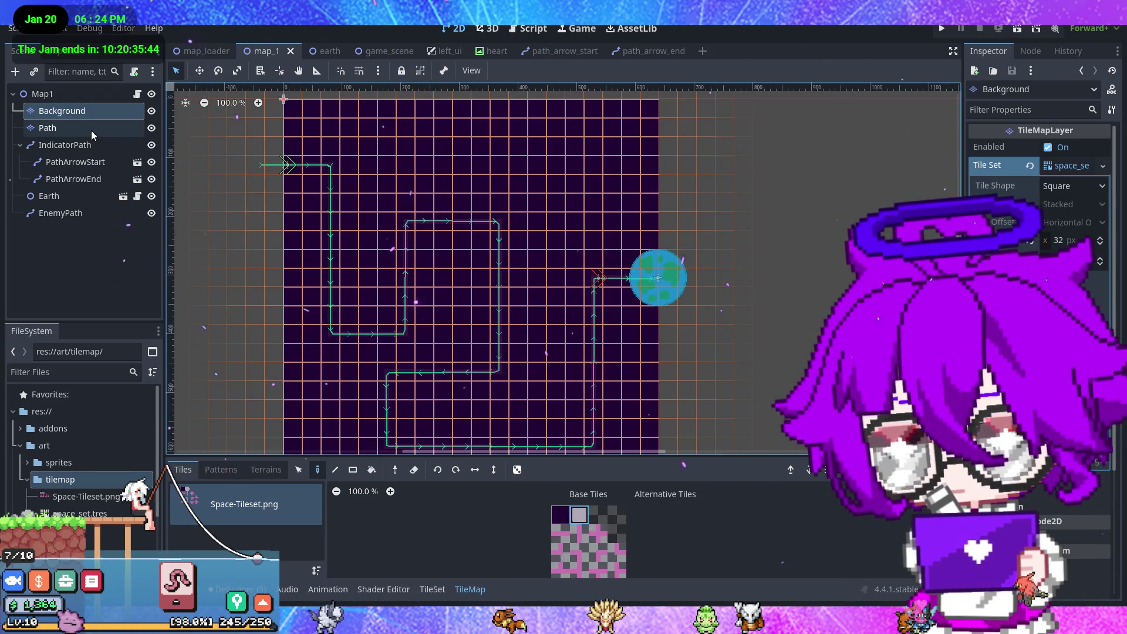
{"action": "right_click", "coordinate": [96, 112]}
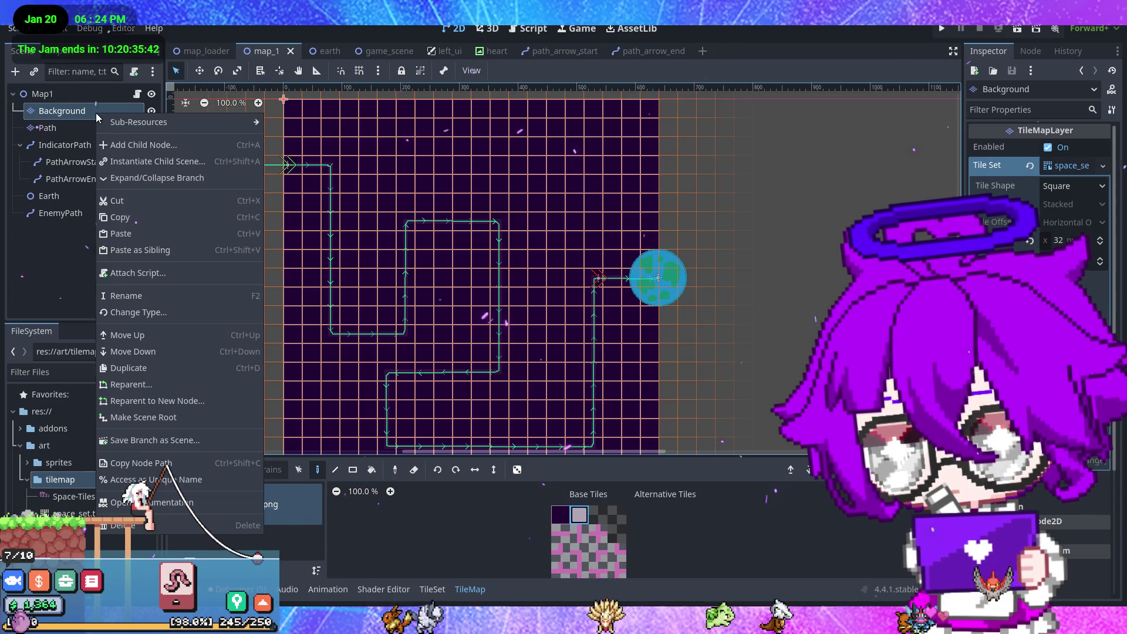
{"action": "left_click", "coordinate": [87, 113]}
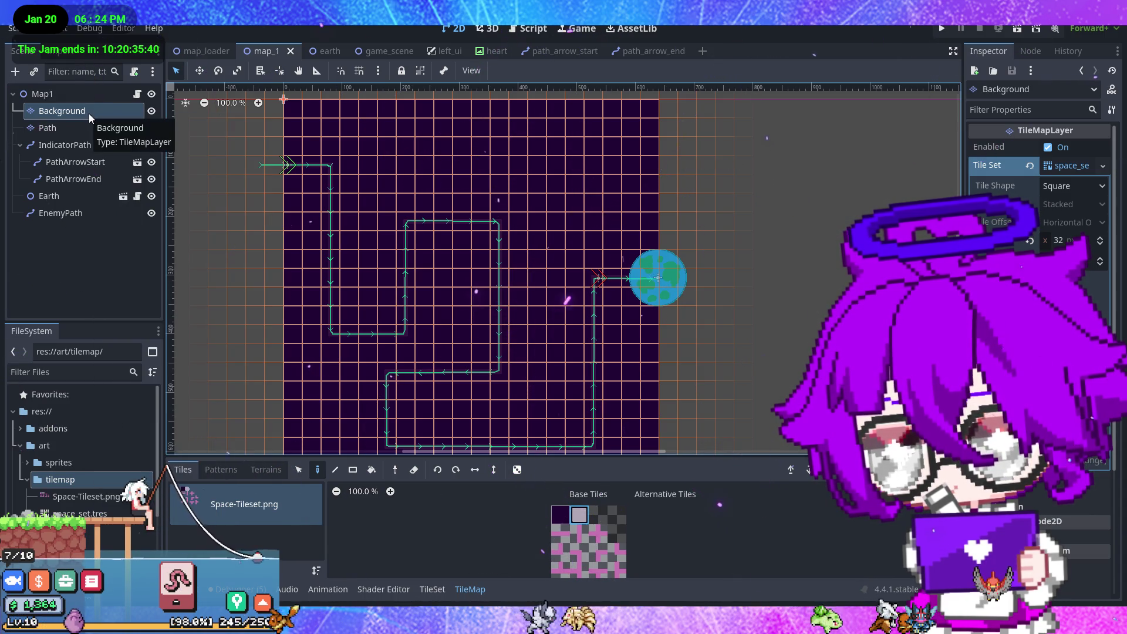
{"action": "right_click", "coordinate": [88, 93]}
{"action": "left_click", "coordinate": [117, 123]}
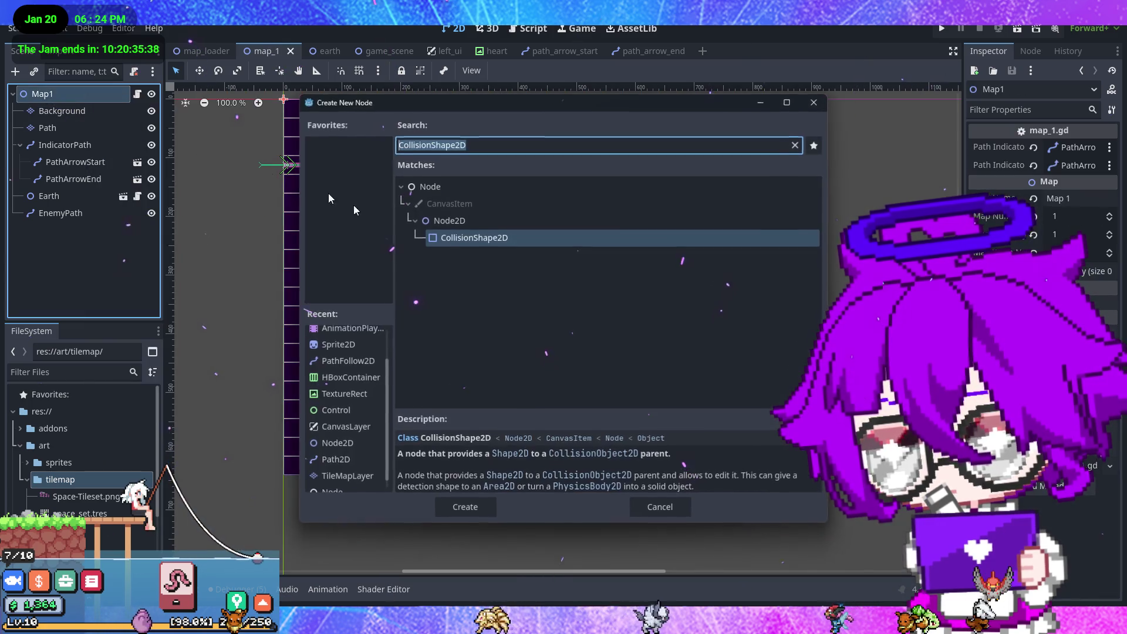
{"action": "scroll", "coordinate": [352, 411], "scroll_direction": "down", "scroll_amount": 1}
{"action": "left_click", "coordinate": [347, 463]}
{"action": "key", "text": "Escape"}
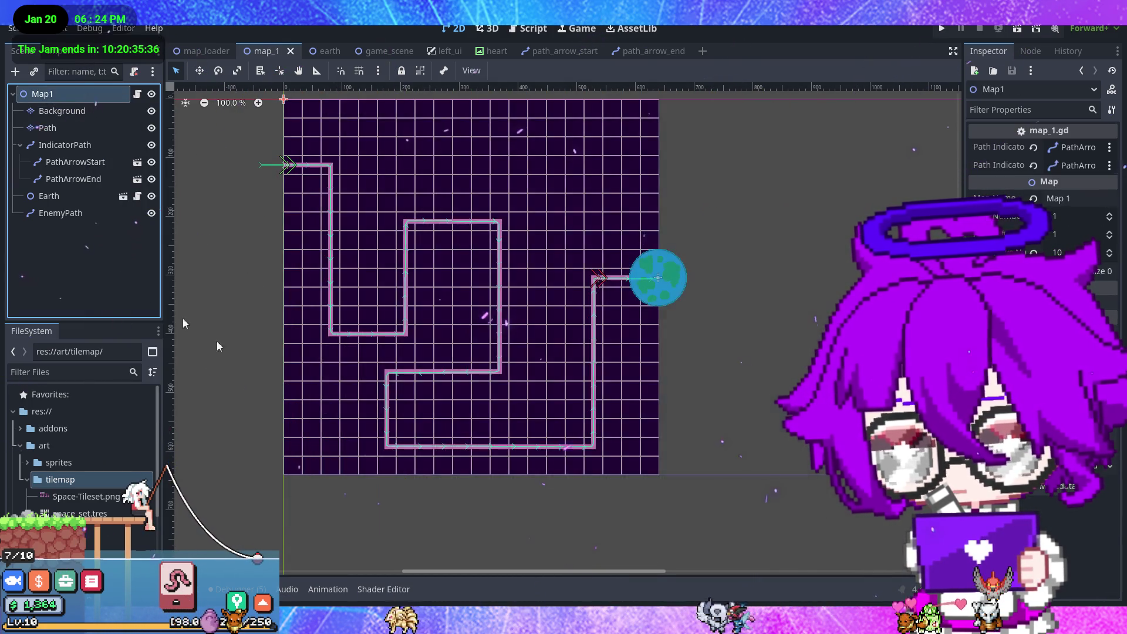
{"action": "left_click_drag", "start_coordinate": [74, 150], "coordinate": [82, 121]}
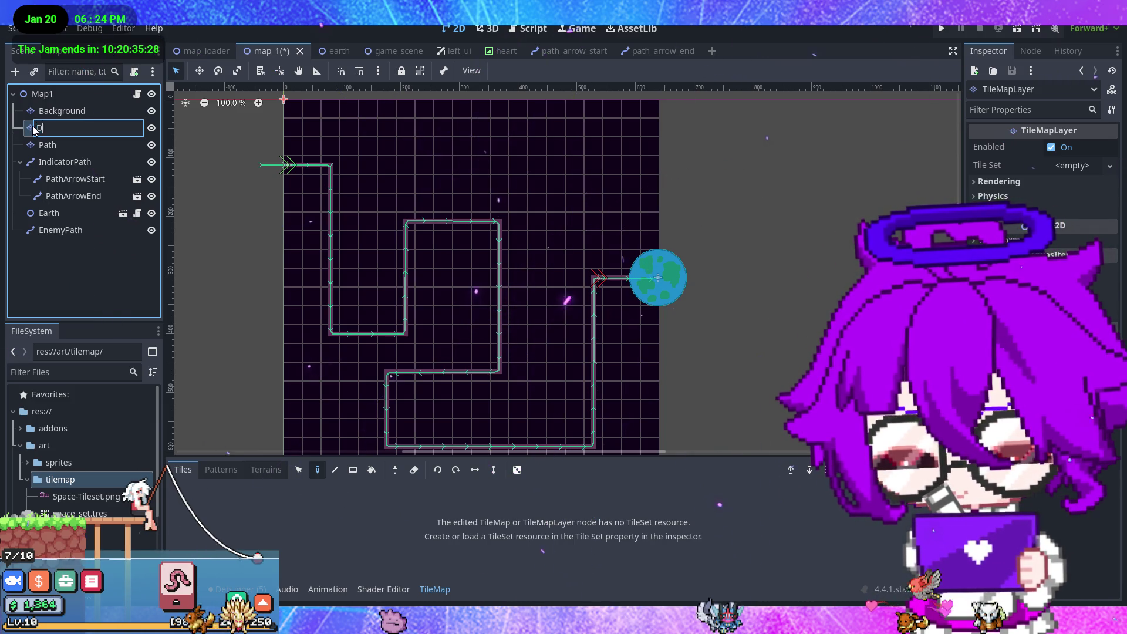
Rename the new layer 'Details' and assign space_set.tres as its Tile Set
{"action": "type", "text": "tails"}
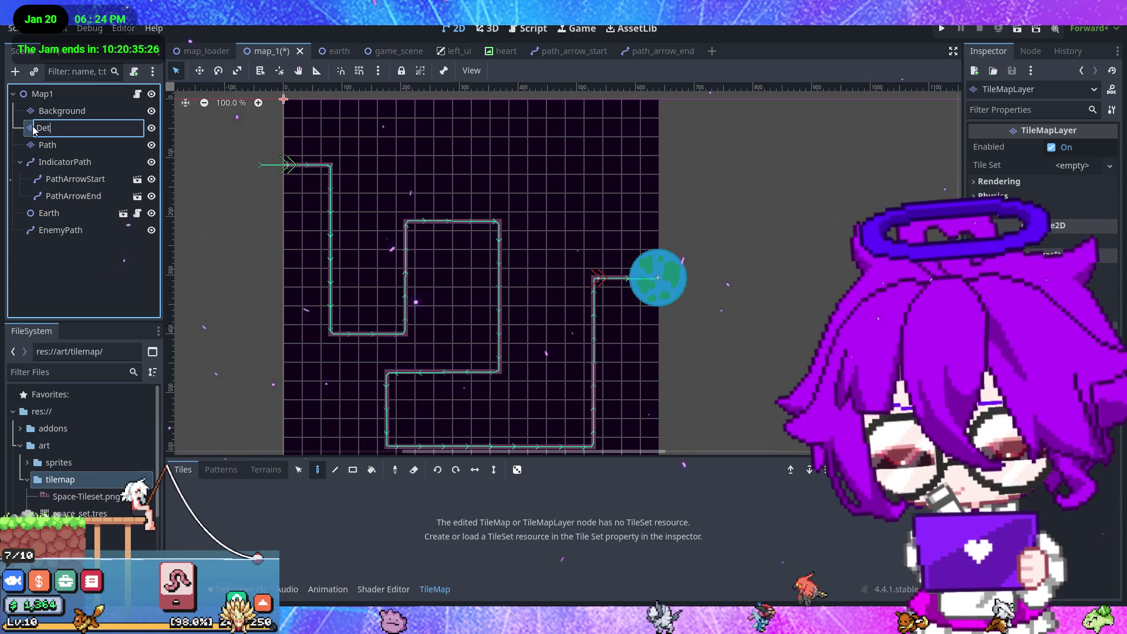
{"action": "key", "text": "Return"}
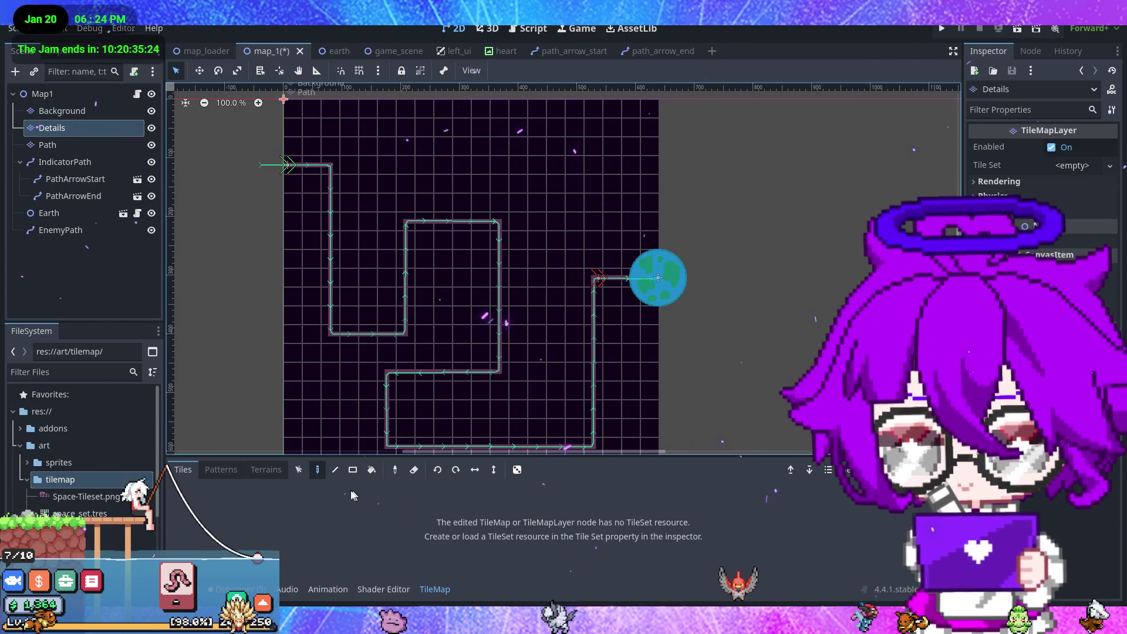
{"action": "left_click", "coordinate": [383, 588]}
{"action": "mouse_move", "coordinate": [80, 513]}
{"action": "left_mouse_down"}
{"action": "mouse_move", "coordinate": [529, 265]}
{"action": "mouse_move", "coordinate": [1071, 165]}
{"action": "left_mouse_up"}
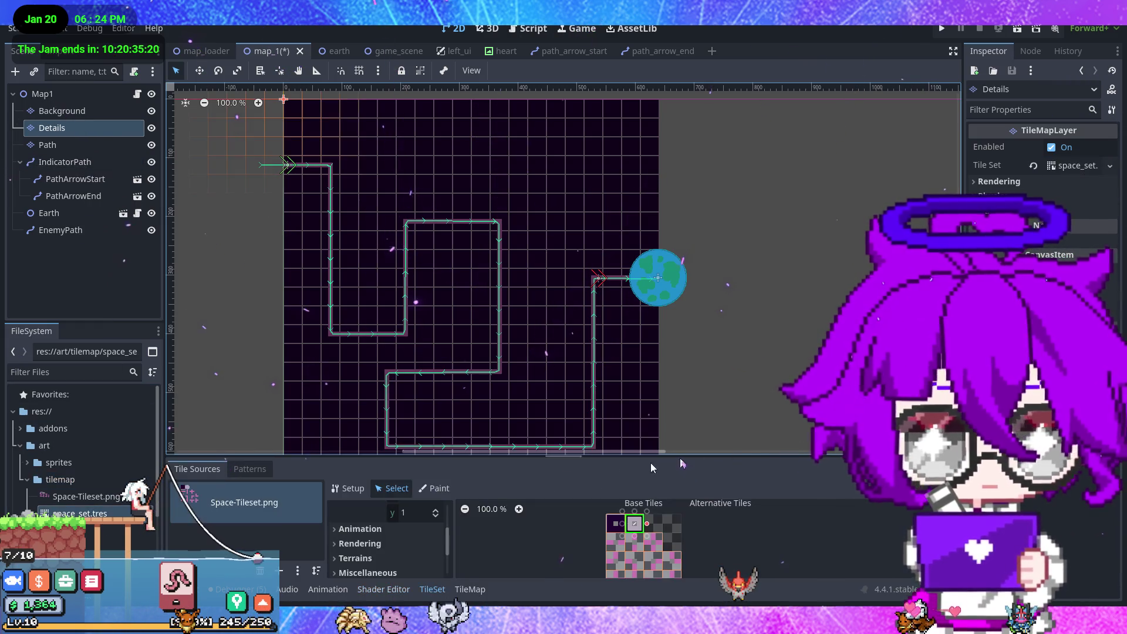
Pick the light circle tile and paint circles on the Details layer beside the path
{"action": "left_click", "coordinate": [470, 589]}
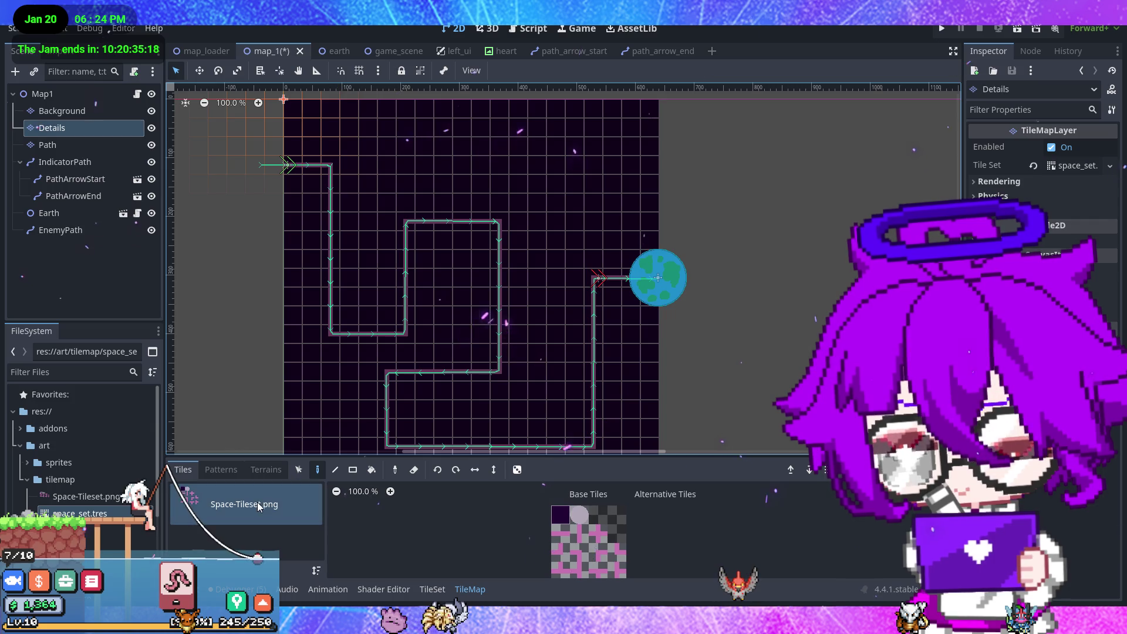
{"action": "left_click", "coordinate": [574, 515]}
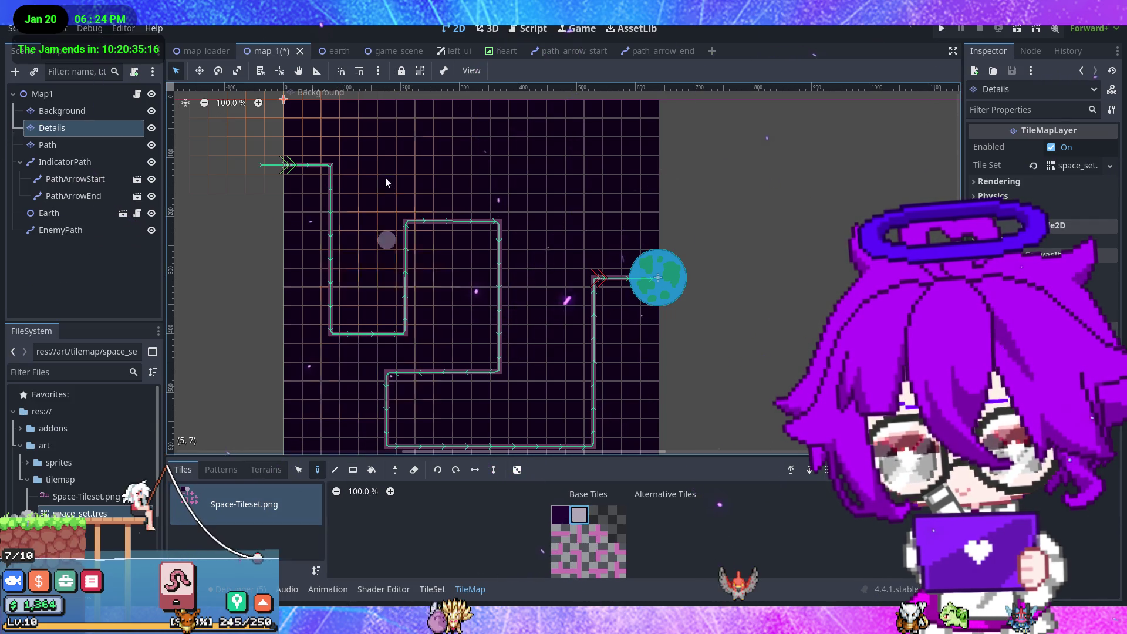
{"action": "left_click", "coordinate": [405, 165]}
{"action": "left_click", "coordinate": [593, 165]}
{"action": "left_click", "coordinate": [574, 203]}
{"action": "left_click", "coordinate": [500, 165]}
{"action": "left_click", "coordinate": [462, 127]}
{"action": "left_click", "coordinate": [537, 240]}
{"action": "left_click", "coordinate": [443, 297]}
{"action": "left_click", "coordinate": [537, 334]}
Scatter more circle tiles in empty cells around the path, then run the game with F5
{"action": "scroll", "coordinate": [542, 352], "scroll_direction": "down", "scroll_amount": 2}
{"action": "left_click", "coordinate": [557, 371]}
{"action": "left_click", "coordinate": [501, 353]}
{"action": "left_click", "coordinate": [350, 353]}
{"action": "left_click", "coordinate": [332, 240]}
{"action": "left_click", "coordinate": [650, 390]}
{"action": "left_click", "coordinate": [388, 146]}
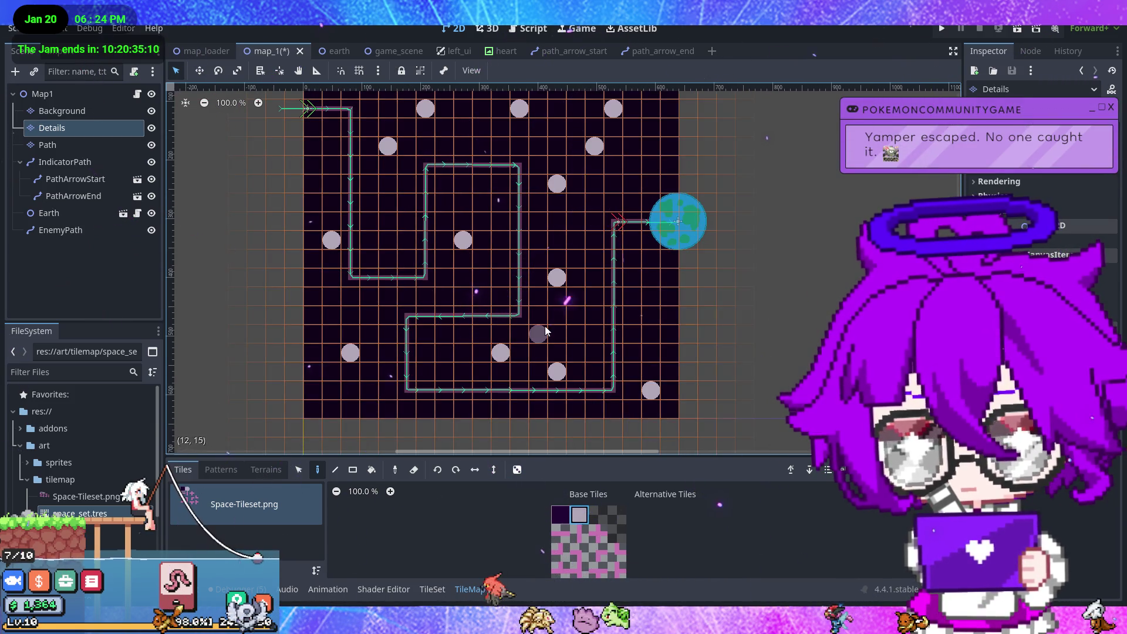
{"action": "key", "text": "F5"}
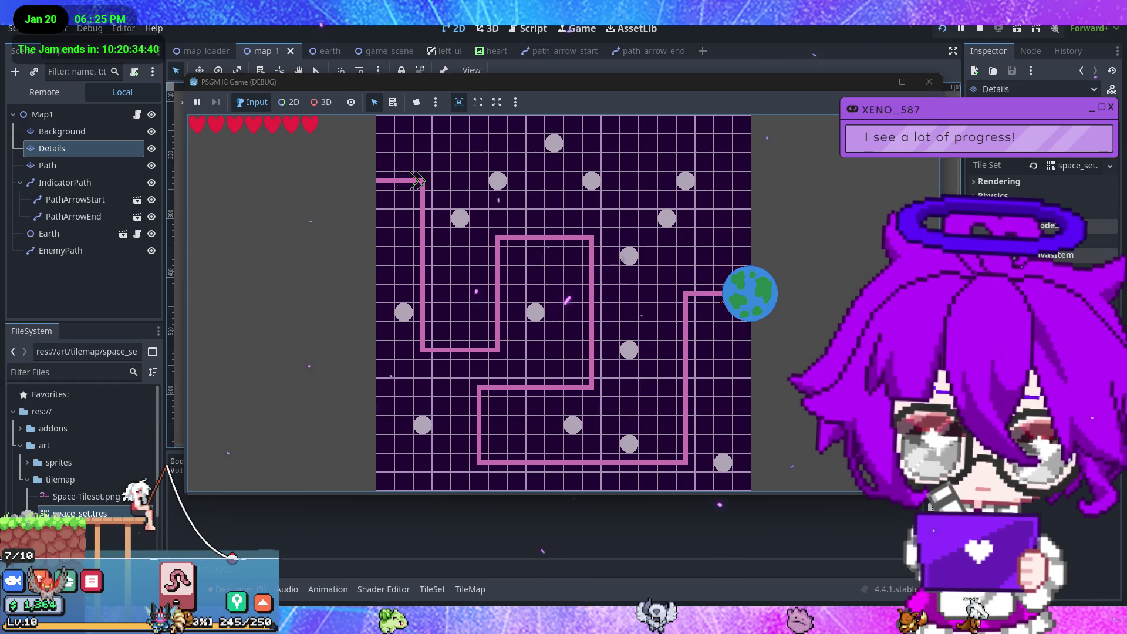
Restart the game and click Earth until its health runs out and game over appears
{"action": "left_click", "coordinate": [930, 85]}
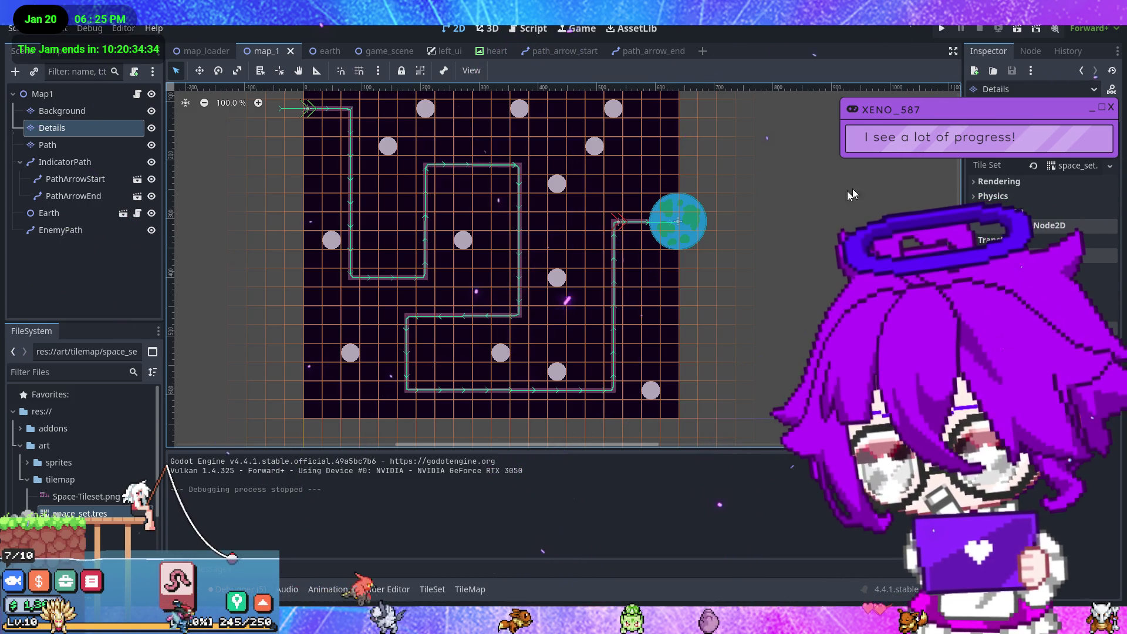
{"action": "key", "text": "ctrl+s"}
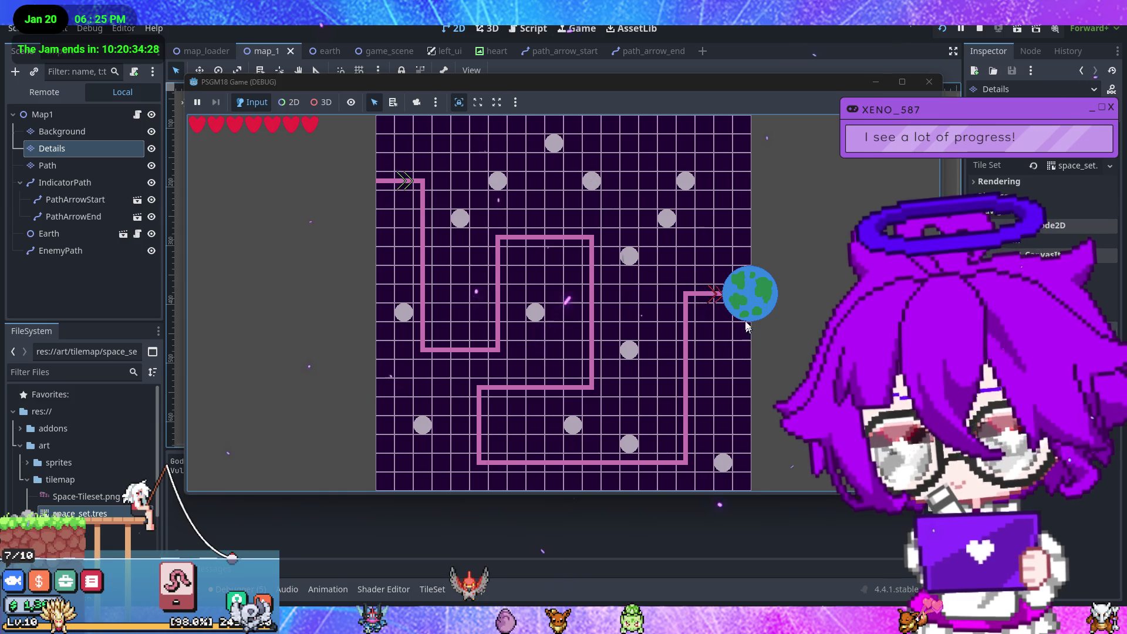
{"action": "left_click", "coordinate": [755, 298]}
{"action": "left_click", "coordinate": [758, 300]}
{"action": "left_click", "coordinate": [757, 300]}
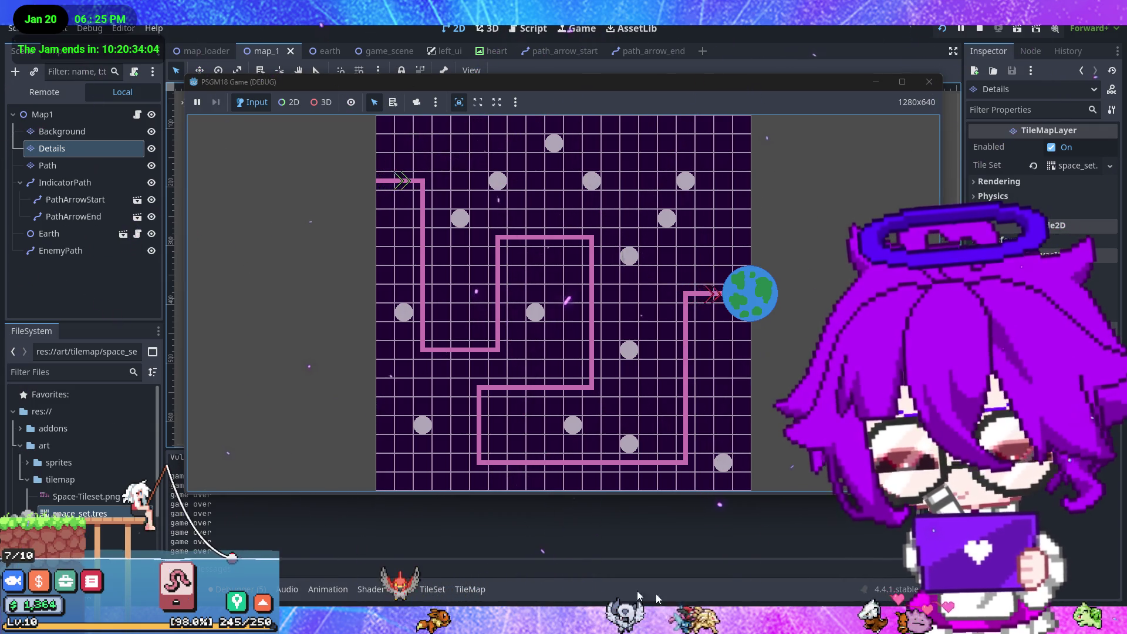
{"action": "key", "text": "alt+Tab"}
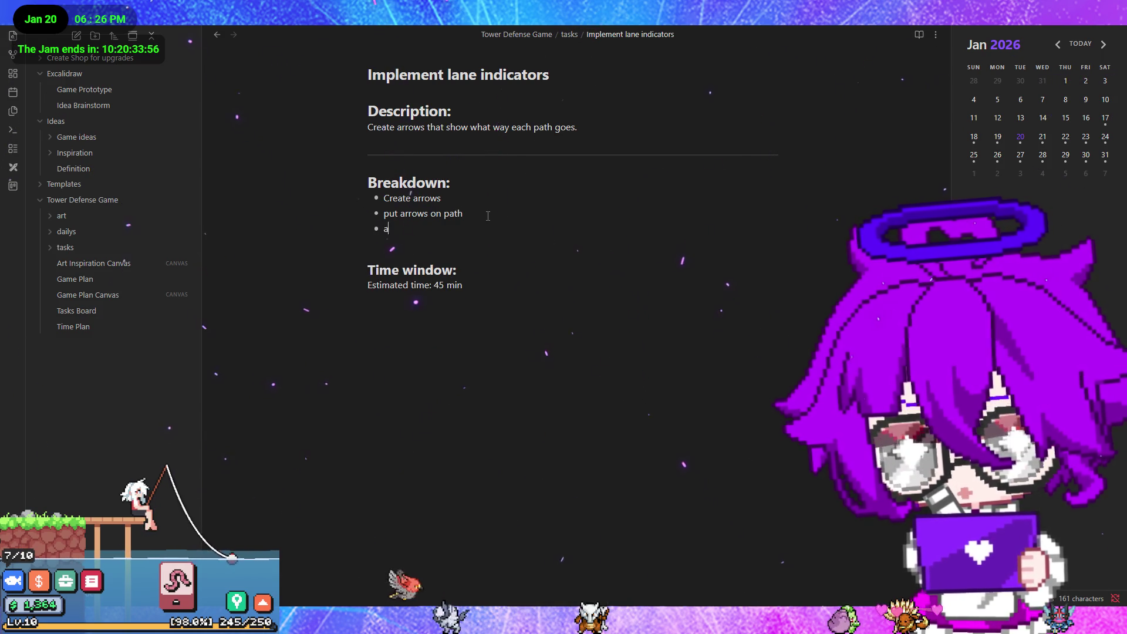
Add the Breakdown bullet 'animate arrows' to the Implement lane indicators note
{"action": "type", "text": "ath"}
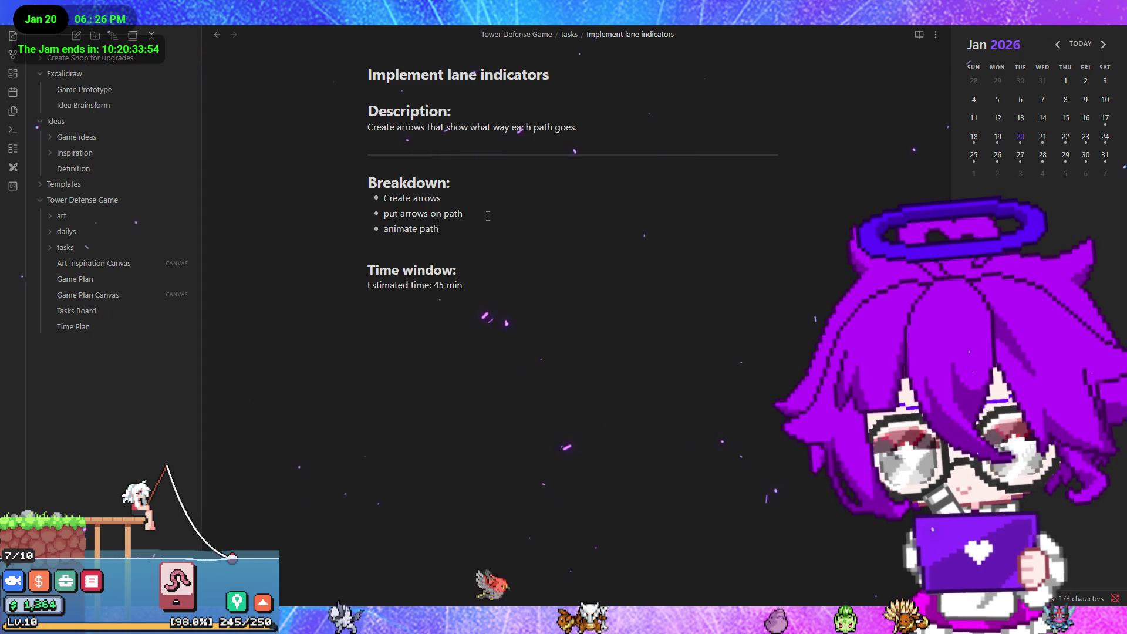
{"action": "key", "text": "BackSpace"}
{"action": "key", "text": "BackSpace"}
{"action": "key", "text": "BackSpace"}
{"action": "type", "text": "arr"}
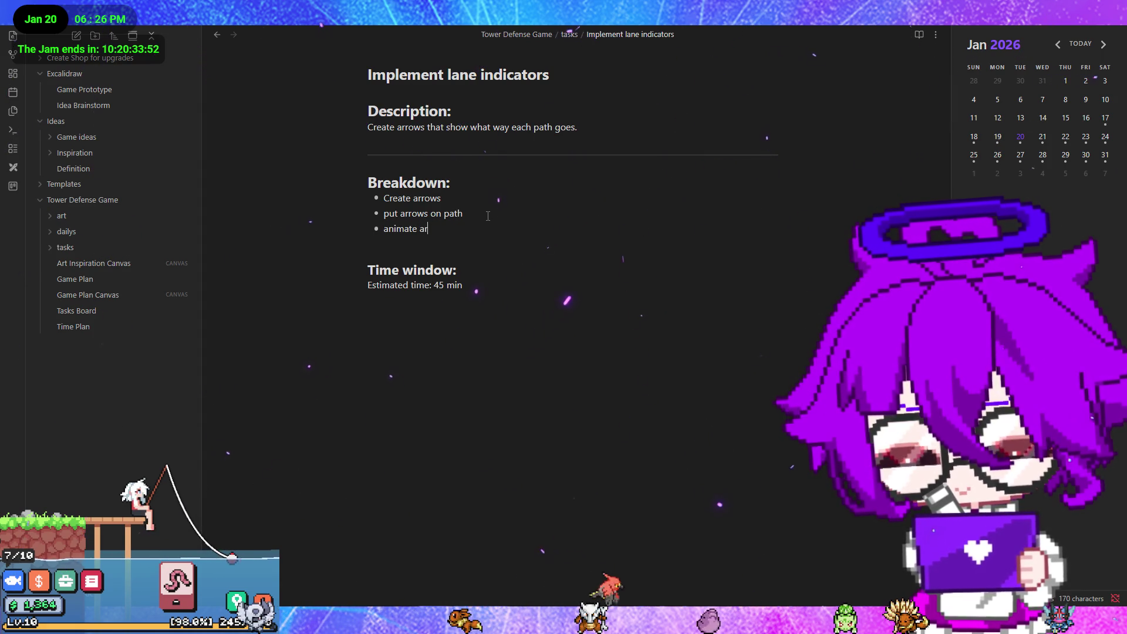
{"action": "type", "text": "ows"}
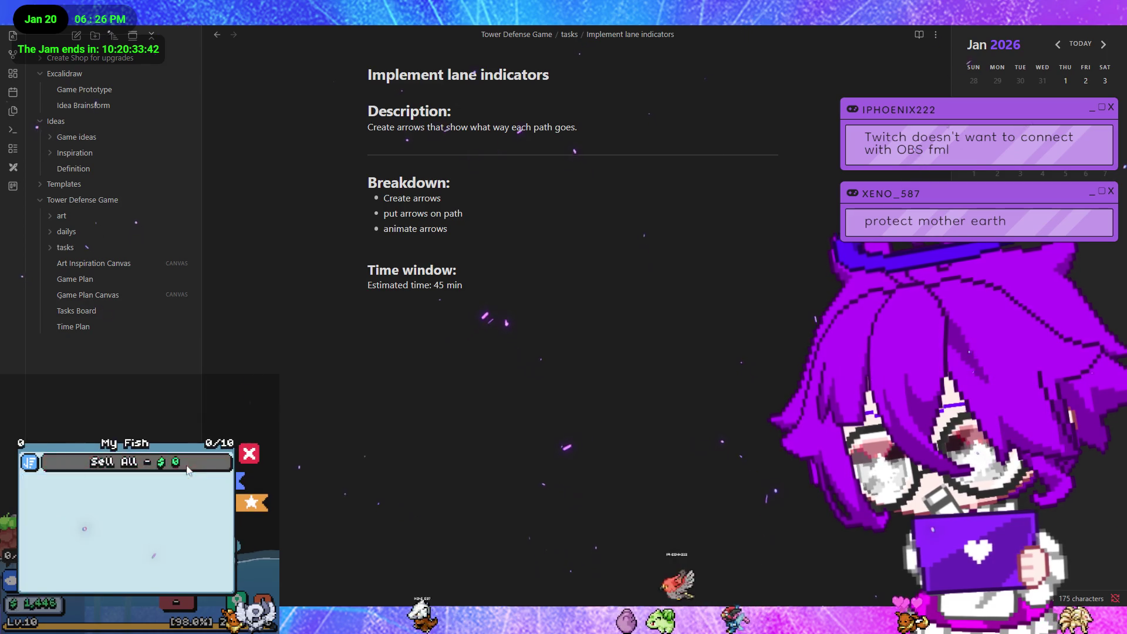
Move the 'Implement lane indicators' card into the done column on the Tasks Board
{"action": "left_click", "coordinate": [249, 456]}
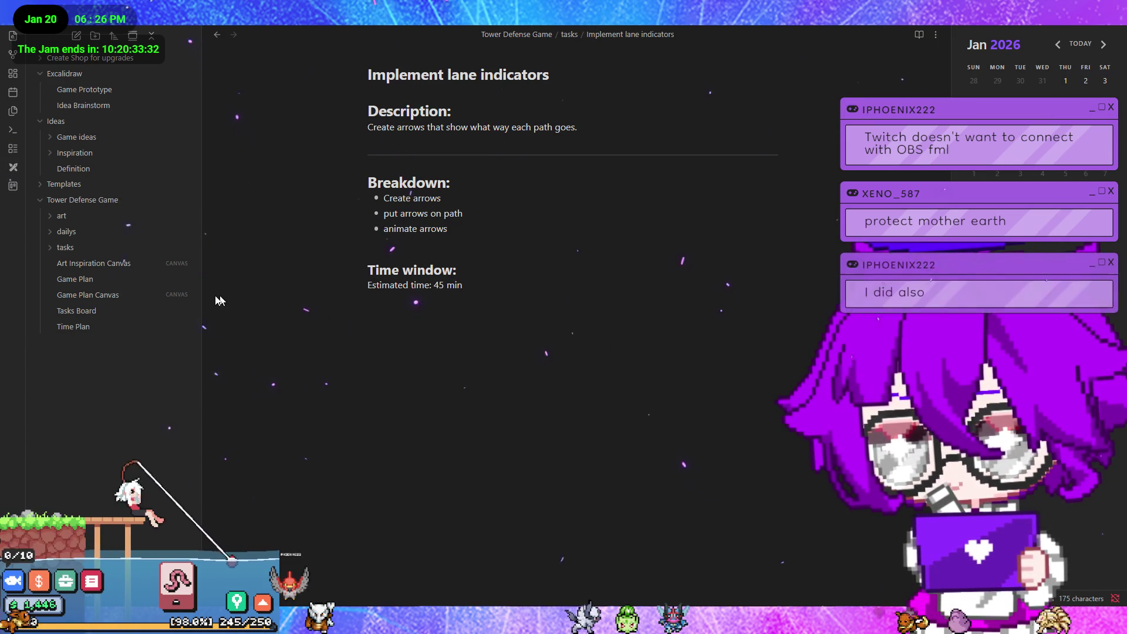
{"action": "left_click", "coordinate": [135, 321]}
{"action": "mouse_move", "coordinate": [528, 97]}
{"action": "left_mouse_down"}
{"action": "mouse_move", "coordinate": [627, 103]}
{"action": "mouse_move", "coordinate": [843, 326]}
{"action": "mouse_move", "coordinate": [839, 346]}
{"action": "mouse_move", "coordinate": [821, 352]}
{"action": "left_mouse_up"}
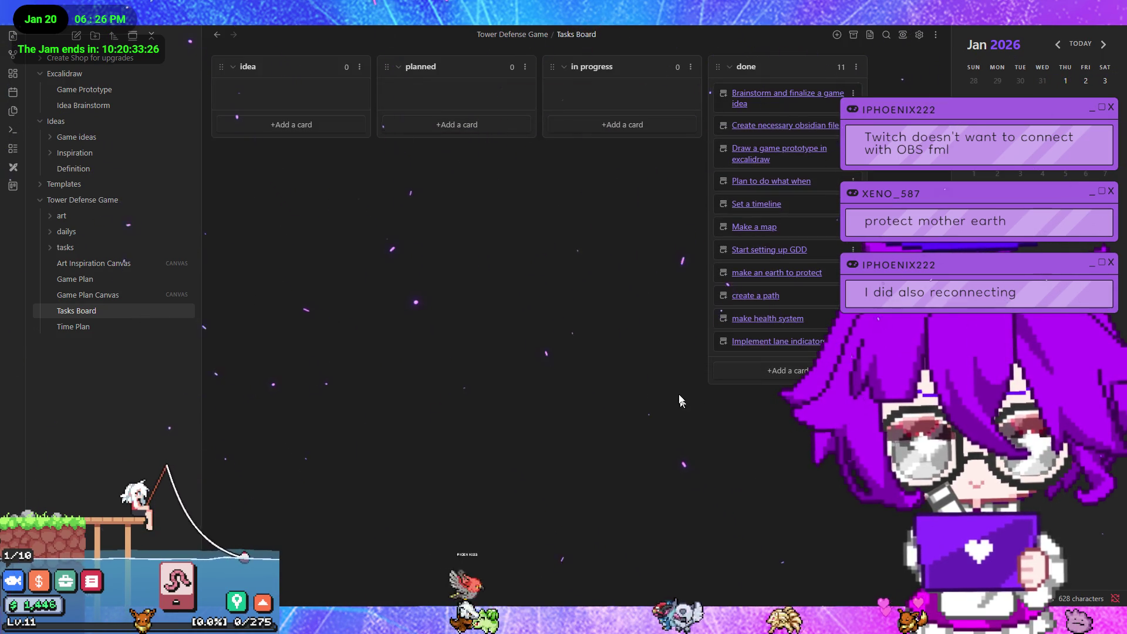
Open the 2026-01-21 daily note in reading view, with the Tasks Board open beside it
{"action": "left_click", "coordinate": [1043, 136]}
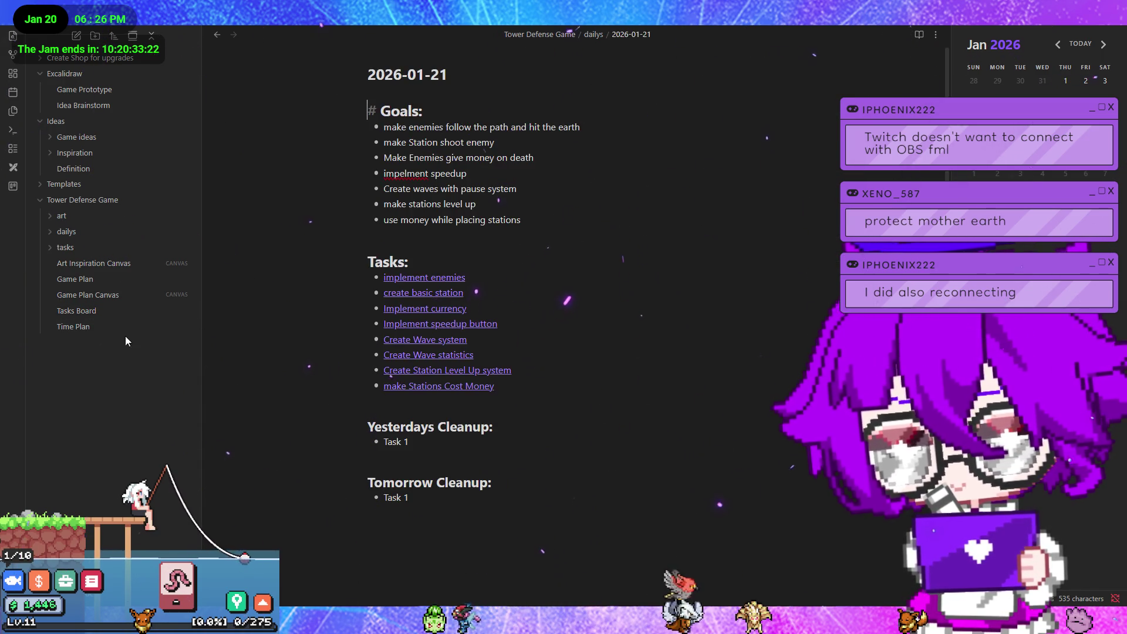
{"action": "right_click", "coordinate": [130, 311]}
{"action": "left_click", "coordinate": [203, 340]}
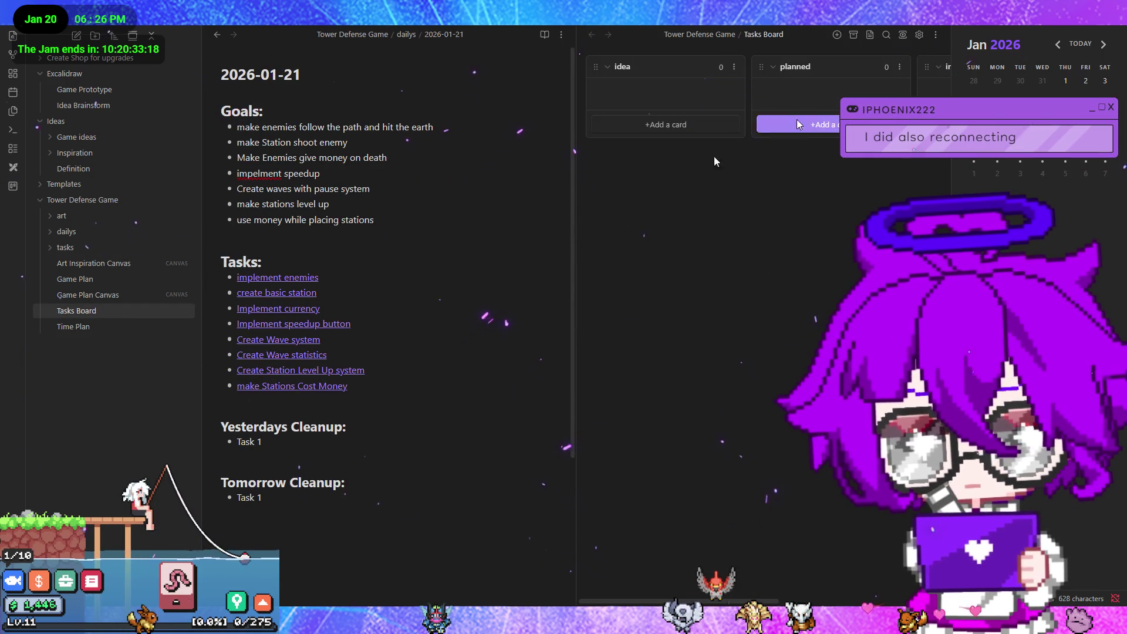
{"action": "left_click", "coordinate": [544, 35]}
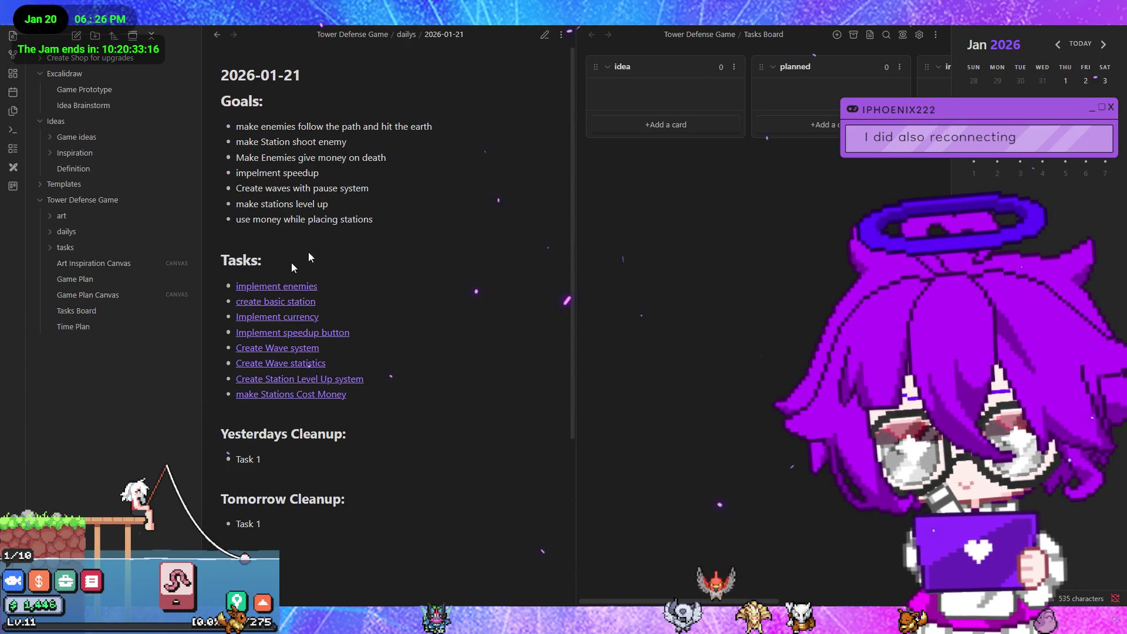
Add enemies, currency, speedup button, Wave statistics, Station Level Up and Stations Cost Money tasks to planned
{"action": "mouse_move", "coordinate": [277, 286]}
{"action": "left_click_drag", "start_coordinate": [797, 133], "coordinate": [815, 117]}
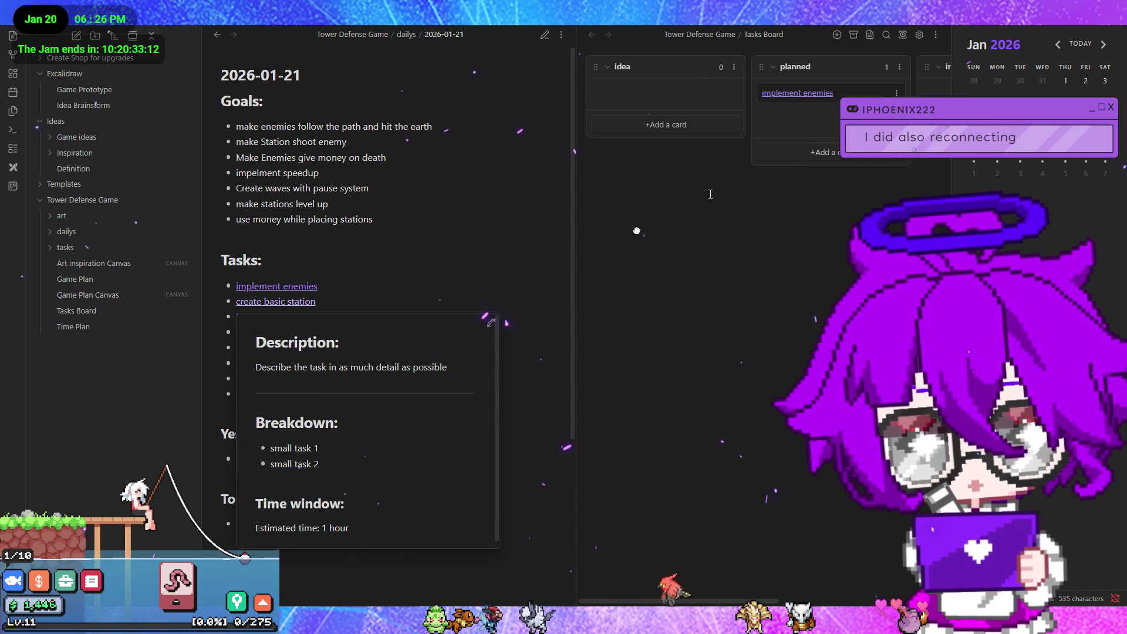
{"action": "mouse_move", "coordinate": [280, 318]}
{"action": "left_mouse_down"}
{"action": "mouse_move", "coordinate": [757, 139]}
{"action": "mouse_move", "coordinate": [812, 139]}
{"action": "left_mouse_up"}
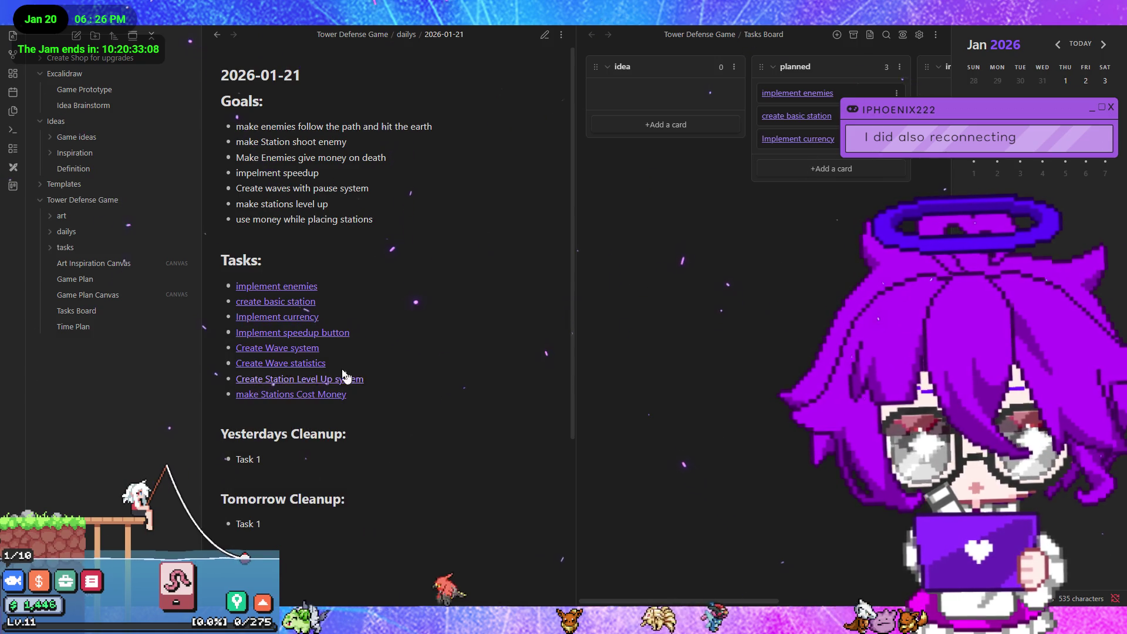
{"action": "mouse_move", "coordinate": [276, 332]}
{"action": "left_mouse_down"}
{"action": "mouse_move", "coordinate": [826, 207]}
{"action": "mouse_move", "coordinate": [807, 167]}
{"action": "left_mouse_up"}
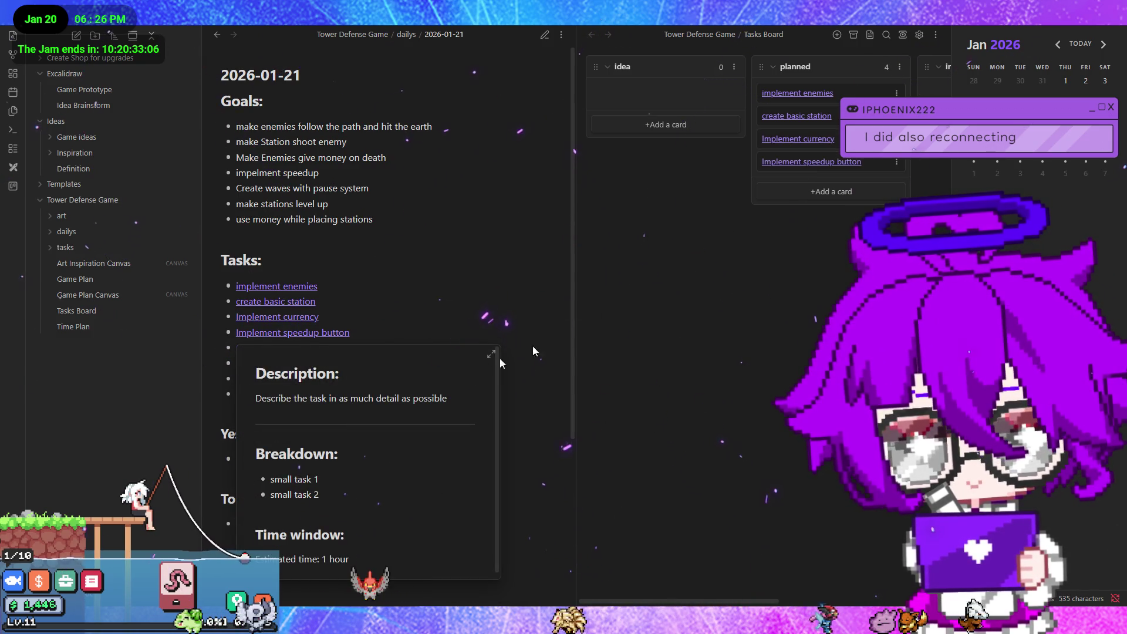
{"action": "left_click_drag", "start_coordinate": [281, 363], "coordinate": [827, 186]}
{"action": "mouse_move", "coordinate": [282, 379]}
{"action": "left_mouse_down"}
{"action": "mouse_move", "coordinate": [731, 284]}
{"action": "mouse_move", "coordinate": [797, 302]}
{"action": "mouse_move", "coordinate": [803, 205]}
{"action": "left_mouse_up"}
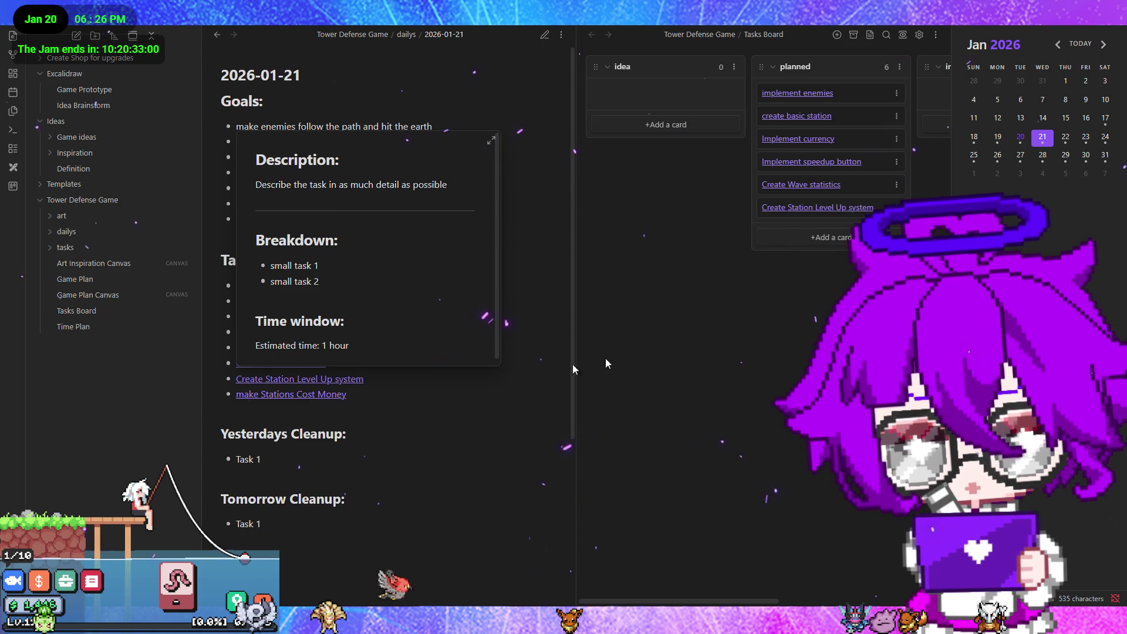
{"action": "mouse_move", "coordinate": [291, 394]}
{"action": "left_mouse_down"}
{"action": "mouse_move", "coordinate": [825, 262]}
{"action": "mouse_move", "coordinate": [829, 228]}
{"action": "left_mouse_up"}
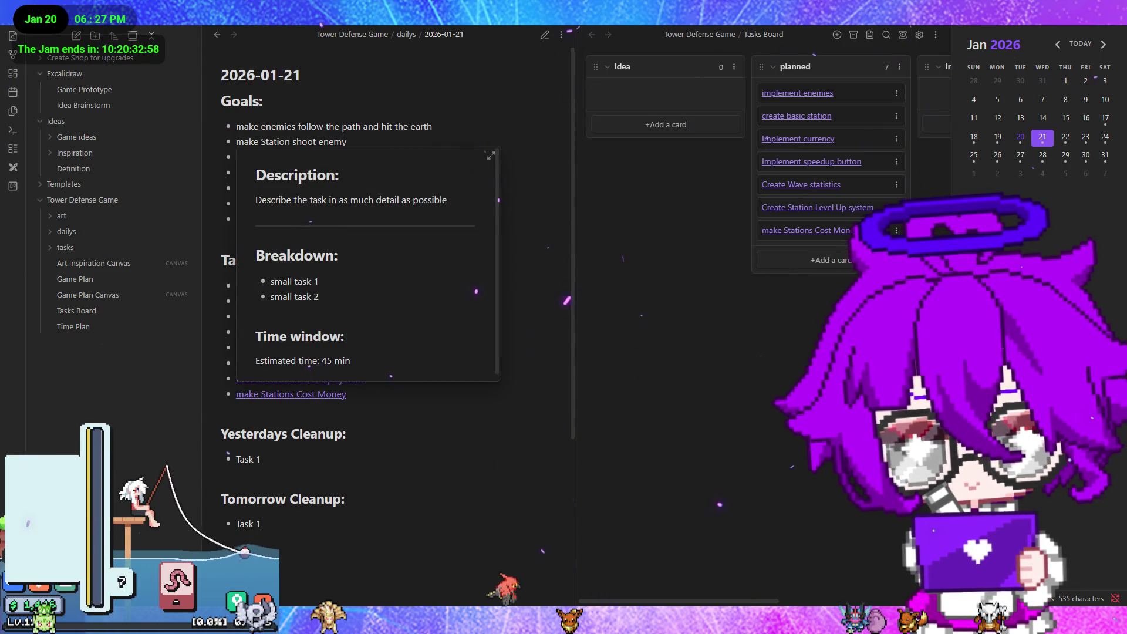
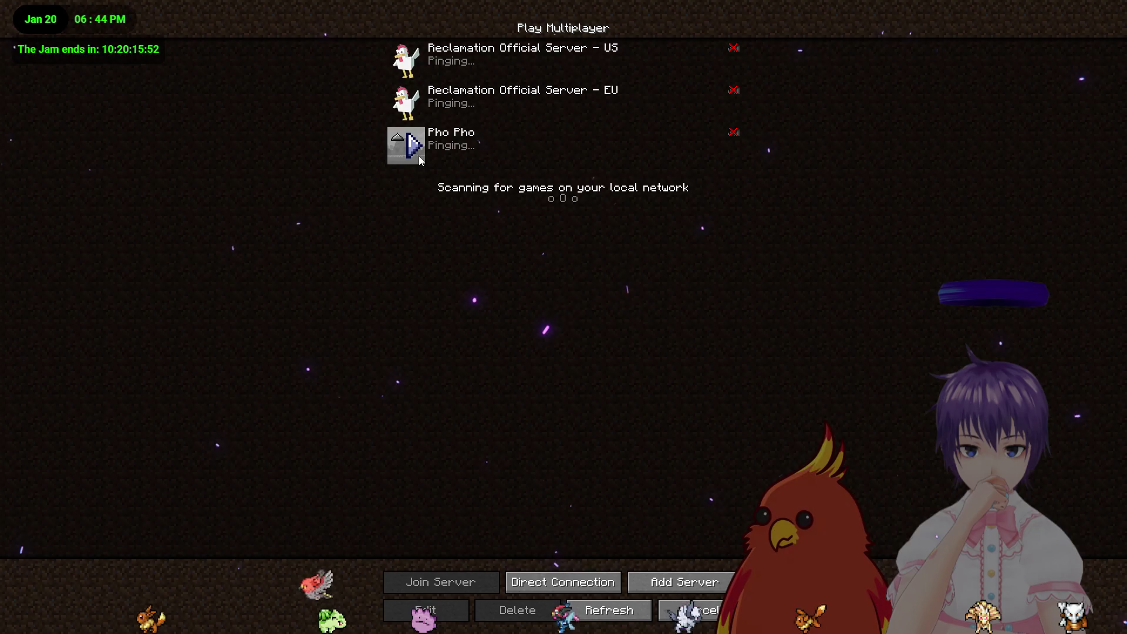
Join the Pho Pho server and load into the stone-brick building at 460, 64, 306
{"action": "double_click", "coordinate": [414, 143]}
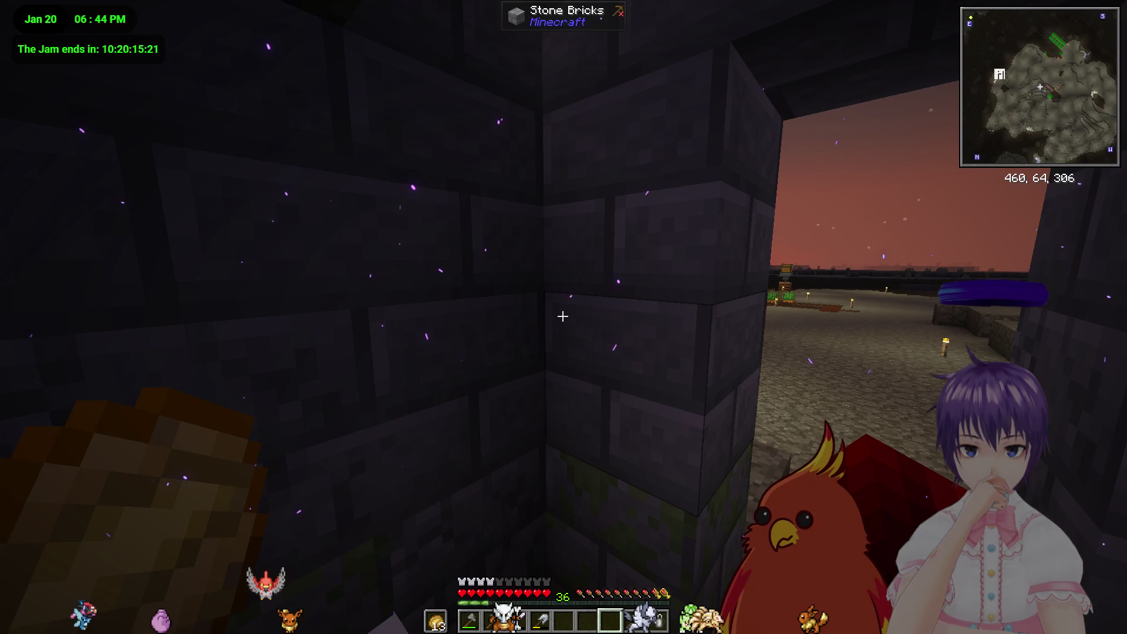
Pause the game and go to Options, then Embeddium's General video settings
{"action": "mouse_move", "coordinate": [563, 317]}
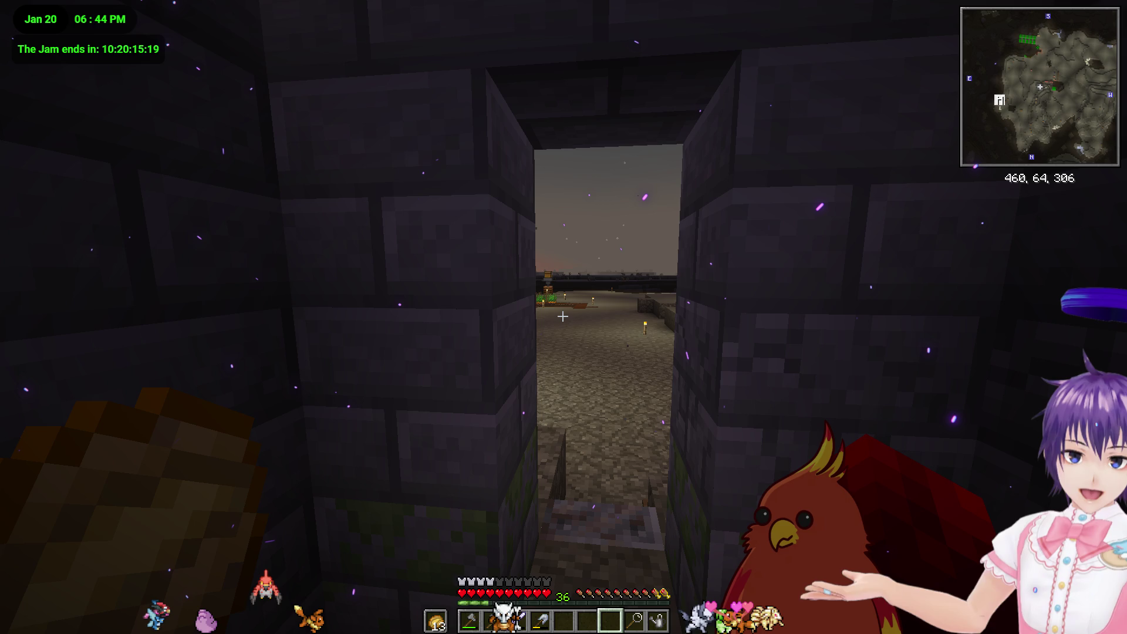
{"action": "key", "text": "Escape"}
{"action": "left_click", "coordinate": [526, 263]}
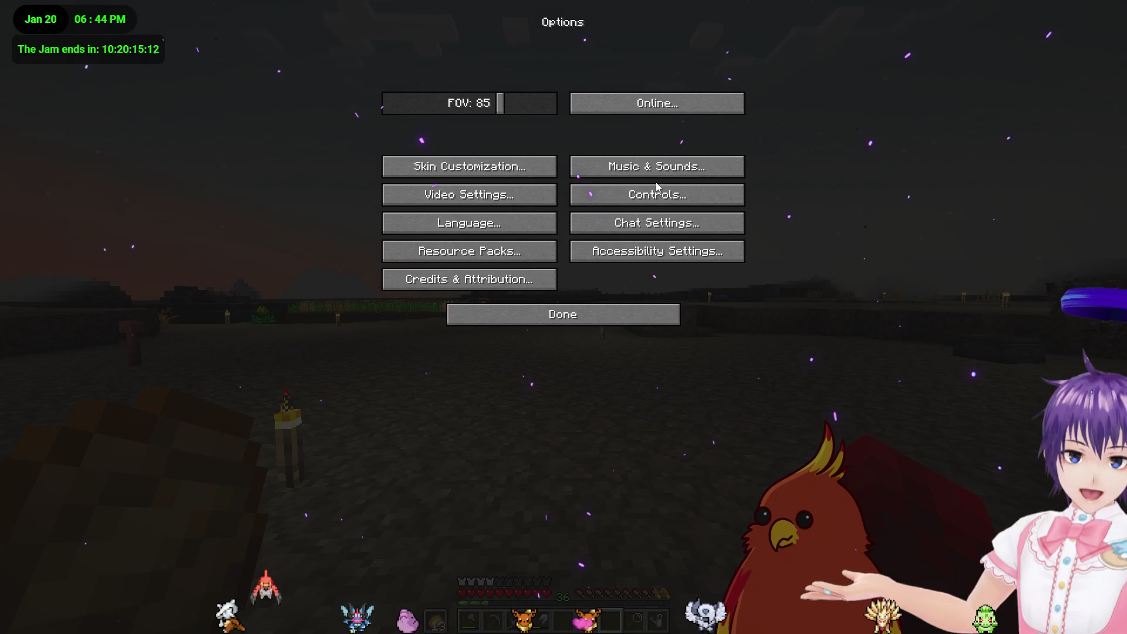
{"action": "left_click", "coordinate": [469, 194]}
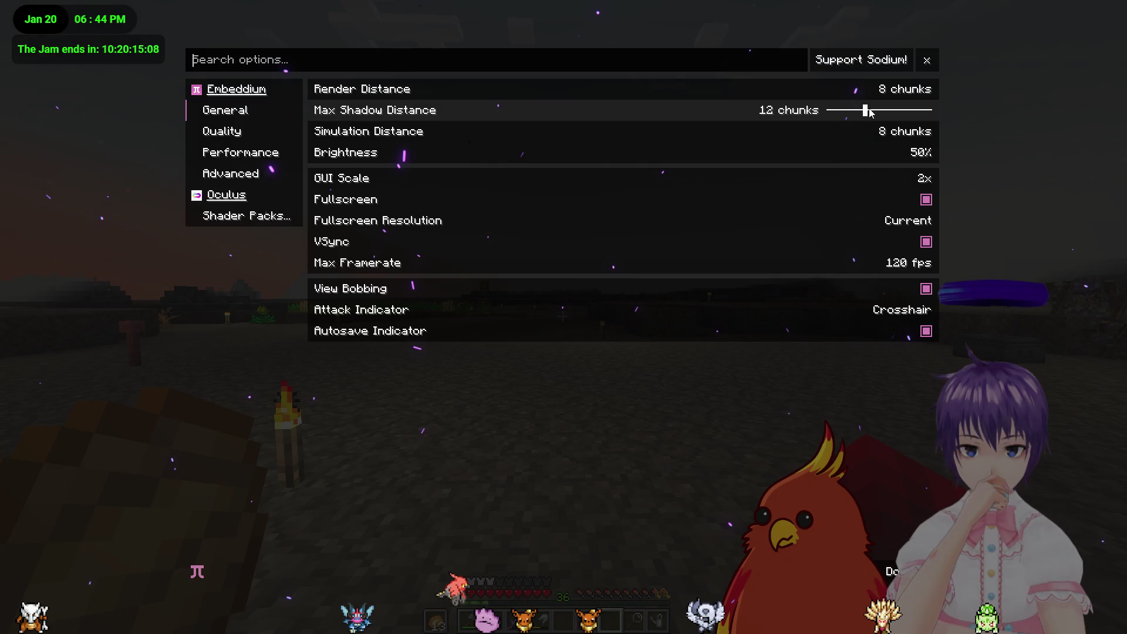
Drop Max Shadow Distance and Render Distance to 6 chunks, then resume play
{"action": "left_click_drag", "start_coordinate": [868, 111], "coordinate": [830, 134]}
{"action": "left_click_drag", "start_coordinate": [848, 89], "coordinate": [841, 89]}
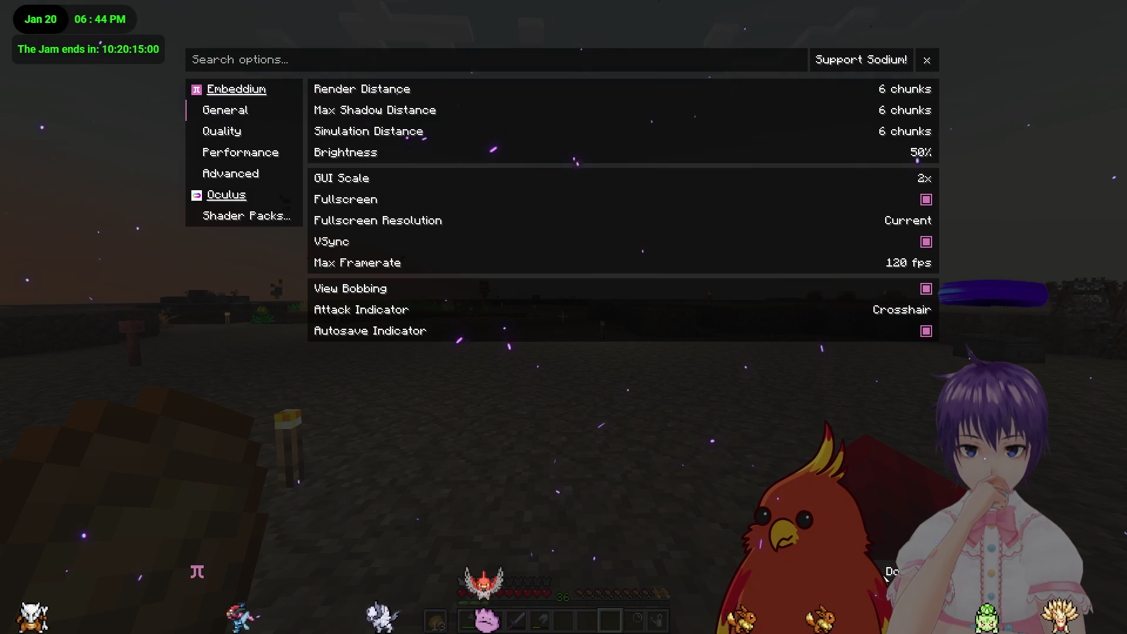
{"action": "key", "text": "Escape"}
{"action": "key", "text": "Escape"}
{"action": "key", "text": "Escape"}
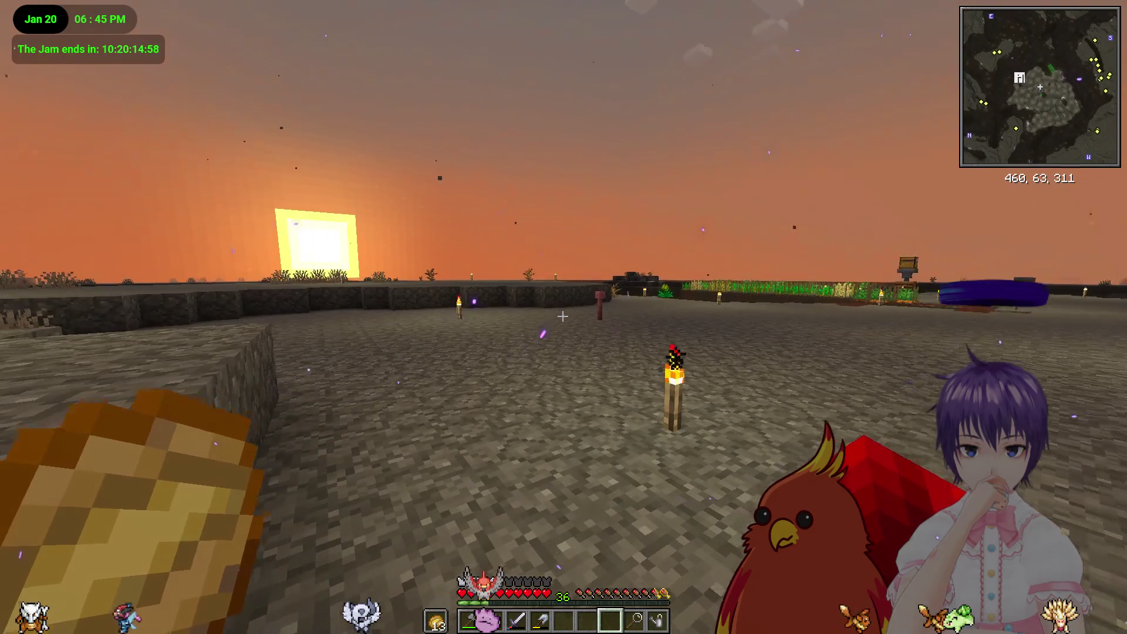
Walk across the plain to the crop-stick farm and look over the crop rows' growth
{"action": "key", "text": "w"}
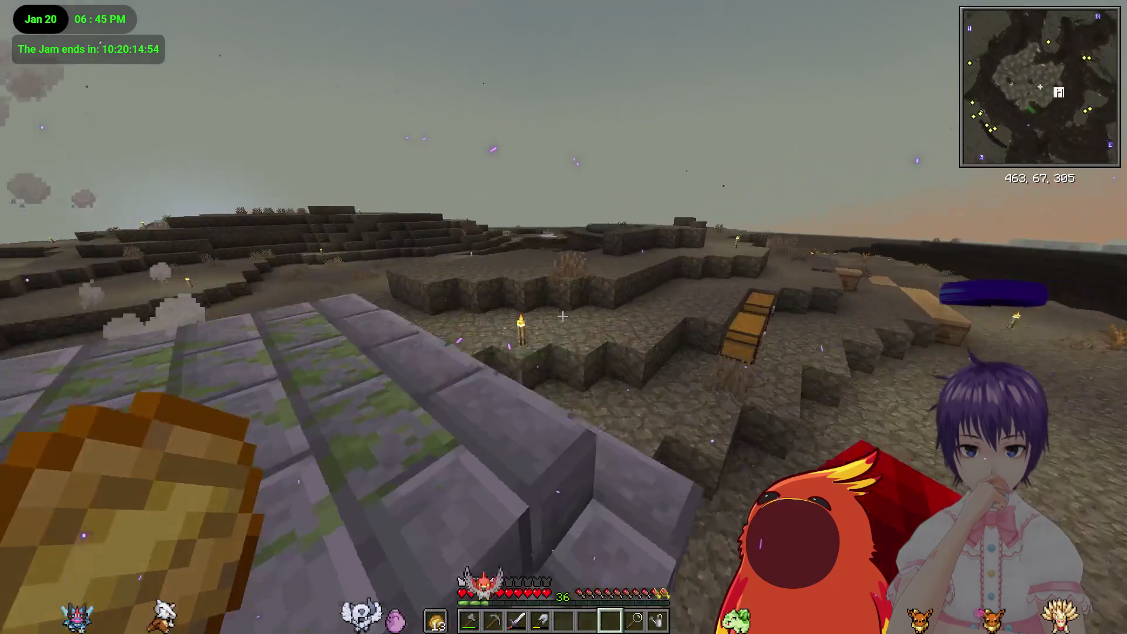
{"action": "key", "text": "w"}
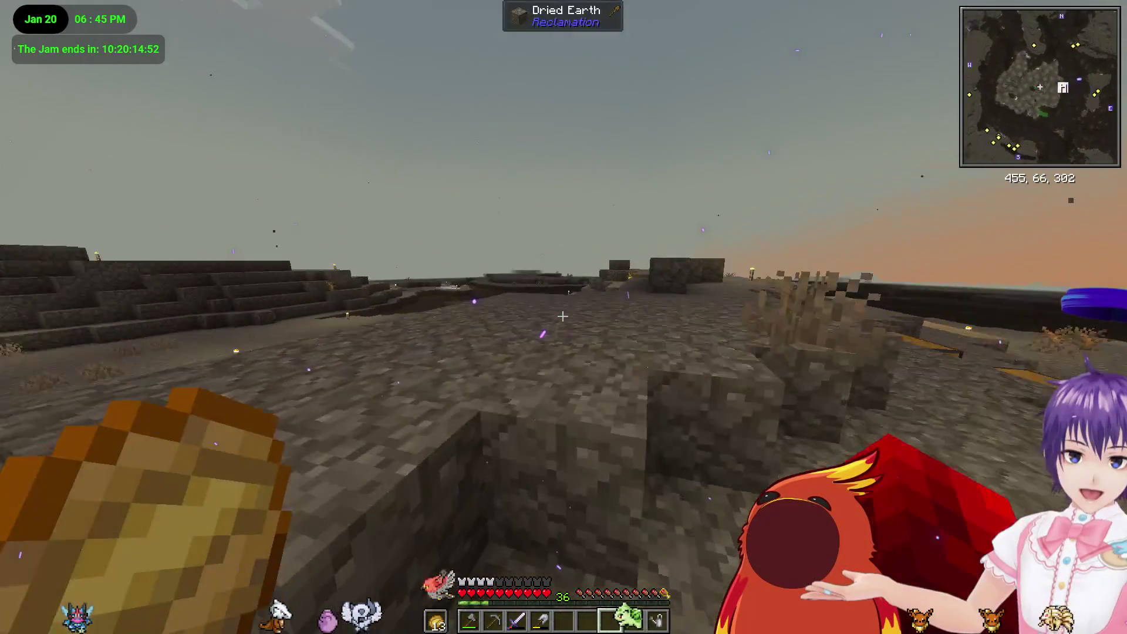
{"action": "key", "text": "w"}
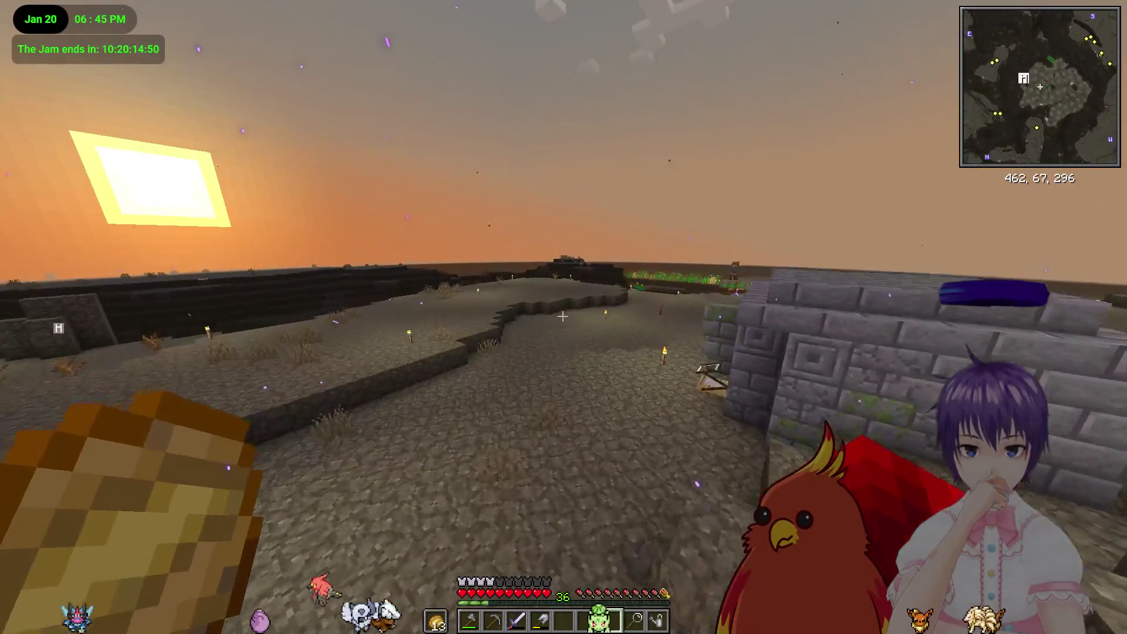
{"action": "key", "text": "w"}
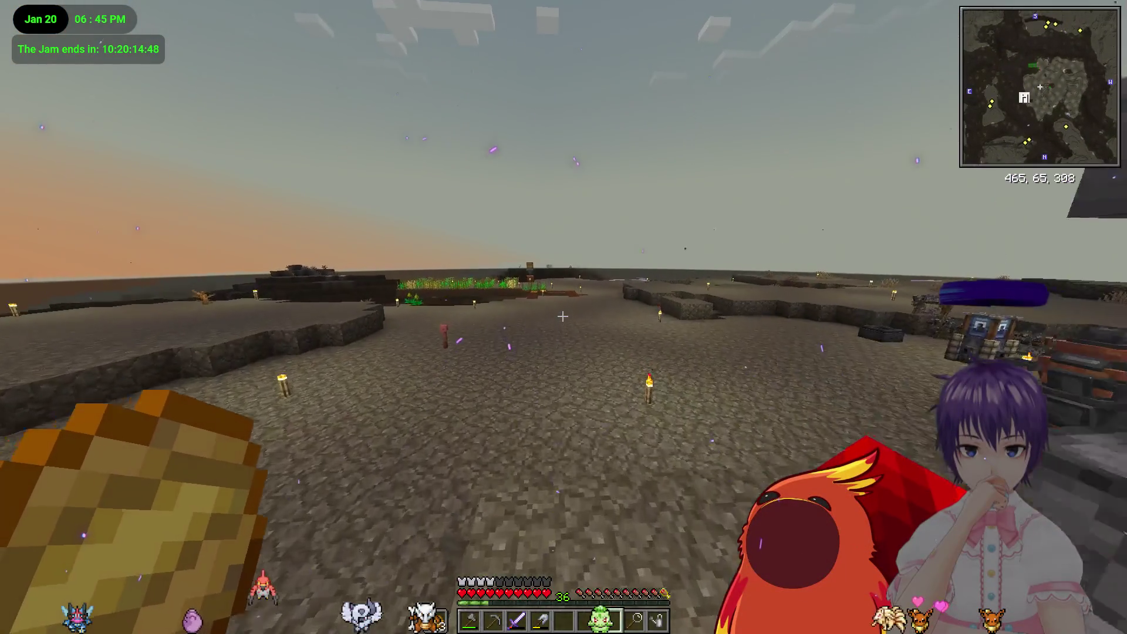
{"action": "key", "text": "w"}
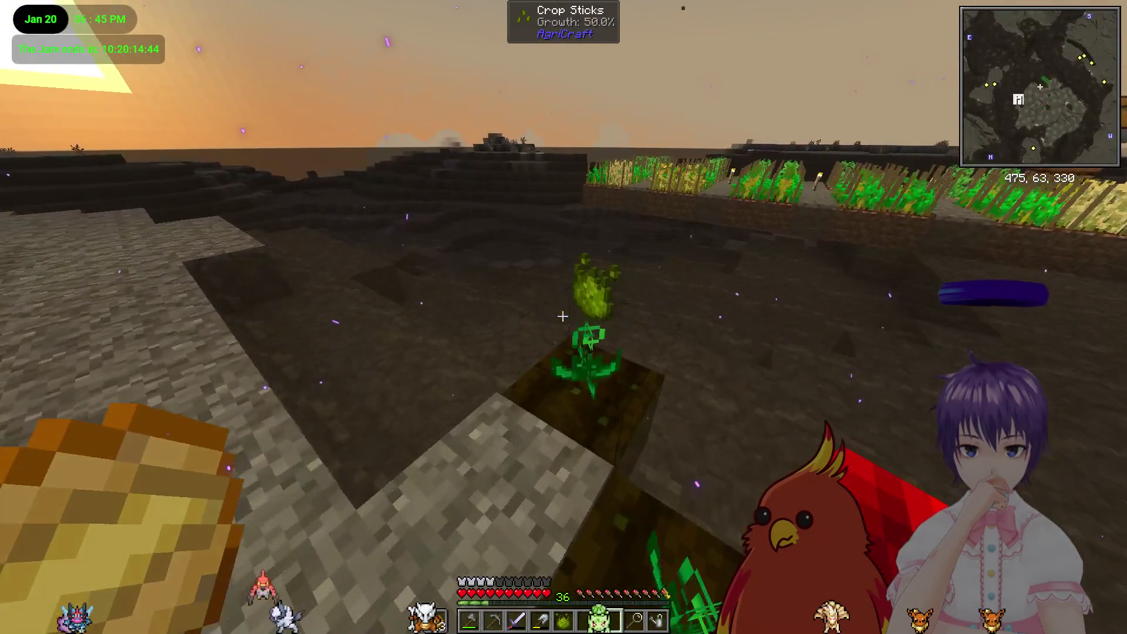
{"action": "key", "text": "w"}
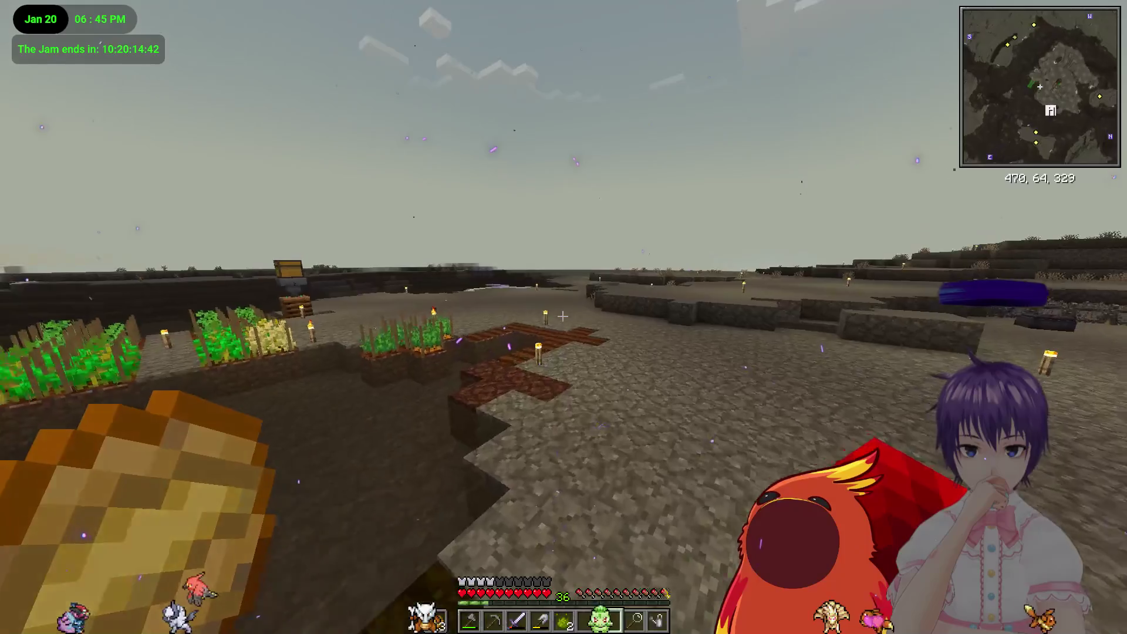
{"action": "key", "text": "w"}
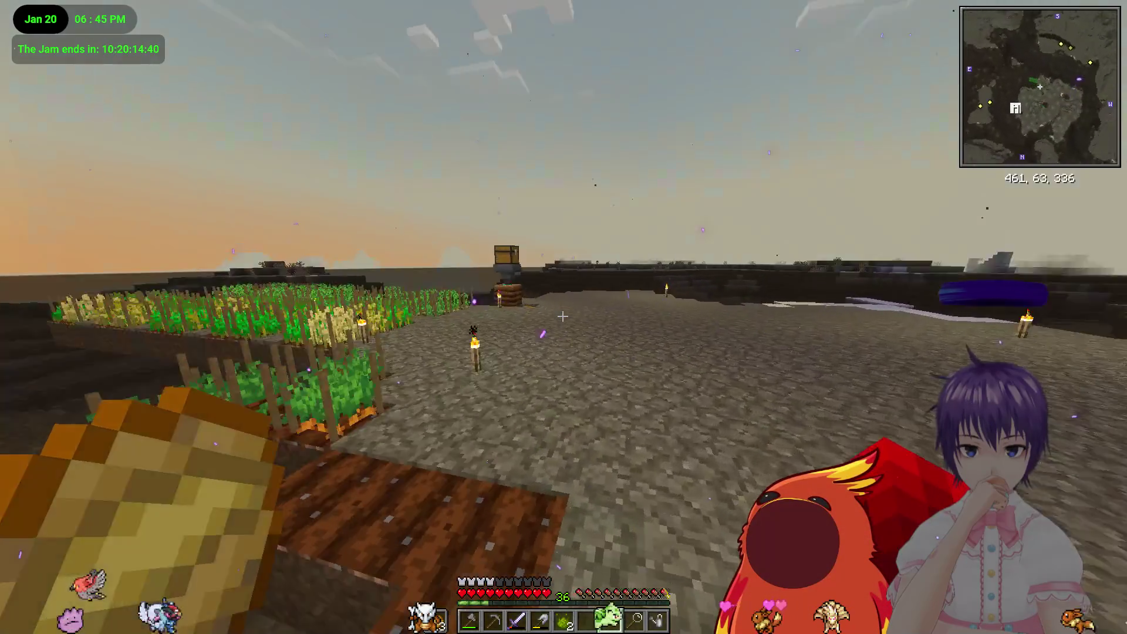
{"action": "key", "text": "w"}
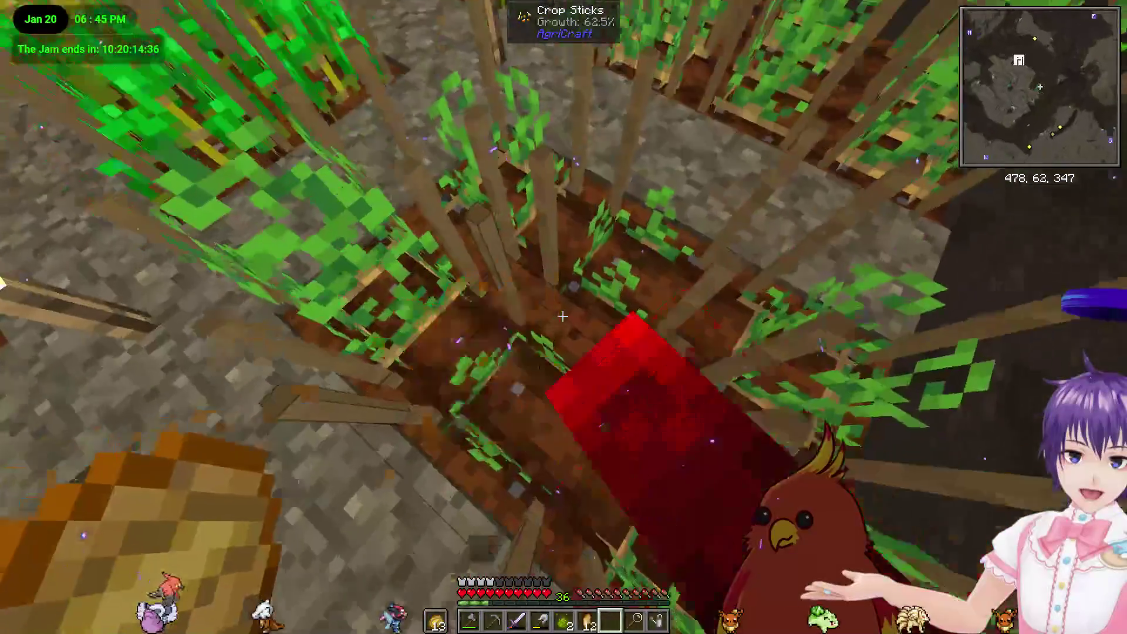
{"action": "key", "text": "e"}
{"action": "key", "text": "e"}
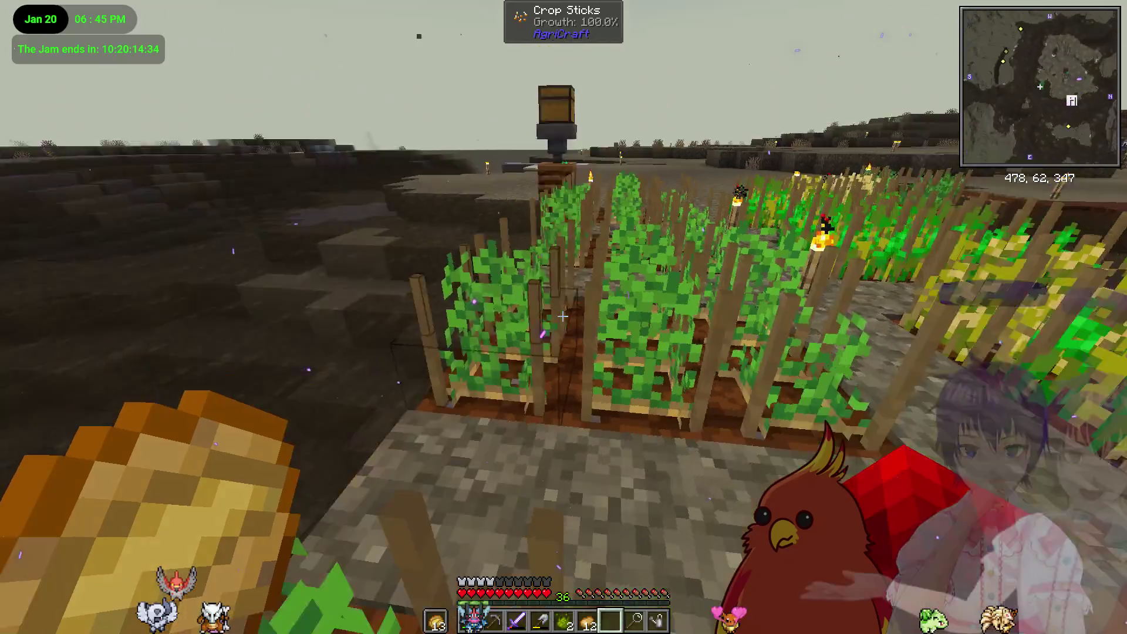
Circle back across the plain and walk up to the chest beside the farm
{"action": "key", "text": "w"}
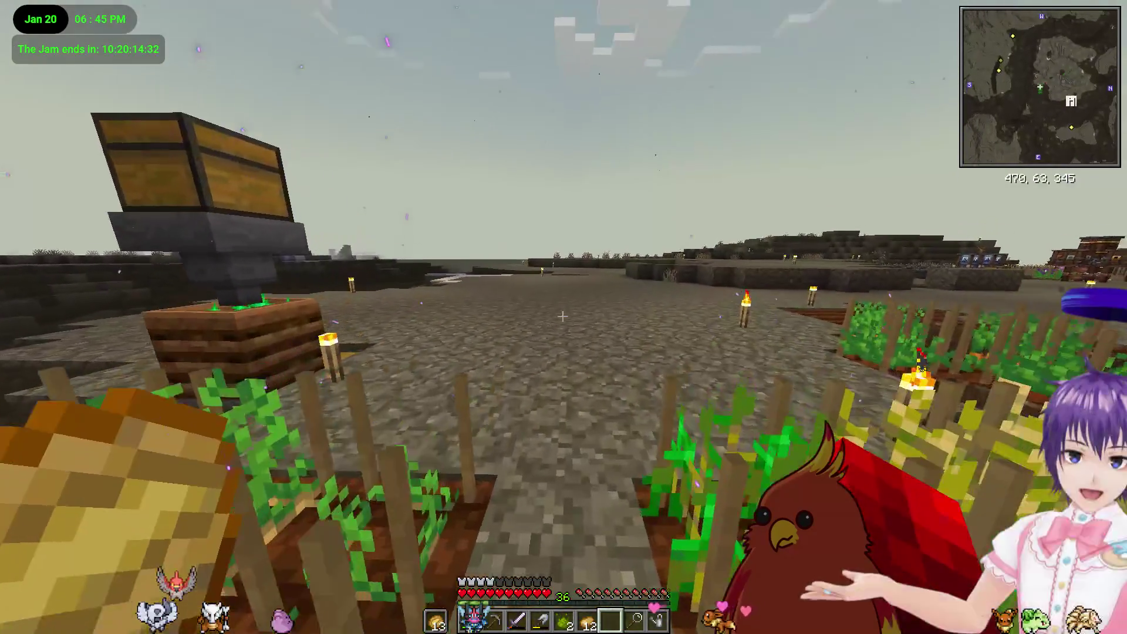
{"action": "key", "text": "w"}
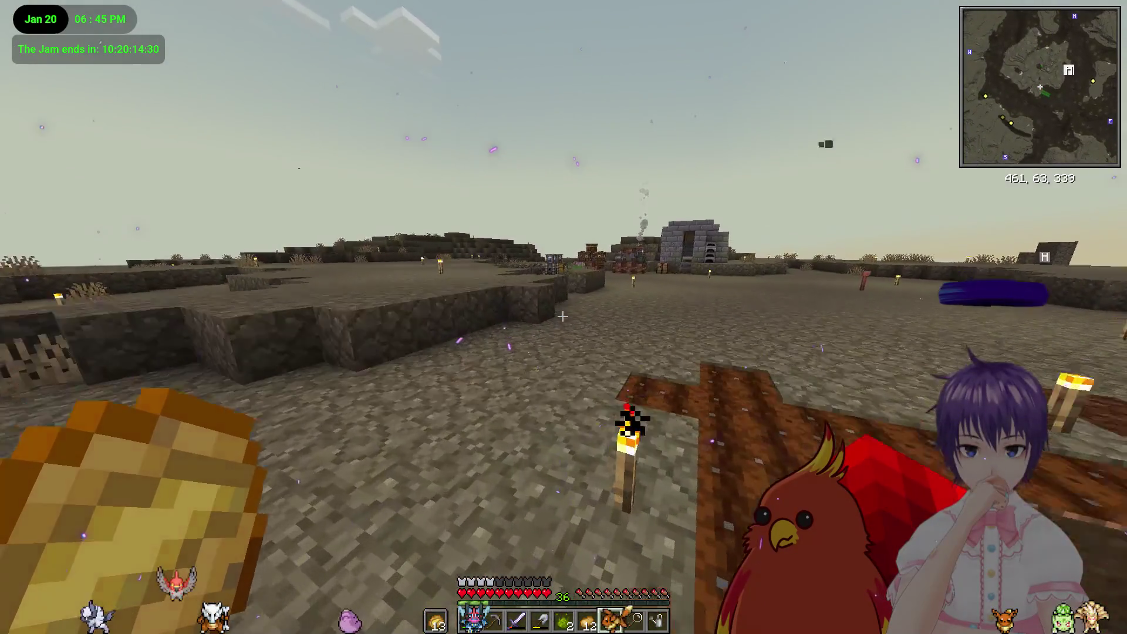
{"action": "key", "text": "w"}
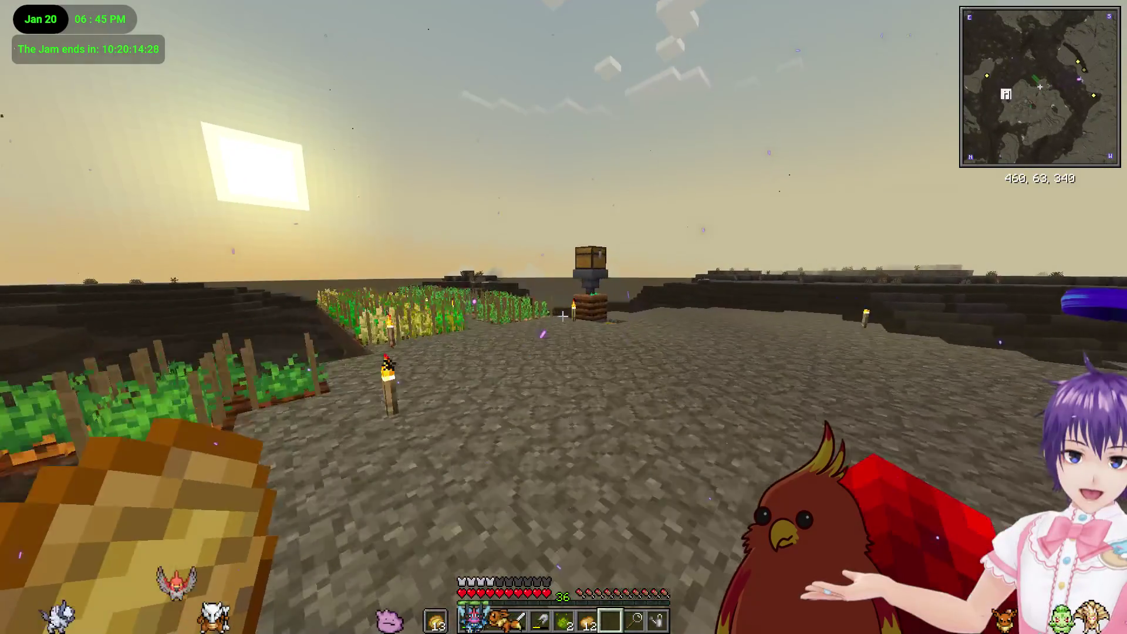
{"action": "key", "text": "w"}
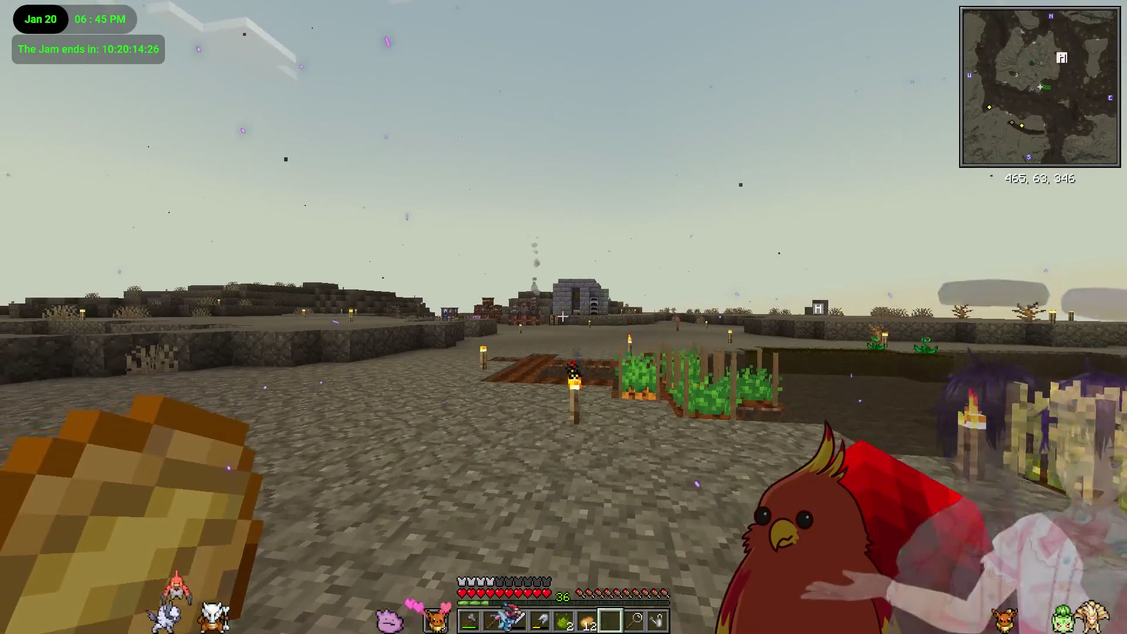
{"action": "key", "text": "w"}
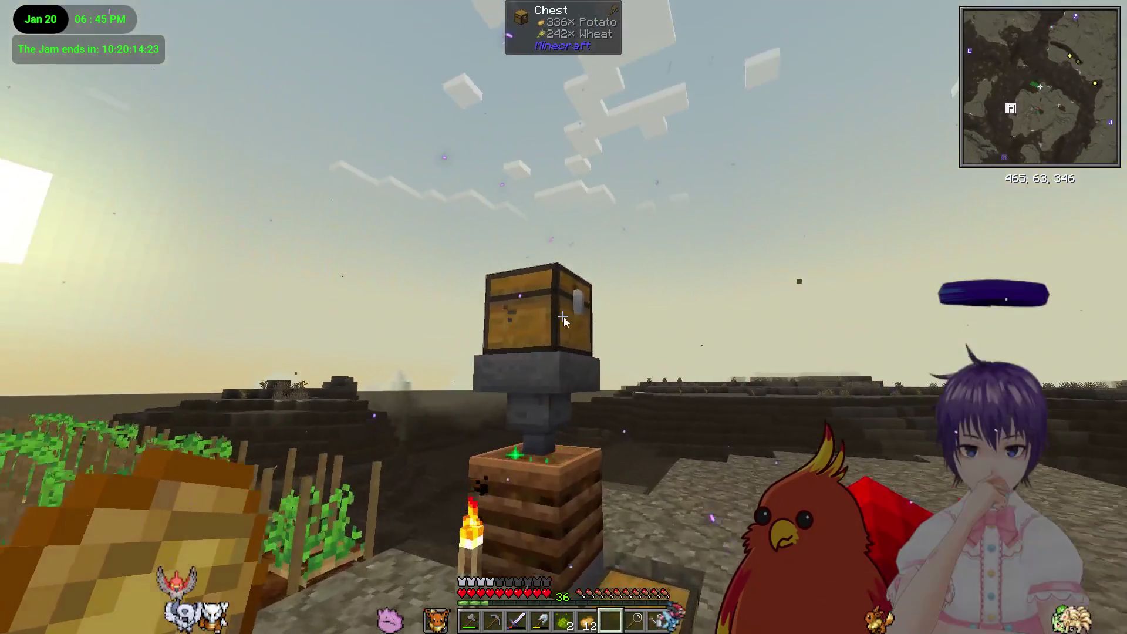
{"action": "right_click", "coordinate": [563, 317]}
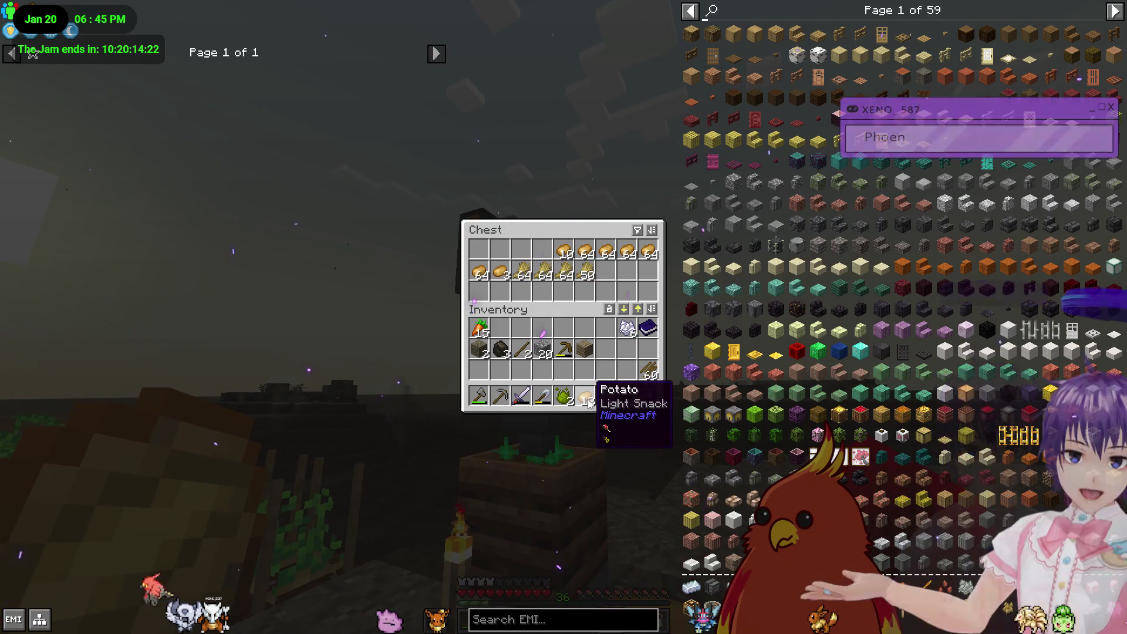
{"action": "key", "text": "e"}
{"action": "key", "text": "w"}
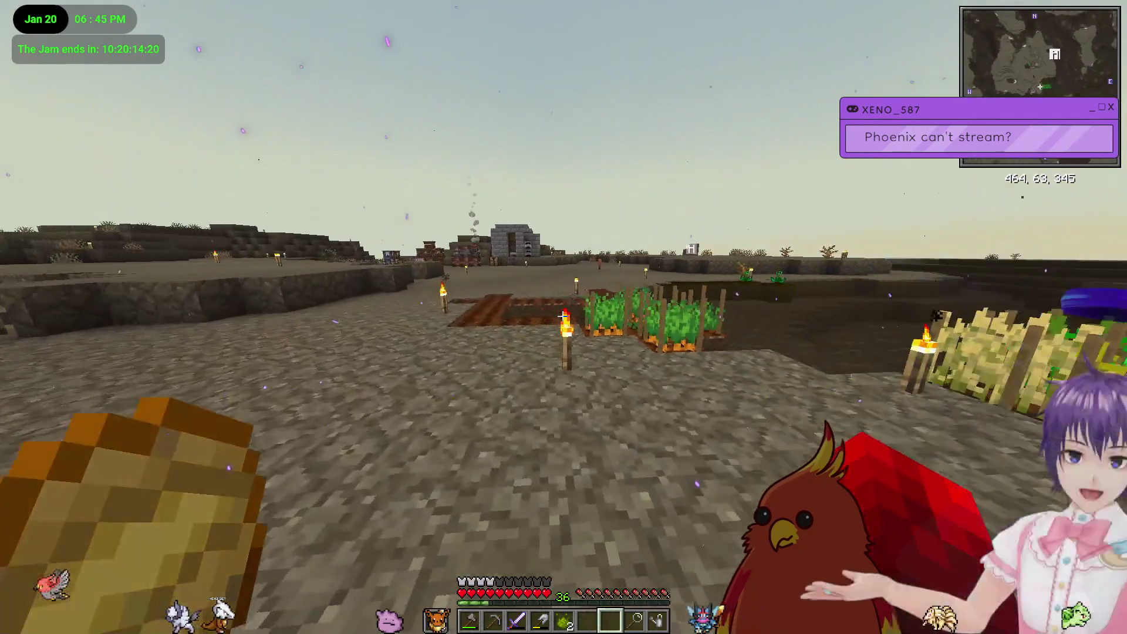
{"action": "key", "text": "w"}
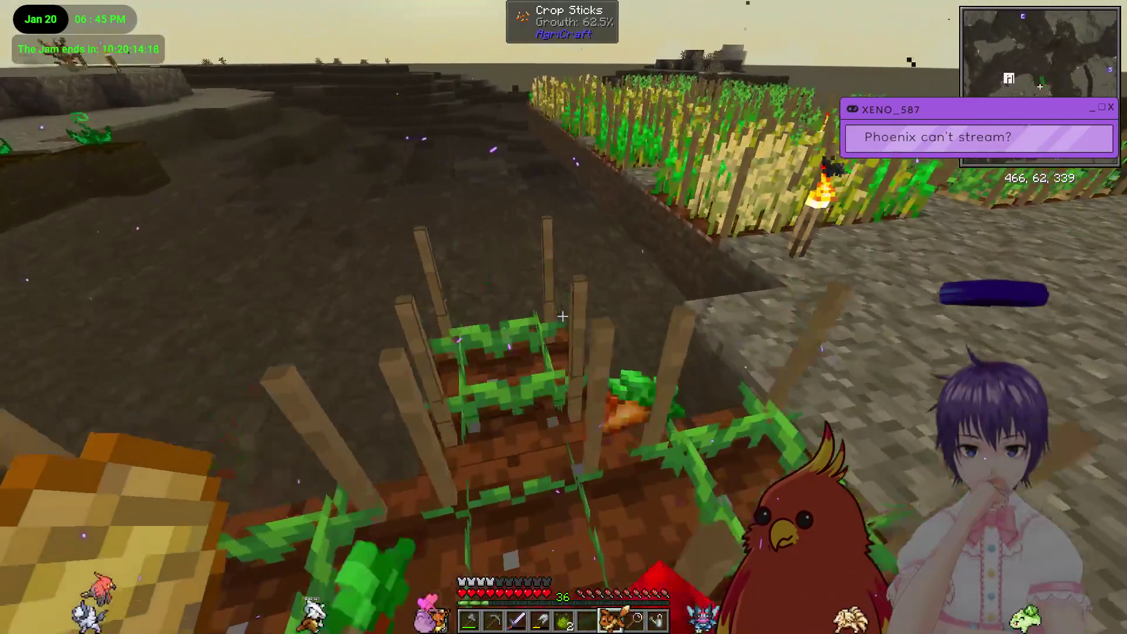
{"action": "key", "text": "w"}
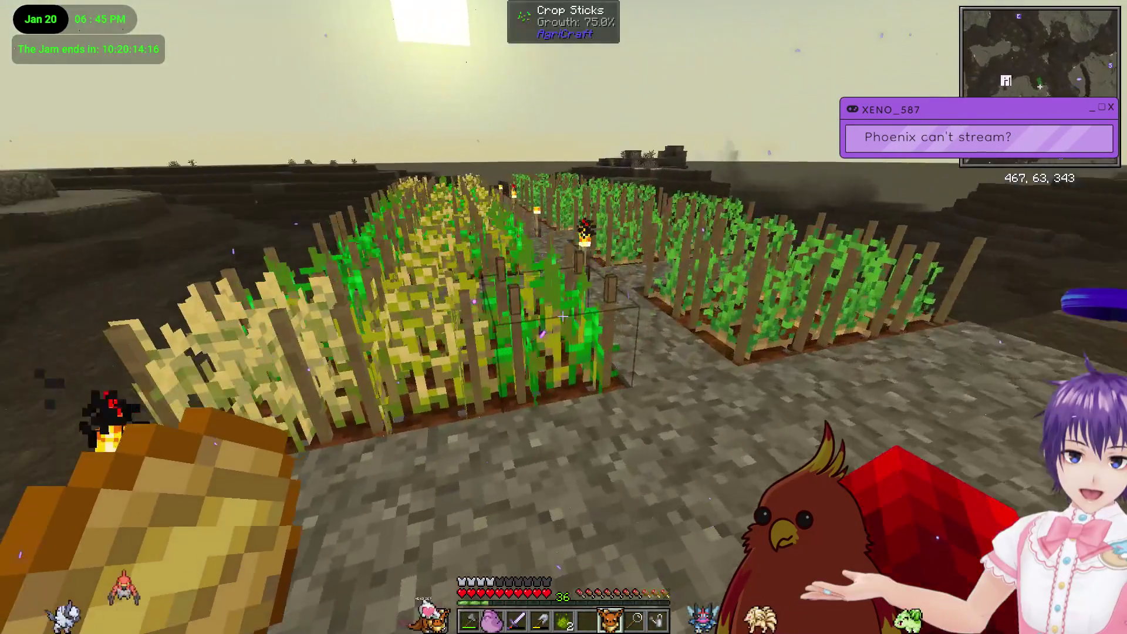
{"action": "key", "text": "w"}
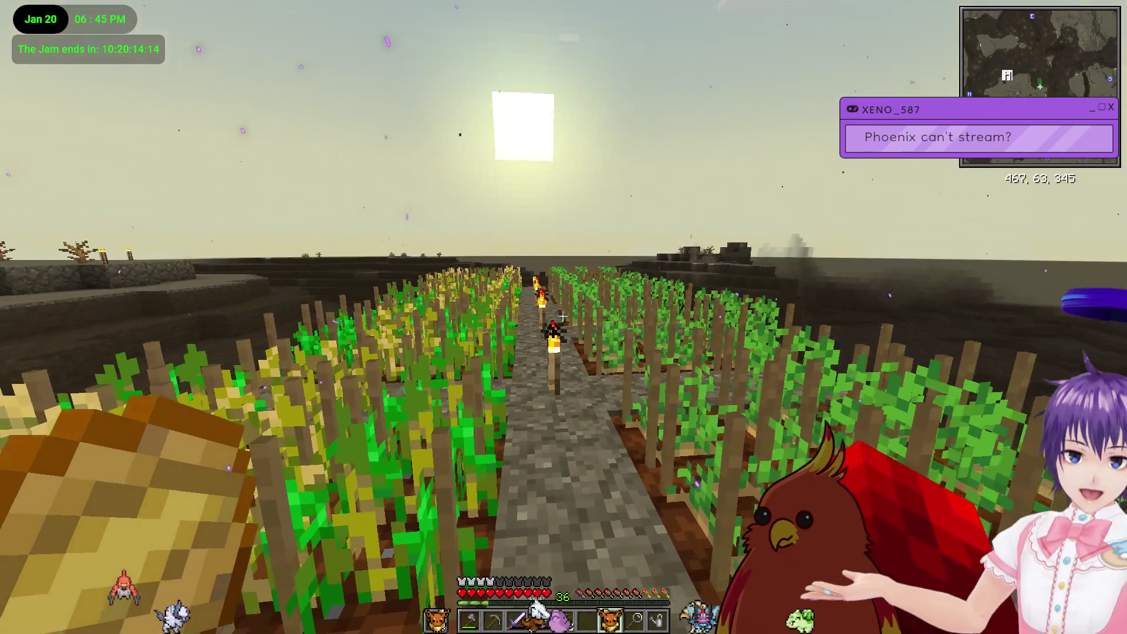
{"action": "mouse_move", "coordinate": [564, 317]}
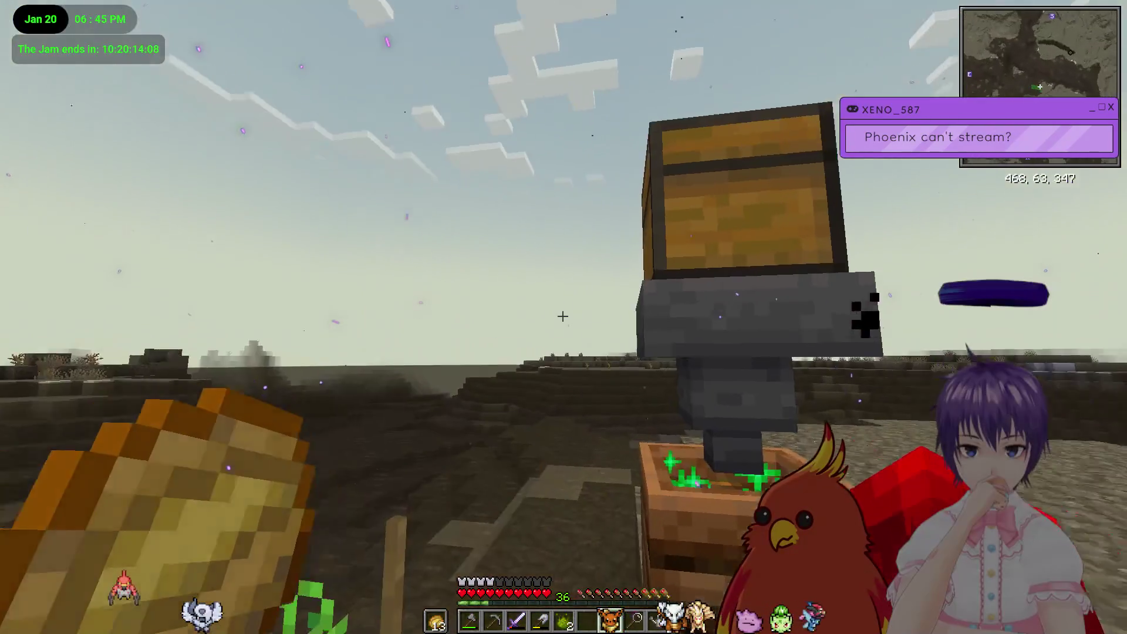
{"action": "right_click", "coordinate": [562, 316]}
{"action": "key", "text": "e"}
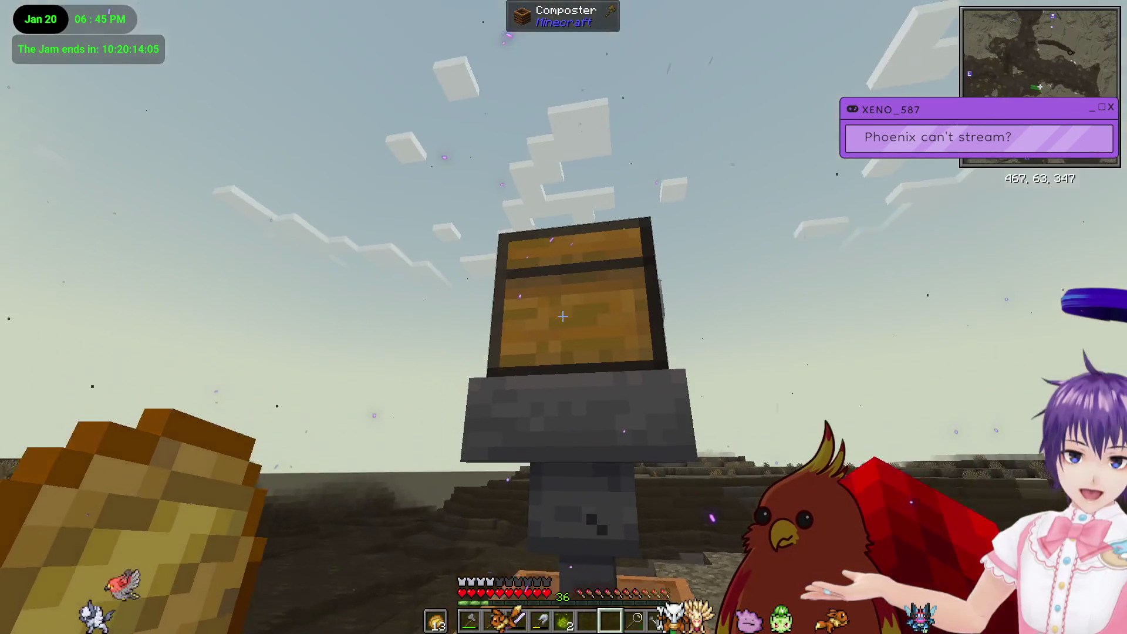
{"action": "right_click", "coordinate": [563, 316]}
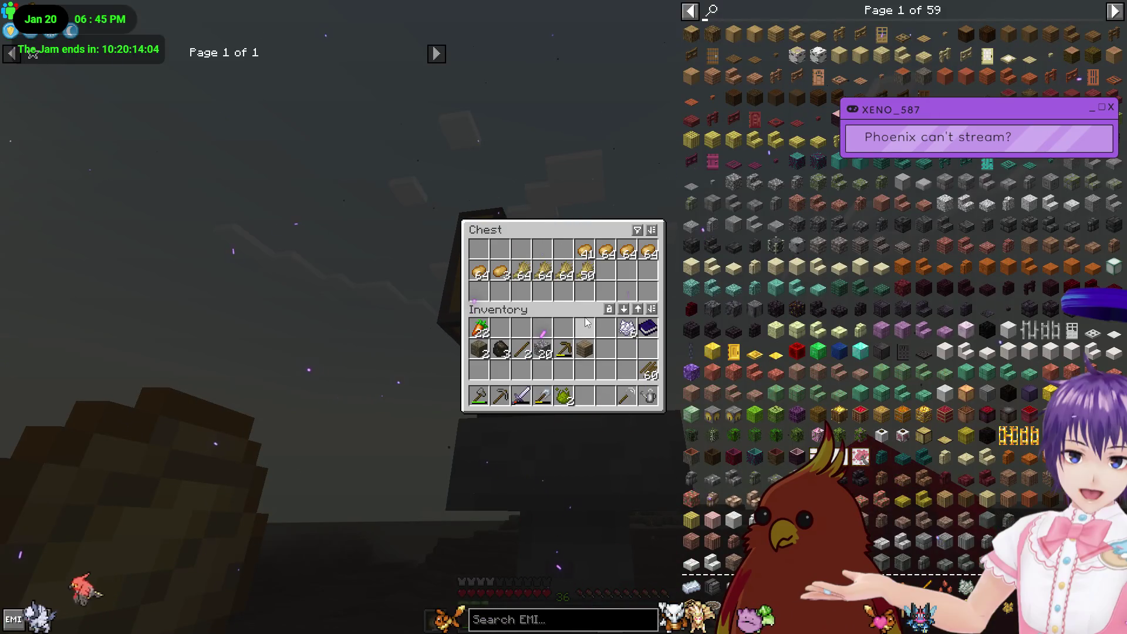
{"action": "key", "text": "e"}
{"action": "right_click", "coordinate": [562, 317]}
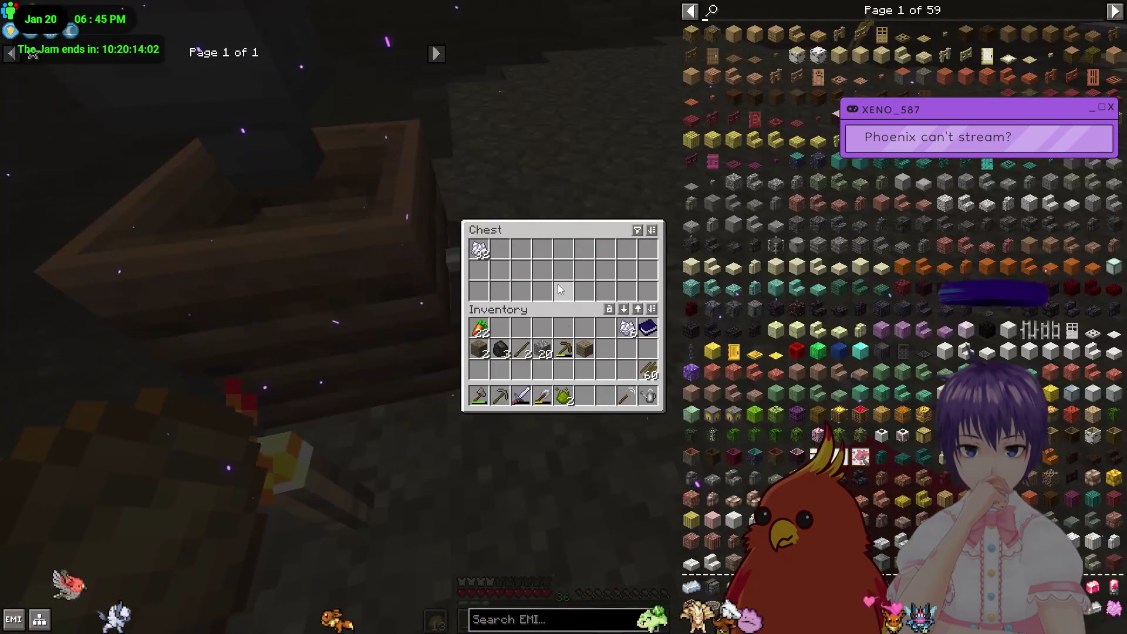
{"action": "key", "text": "e"}
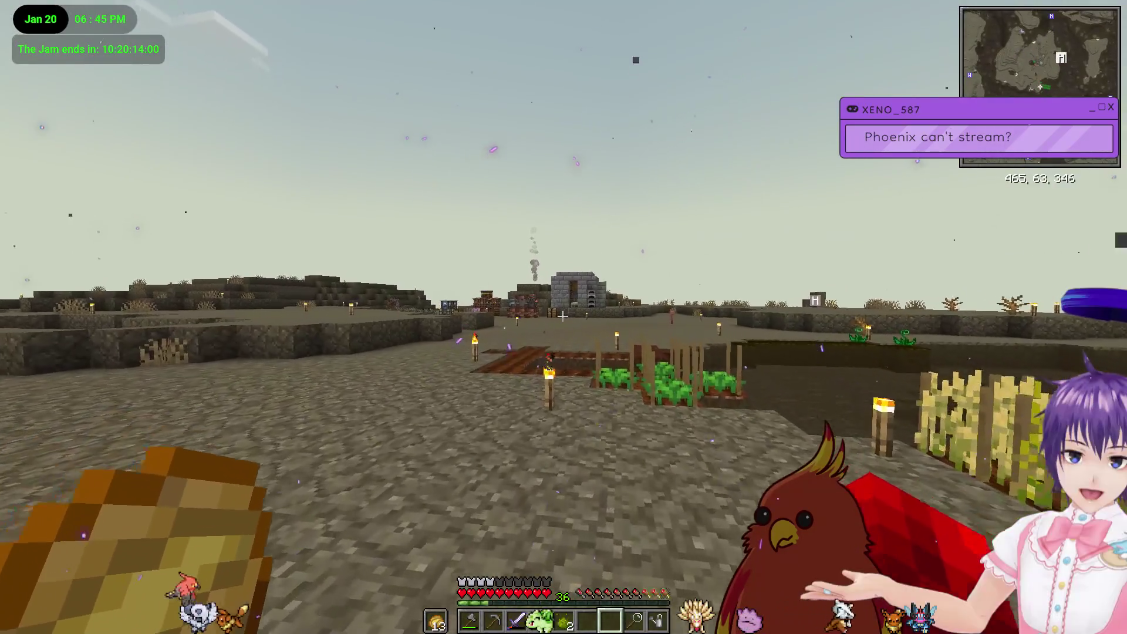
Walk along the crop-stick rows and head toward the village's furnace building
{"action": "key", "text": "w"}
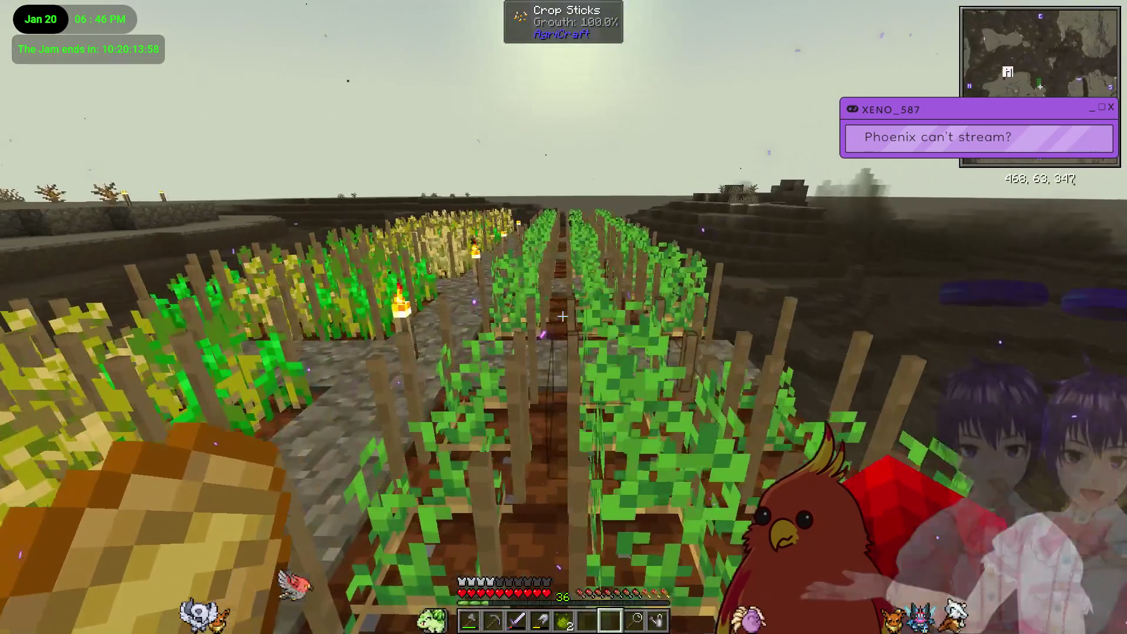
{"action": "key", "text": "w"}
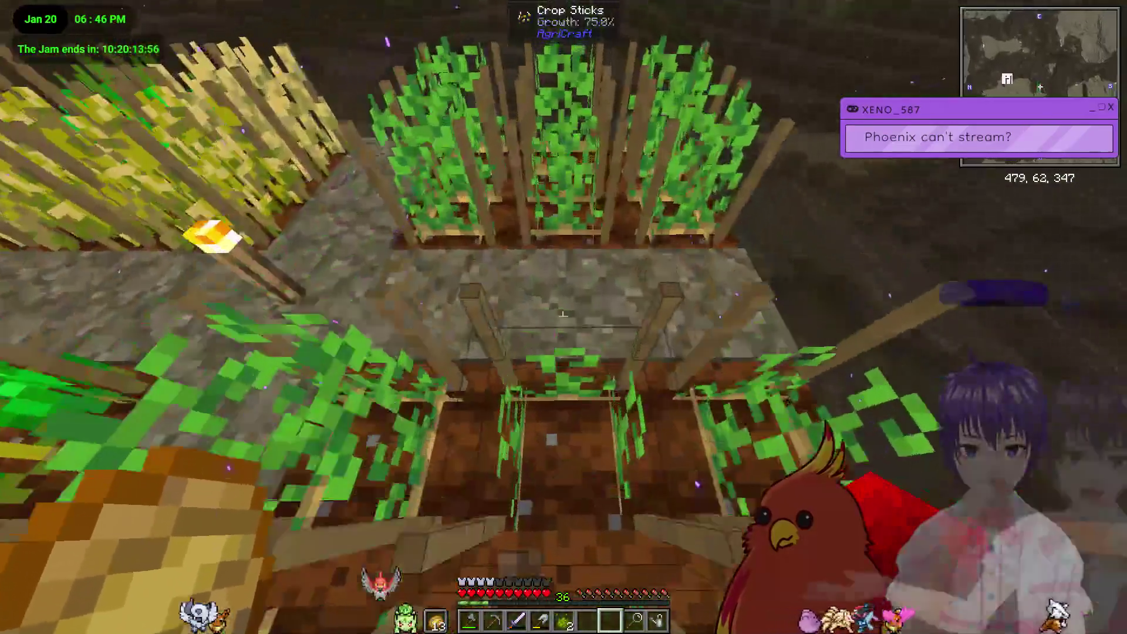
{"action": "key", "text": "w"}
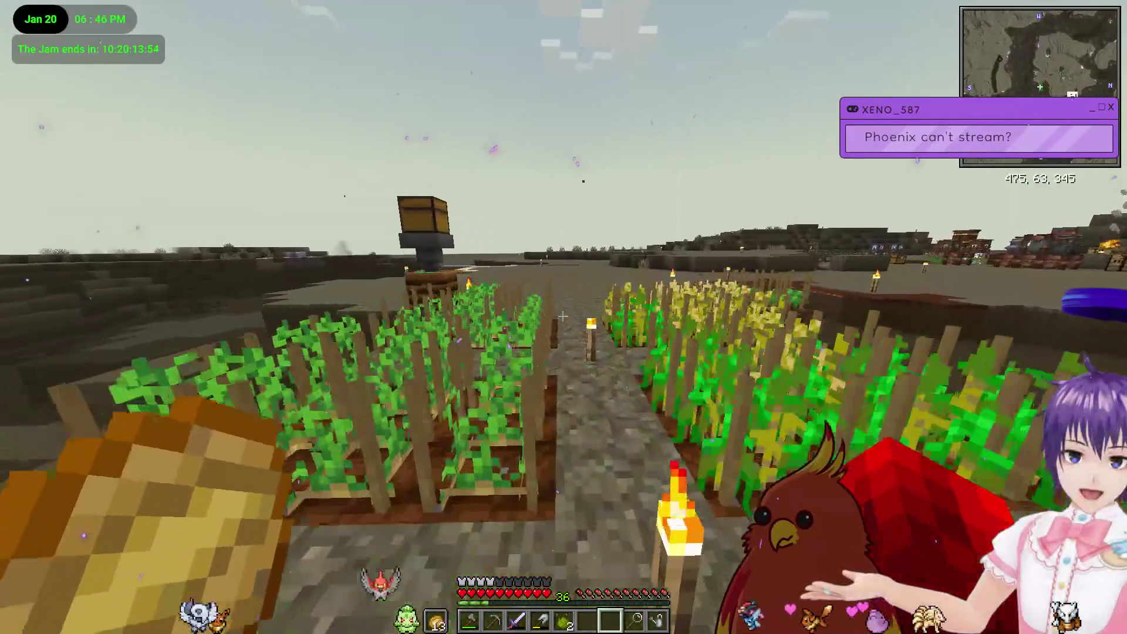
{"action": "key", "text": "w"}
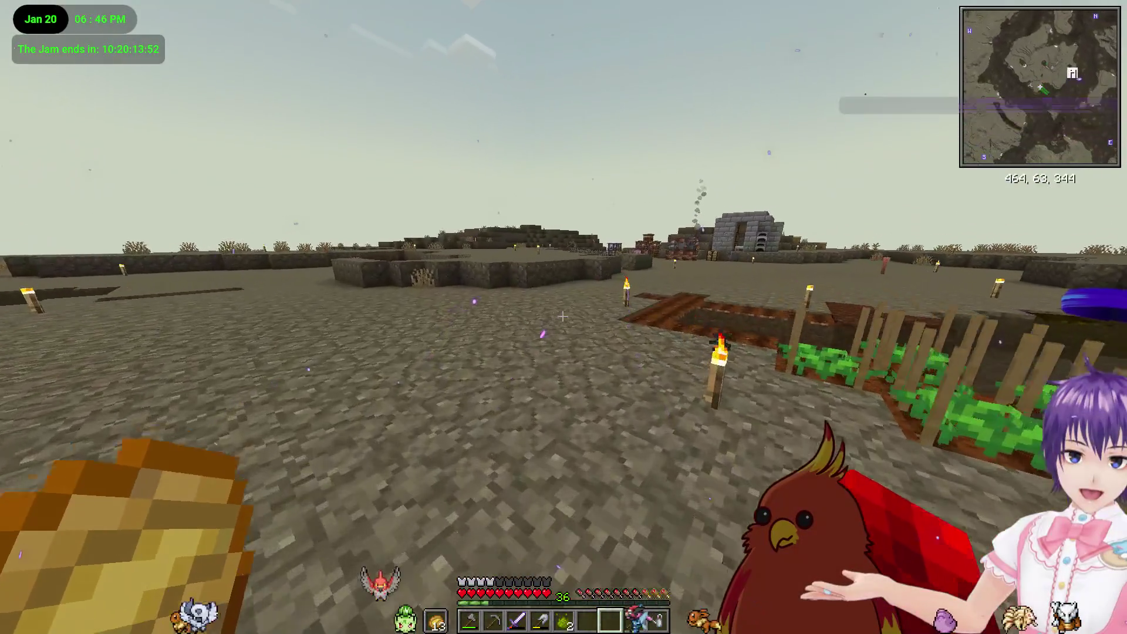
{"action": "key", "text": "w"}
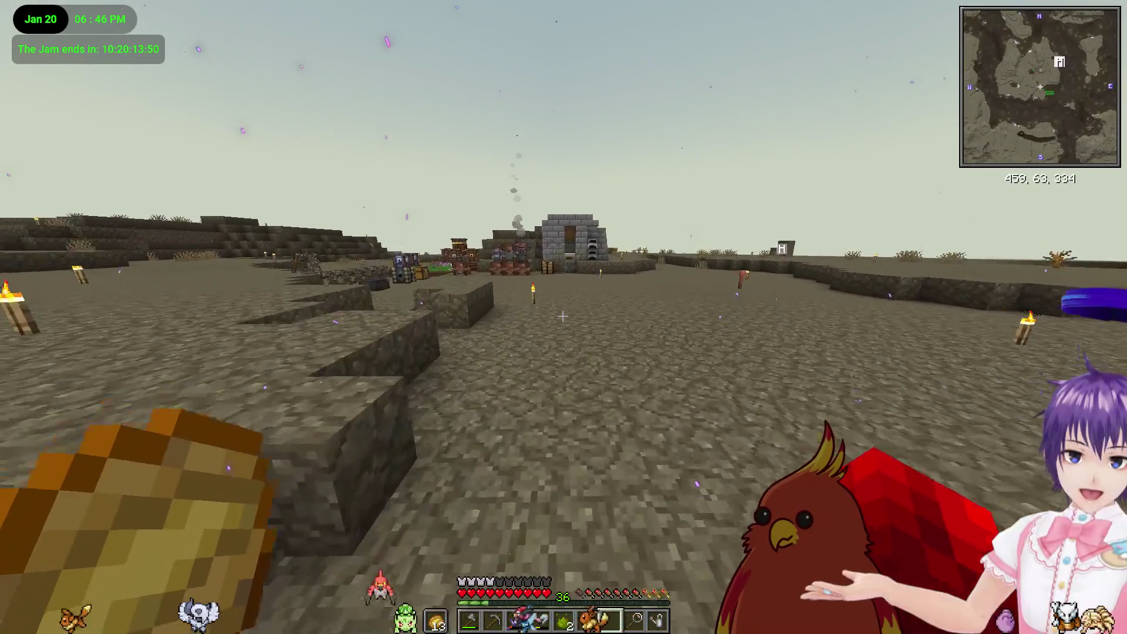
{"action": "key", "text": "w"}
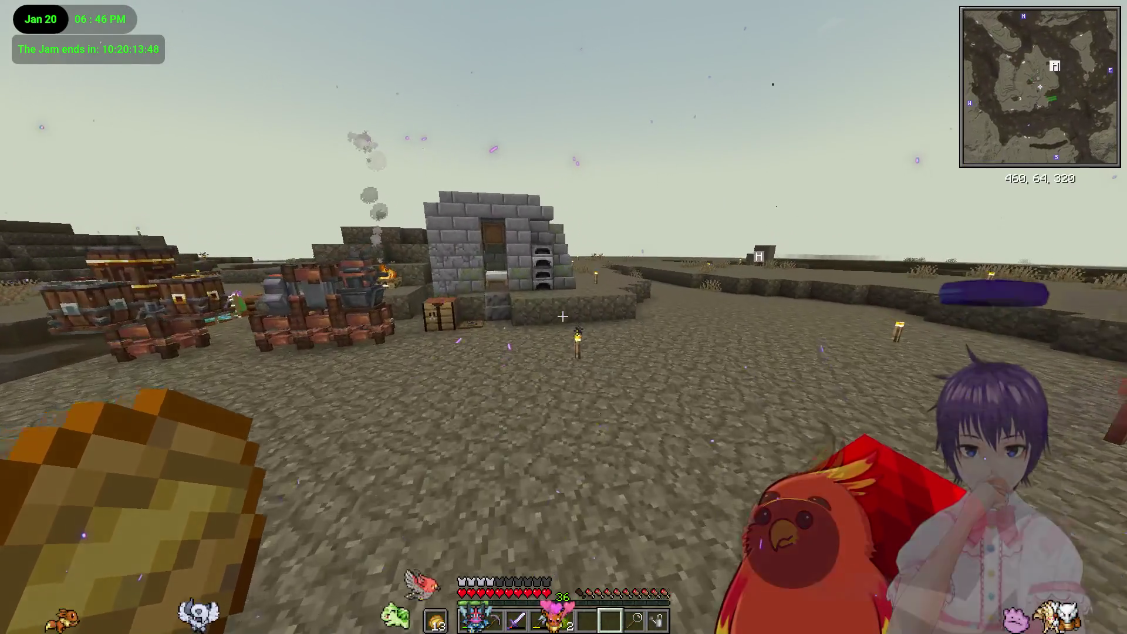
{"action": "key", "text": "w"}
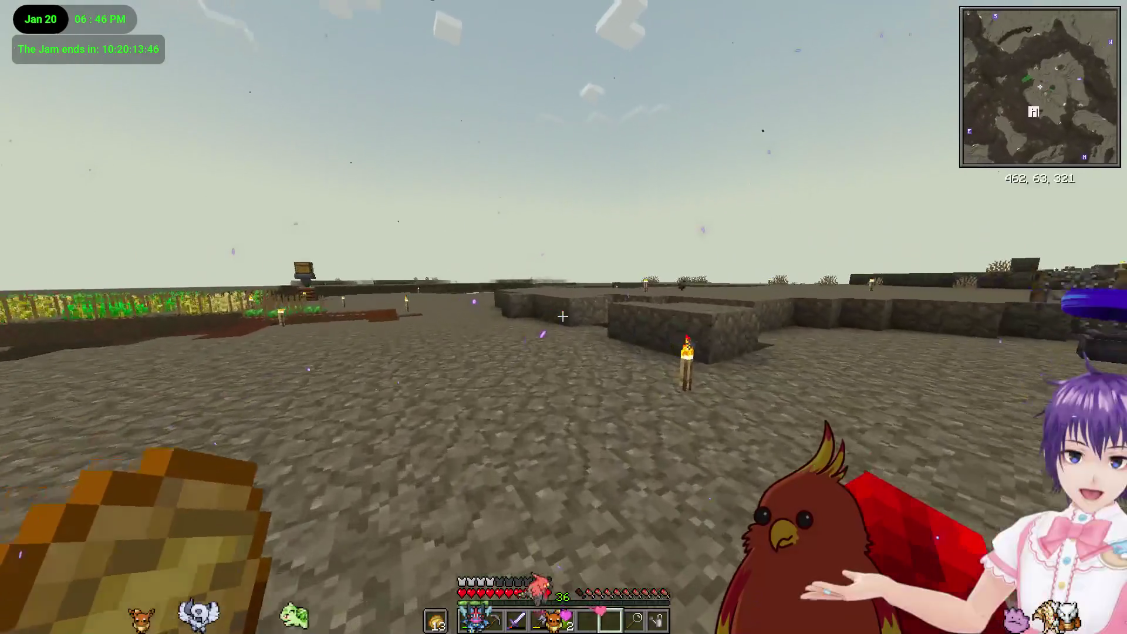
{"action": "key", "text": "w"}
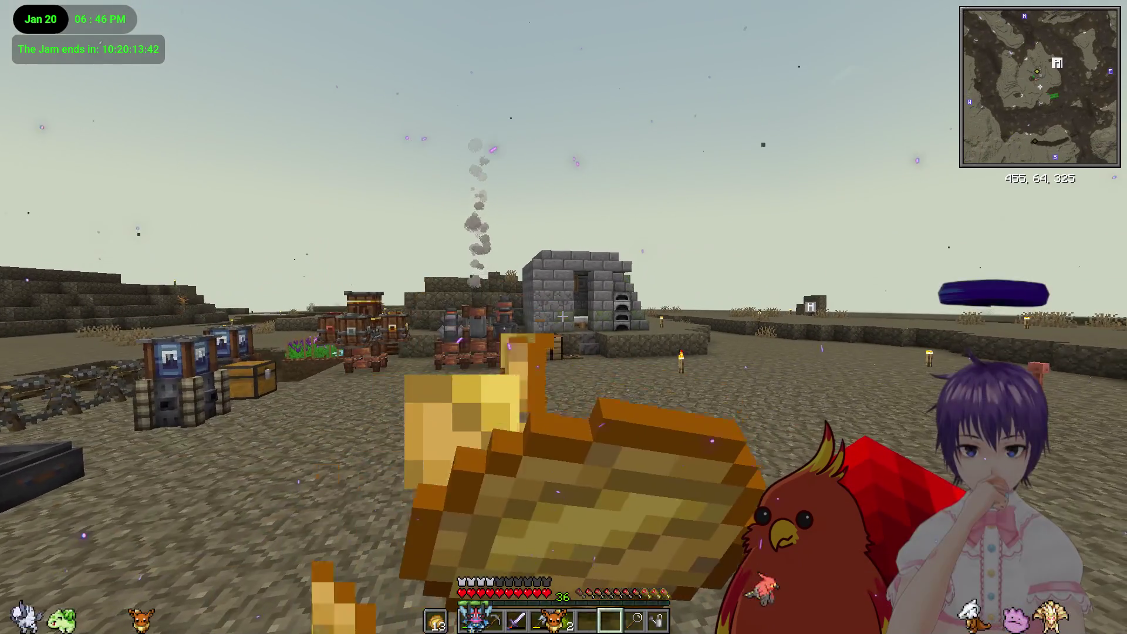
Pass the furnace building and campfire, climb onto the stone bricks, and pause
{"action": "key", "text": "w"}
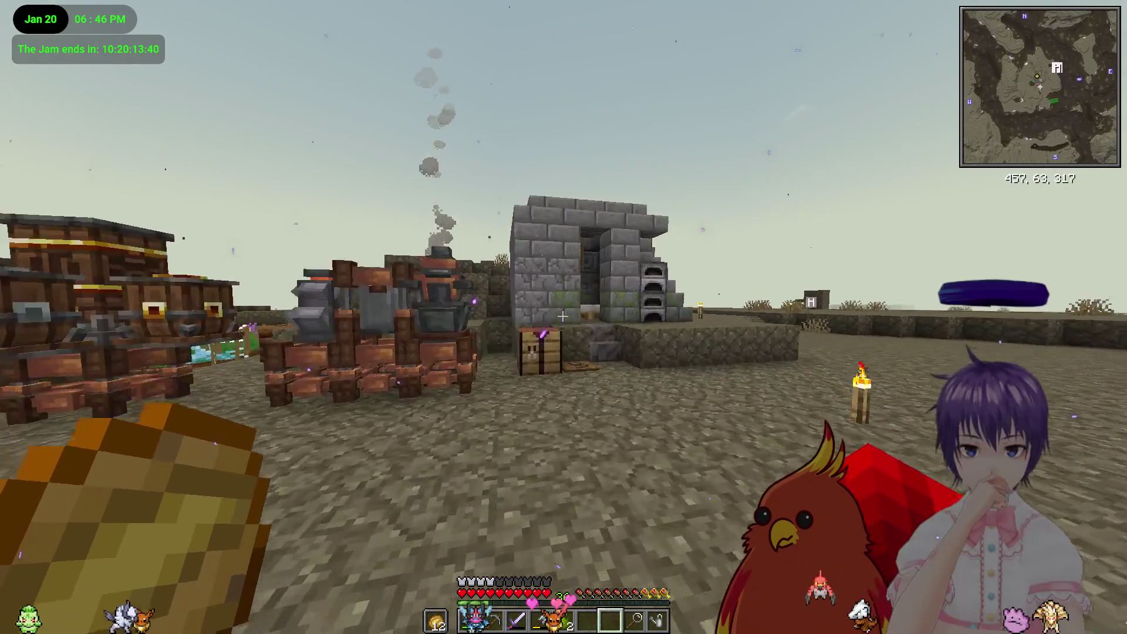
{"action": "key", "text": "w"}
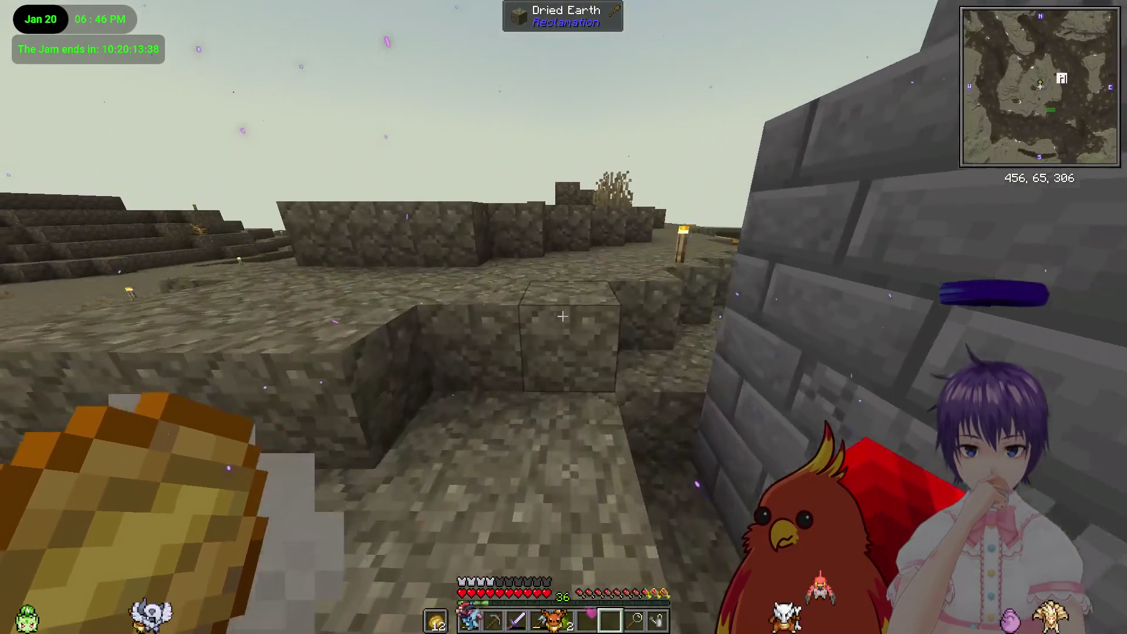
{"action": "key", "text": "w"}
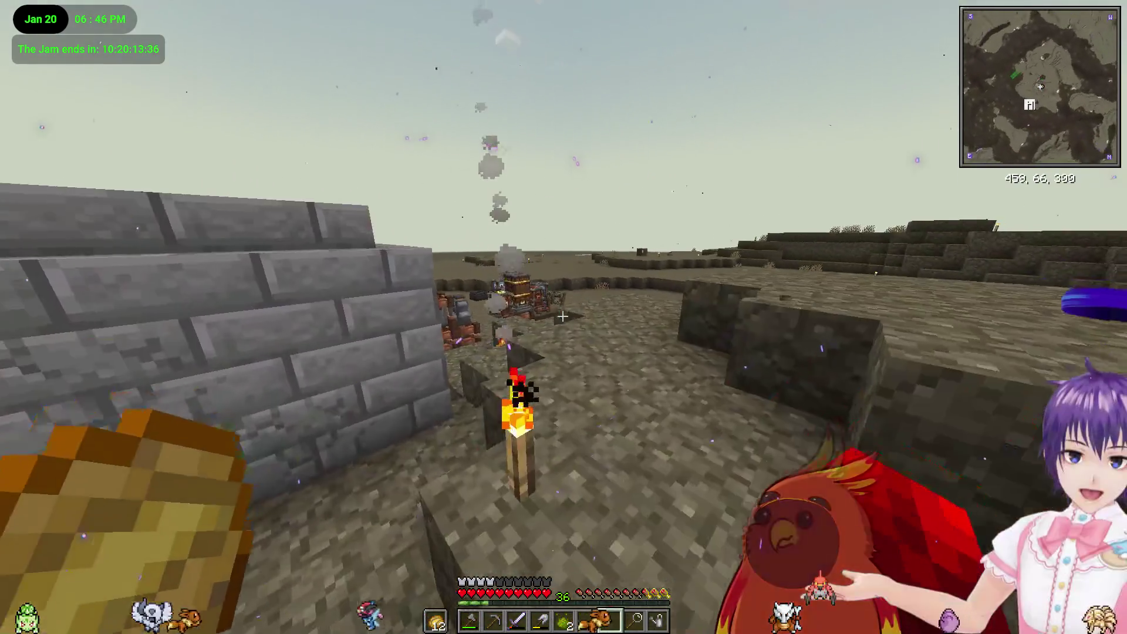
{"action": "key", "text": "w"}
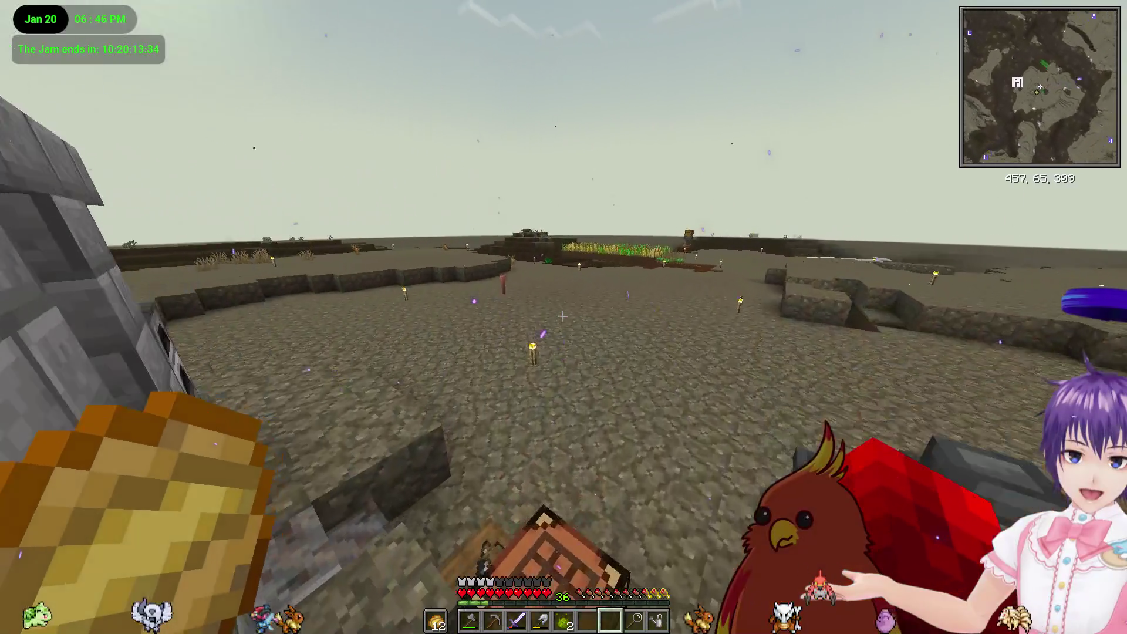
{"action": "key", "text": "w"}
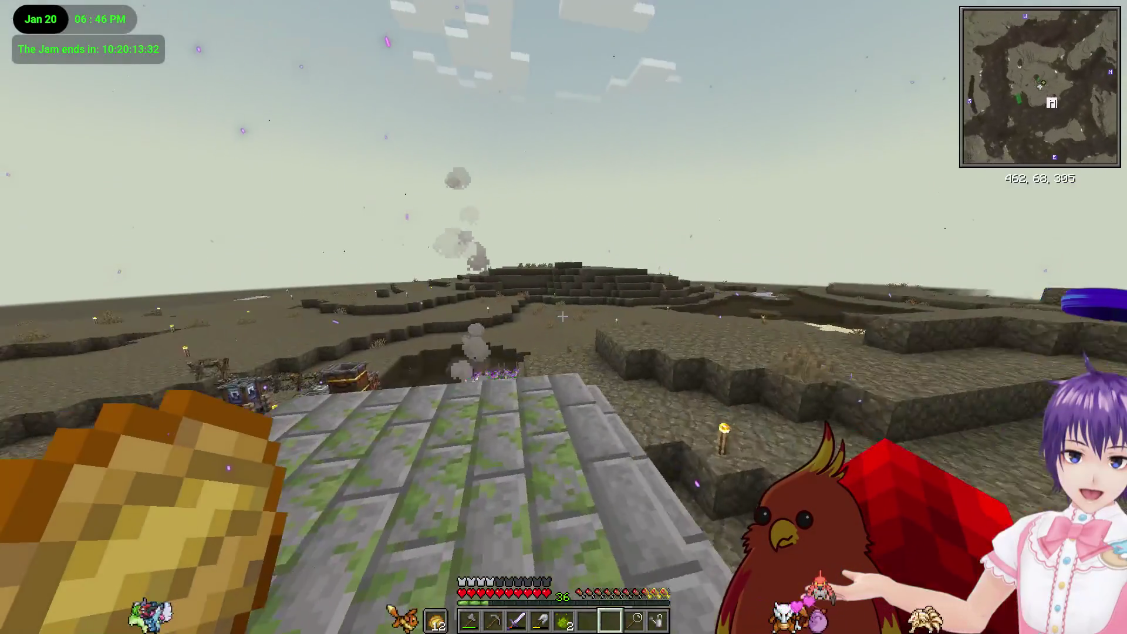
{"action": "key", "text": "Escape"}
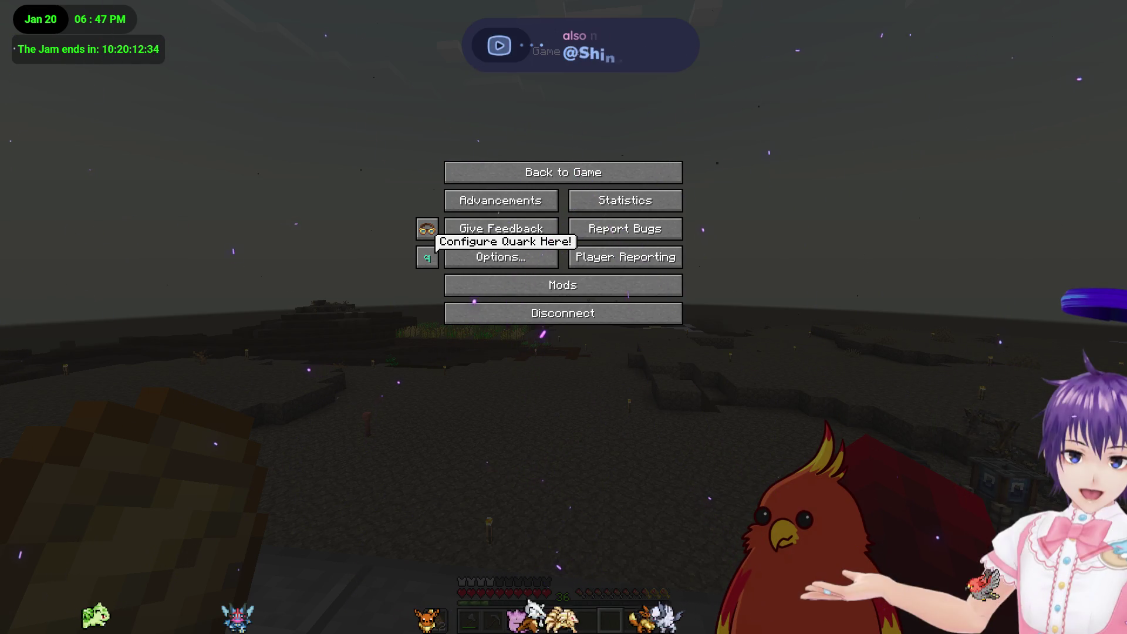
{"action": "key", "text": "Escape"}
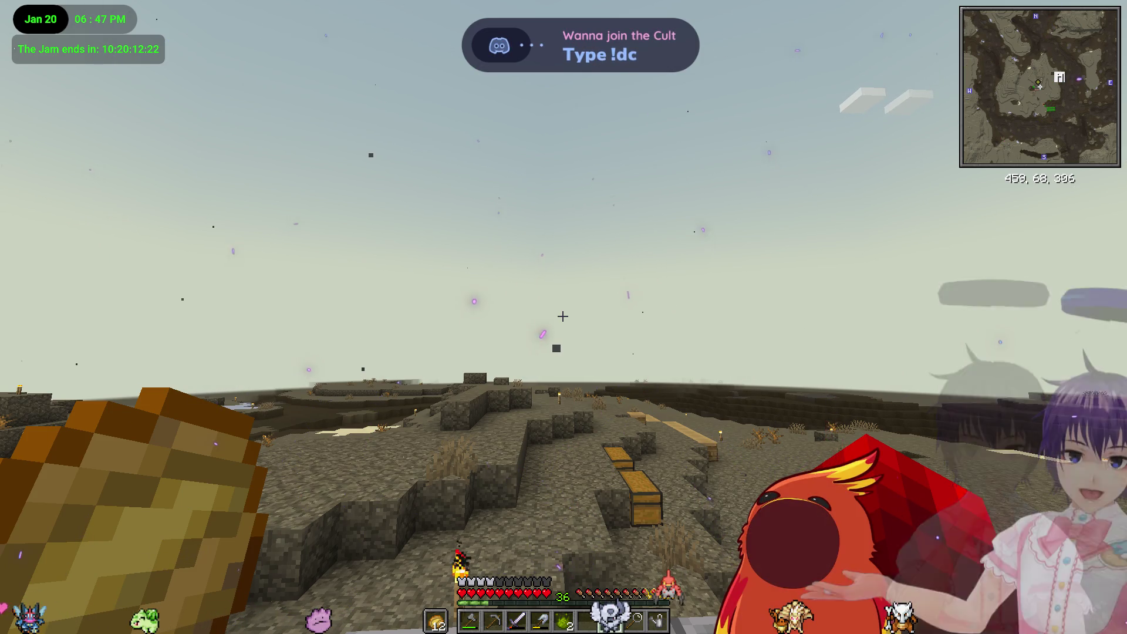
Walk to the apiaries and remove the Dried Princess from the first apiary
{"action": "key", "text": "w"}
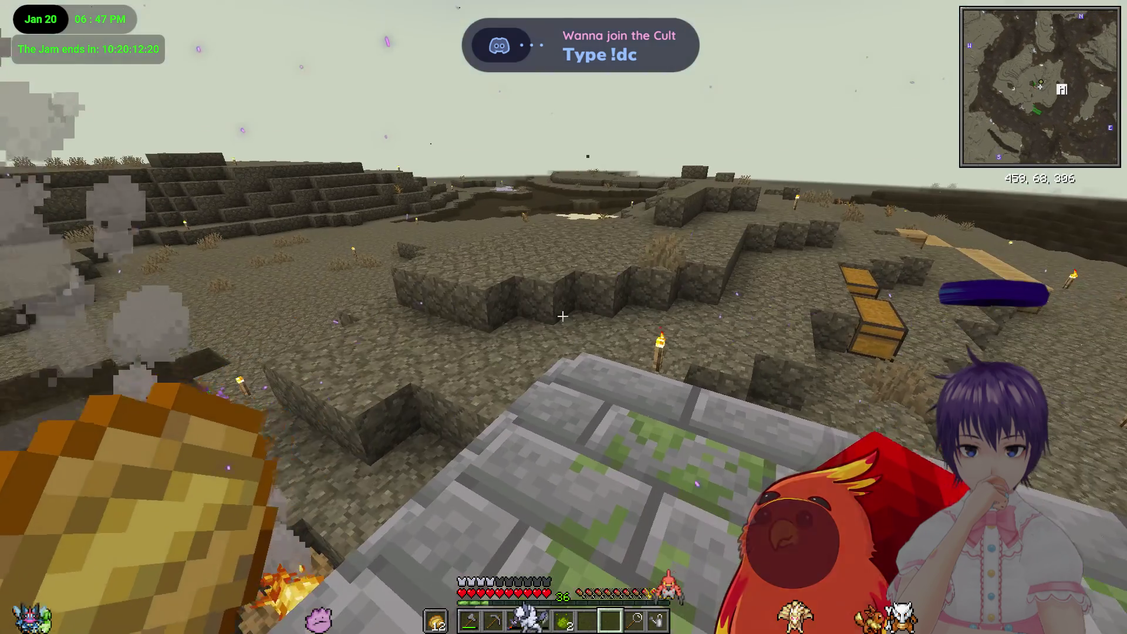
{"action": "key", "text": "w"}
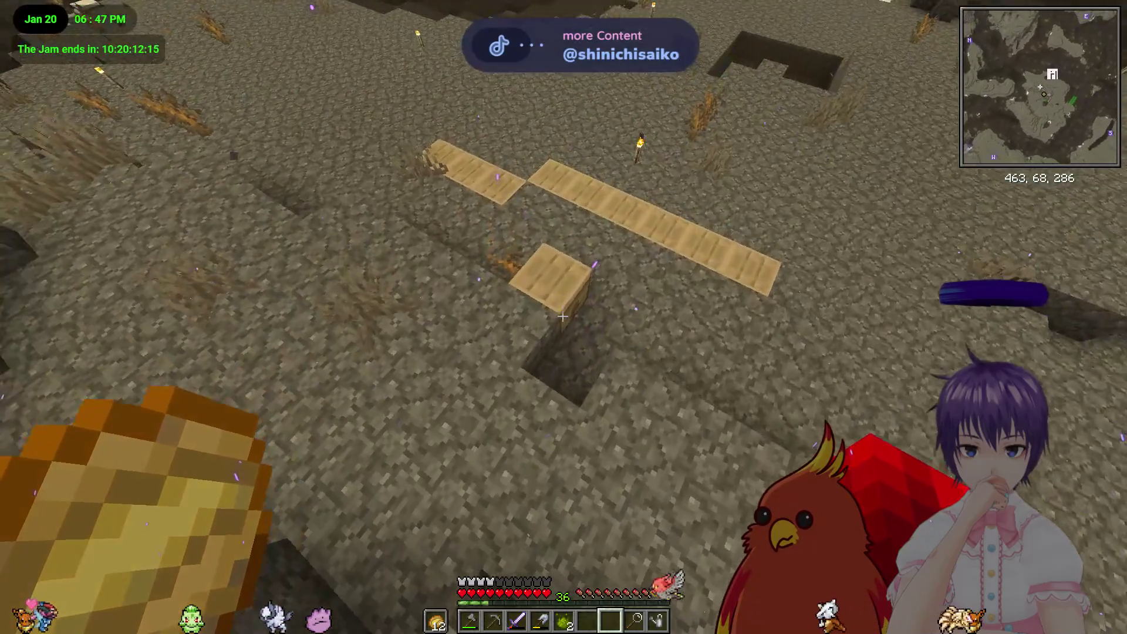
{"action": "right_click", "coordinate": [563, 316]}
{"action": "left_click", "coordinate": [603, 309], "text": "shift"}
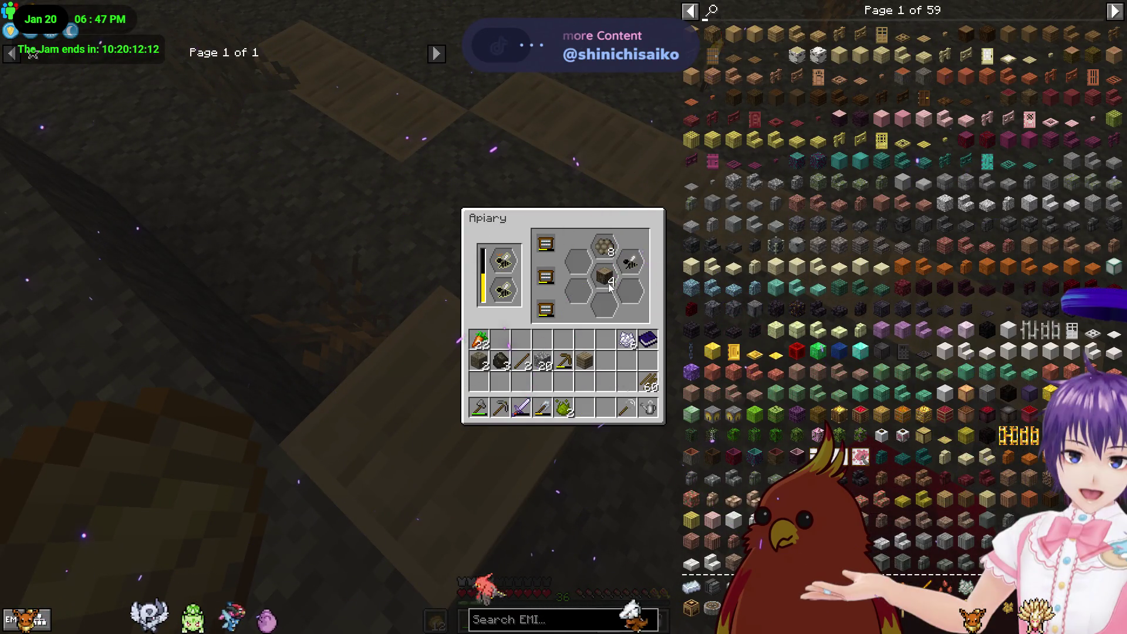
{"action": "key", "text": "Escape"}
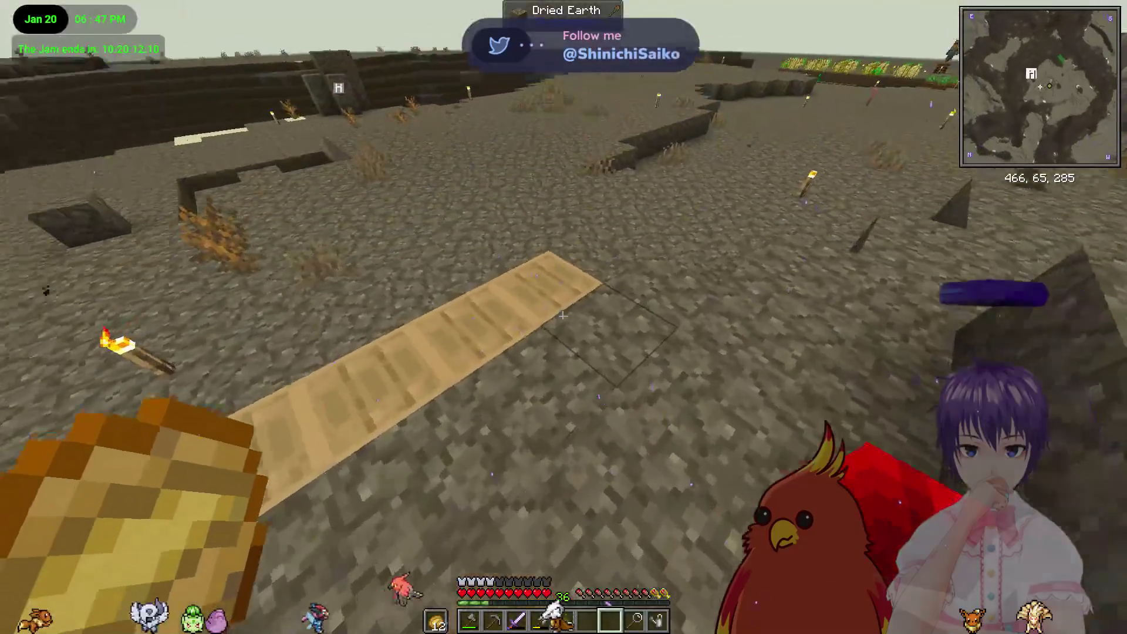
Repeatedly check the next apiary's bees and output until it finishes
{"action": "right_click", "coordinate": [563, 317]}
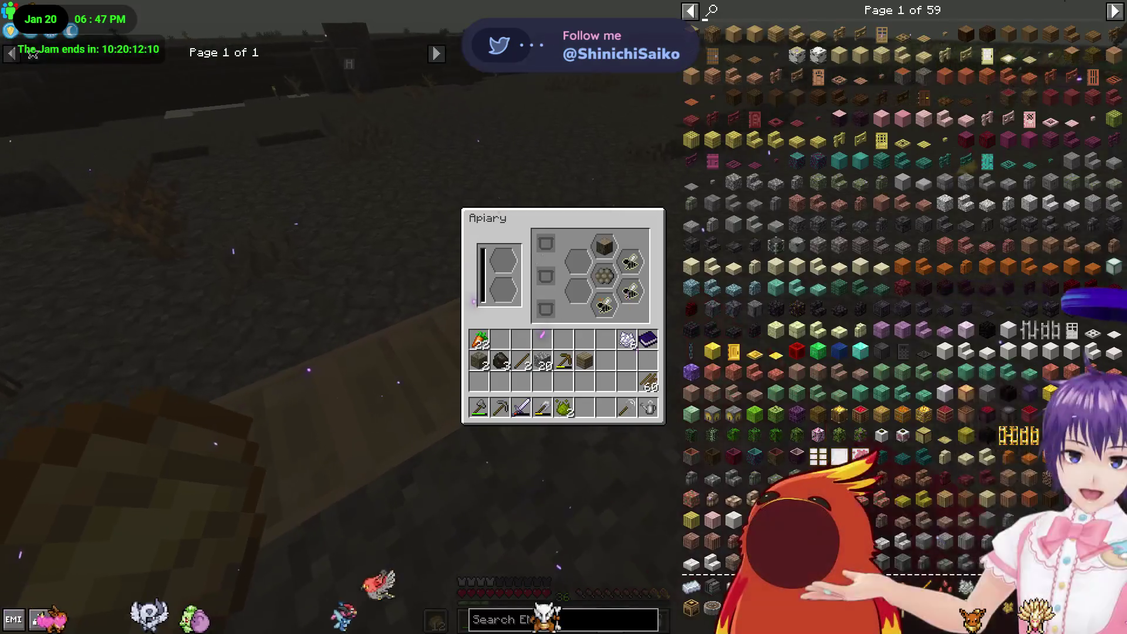
{"action": "key", "text": "Escape"}
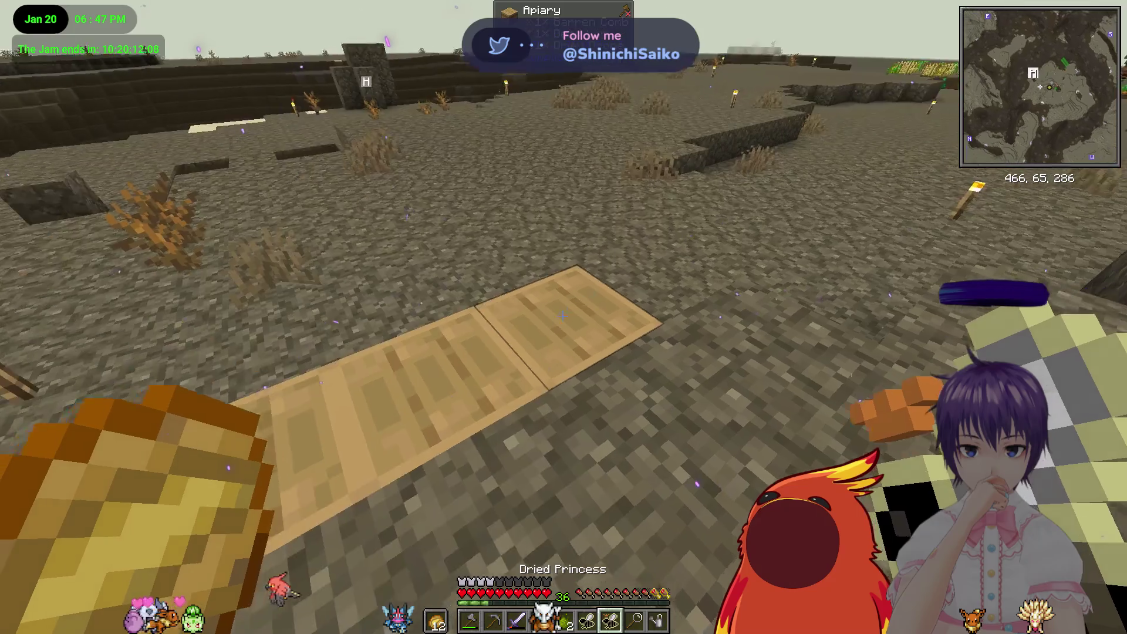
{"action": "right_click", "coordinate": [562, 317]}
{"action": "key", "text": "Escape"}
{"action": "right_click", "coordinate": [562, 317]}
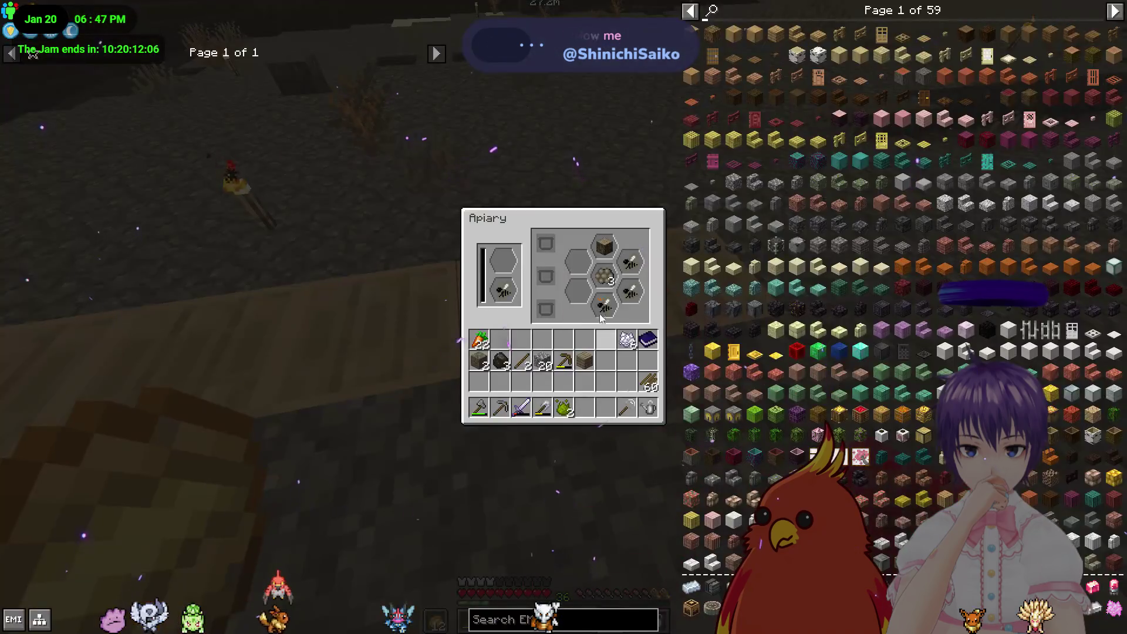
{"action": "key", "text": "Escape"}
{"action": "right_click", "coordinate": [562, 317]}
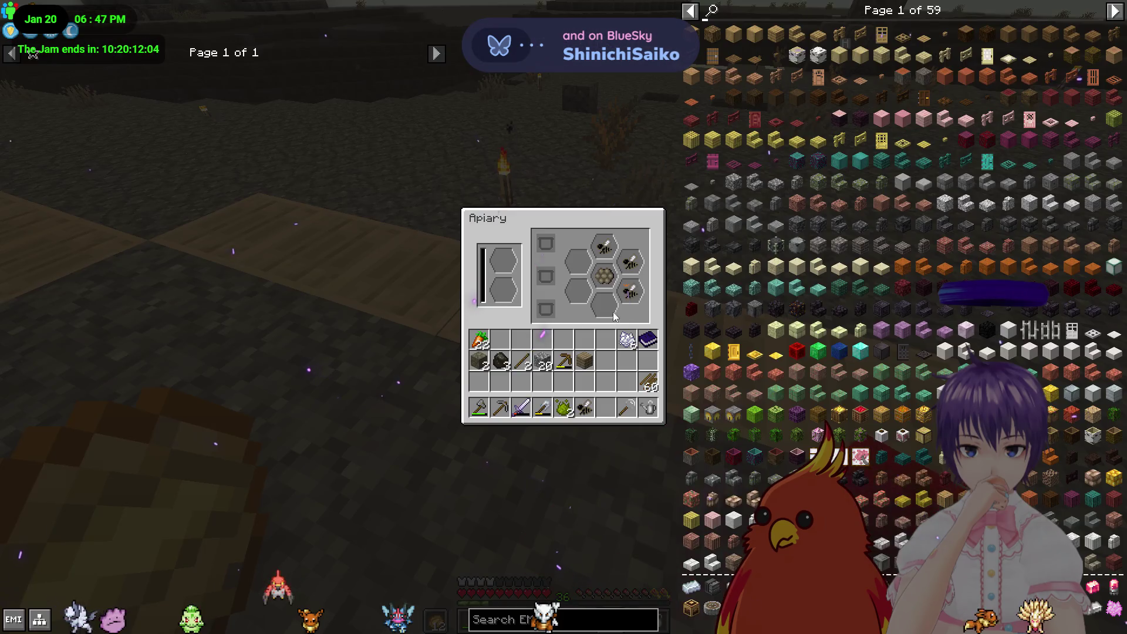
{"action": "key", "text": "Escape"}
{"action": "right_click", "coordinate": [562, 317]}
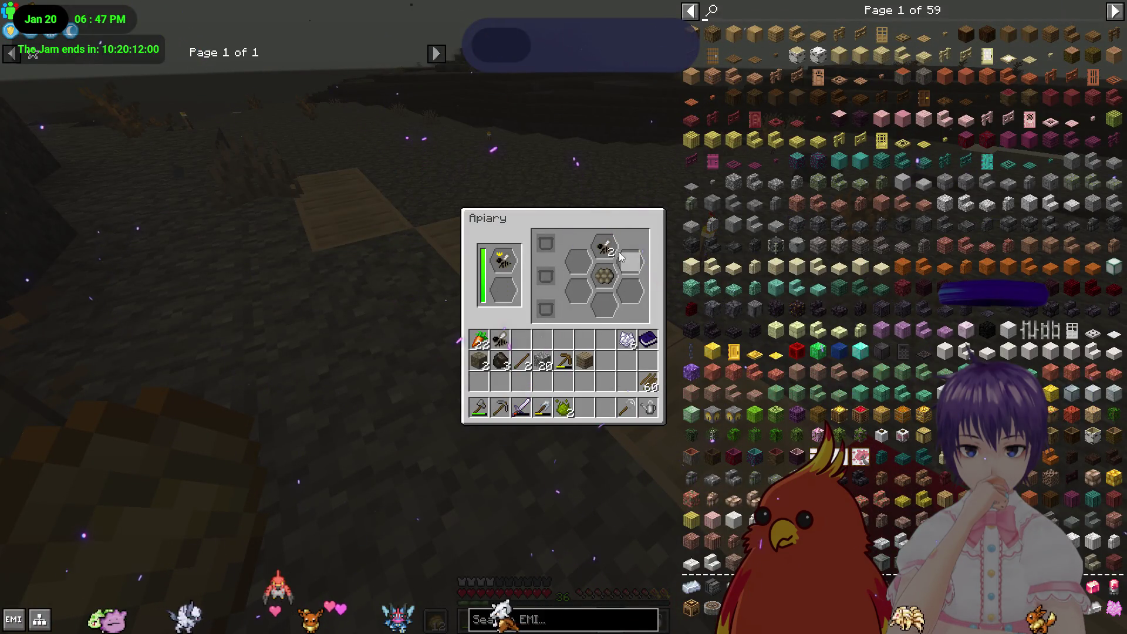
{"action": "key", "text": "Escape"}
Install the Wasteland Princess as the new queen and move both drones to the inventory
{"action": "right_click", "coordinate": [562, 317]}
{"action": "left_click", "coordinate": [608, 307], "text": "shift"}
{"action": "left_click", "coordinate": [630, 291], "text": "shift"}
{"action": "left_click", "coordinate": [629, 261], "text": "shift"}
{"action": "left_click", "coordinate": [605, 408], "text": "shift"}
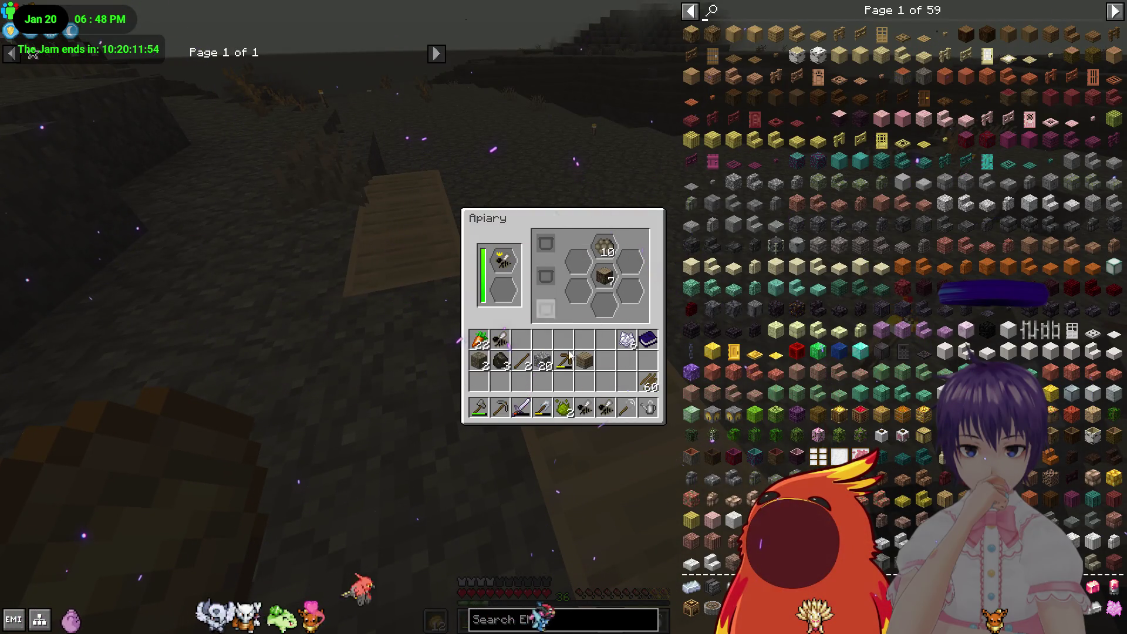
{"action": "key", "text": "Escape"}
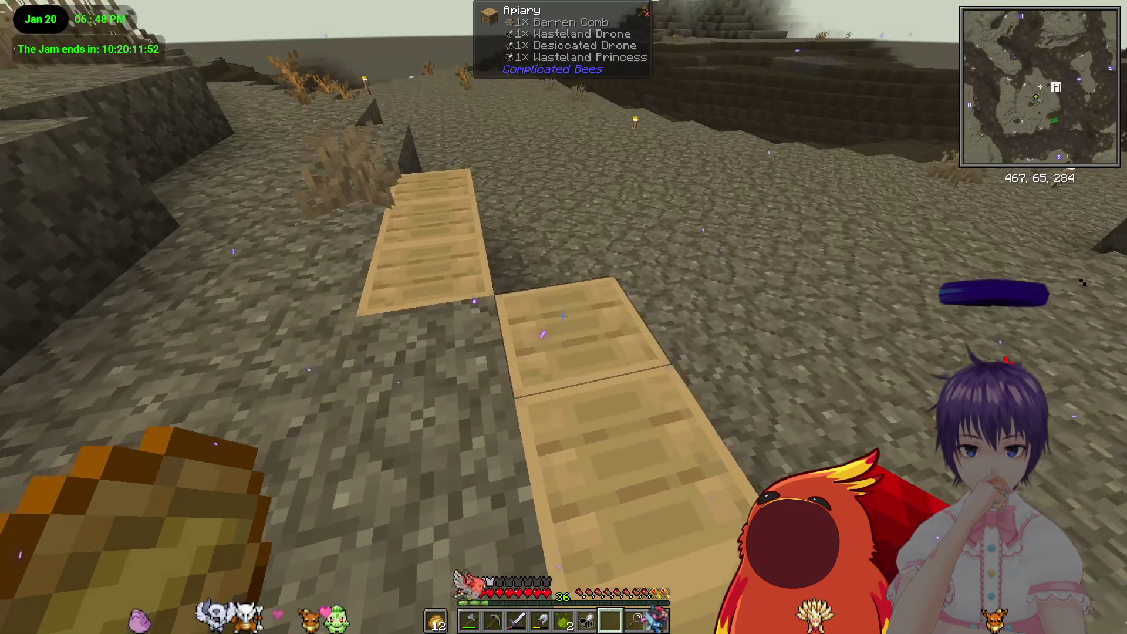
Take out a drone, recheck the apiary's slots, and pause the game
{"action": "right_click", "coordinate": [563, 317]}
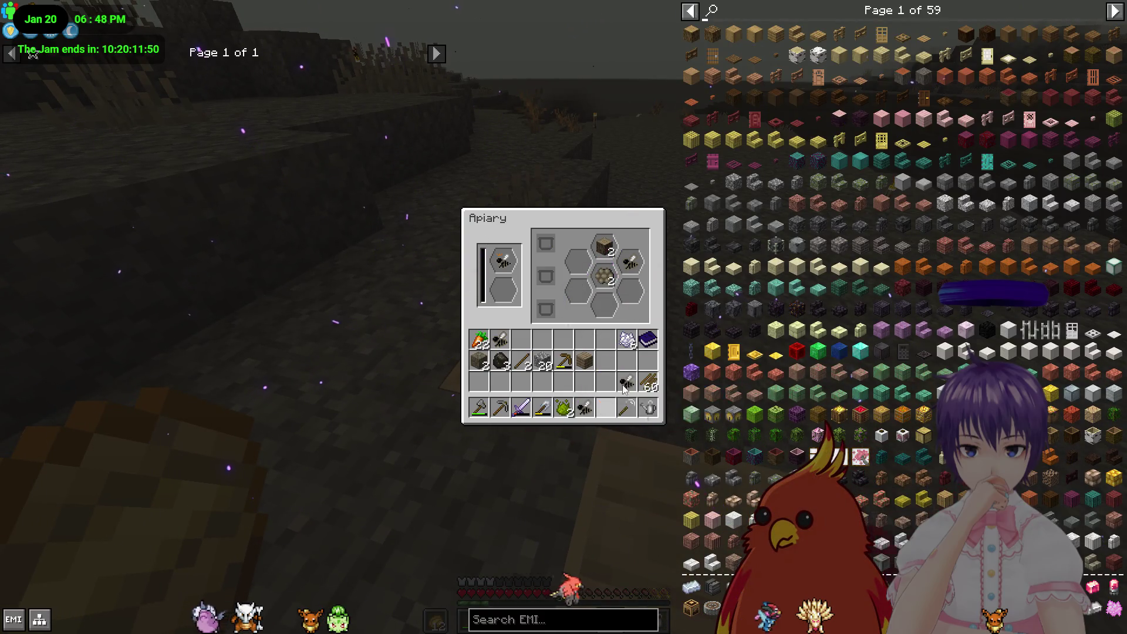
{"action": "left_click", "coordinate": [624, 389], "text": "shift"}
{"action": "key", "text": "Escape"}
{"action": "right_click", "coordinate": [563, 317]}
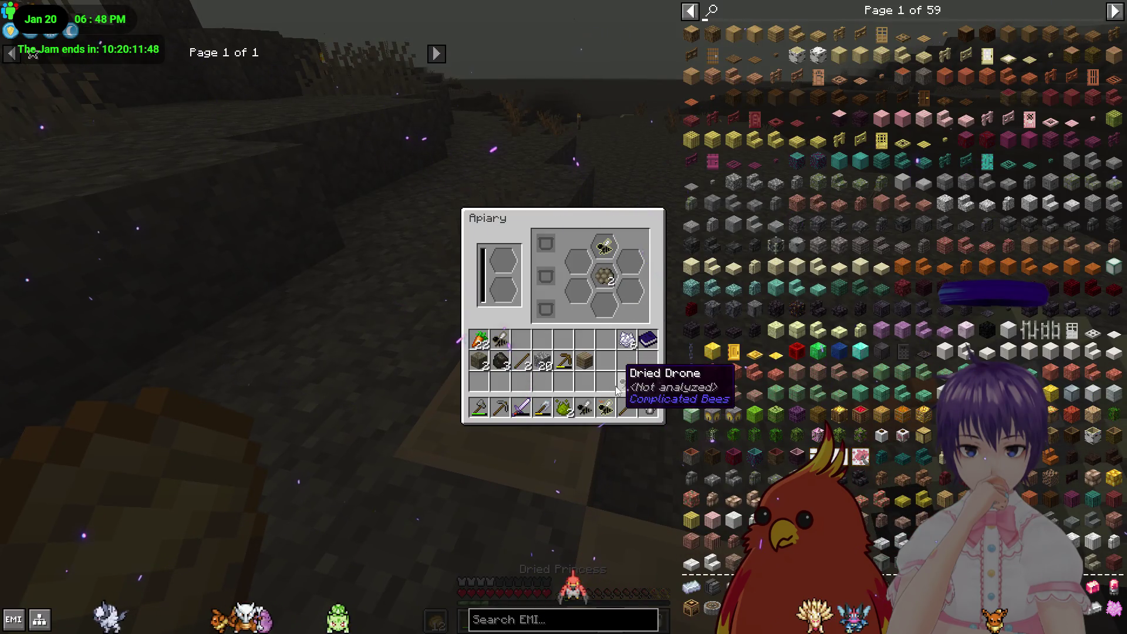
{"action": "key", "text": "Escape"}
{"action": "key", "text": "Escape"}
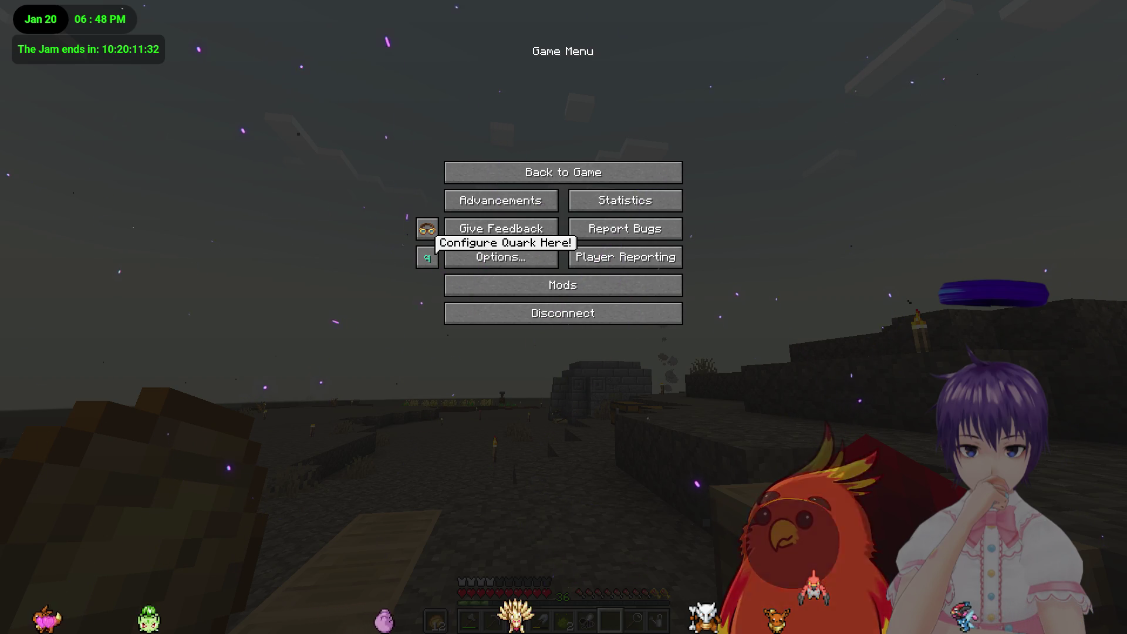
Resume play and head along the stone path toward the stone-brick building
{"action": "key", "text": "Escape"}
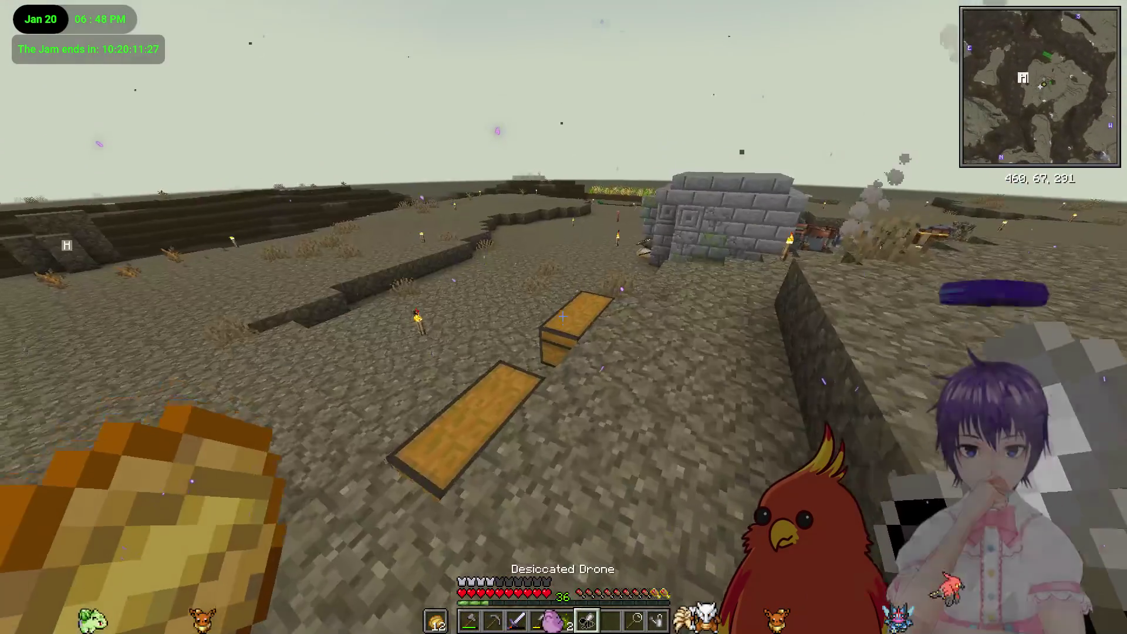
Deposit the bees in the large chest, then cross the stone hut and plain to the crop farm
{"action": "right_click", "coordinate": [563, 316]}
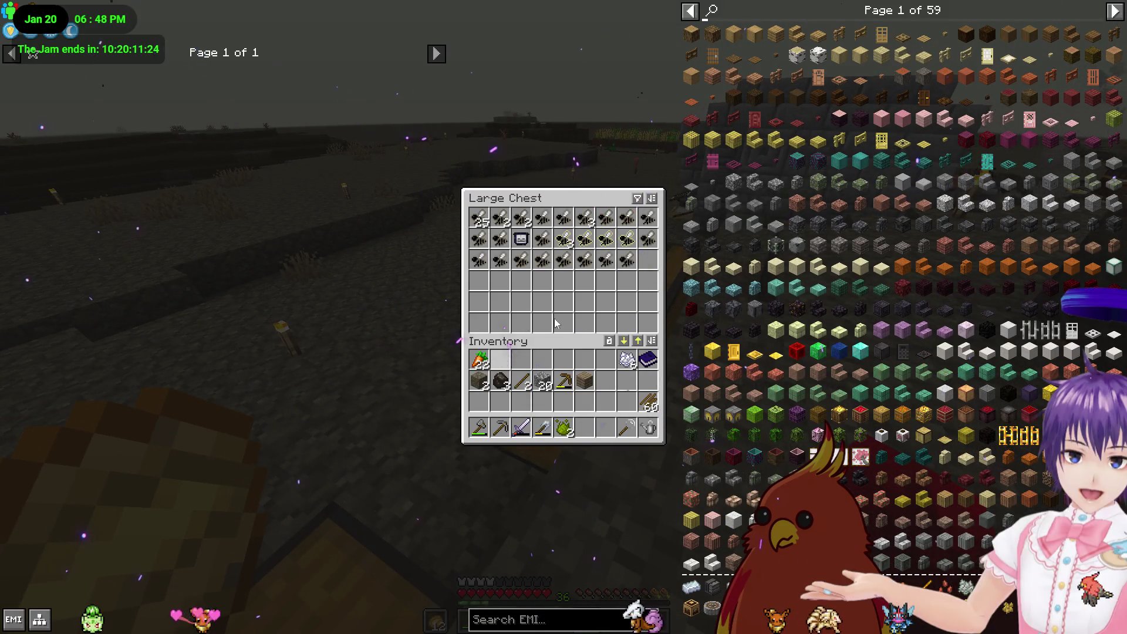
{"action": "key", "text": "Escape"}
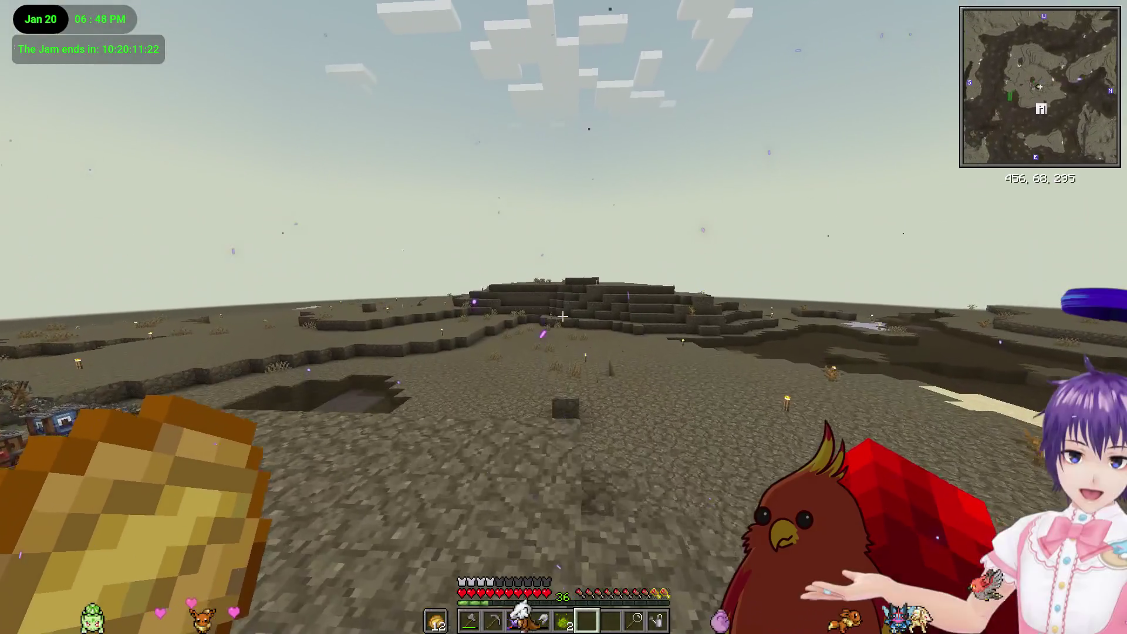
{"action": "key", "text": "w"}
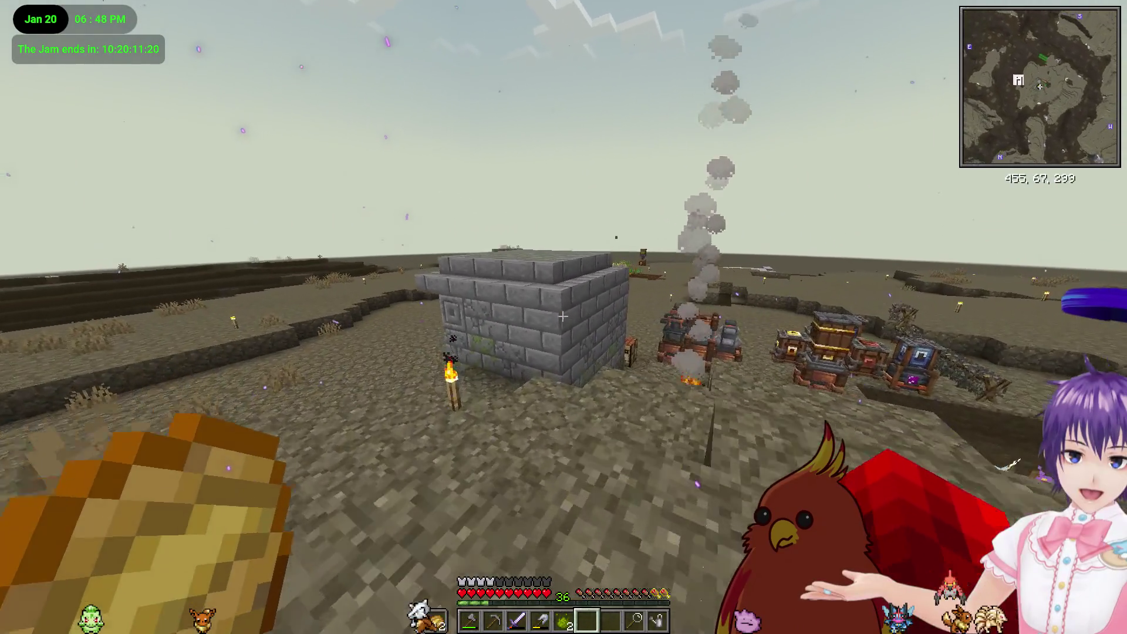
{"action": "key", "text": "w"}
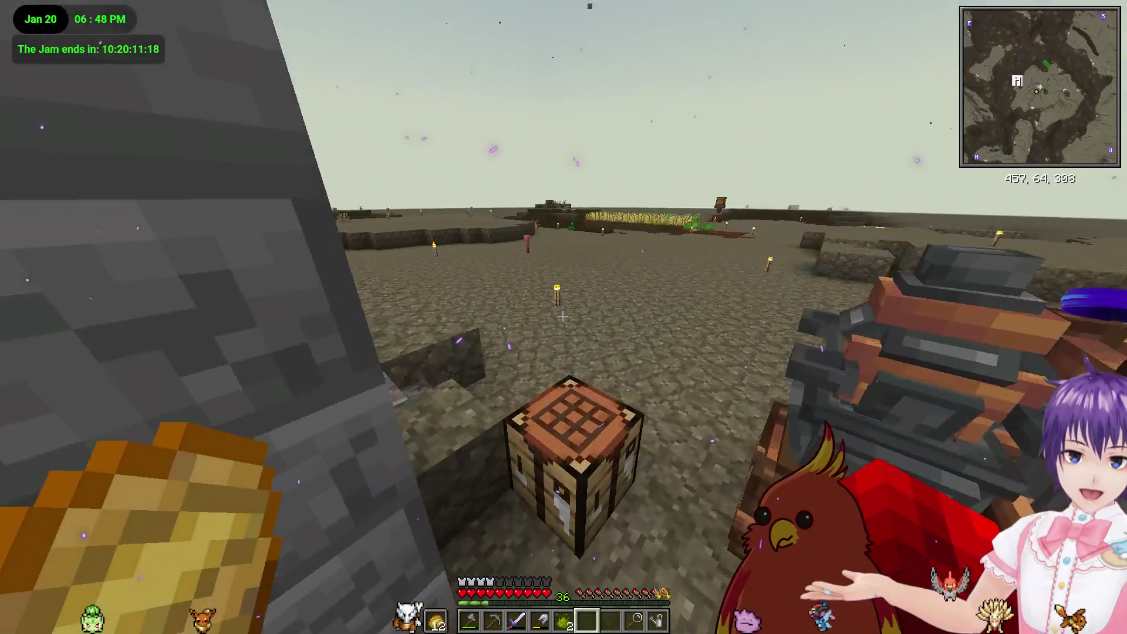
{"action": "key", "text": "w"}
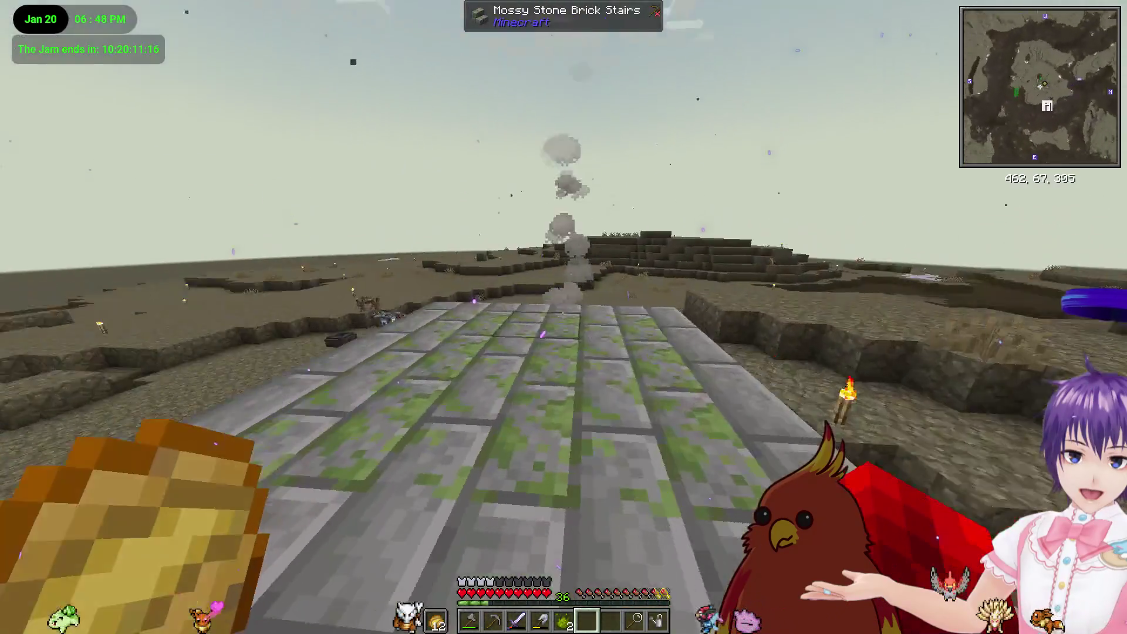
{"action": "key", "text": "w"}
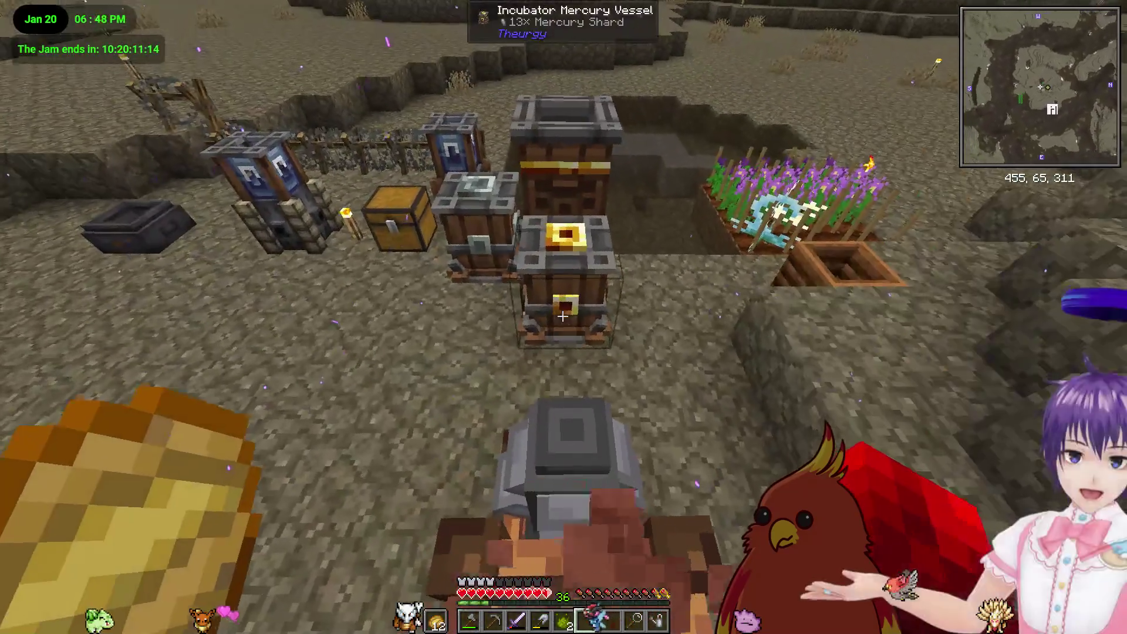
{"action": "key", "text": "w"}
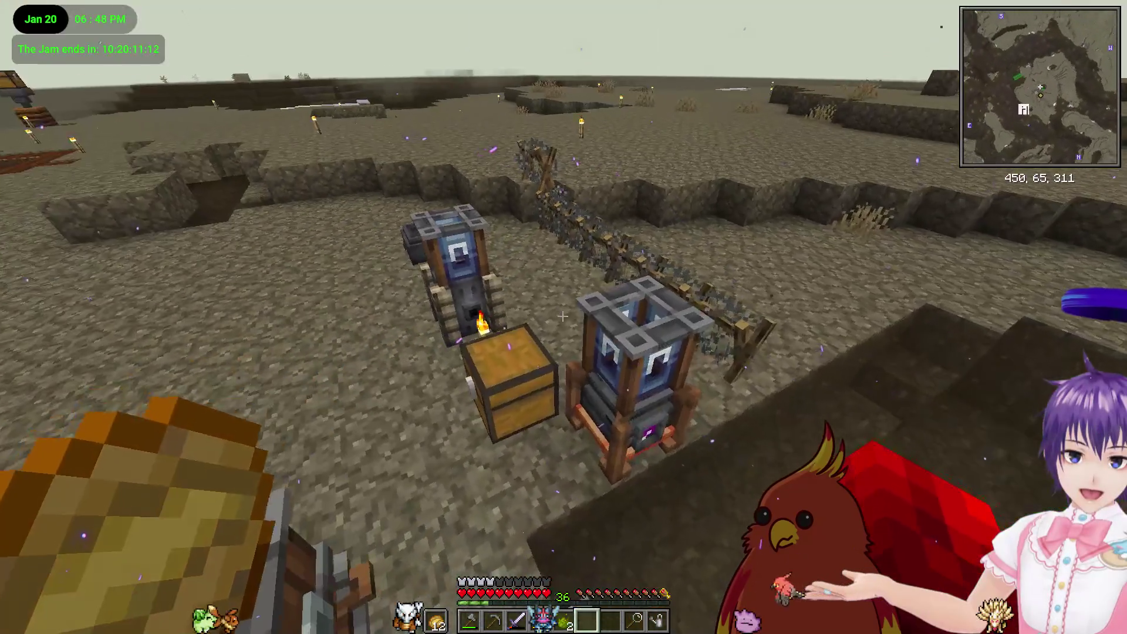
{"action": "key", "text": "w"}
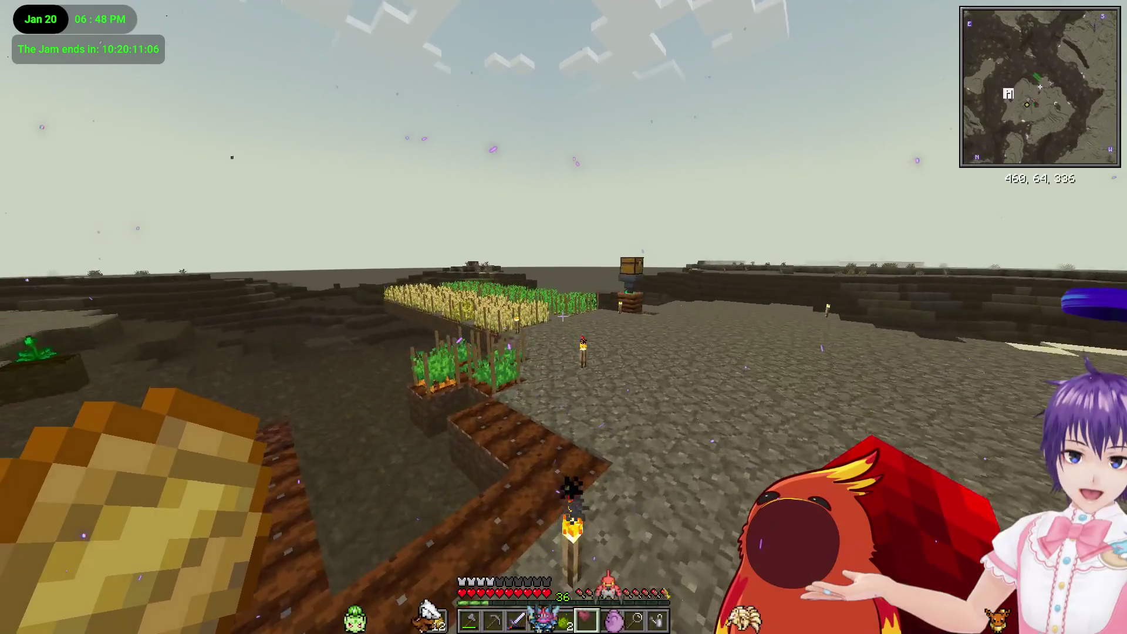
Walk along the crop-stick plot breaking all the ripe wheat
{"action": "key", "text": "w"}
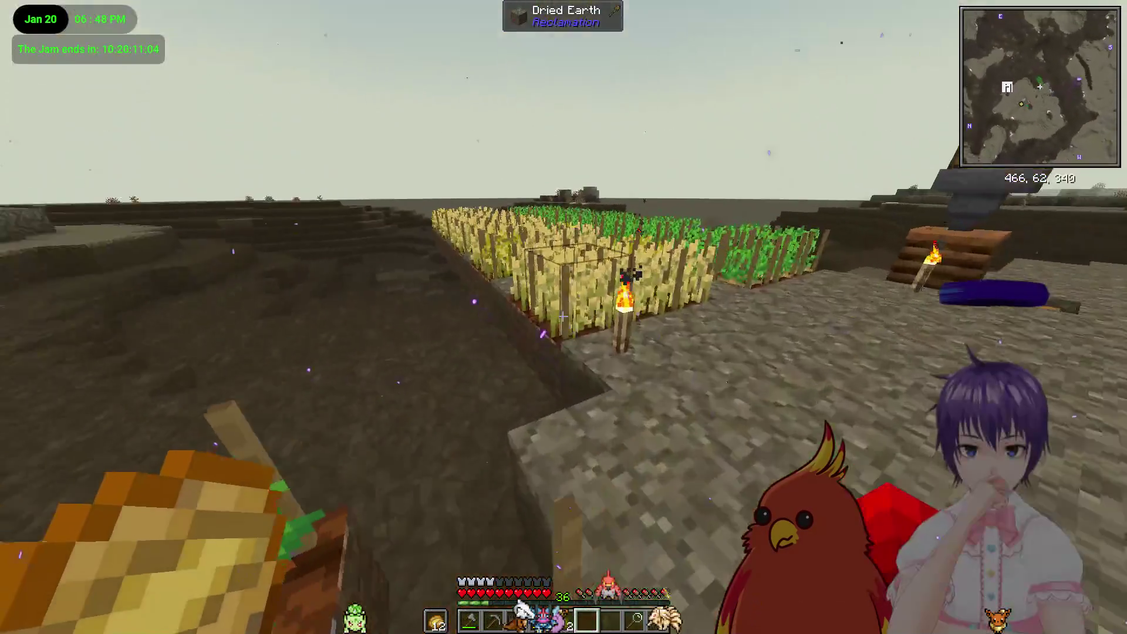
{"action": "key", "text": "w"}
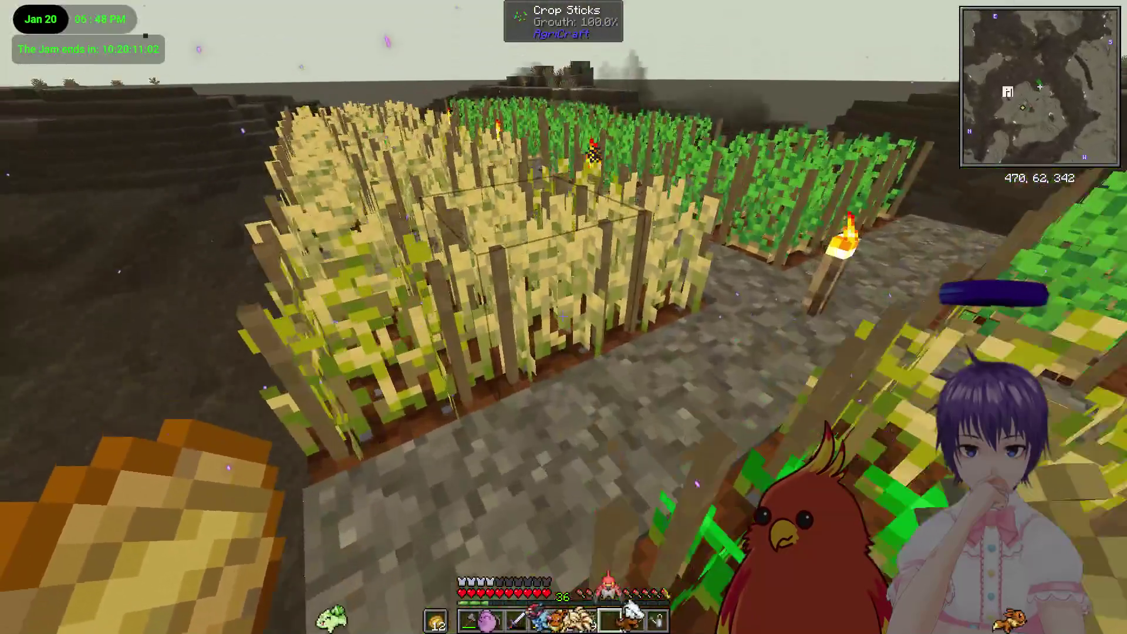
{"action": "key", "text": "w"}
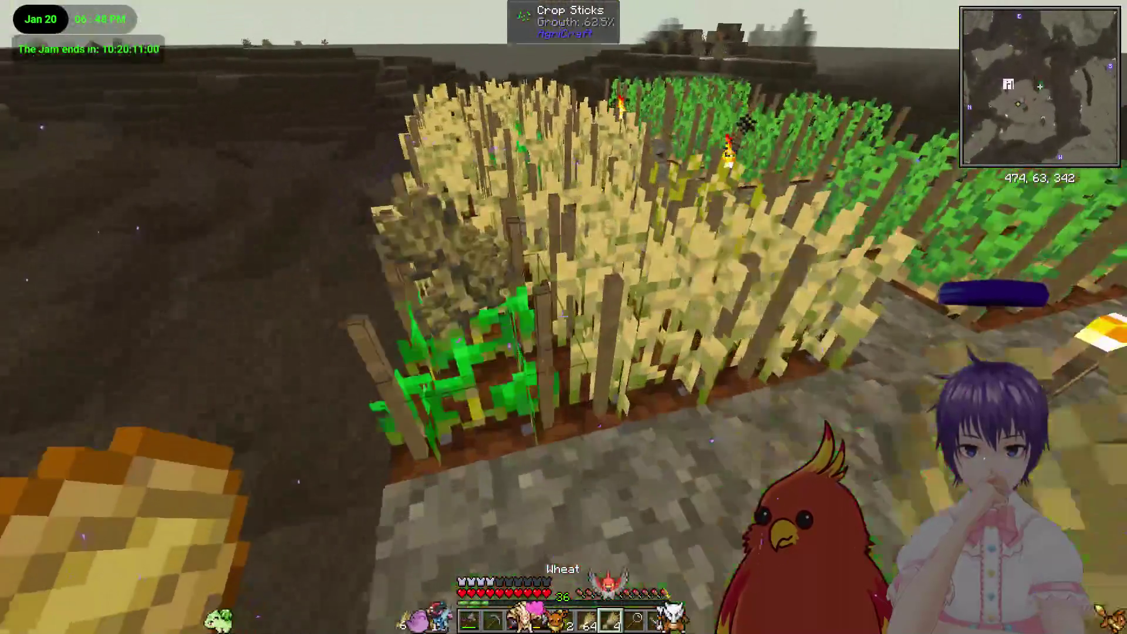
{"action": "key", "text": "w"}
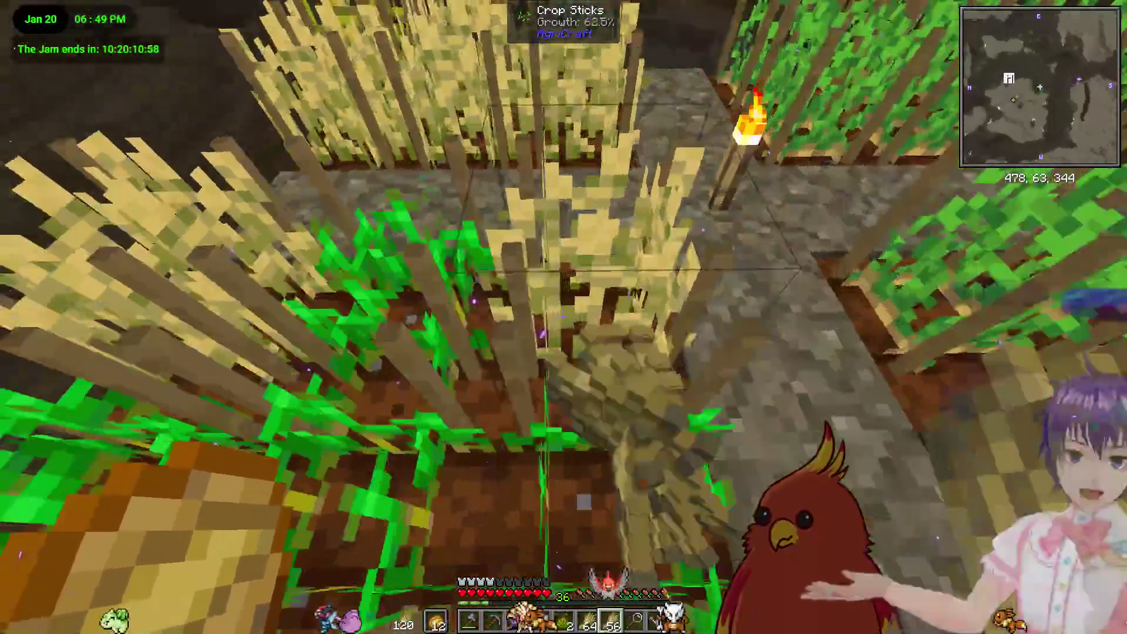
{"action": "key", "text": "w"}
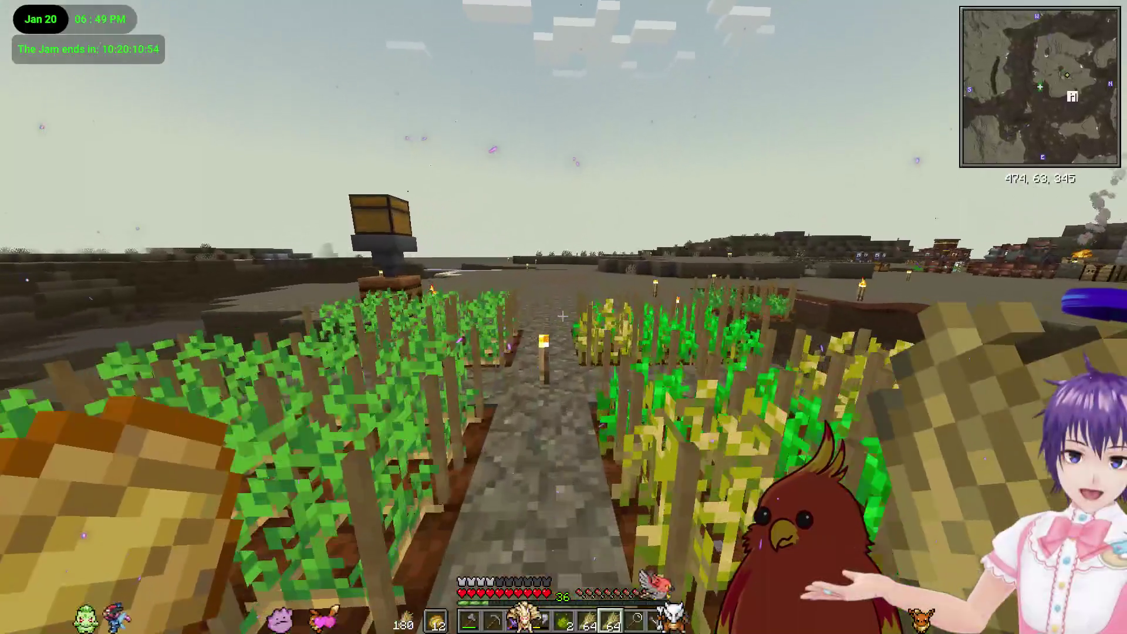
Store the harvested wheat in the farm chest and check the neighbouring chest
{"action": "right_click", "coordinate": [563, 316]}
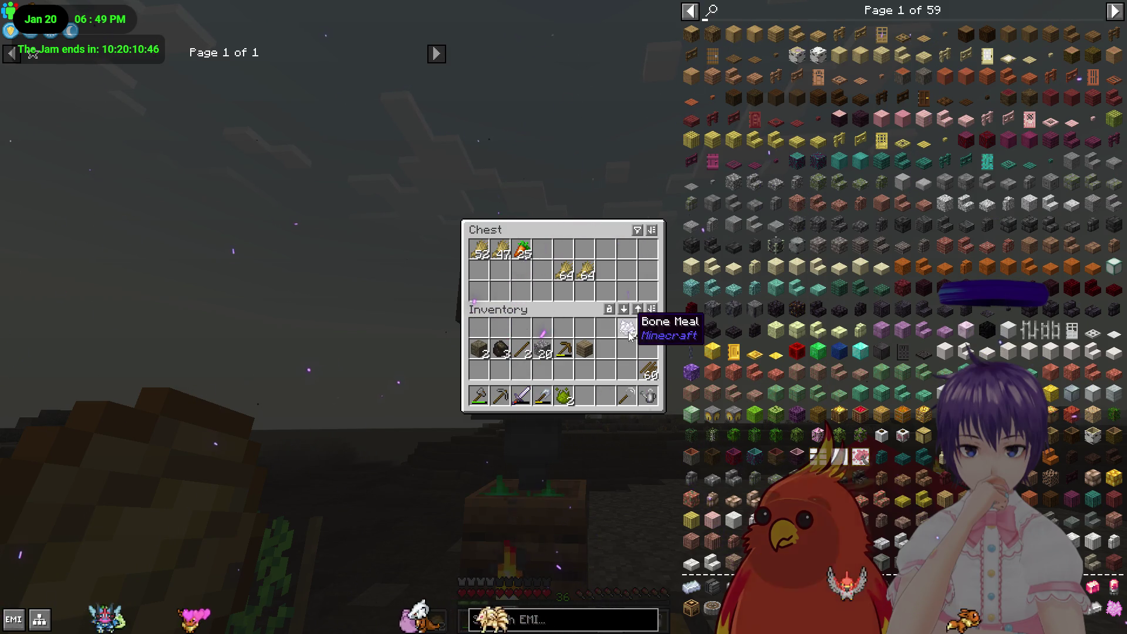
{"action": "key", "text": "Escape"}
{"action": "right_click", "coordinate": [564, 317]}
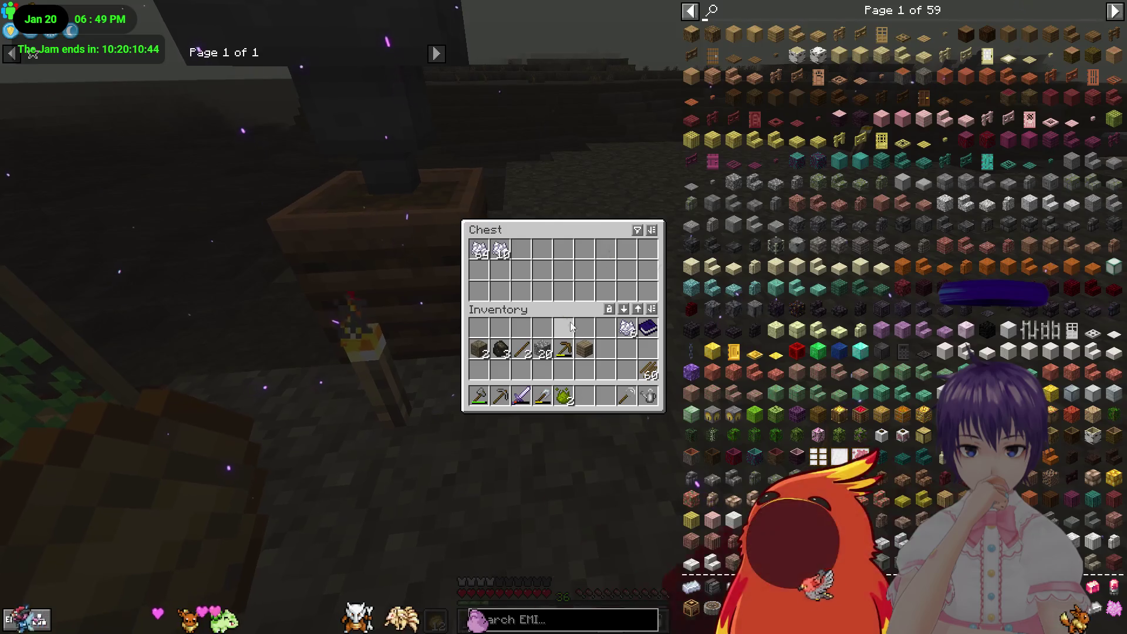
{"action": "key", "text": "Escape"}
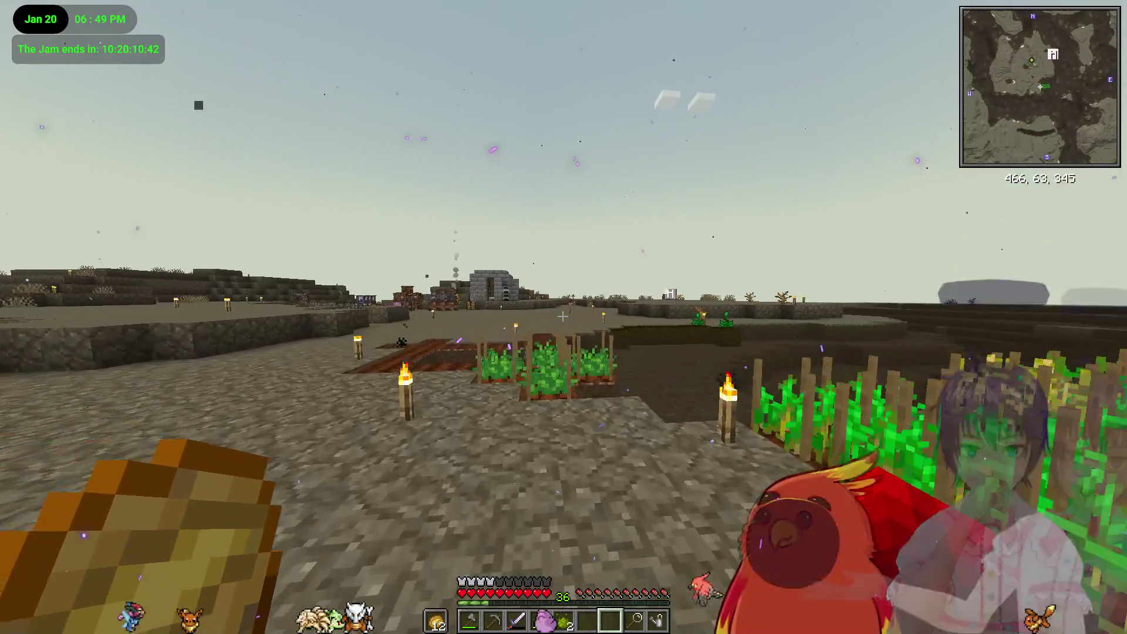
Walk back across the field to the Sal Ammoniac Accumulator among the machines
{"action": "key", "text": "w"}
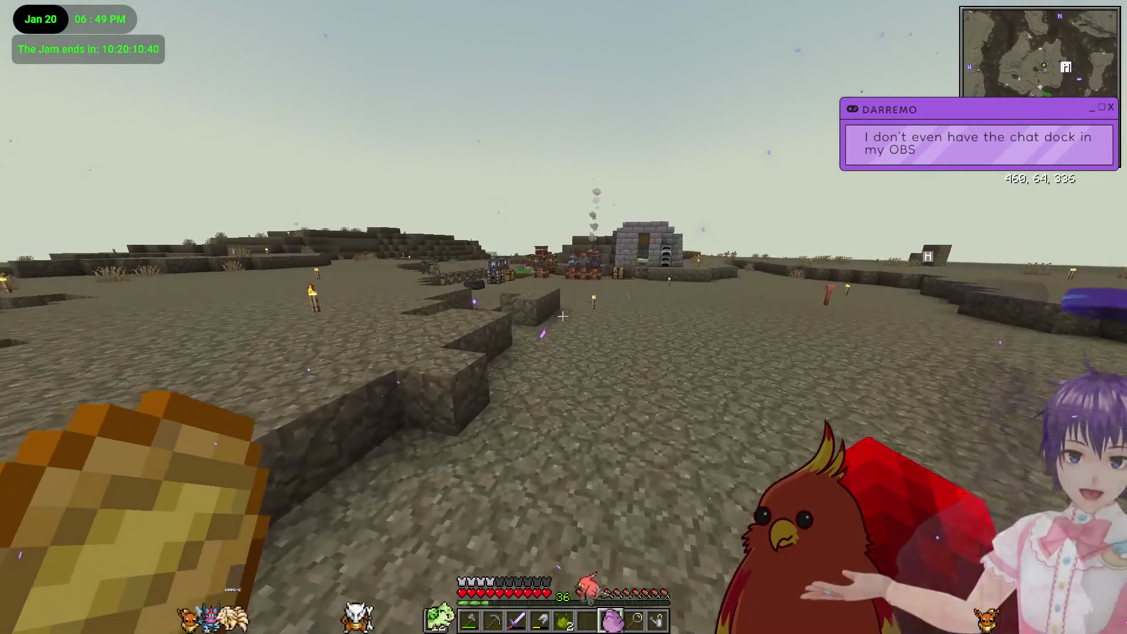
{"action": "key", "text": "w"}
{"action": "key", "text": "w"}
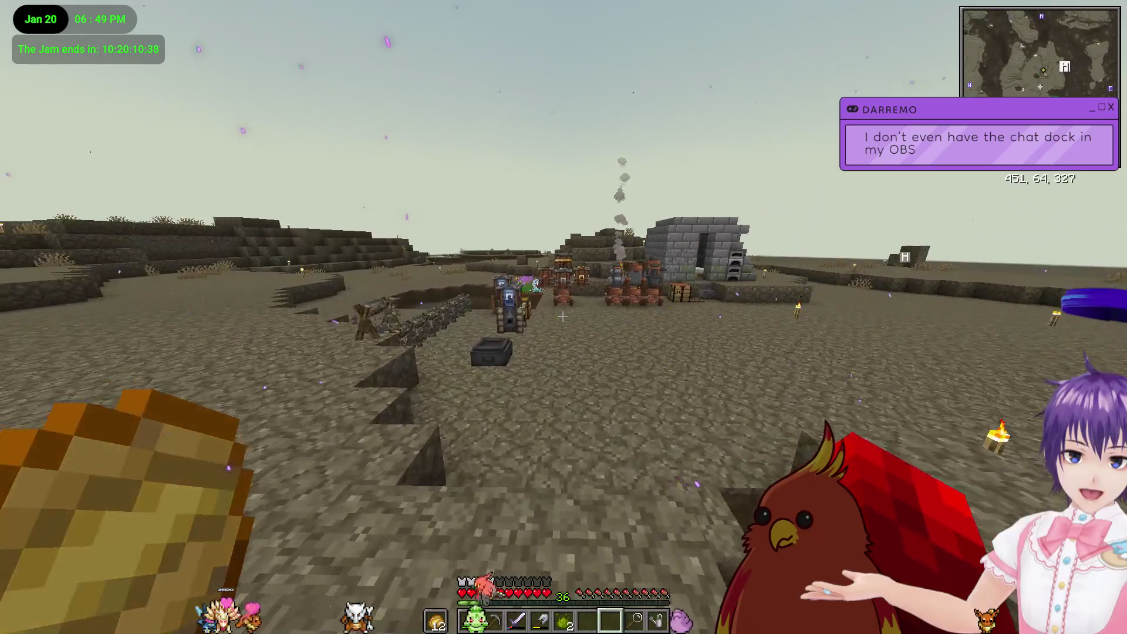
{"action": "key", "text": "w"}
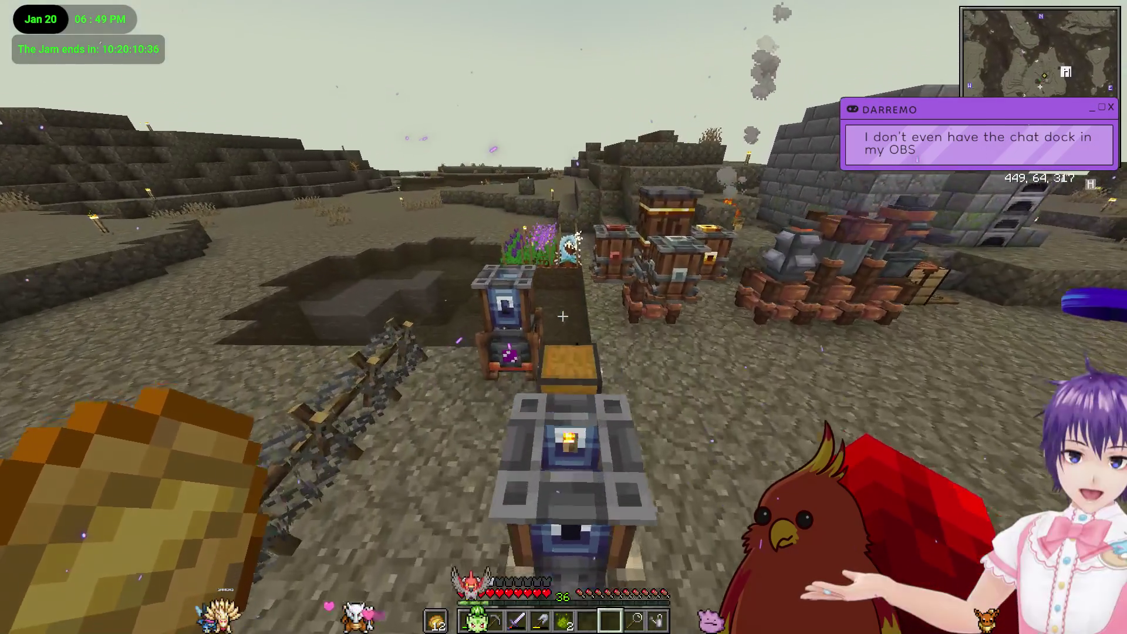
{"action": "key", "text": "w"}
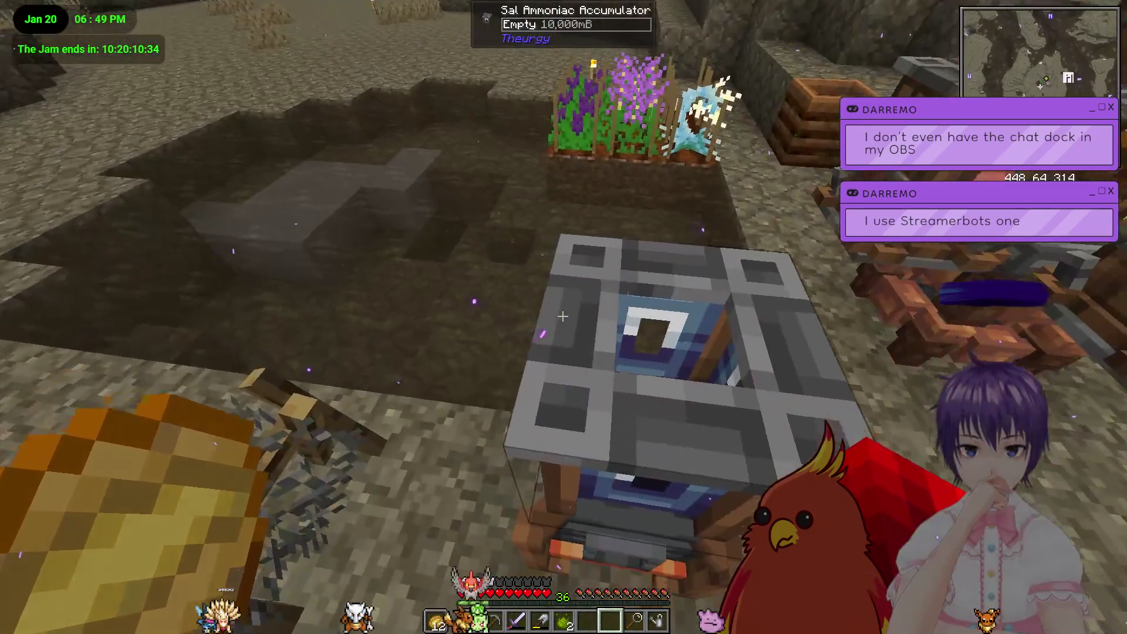